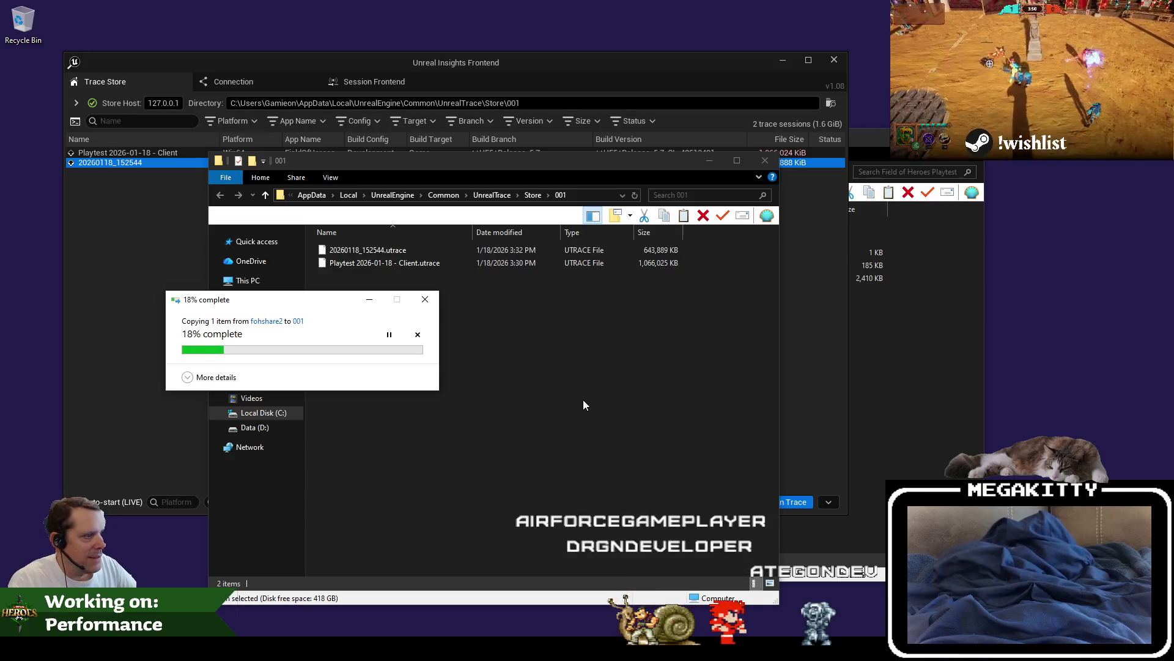
Open the Playtest 2026-01-18 - Client trace from the trace store for analysis
{"action": "left_click_drag", "start_coordinate": [290, 296], "coordinate": [215, 436]}
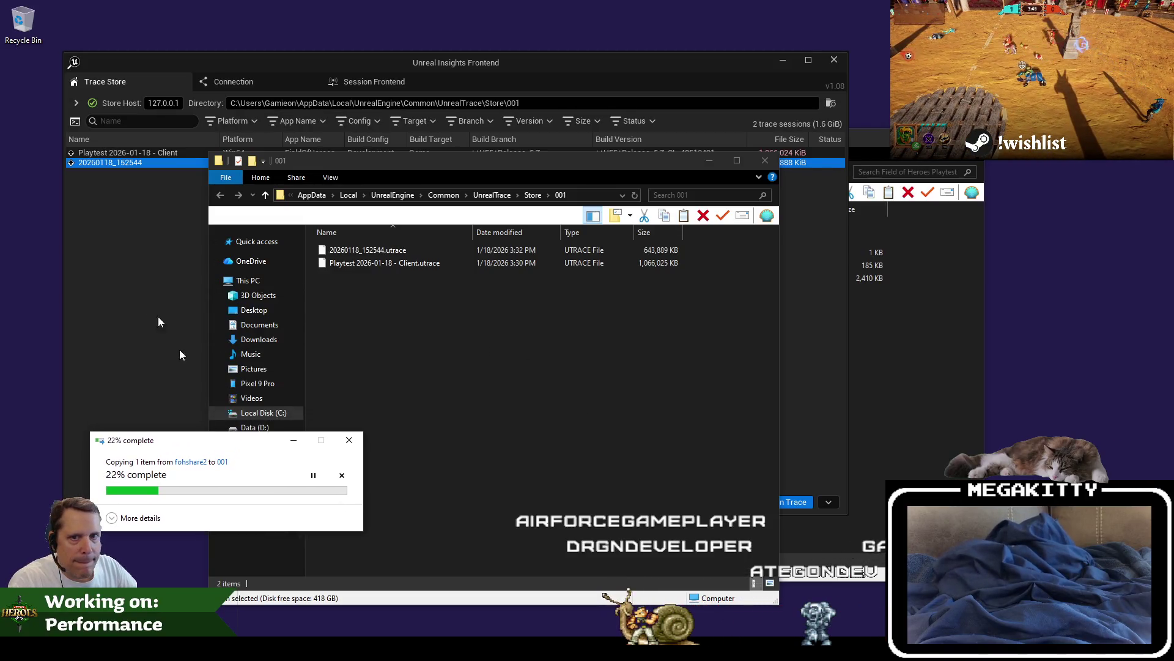
{"action": "left_click", "coordinate": [134, 200]}
{"action": "left_click", "coordinate": [167, 152]}
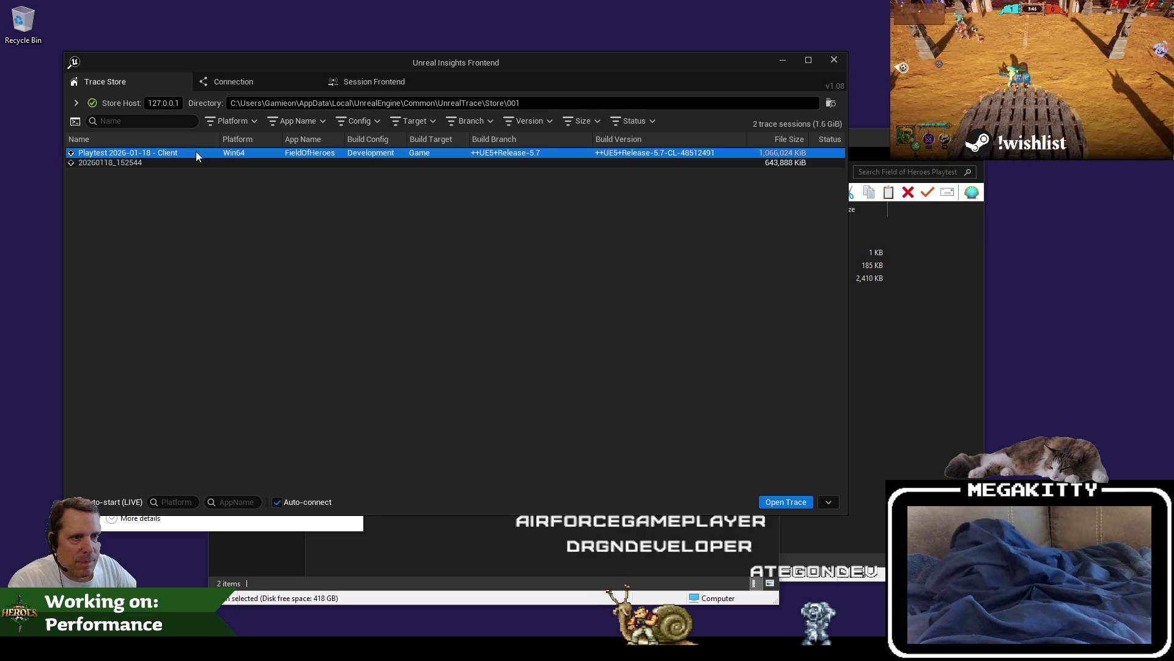
{"action": "double_click", "coordinate": [196, 153]}
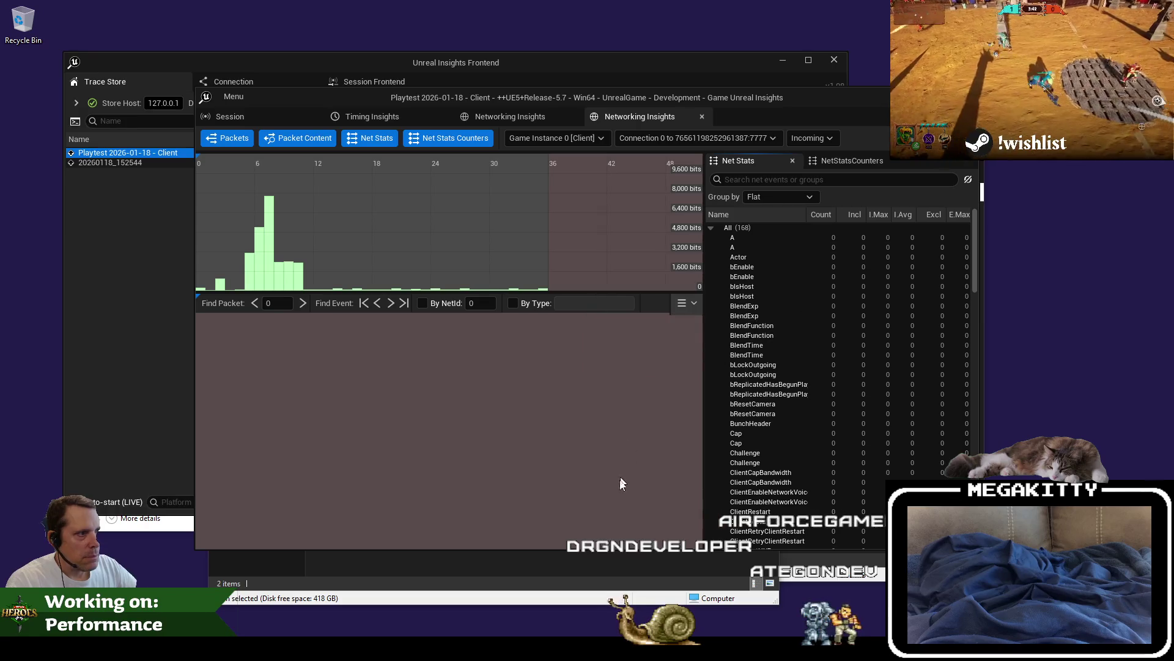
{"action": "mouse_move", "coordinate": [550, 96]}
{"action": "left_mouse_down"}
{"action": "mouse_move", "coordinate": [622, 125]}
{"action": "mouse_move", "coordinate": [655, 109]}
{"action": "mouse_move", "coordinate": [723, 120]}
{"action": "left_mouse_up"}
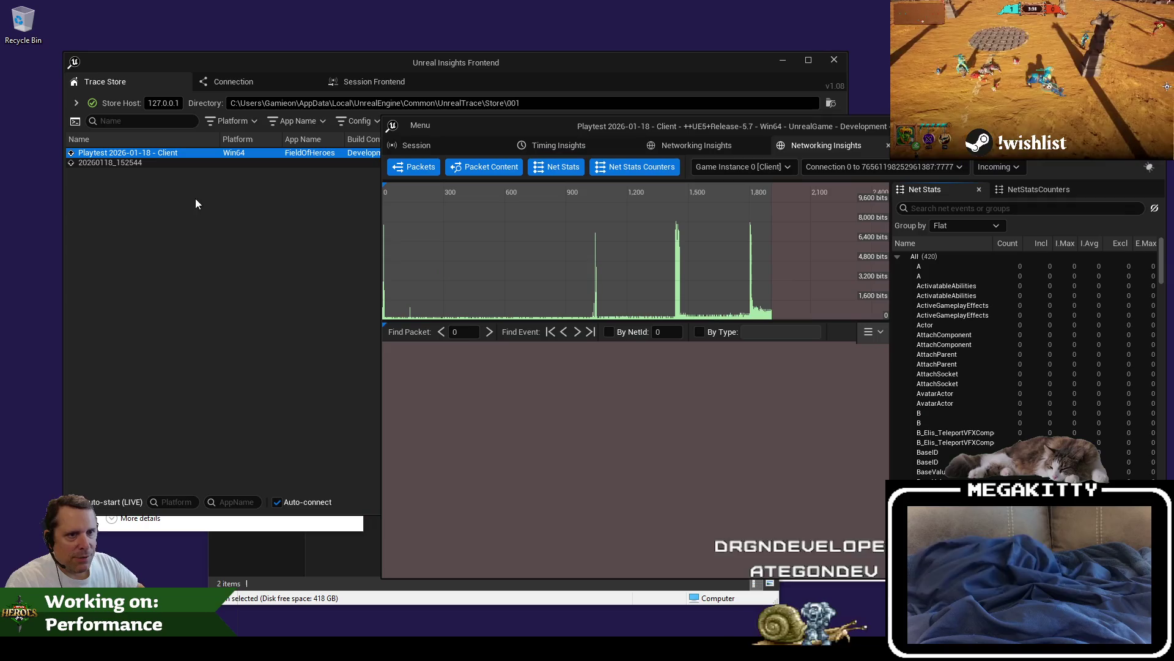
Check the Store\001 trace folder, then reposition the Client Networking Insights window
{"action": "left_click", "coordinate": [288, 554]}
{"action": "mouse_move", "coordinate": [494, 309]}
{"action": "left_mouse_down"}
{"action": "mouse_move", "coordinate": [460, 271]}
{"action": "mouse_move", "coordinate": [573, 372]}
{"action": "left_mouse_up"}
{"action": "left_click_drag", "start_coordinate": [971, 124], "coordinate": [835, 93]}
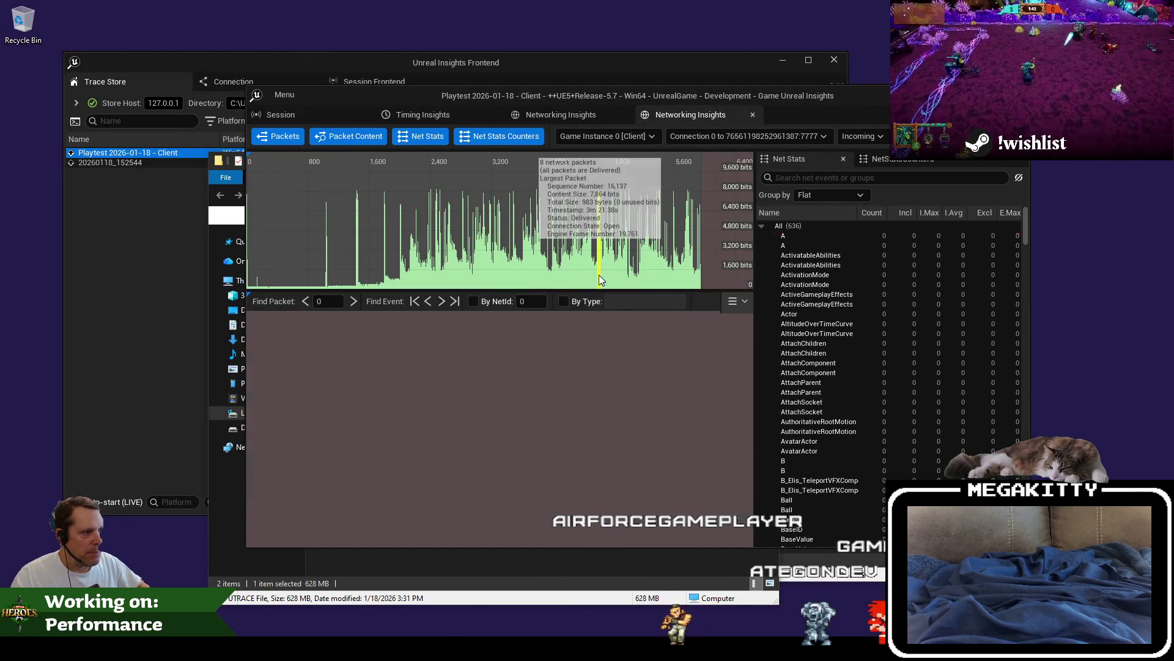
Inspect packet 16,137, maximize the client session window and switch to Timing Insights
{"action": "left_click", "coordinate": [599, 274]}
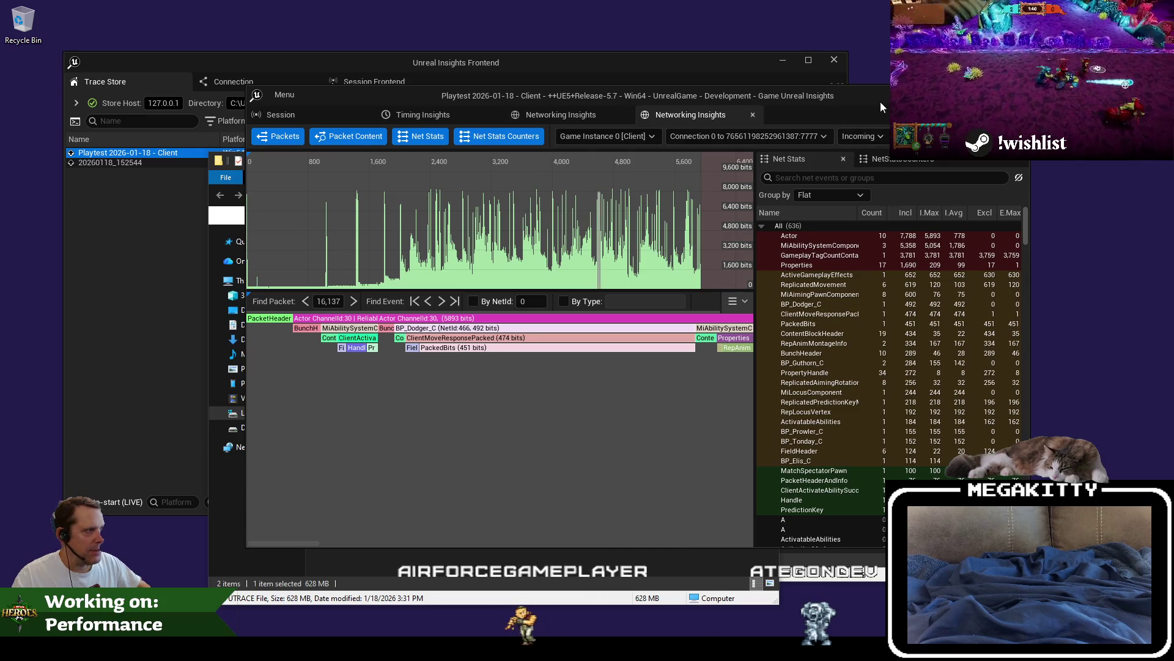
{"action": "left_click_drag", "start_coordinate": [881, 100], "coordinate": [867, 99]}
{"action": "double_click", "coordinate": [867, 97]}
{"action": "left_click", "coordinate": [177, 29]}
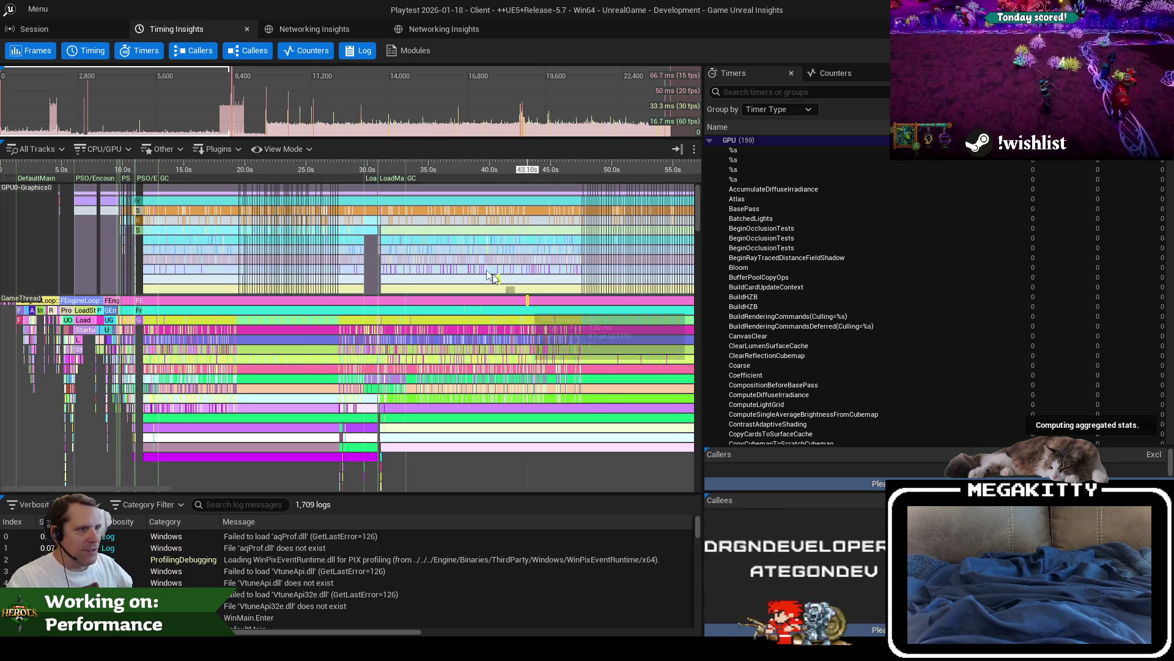
Select Rendering Frame 17,319 to show its GPU timer stats (14.7 ms, Scene 11.1 ms)
{"action": "left_click", "coordinate": [468, 128]}
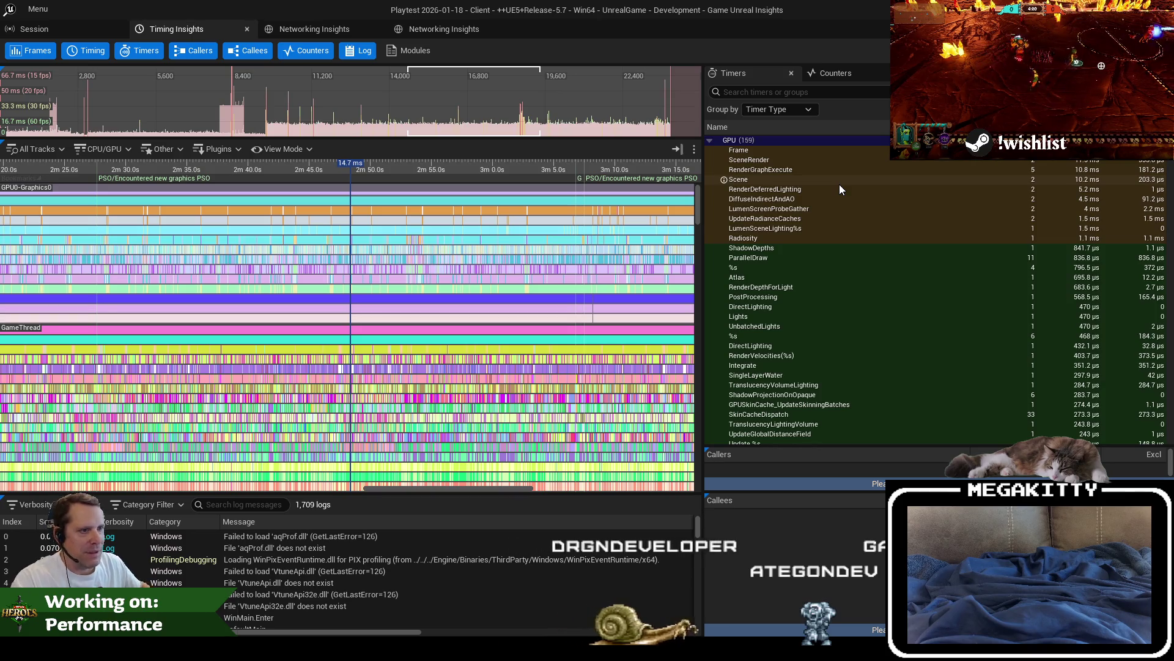
{"action": "left_click", "coordinate": [468, 133]}
{"action": "left_click", "coordinate": [482, 134]}
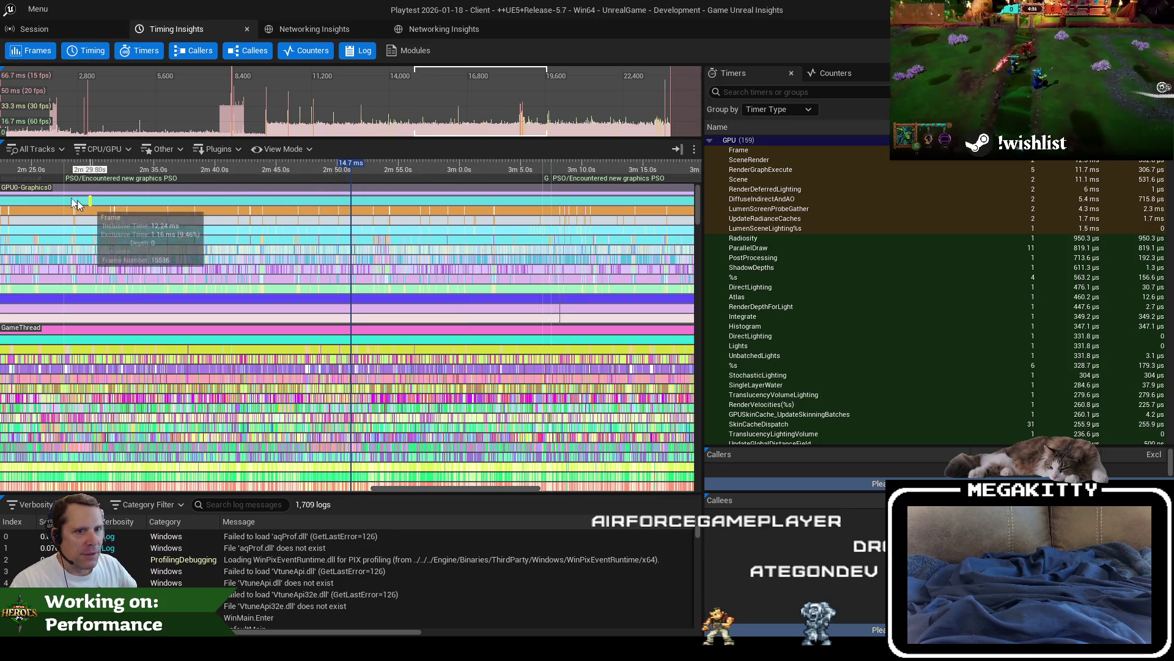
Collapse the GPU timer group and inspect ExecuteForegroundTask on frame 18,301
{"action": "left_click", "coordinate": [711, 141]}
{"action": "left_click", "coordinate": [758, 159]}
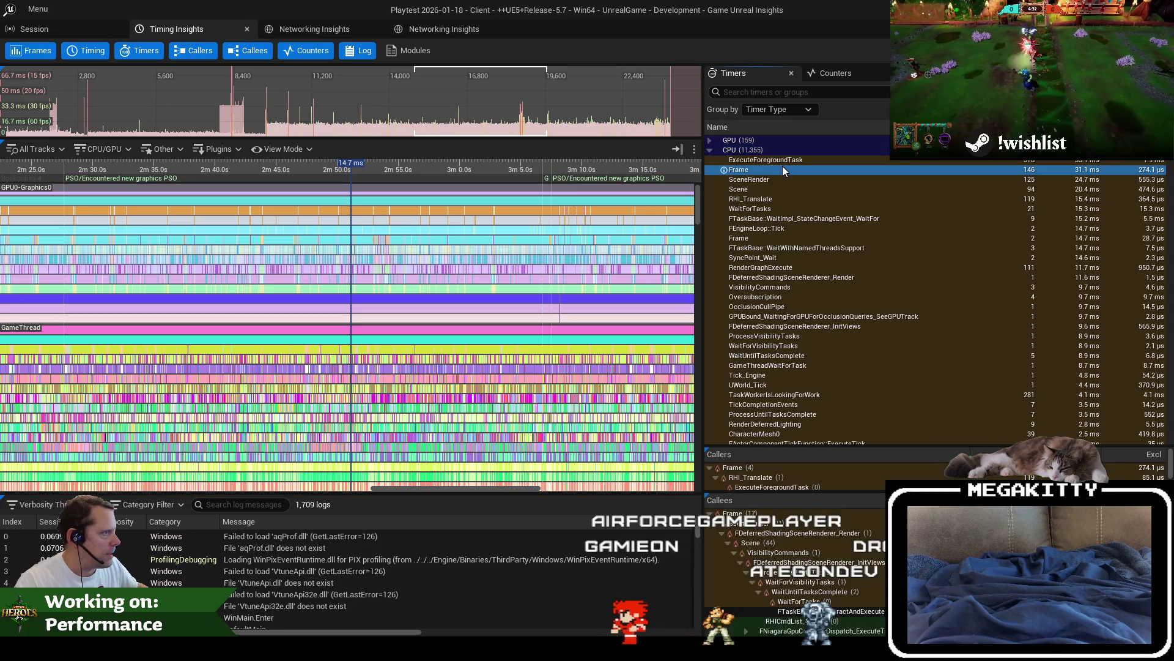
{"action": "left_click", "coordinate": [509, 132]}
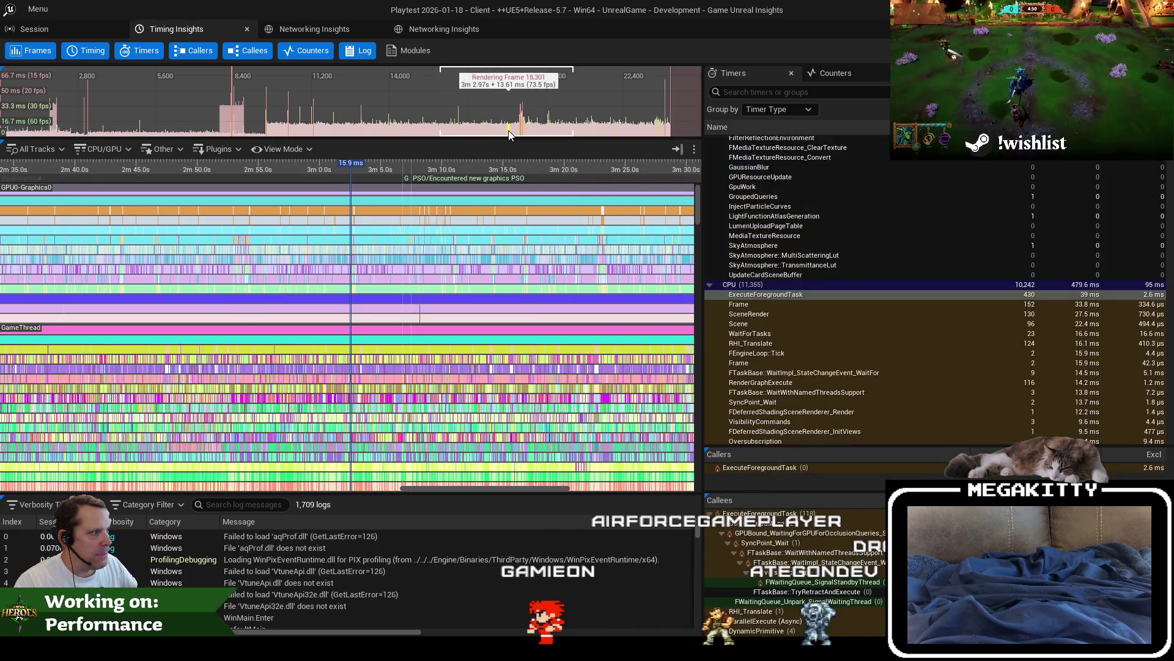
{"action": "left_click", "coordinate": [854, 298]}
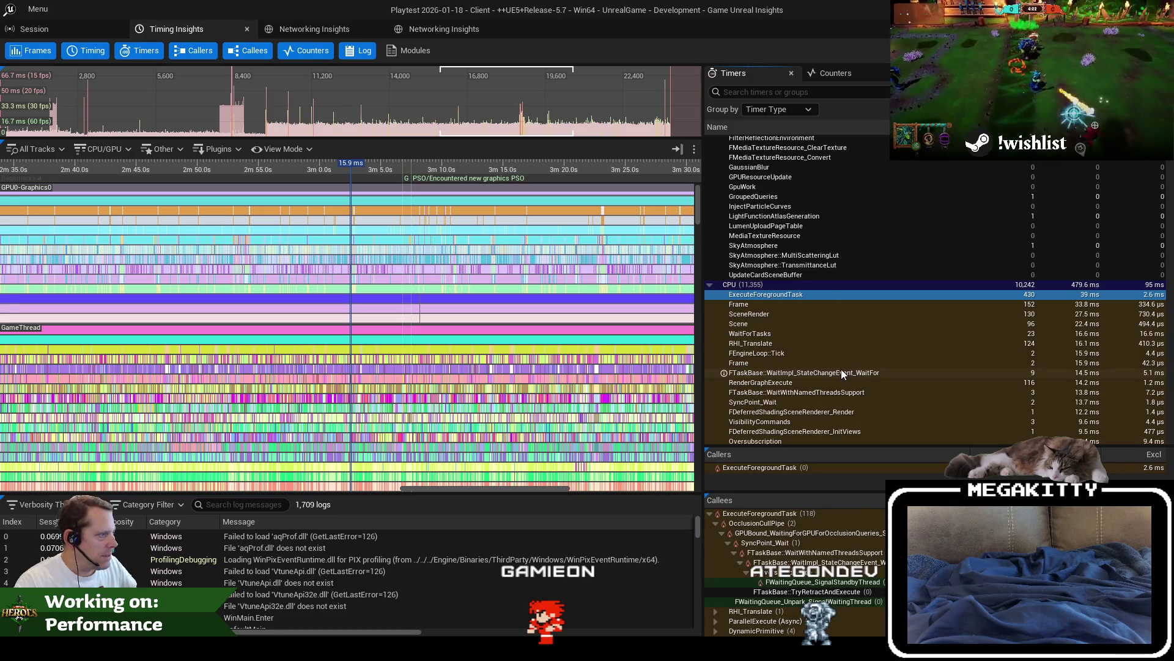
Show the GPU Frame timer's call breakdown, then jump to frame 18,064
{"action": "scroll", "coordinate": [767, 146], "scroll_direction": "down", "scroll_amount": 20}
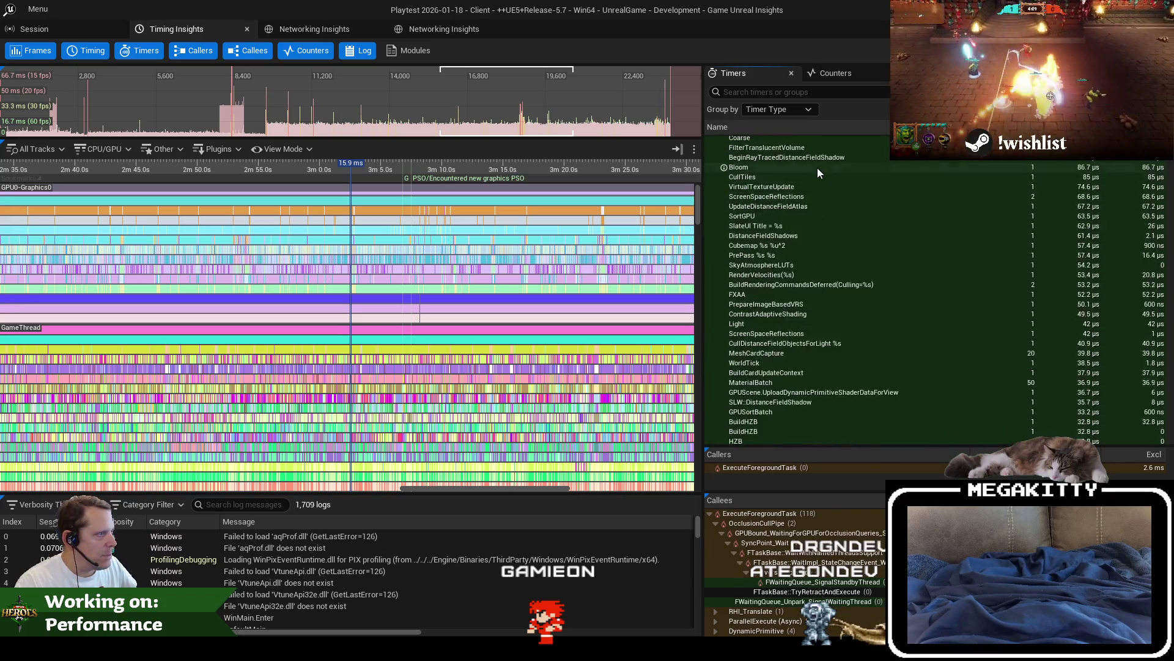
{"action": "scroll", "coordinate": [818, 168], "scroll_direction": "up", "scroll_amount": 20}
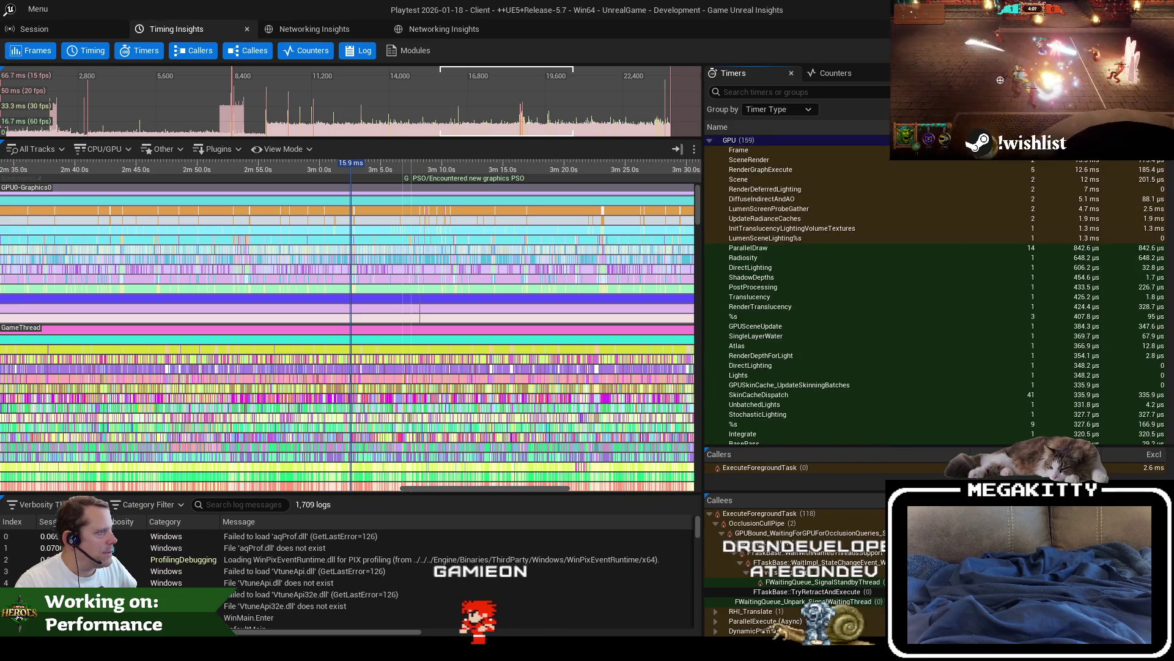
{"action": "left_click", "coordinate": [881, 151]}
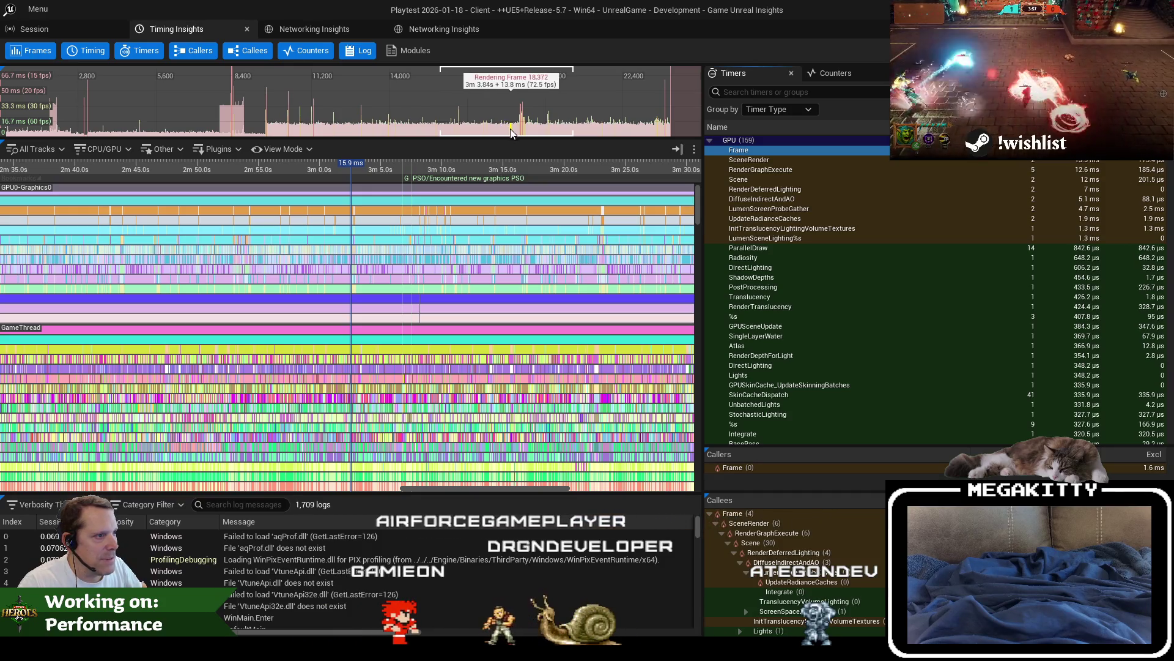
{"action": "left_click", "coordinate": [502, 134]}
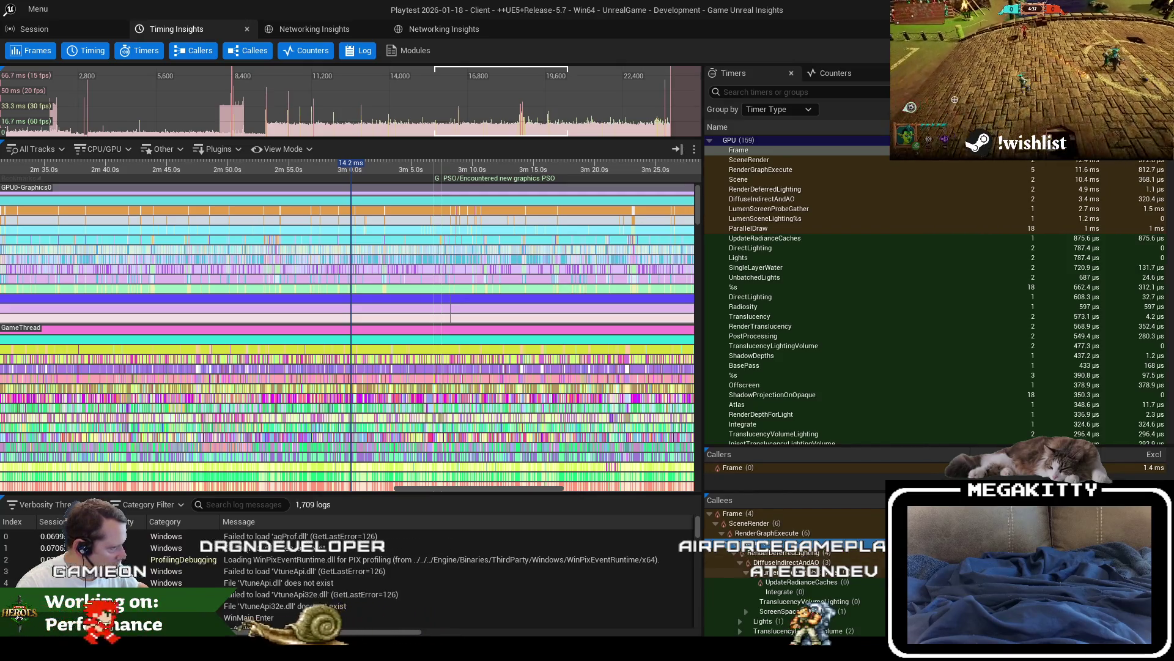
Pick a callee under DiffuseIndirectAndAO, then restore the window and bring up the trace folder
{"action": "left_click", "coordinate": [868, 575]}
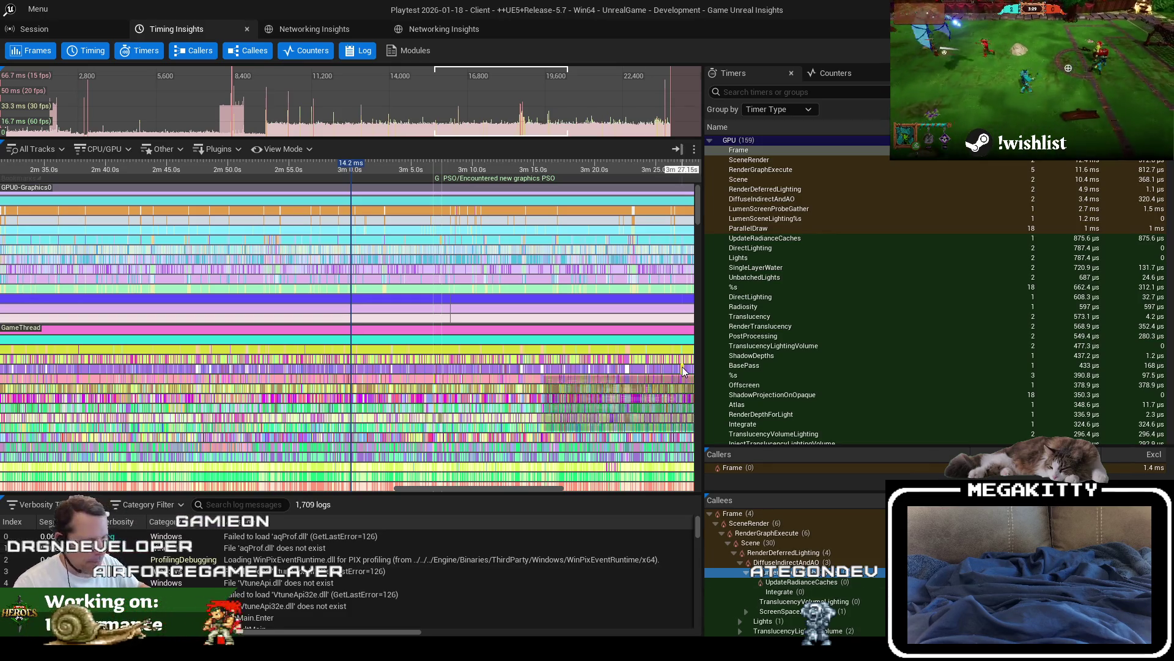
{"action": "mouse_move", "coordinate": [752, 5]}
{"action": "left_mouse_down"}
{"action": "mouse_move", "coordinate": [795, 30]}
{"action": "mouse_move", "coordinate": [728, 37]}
{"action": "mouse_move", "coordinate": [721, 57]}
{"action": "mouse_move", "coordinate": [814, 59]}
{"action": "left_mouse_up"}
{"action": "left_click", "coordinate": [324, 375]}
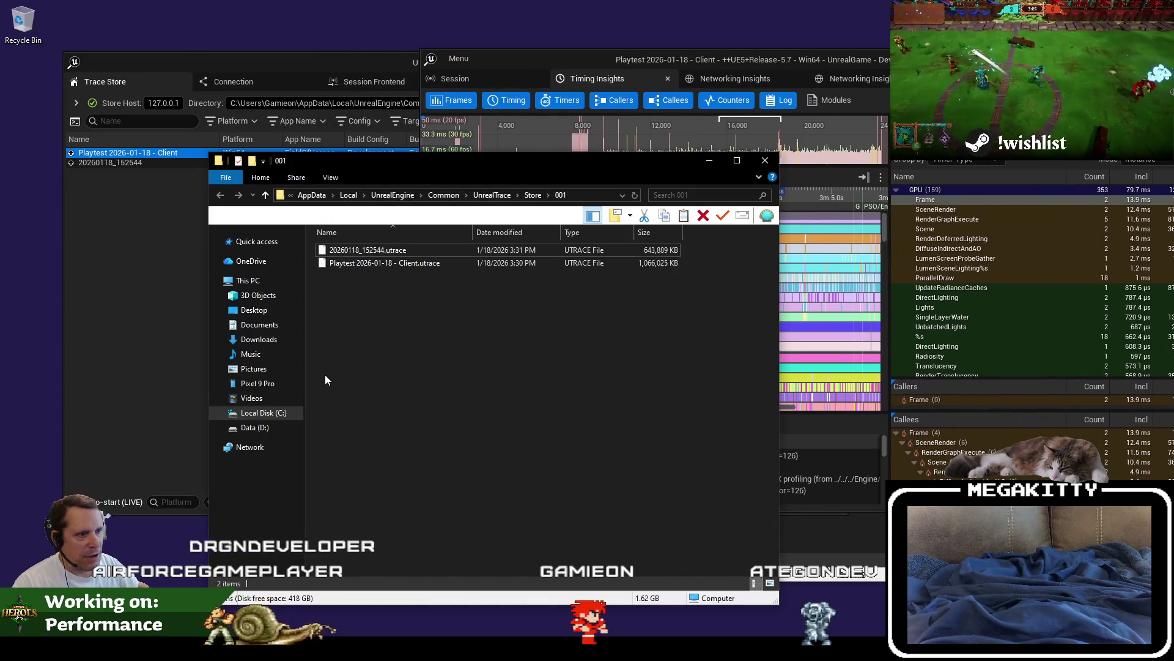
Rename the 20260118_152544 trace to 'Playtest 2026-01-18 - Server'
{"action": "left_click", "coordinate": [109, 194]}
{"action": "left_click", "coordinate": [137, 161]}
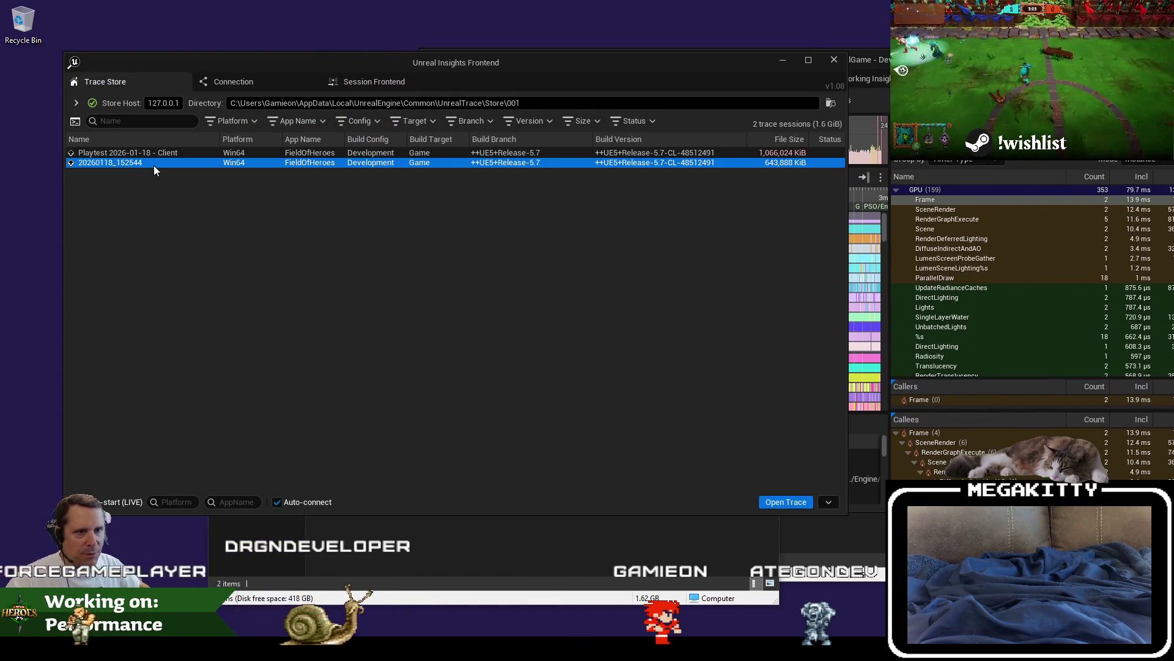
{"action": "left_click", "coordinate": [152, 152]}
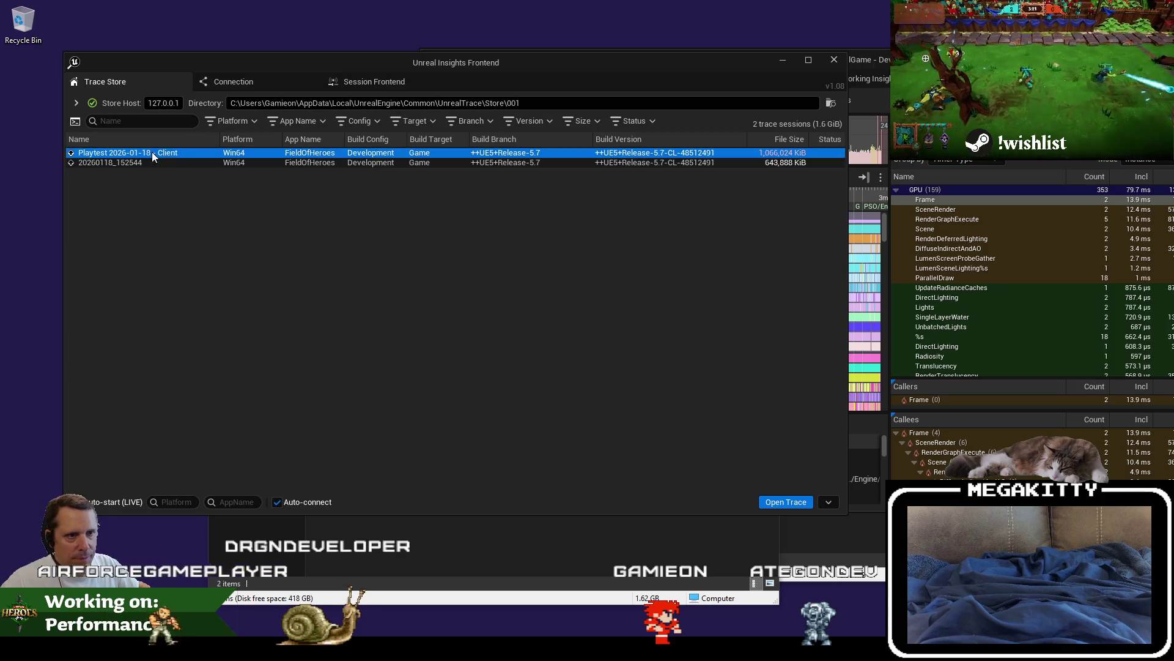
{"action": "key", "text": "ctrl+c"}
{"action": "key", "text": "Down"}
{"action": "key", "text": "F2"}
{"action": "key", "text": "ctrl+v"}
{"action": "key", "text": "BackSpace"}
{"action": "key", "text": "BackSpace"}
{"action": "key", "text": "BackSpace"}
{"action": "type", "text": "Server"}
{"action": "key", "text": "Return"}
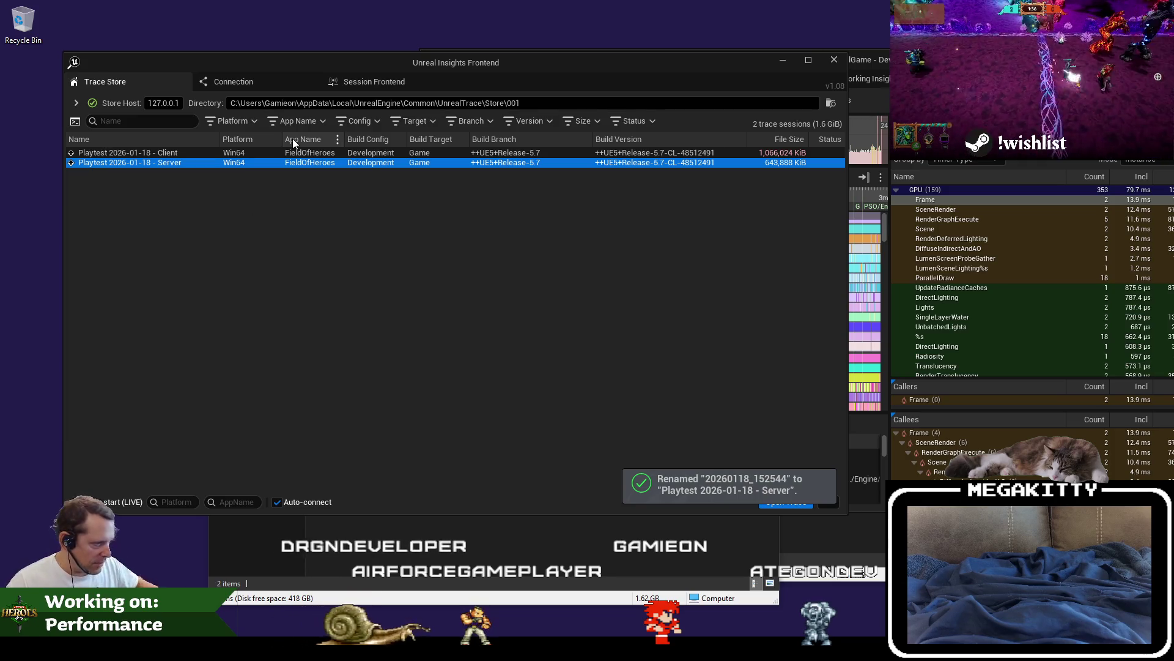
Open the Playtest 2026-01-18 - Server trace for analysis
{"action": "left_click", "coordinate": [265, 310]}
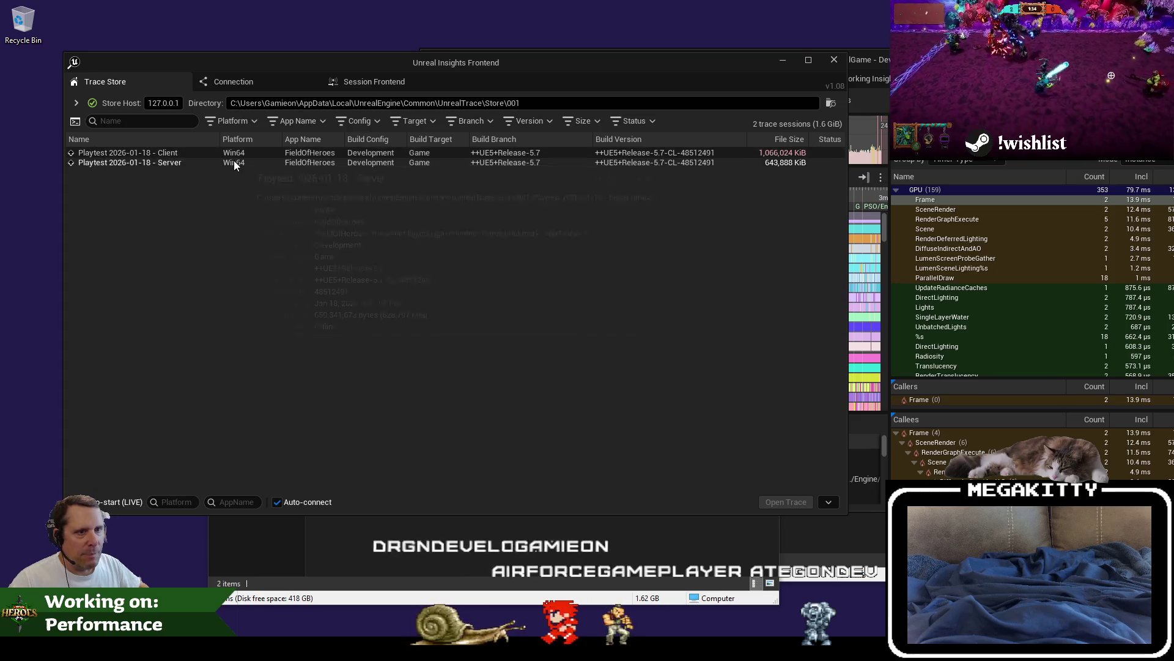
{"action": "mouse_move", "coordinate": [225, 166]}
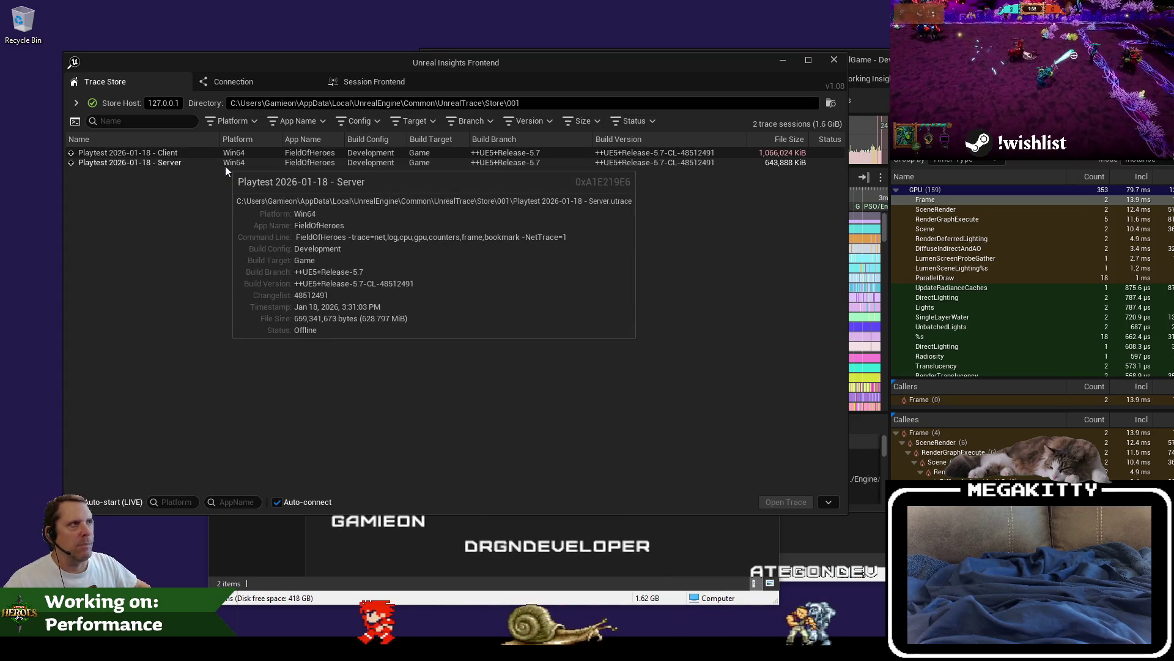
{"action": "left_click", "coordinate": [225, 163]}
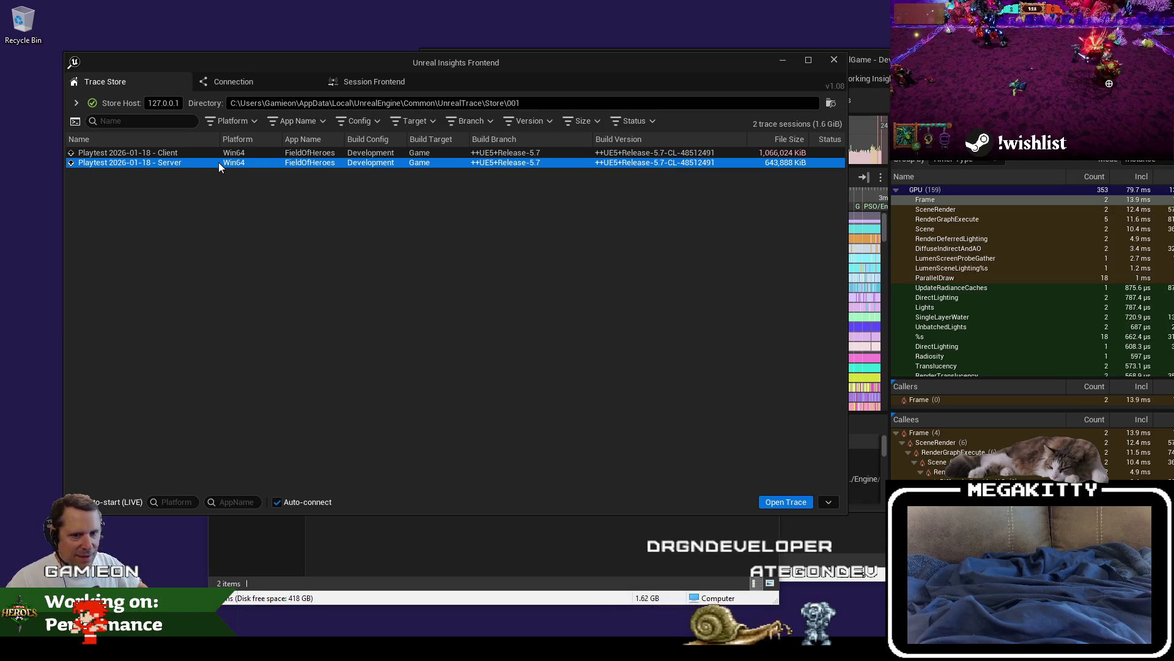
{"action": "double_click", "coordinate": [228, 162]}
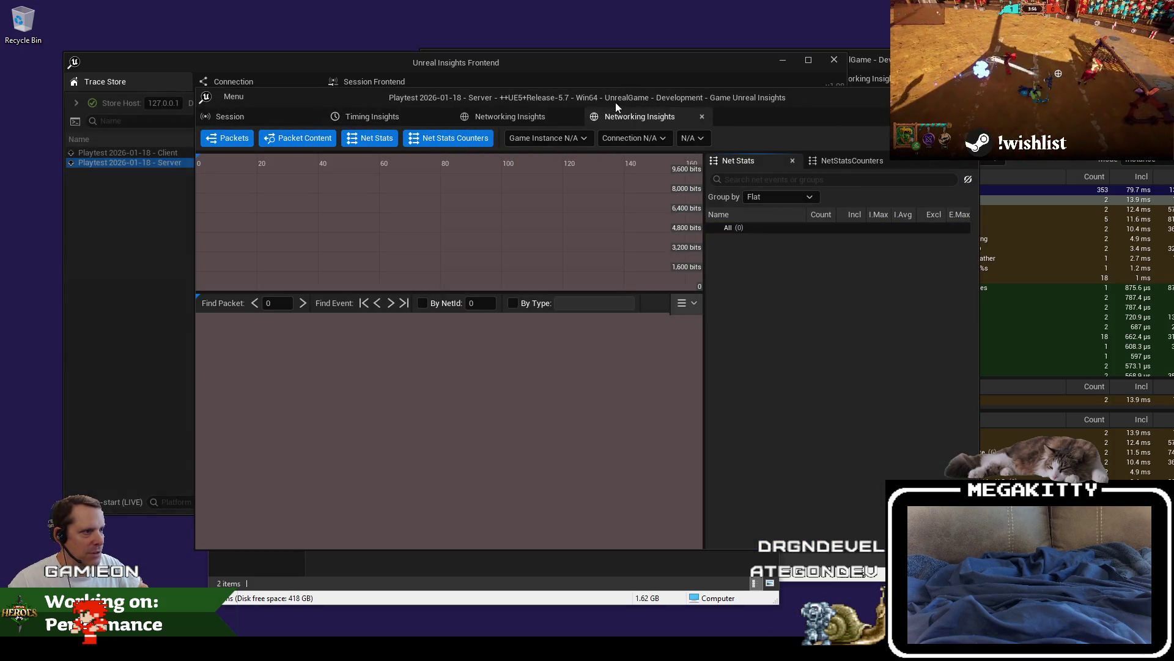
Re-inspect packet 16,137's Actor bandwidth statistics in the Client trace's Networking view
{"action": "mouse_move", "coordinate": [857, 116]}
{"action": "left_mouse_down"}
{"action": "mouse_move", "coordinate": [769, 188]}
{"action": "mouse_move", "coordinate": [700, 203]}
{"action": "mouse_move", "coordinate": [720, 165]}
{"action": "left_mouse_up"}
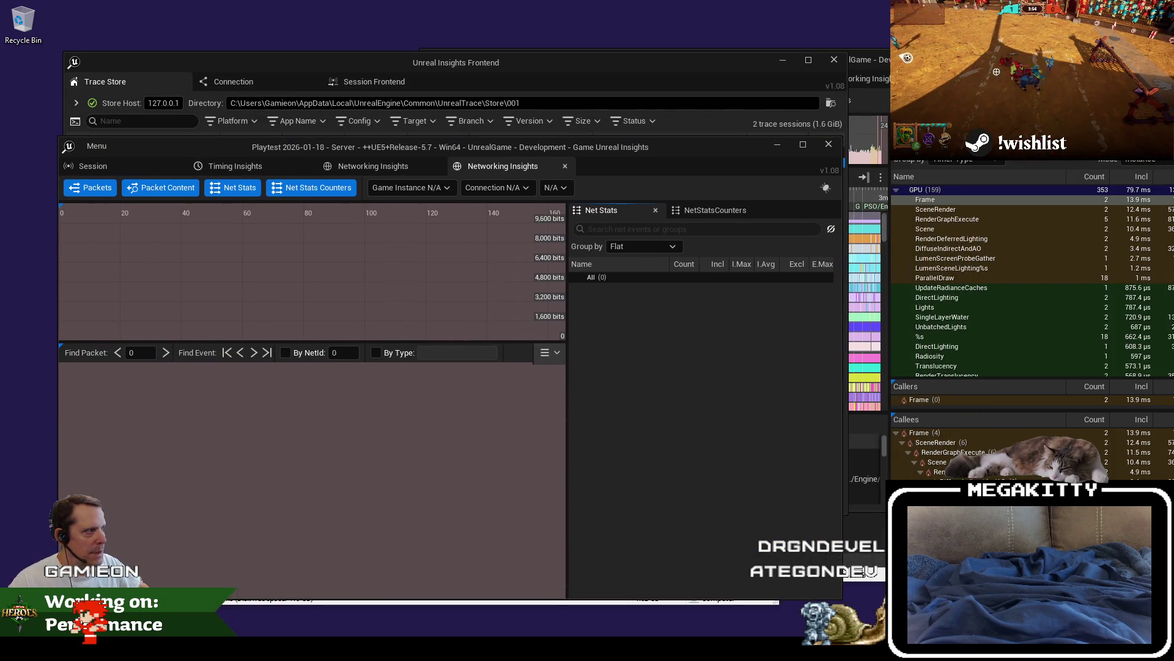
{"action": "left_click", "coordinate": [1078, 175]}
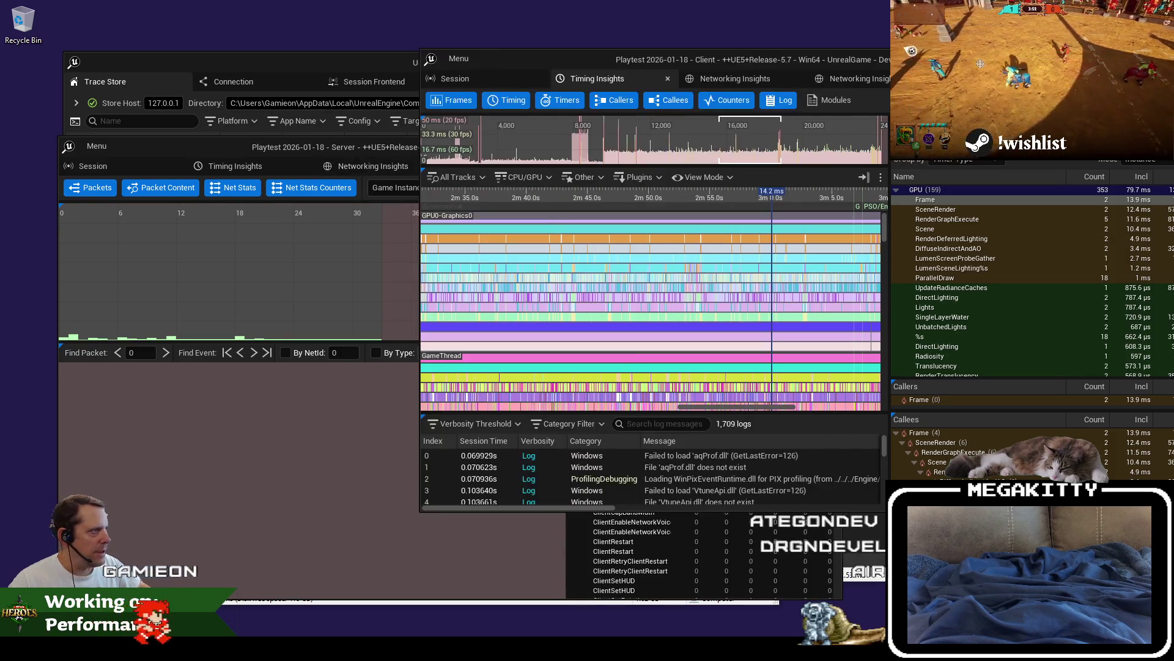
{"action": "left_click_drag", "start_coordinate": [910, 58], "coordinate": [669, 58]}
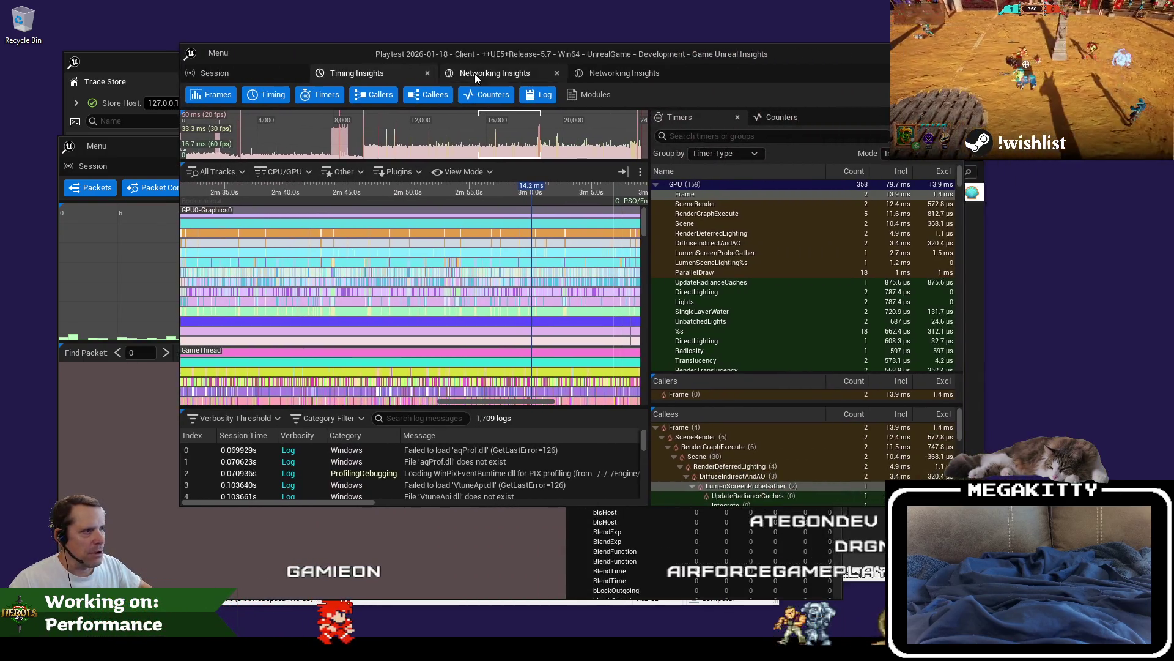
{"action": "left_click", "coordinate": [489, 74]}
{"action": "mouse_move", "coordinate": [497, 245]}
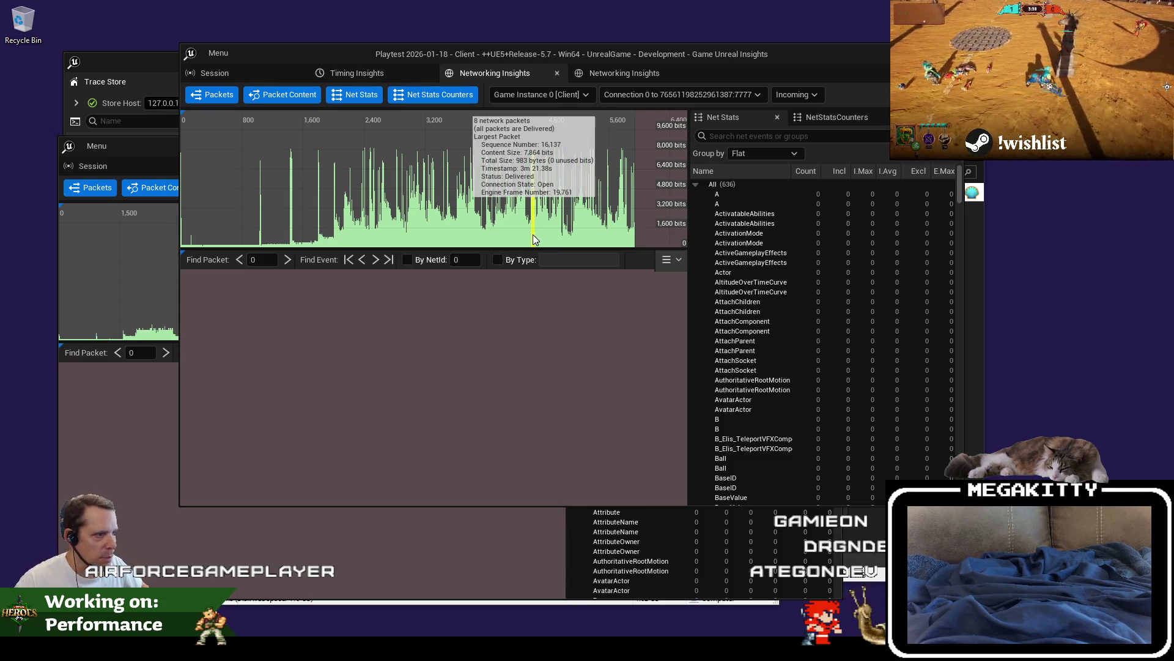
{"action": "left_click", "coordinate": [534, 234]}
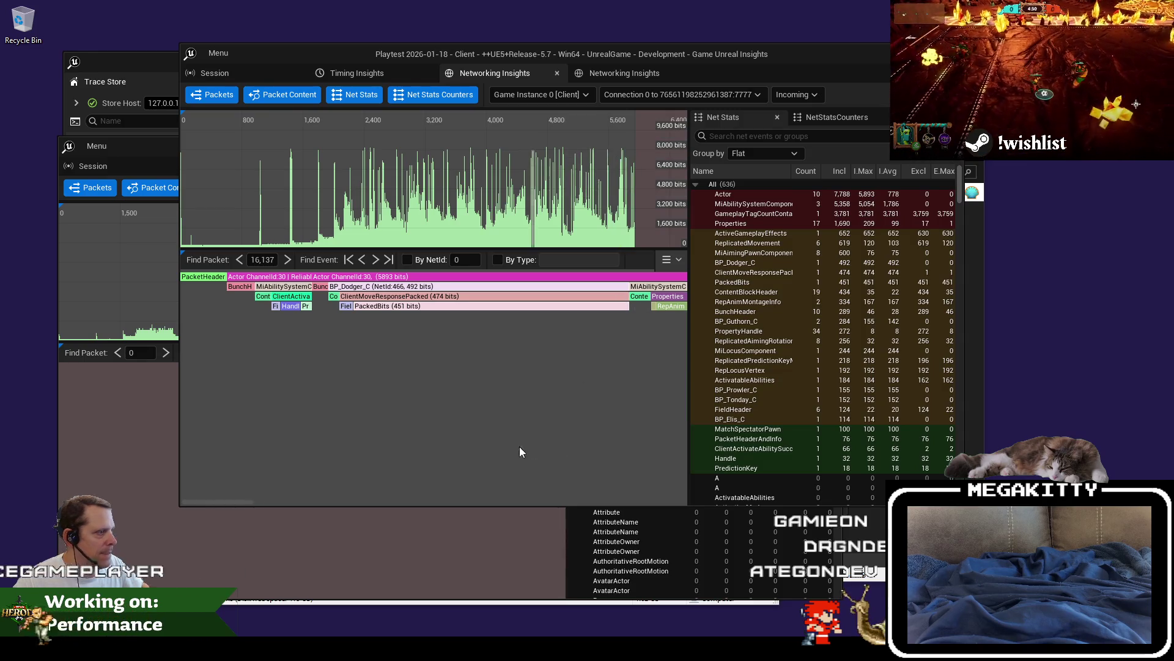
{"action": "left_click", "coordinate": [752, 193]}
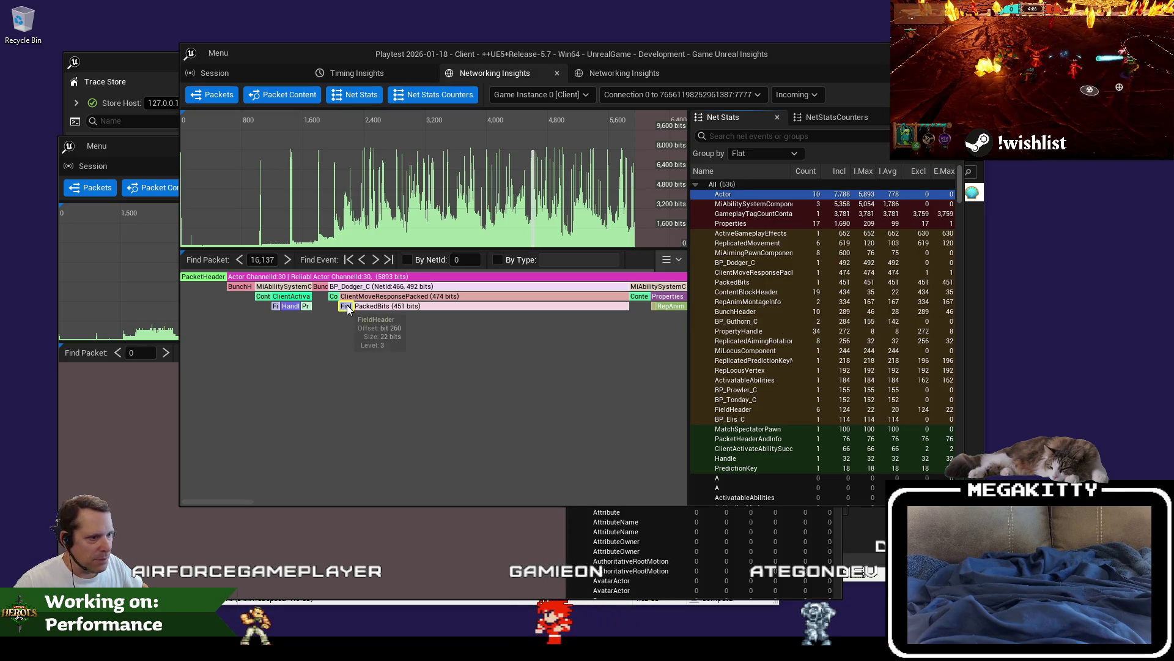
Move the Client window aside and minimize the session list to reveal the Server window
{"action": "left_click_drag", "start_coordinate": [732, 50], "coordinate": [925, 165]}
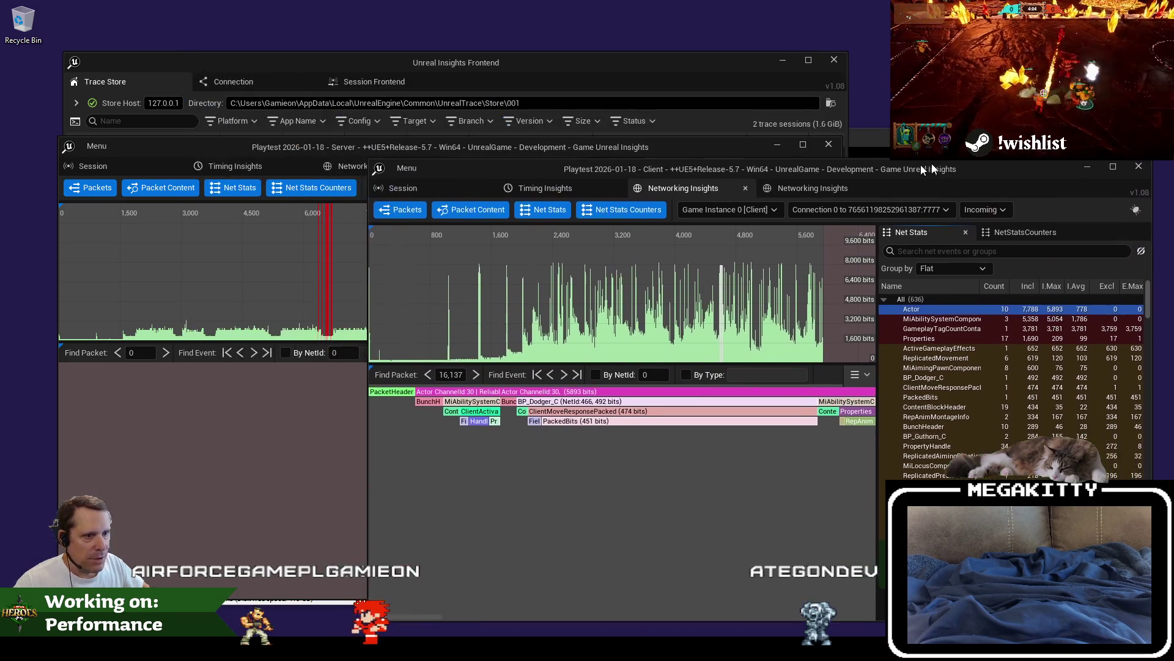
{"action": "left_click", "coordinate": [456, 75]}
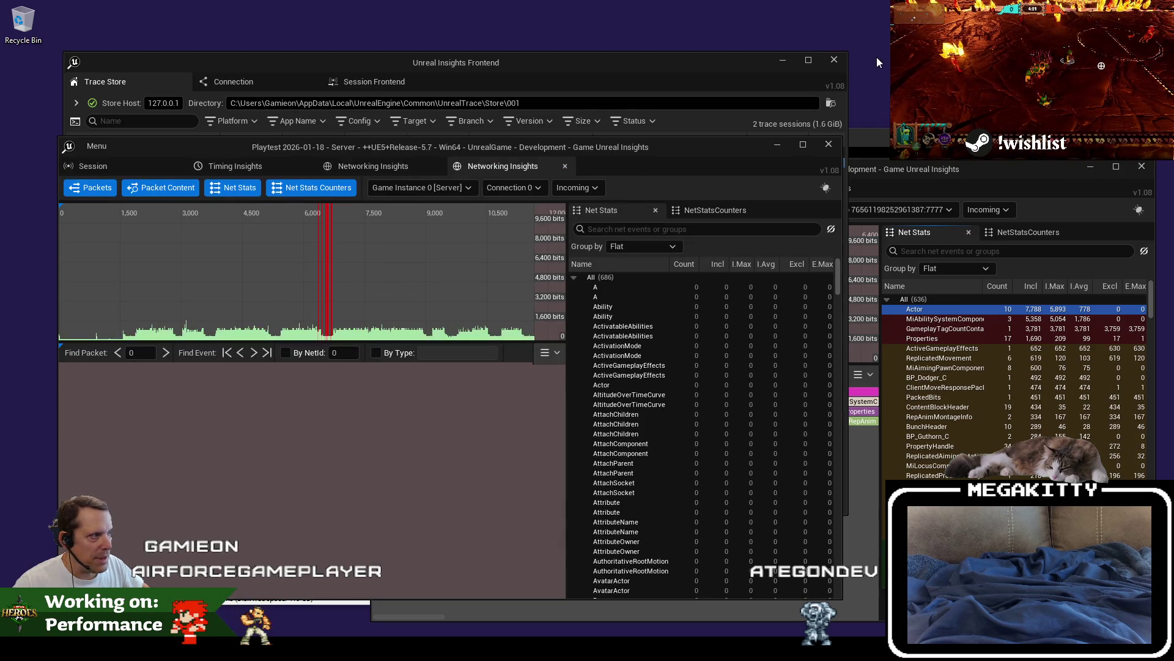
{"action": "left_click", "coordinate": [776, 59]}
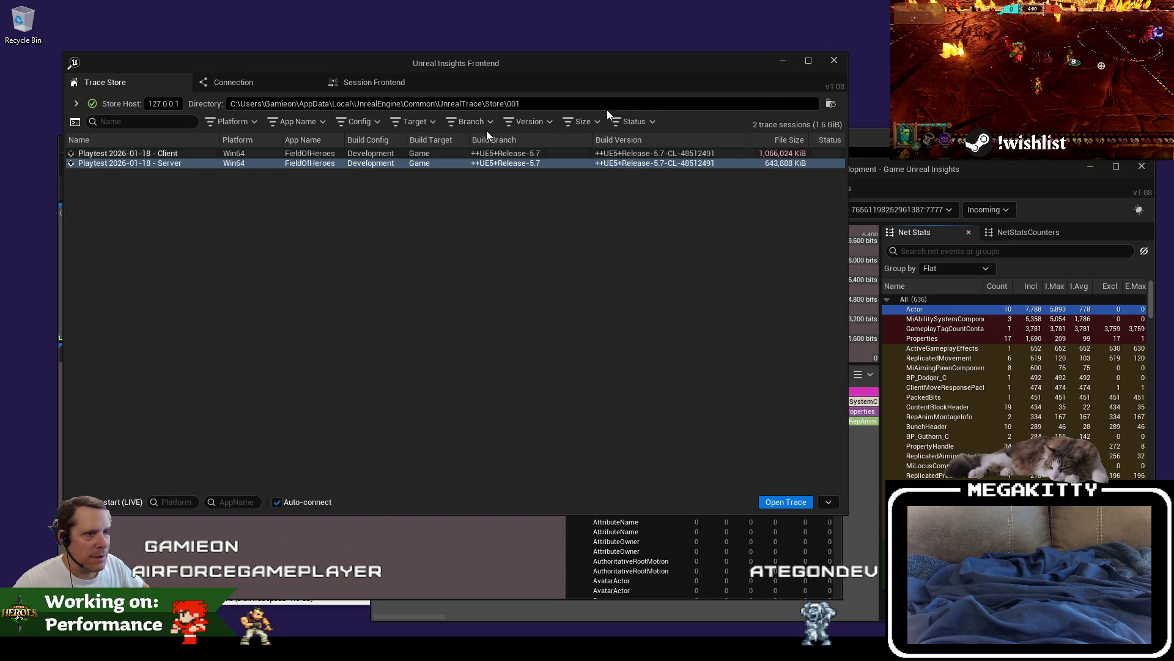
{"action": "left_click", "coordinate": [789, 66]}
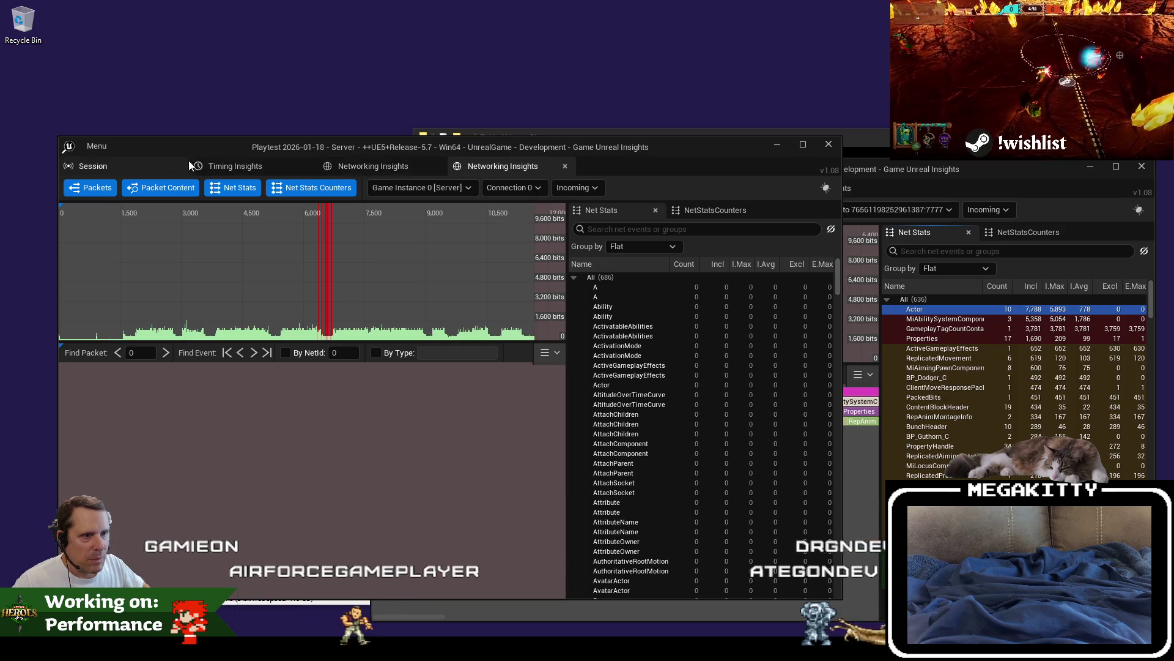
Maximize the Server trace's Timing Insights and show the Frame timer's callees for a slow frame
{"action": "left_click", "coordinate": [251, 166]}
{"action": "mouse_move", "coordinate": [262, 149]}
{"action": "left_mouse_down"}
{"action": "mouse_move", "coordinate": [232, 110]}
{"action": "mouse_move", "coordinate": [232, 1]}
{"action": "left_mouse_up"}
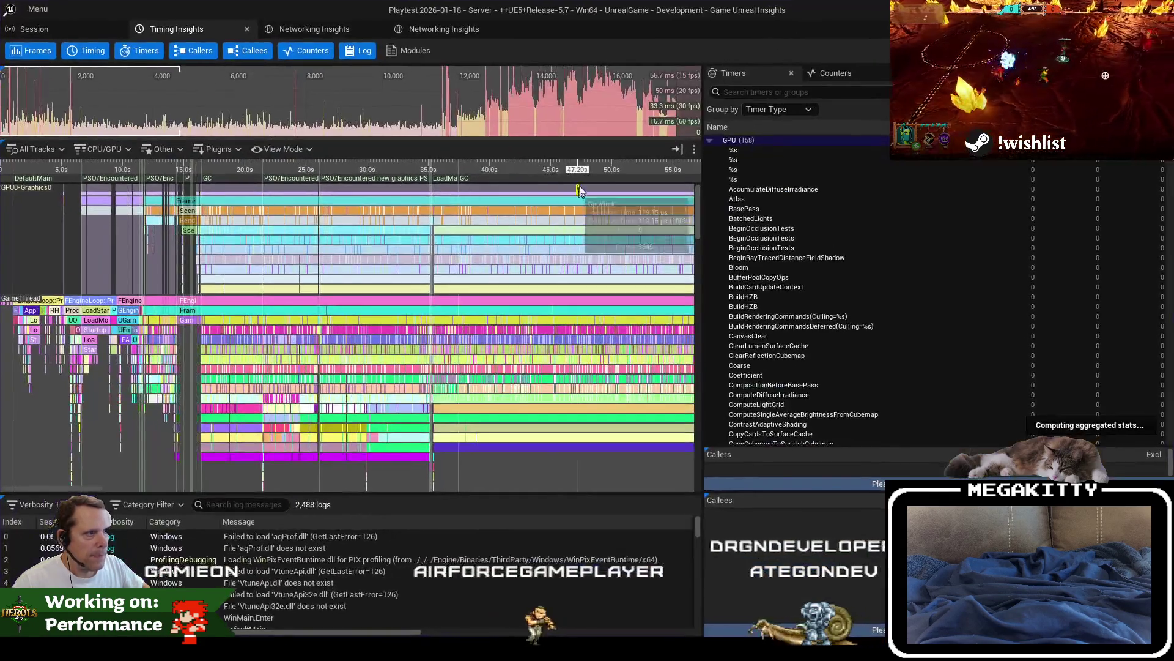
{"action": "mouse_move", "coordinate": [605, 124]}
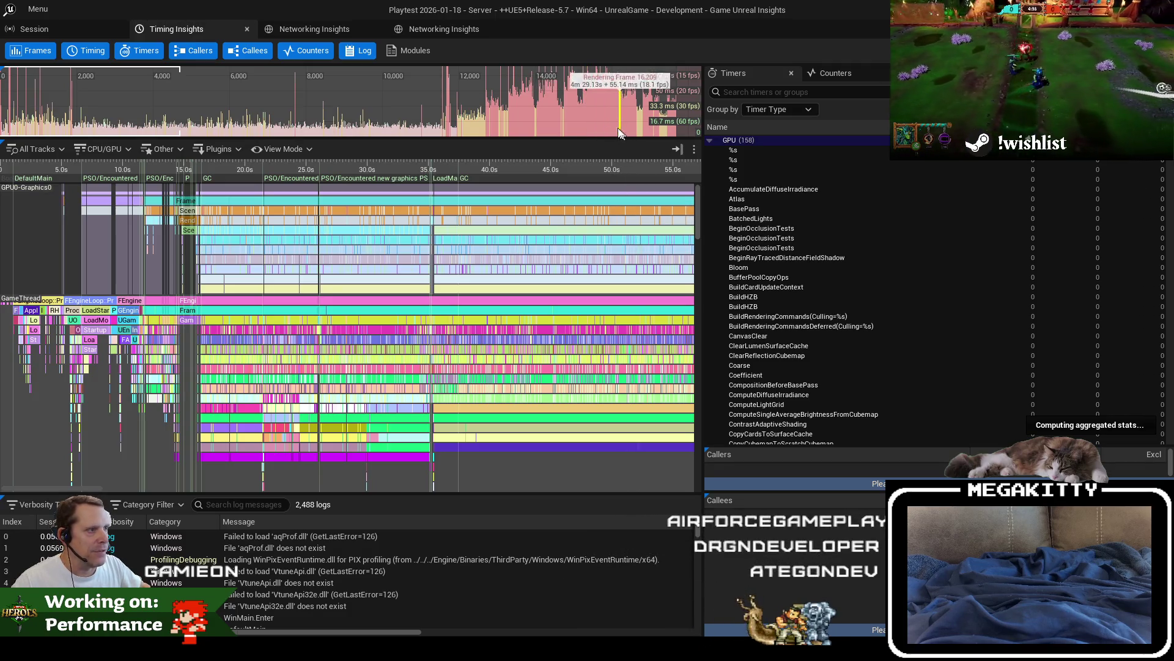
{"action": "left_click", "coordinate": [596, 120]}
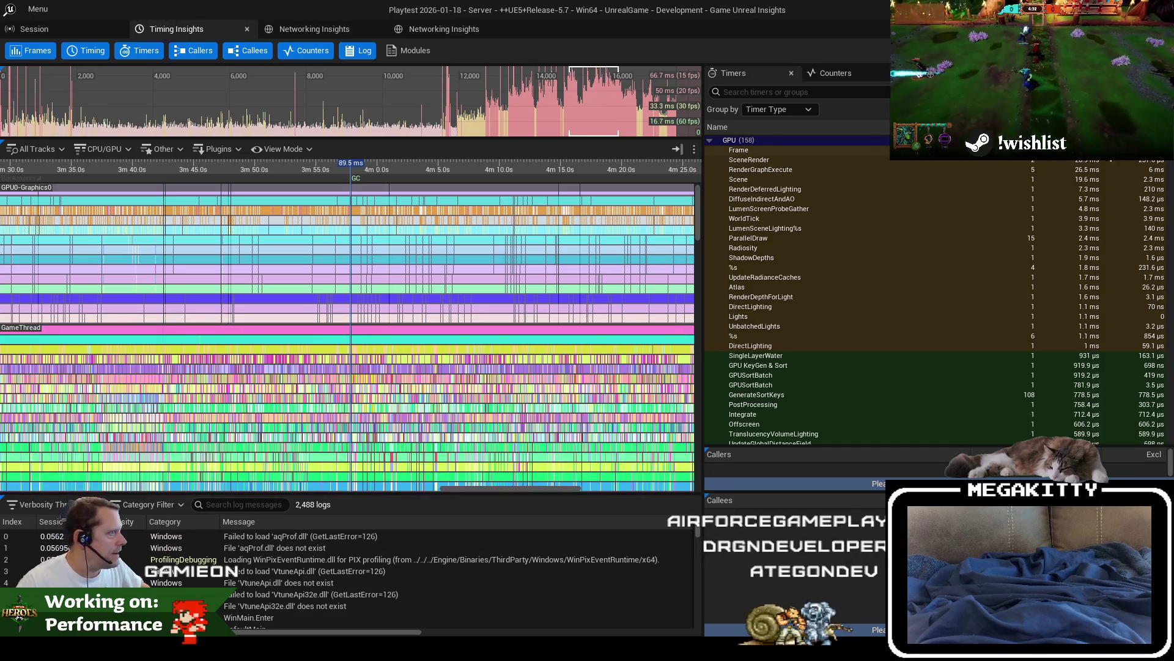
{"action": "left_click", "coordinate": [739, 150]}
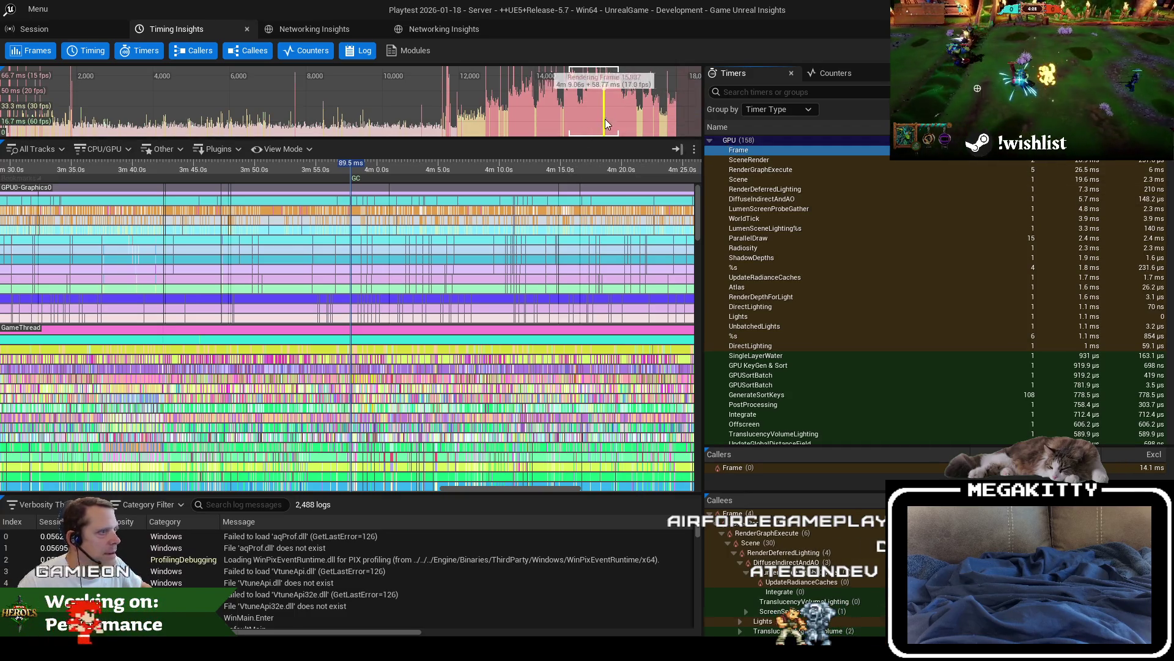
{"action": "left_click", "coordinate": [602, 118]}
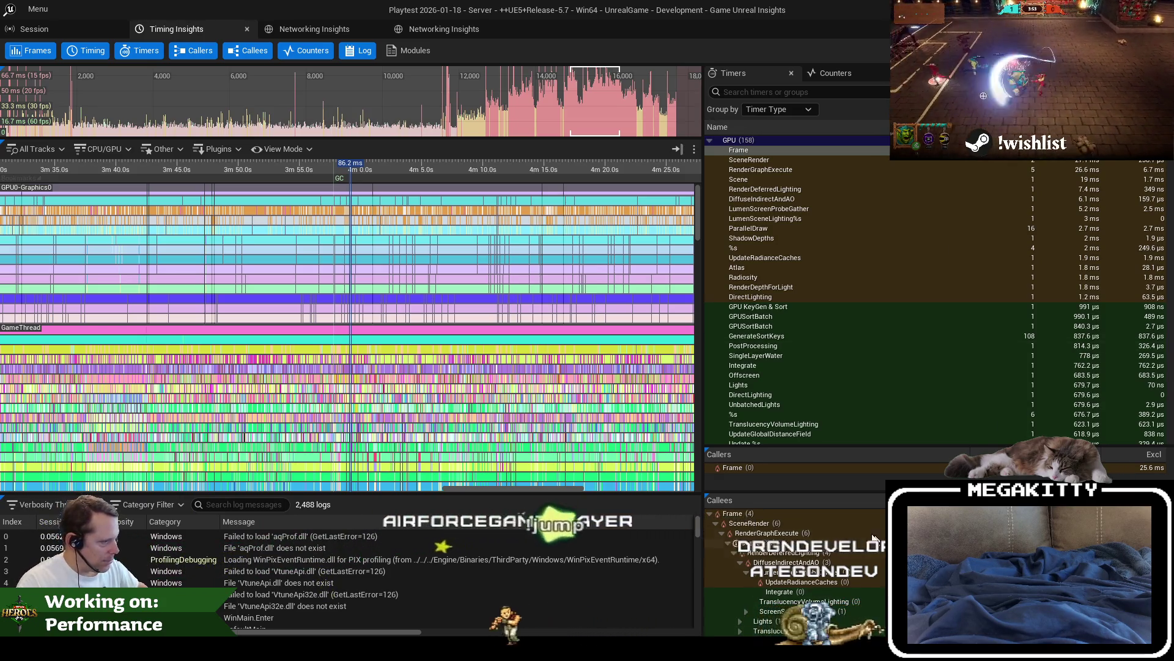
Step down the callee tree: SceneRender, RenderGraphExecute, Scene, RenderDeferredLighting, DiffuseIndirectAndAO
{"action": "left_click", "coordinate": [802, 522]}
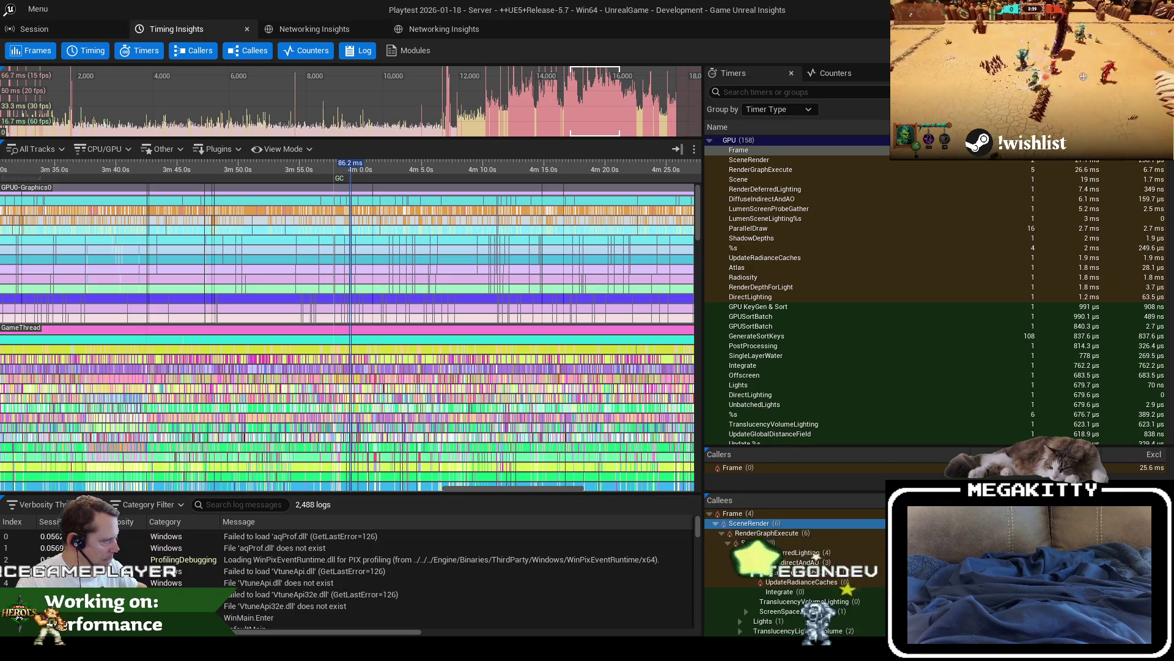
{"action": "left_click", "coordinate": [767, 533]}
{"action": "left_click", "coordinate": [750, 542]}
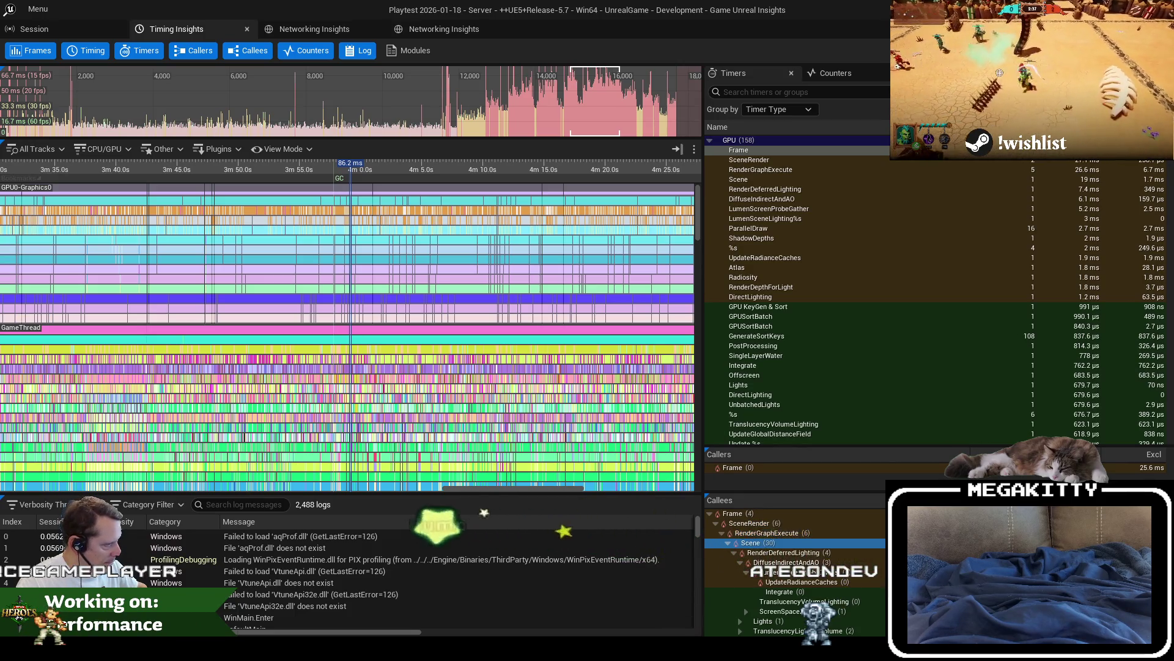
{"action": "left_click", "coordinate": [783, 552]}
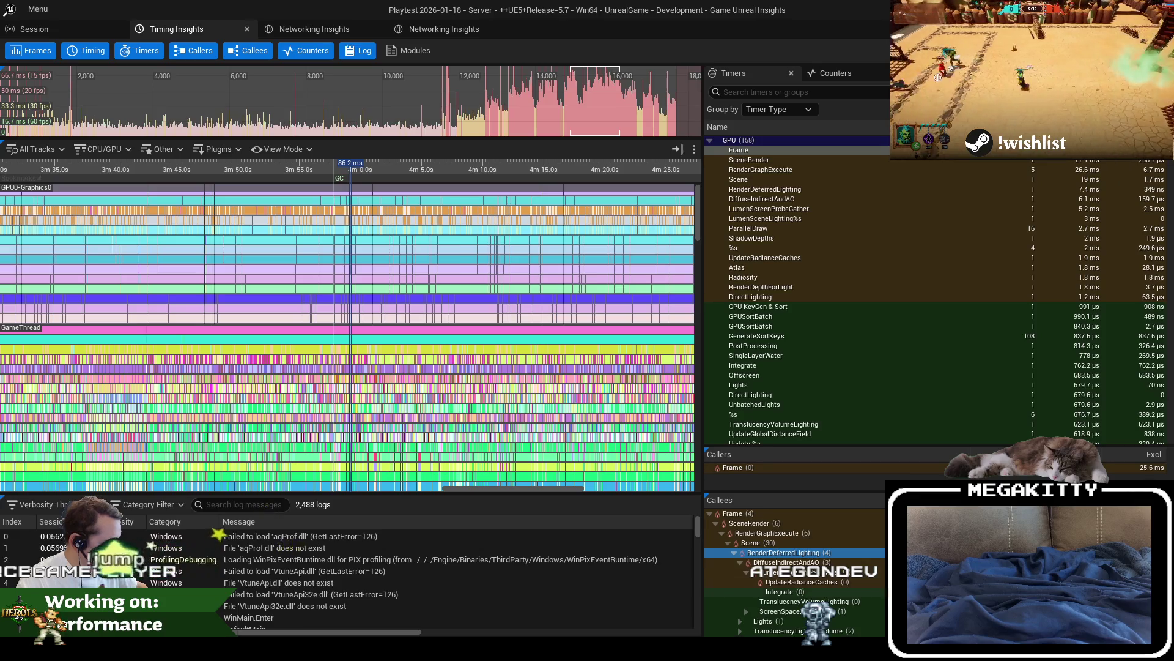
{"action": "left_click", "coordinate": [783, 572]}
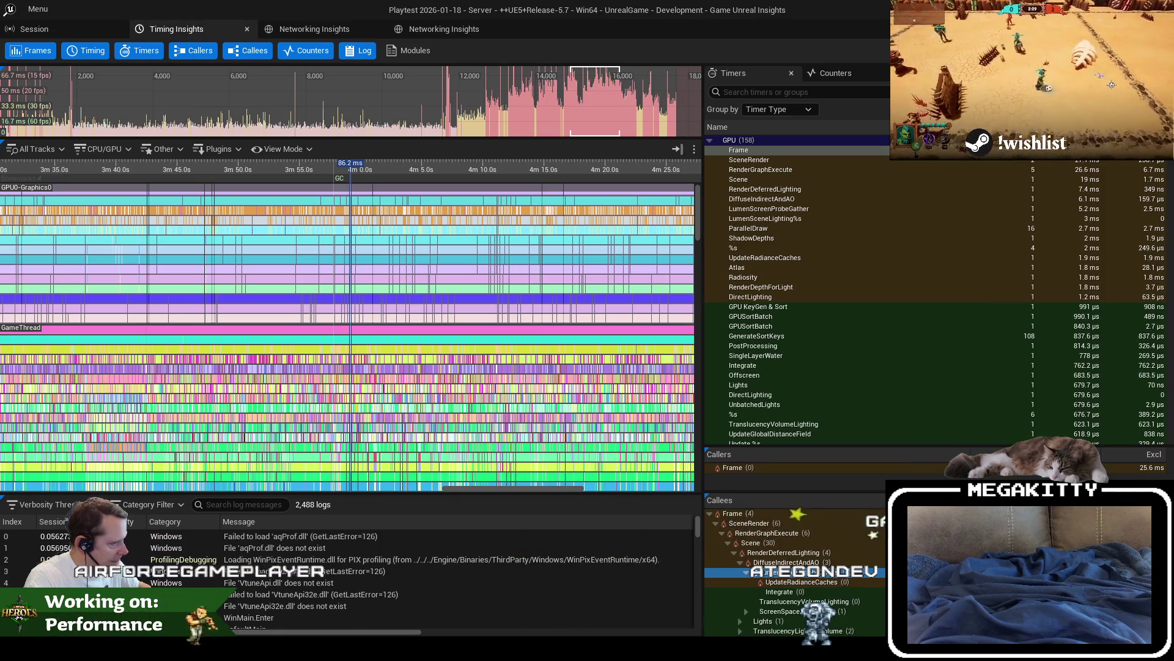
Open the Client trace's timing view beside the Server's to compare LumenScreenProbeGather (5.2 vs 2.7 ms)
{"action": "mouse_move", "coordinate": [587, 10]}
{"action": "left_mouse_down"}
{"action": "mouse_move", "coordinate": [631, 163]}
{"action": "mouse_move", "coordinate": [366, 57]}
{"action": "left_mouse_up"}
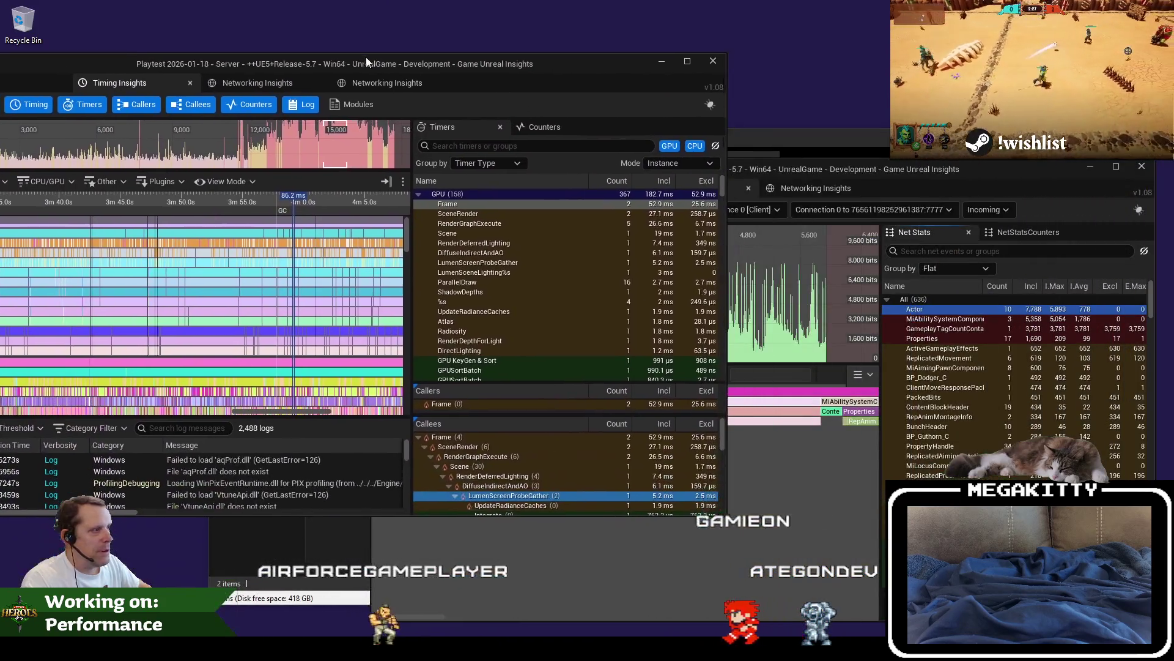
{"action": "left_click_drag", "start_coordinate": [982, 185], "coordinate": [896, 170]}
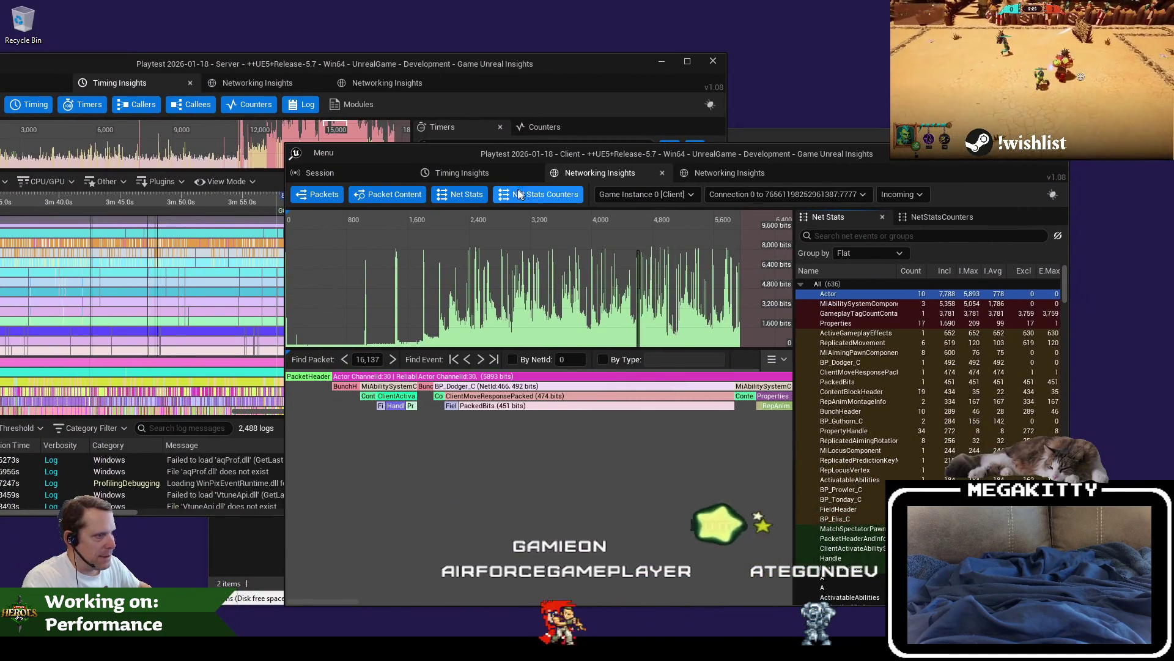
{"action": "left_click", "coordinate": [459, 173]}
{"action": "left_click", "coordinate": [333, 173]}
{"action": "left_click", "coordinate": [442, 174]}
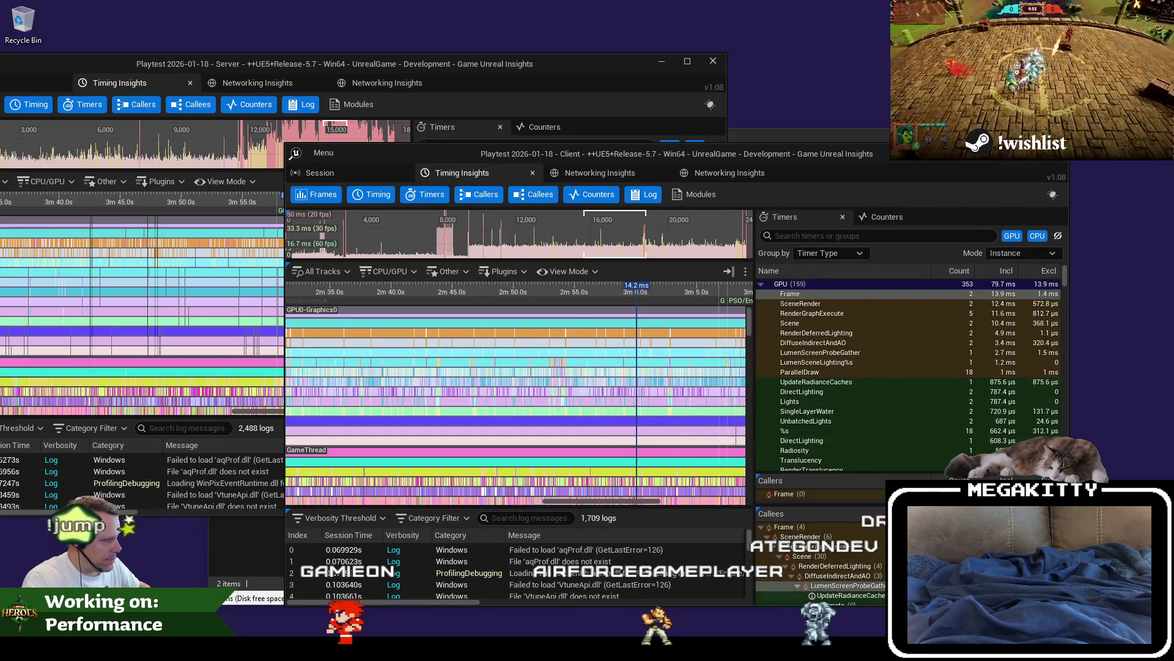
{"action": "left_click_drag", "start_coordinate": [202, 64], "coordinate": [343, 56]}
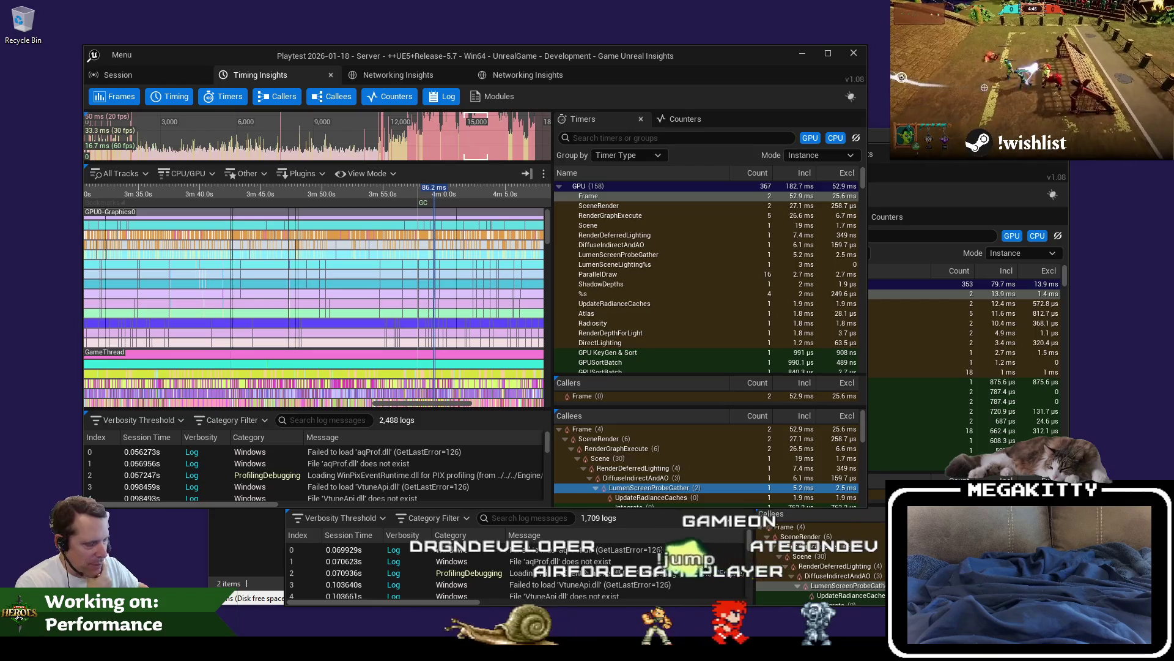
{"action": "key", "text": "super"}
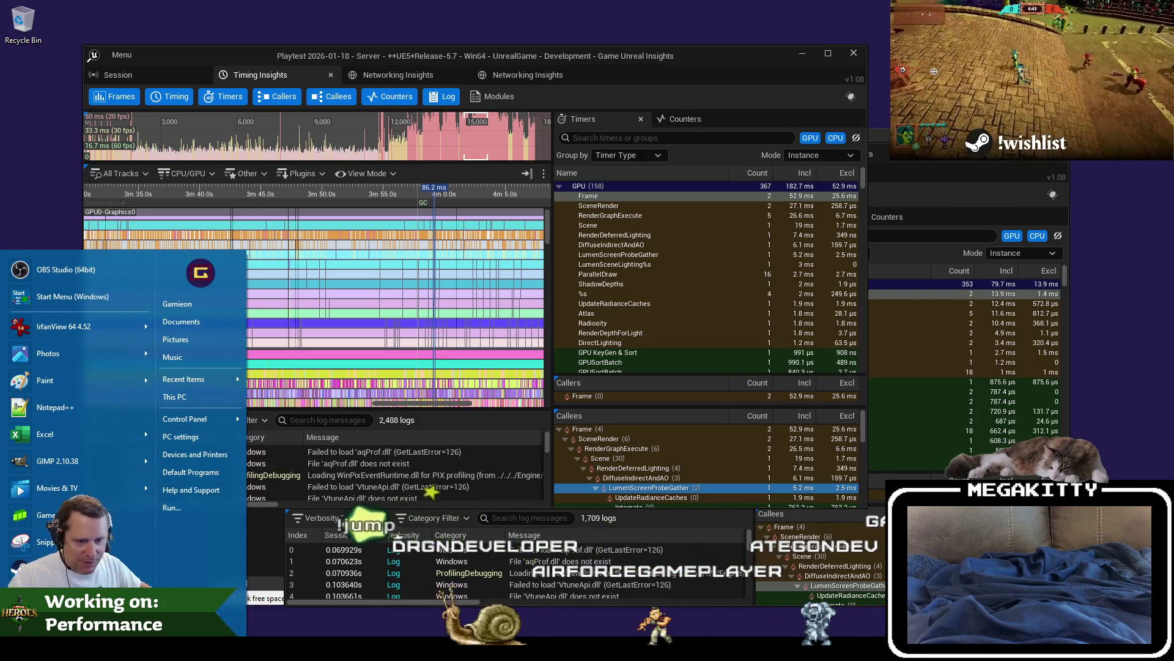
Launch Remote Desktop Connection via mstsc and switch to the full-screen remote session
{"action": "type", "text": "mst"}
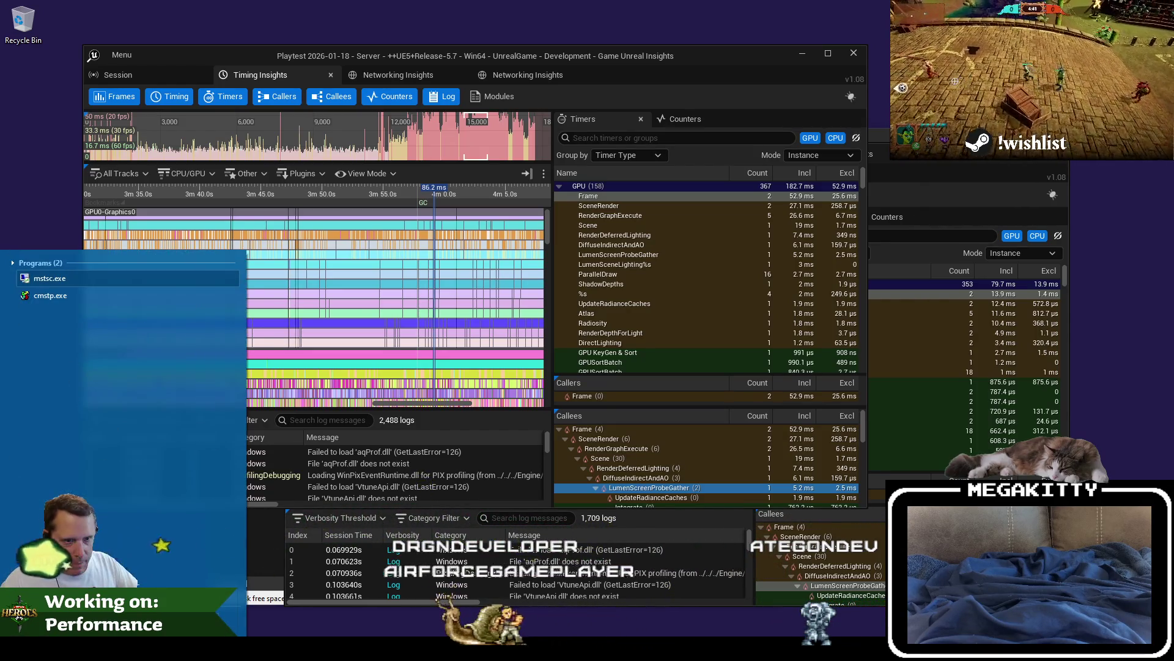
{"action": "key", "text": "Return"}
{"action": "key", "text": "super+shift+Left"}
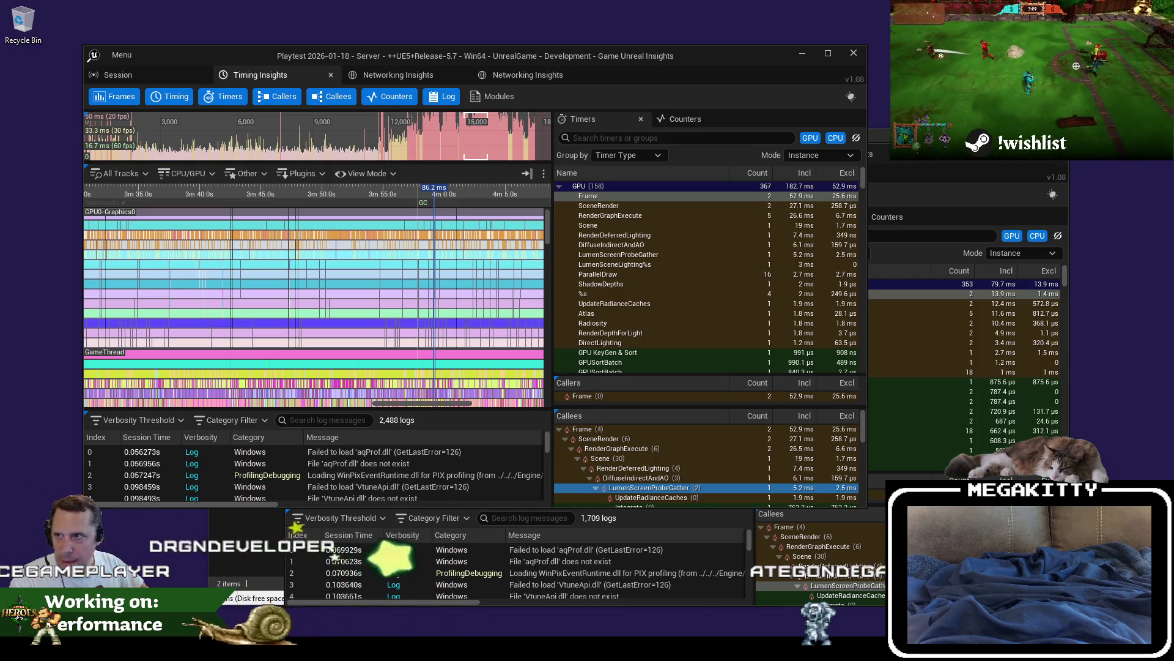
{"action": "key", "text": "alt+Tab"}
{"action": "double_click", "coordinate": [537, 38]}
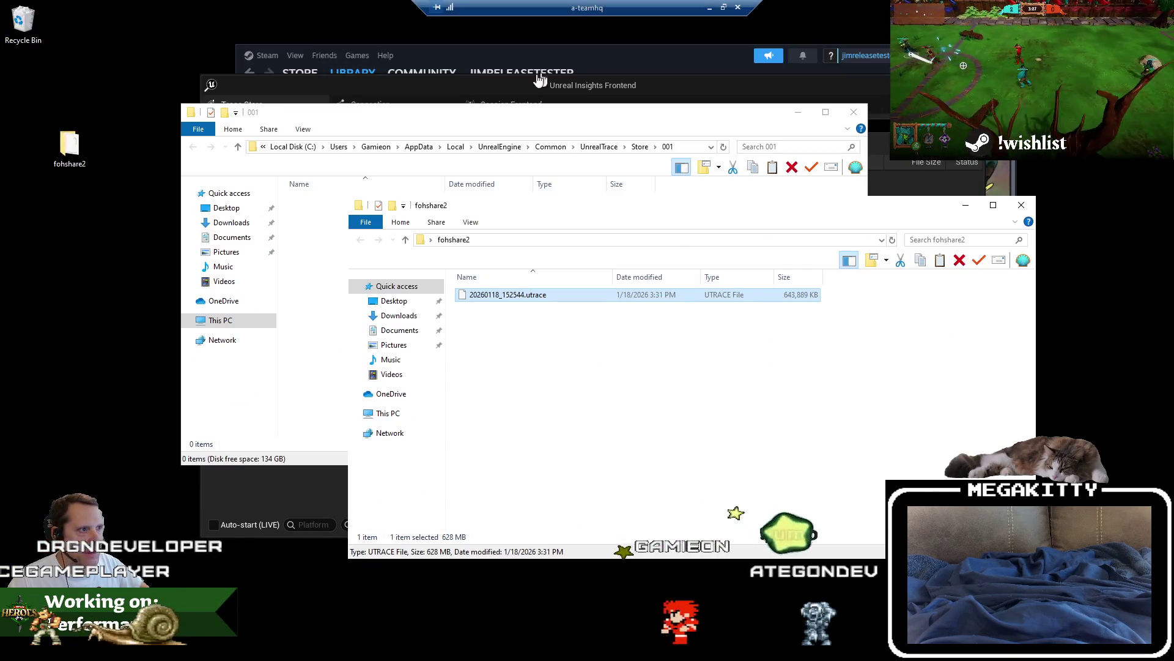
Rearrange the remote trace session list, 001 trace store and fohshare2 folder windows
{"action": "mouse_move", "coordinate": [532, 79]}
{"action": "left_mouse_down"}
{"action": "mouse_move", "coordinate": [538, 104]}
{"action": "mouse_move", "coordinate": [636, 146]}
{"action": "left_mouse_up"}
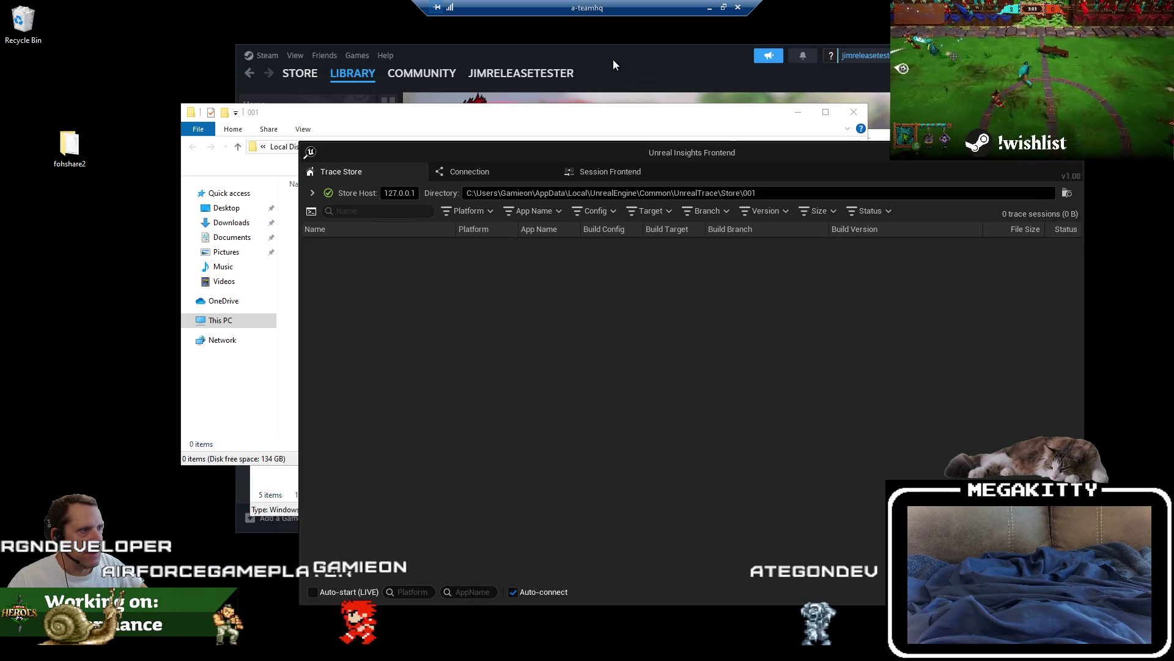
{"action": "mouse_move", "coordinate": [541, 155]}
{"action": "left_mouse_down"}
{"action": "mouse_move", "coordinate": [485, 76]}
{"action": "mouse_move", "coordinate": [452, 59]}
{"action": "left_mouse_up"}
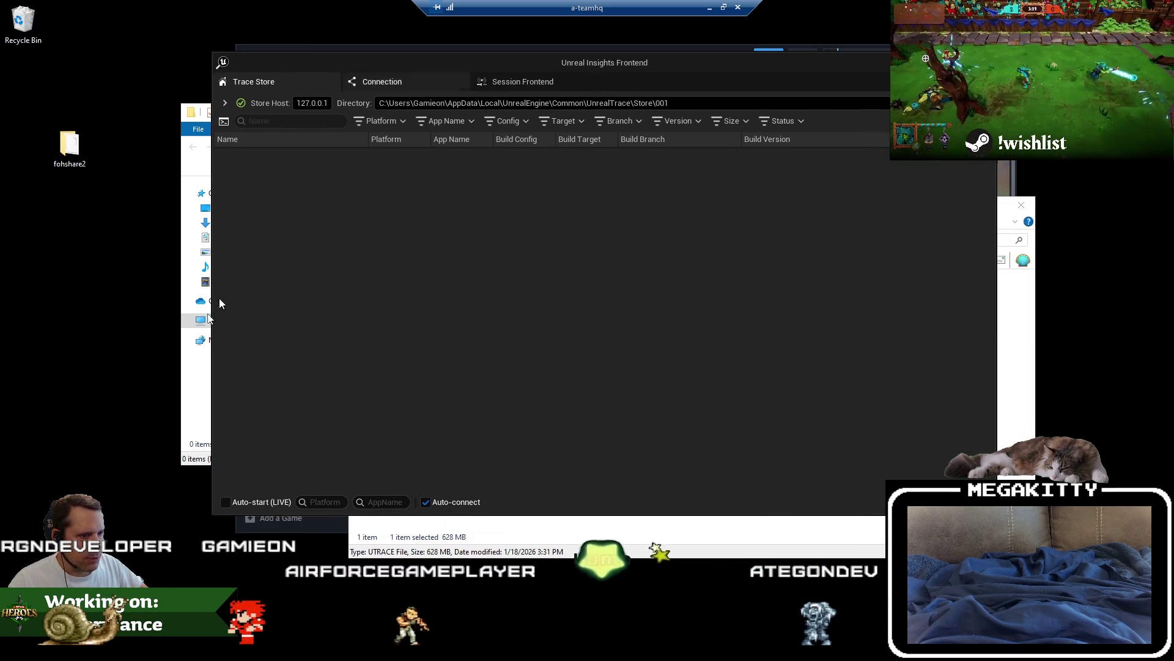
{"action": "left_click", "coordinate": [209, 395]}
{"action": "left_click", "coordinate": [608, 554]}
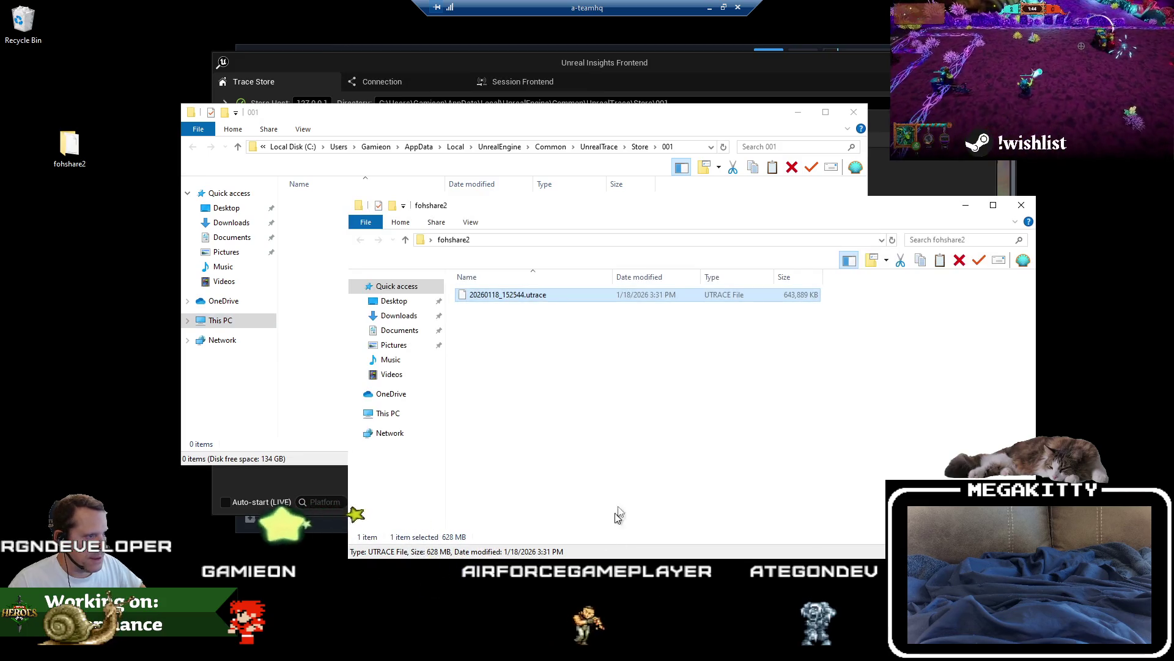
{"action": "left_click_drag", "start_coordinate": [616, 209], "coordinate": [596, 198]}
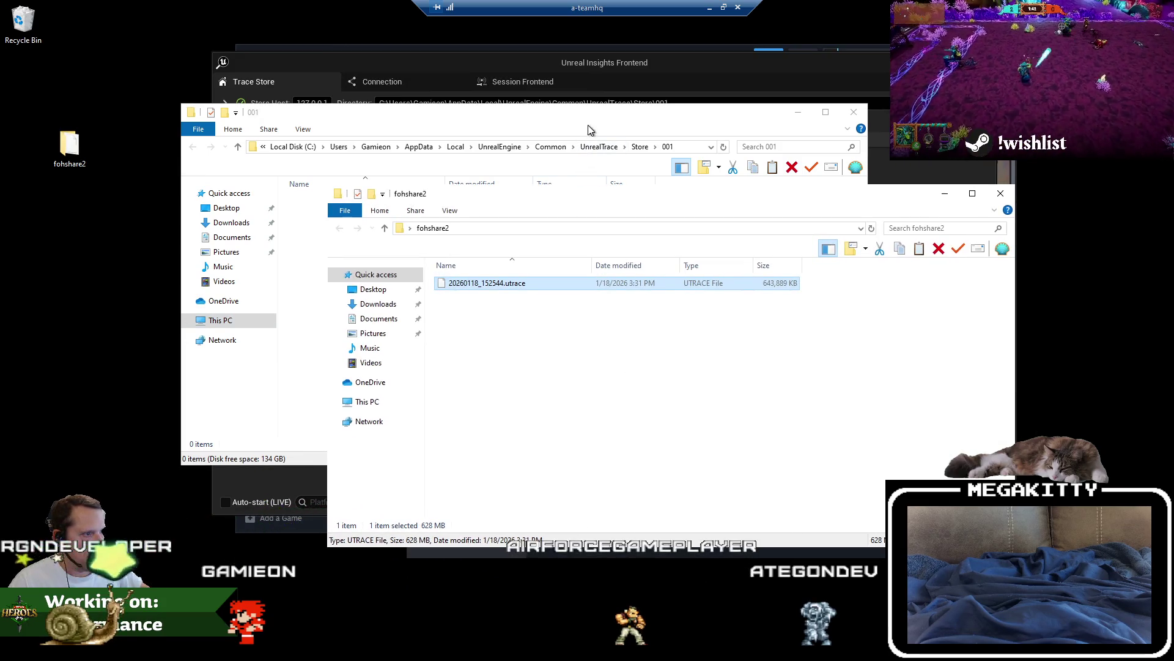
Clear the utrace selection and bring the Field of Heroes Playtest folder forward
{"action": "left_click", "coordinate": [567, 329]}
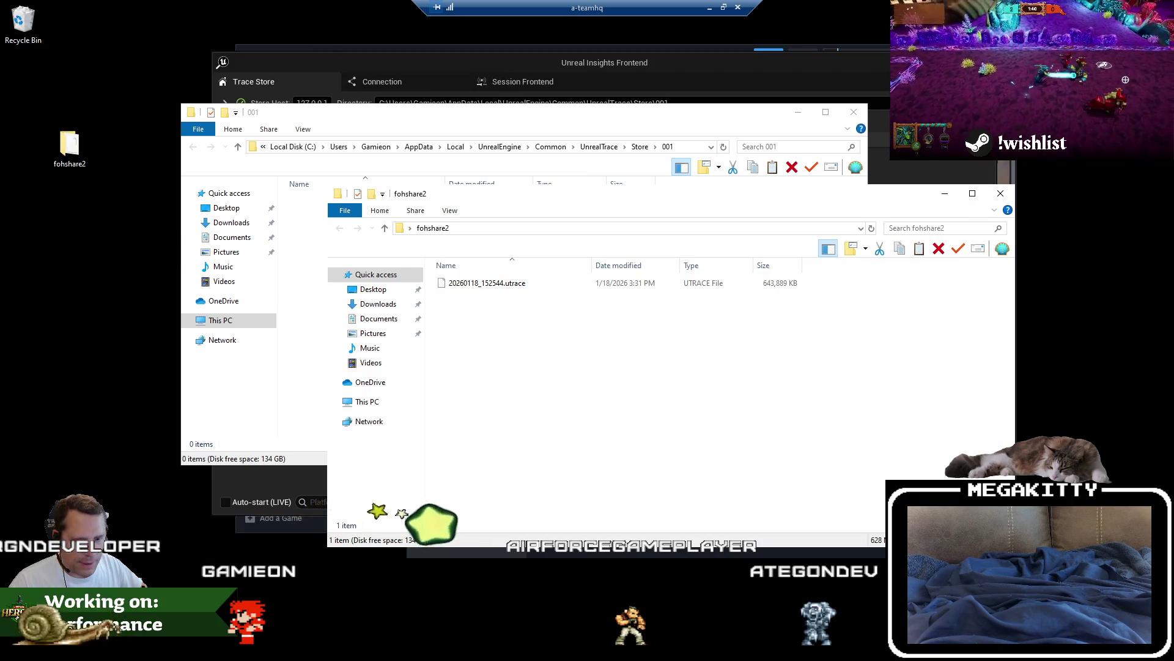
{"action": "mouse_move", "coordinate": [321, 649]}
{"action": "left_click", "coordinate": [321, 590]}
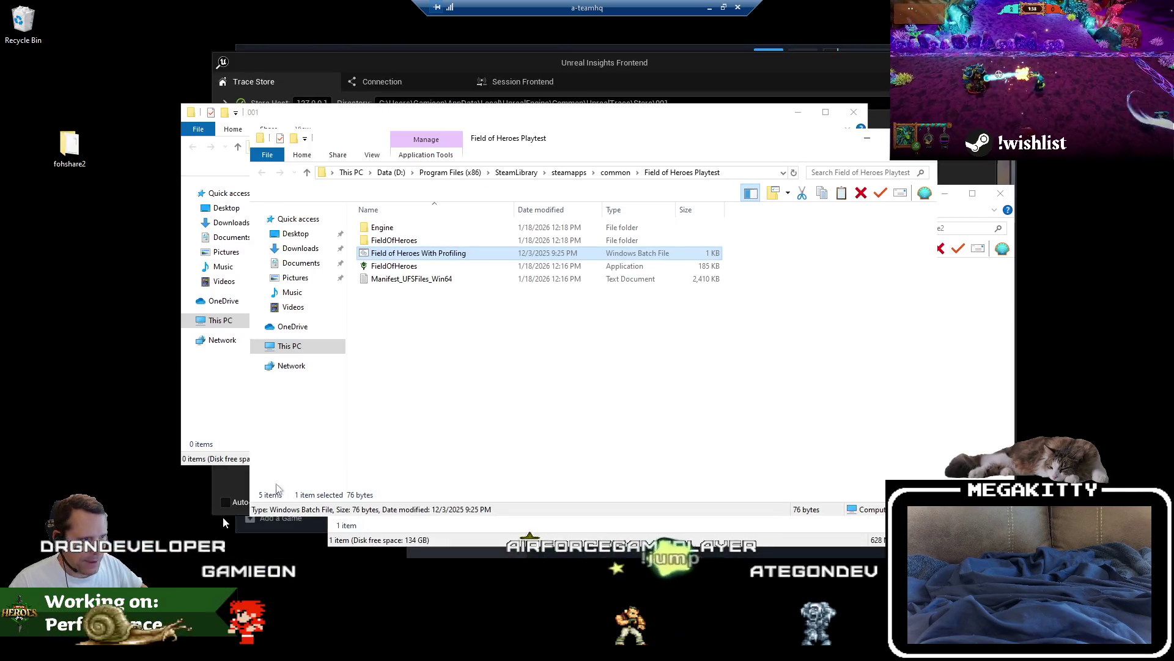
Run the 'Field of Heroes With Profiling' batch file
{"action": "left_click", "coordinate": [458, 307]}
{"action": "left_click", "coordinate": [453, 254]}
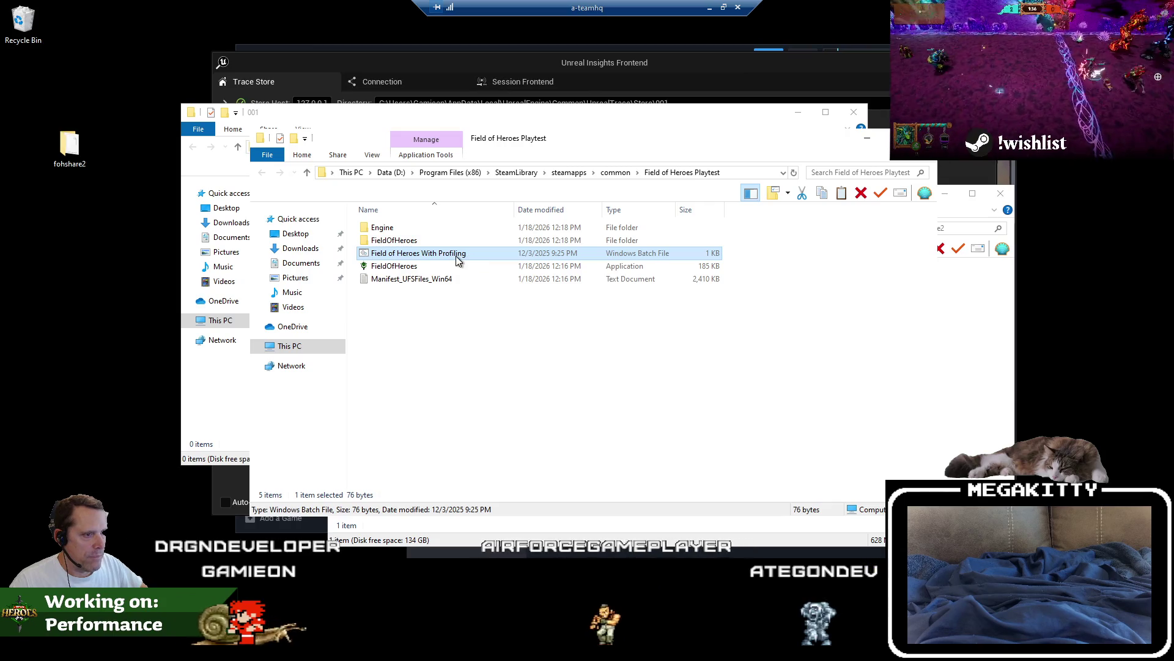
{"action": "double_click", "coordinate": [457, 256]}
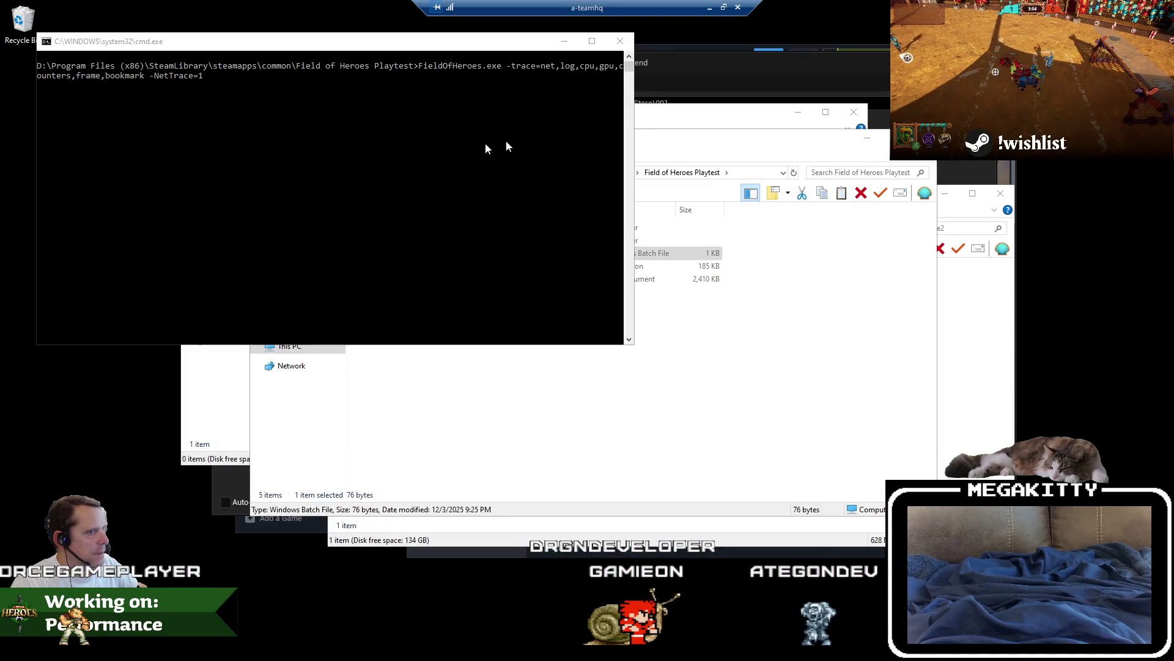
Launch FieldOfHeroes.exe to reach the game's main menu
{"action": "left_click", "coordinate": [438, 403]}
{"action": "double_click", "coordinate": [408, 268]}
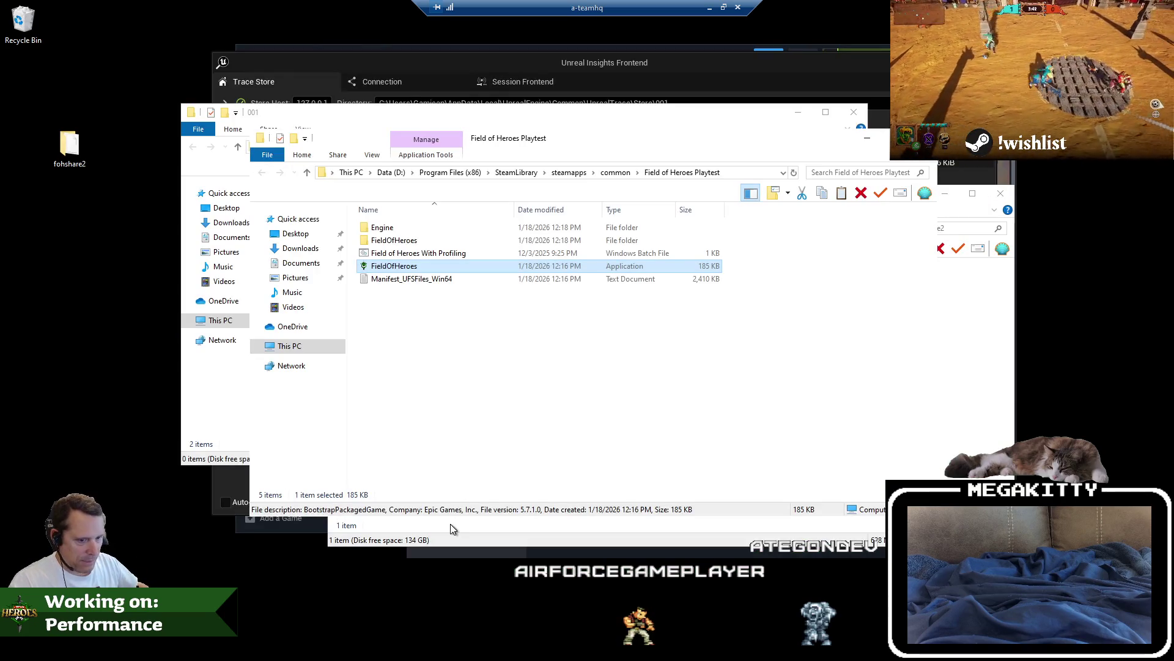
{"action": "double_click", "coordinate": [401, 266]}
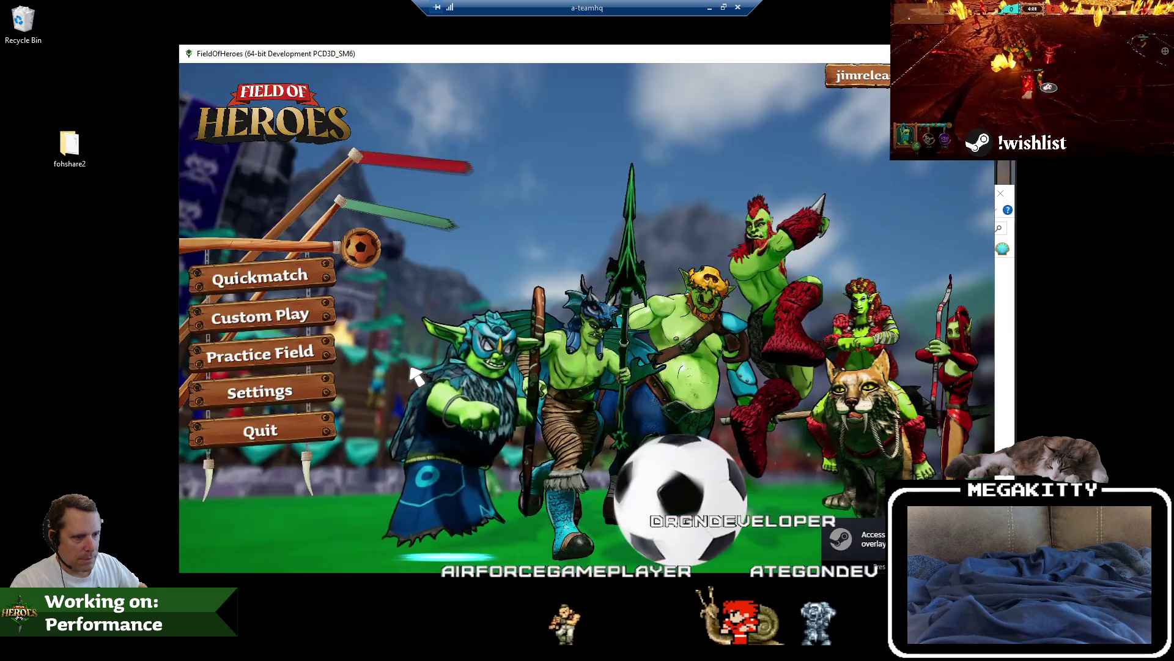
Check the Audio settings page, then return to the main menu
{"action": "left_click", "coordinate": [324, 397]}
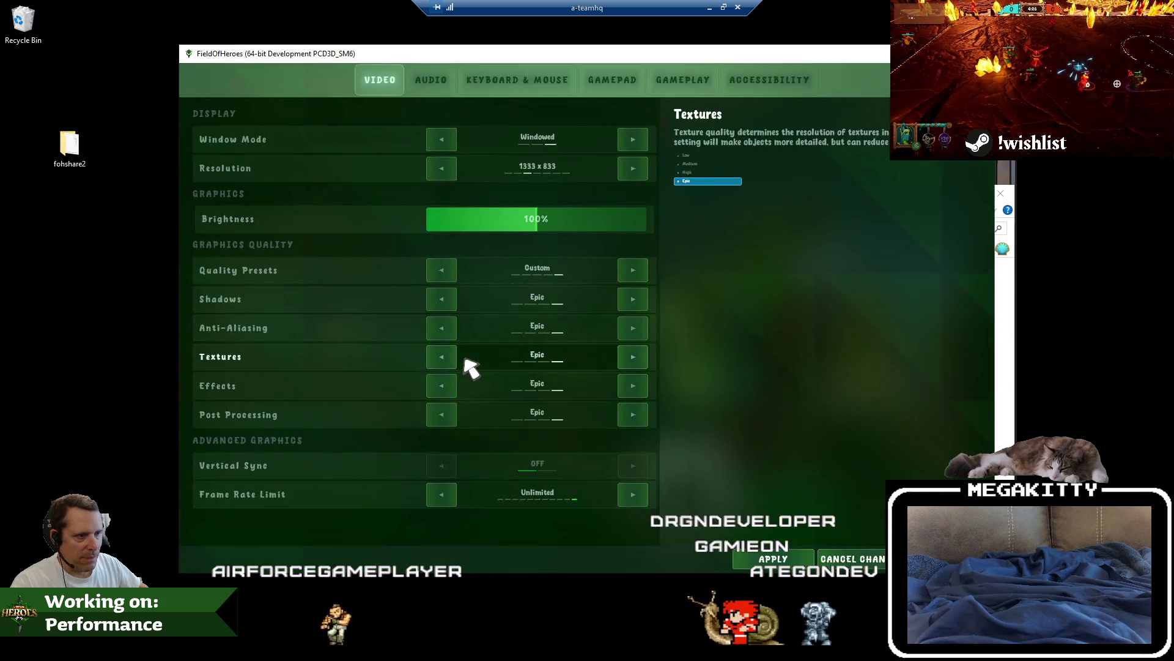
{"action": "left_click", "coordinate": [443, 91]}
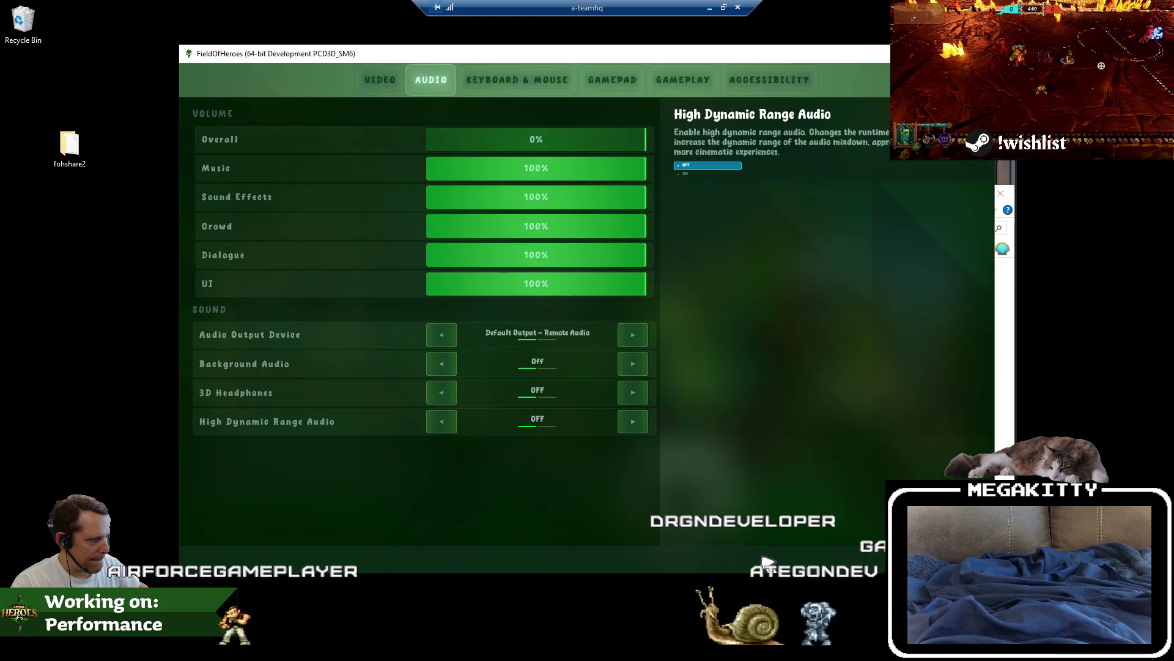
{"action": "key", "text": "Escape"}
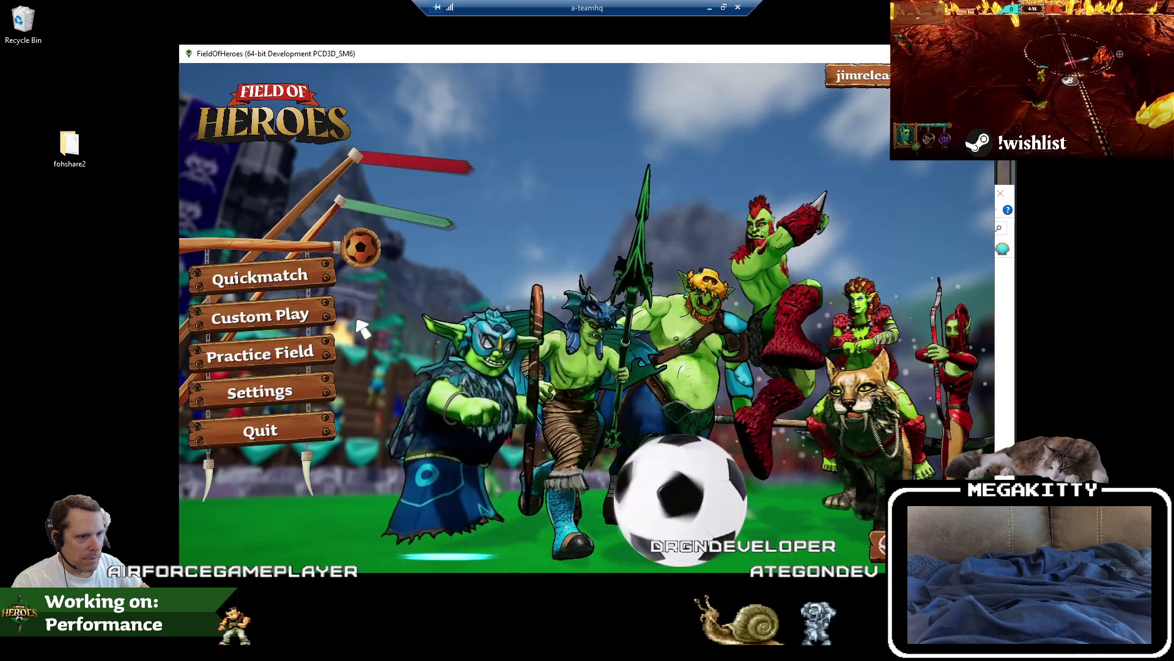
Create a new offline custom game on the Slog Bog field and start it
{"action": "left_click", "coordinate": [321, 325]}
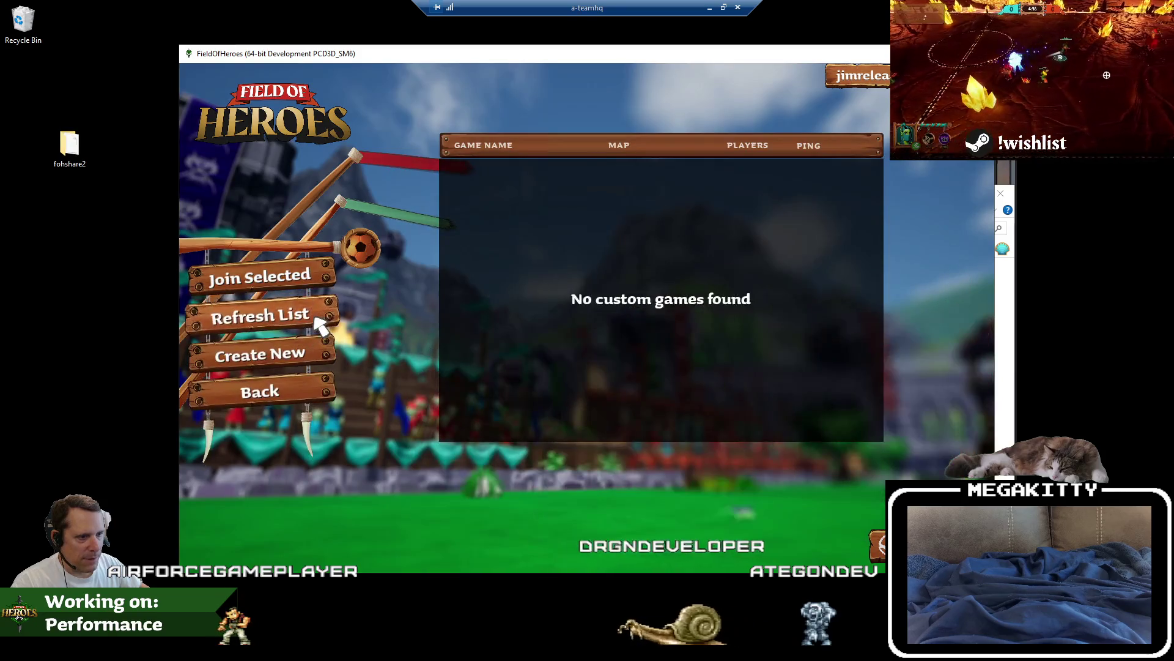
{"action": "left_click", "coordinate": [299, 358]}
{"action": "left_click", "coordinate": [297, 358]}
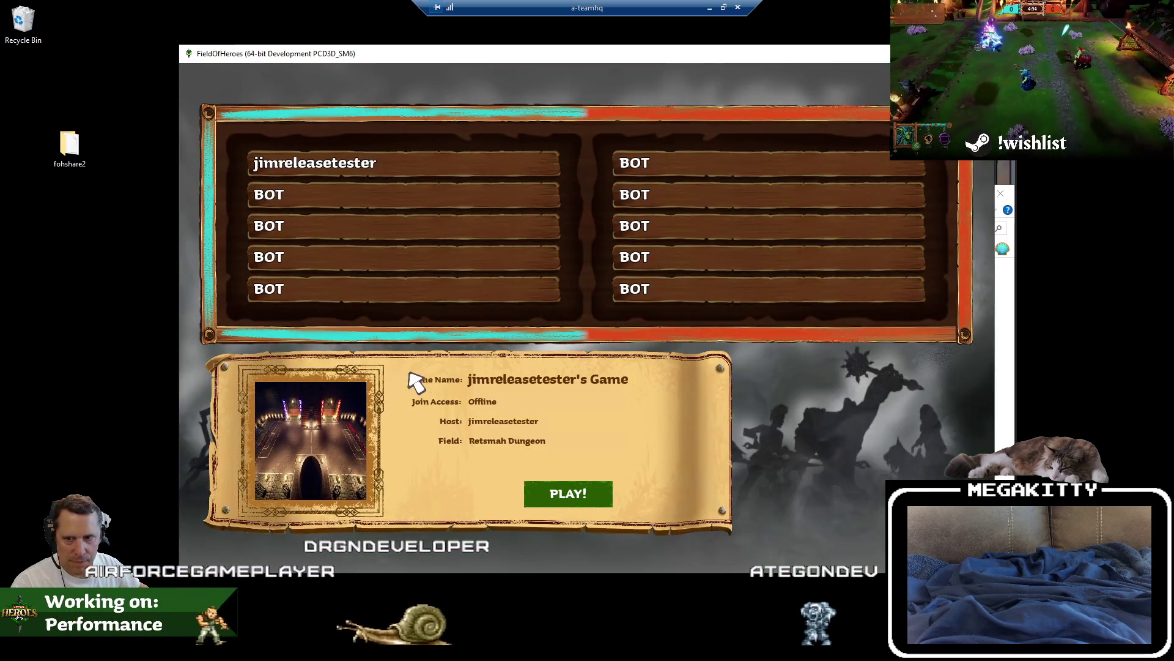
{"action": "left_click", "coordinate": [349, 419]}
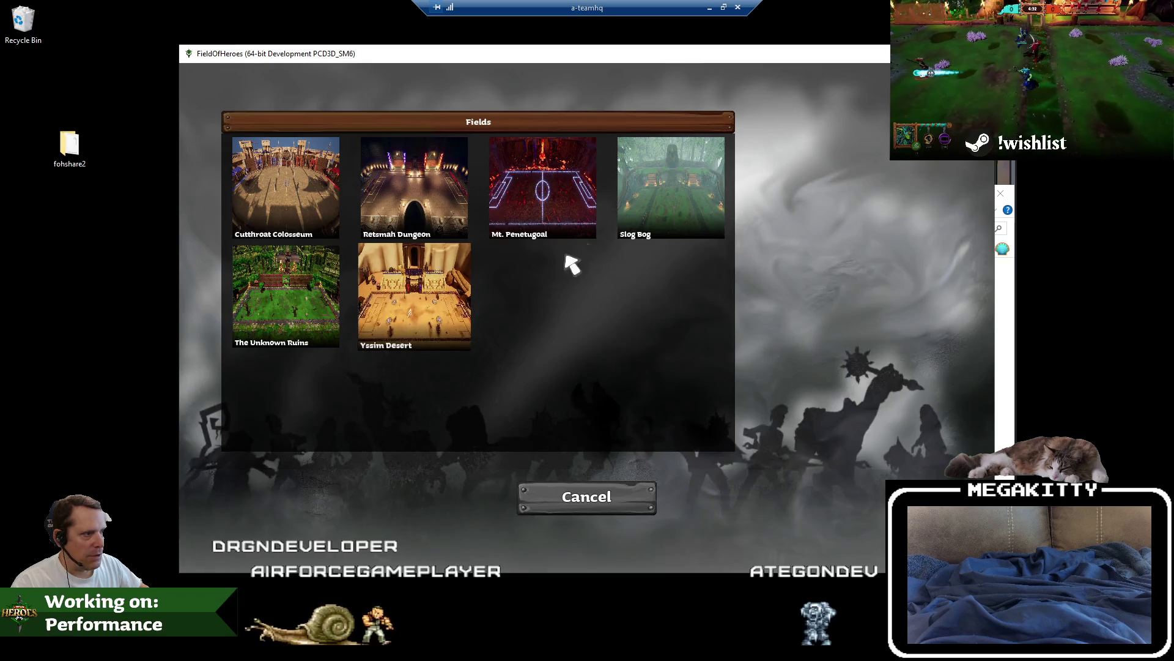
{"action": "left_click", "coordinate": [657, 215]}
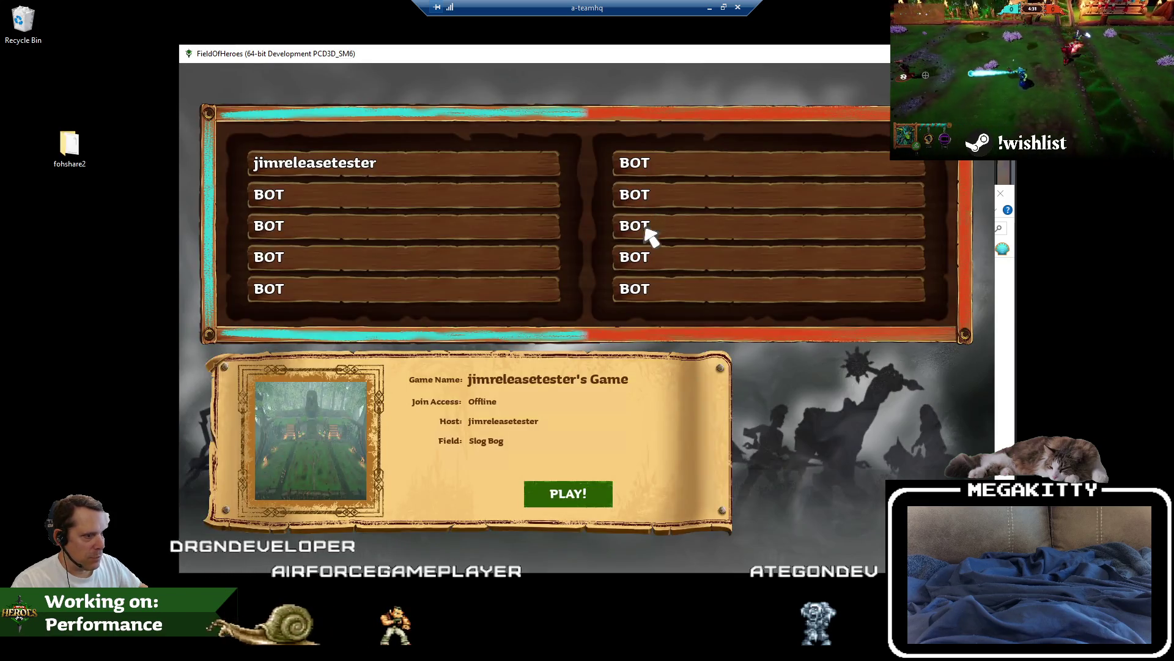
{"action": "left_click", "coordinate": [568, 497]}
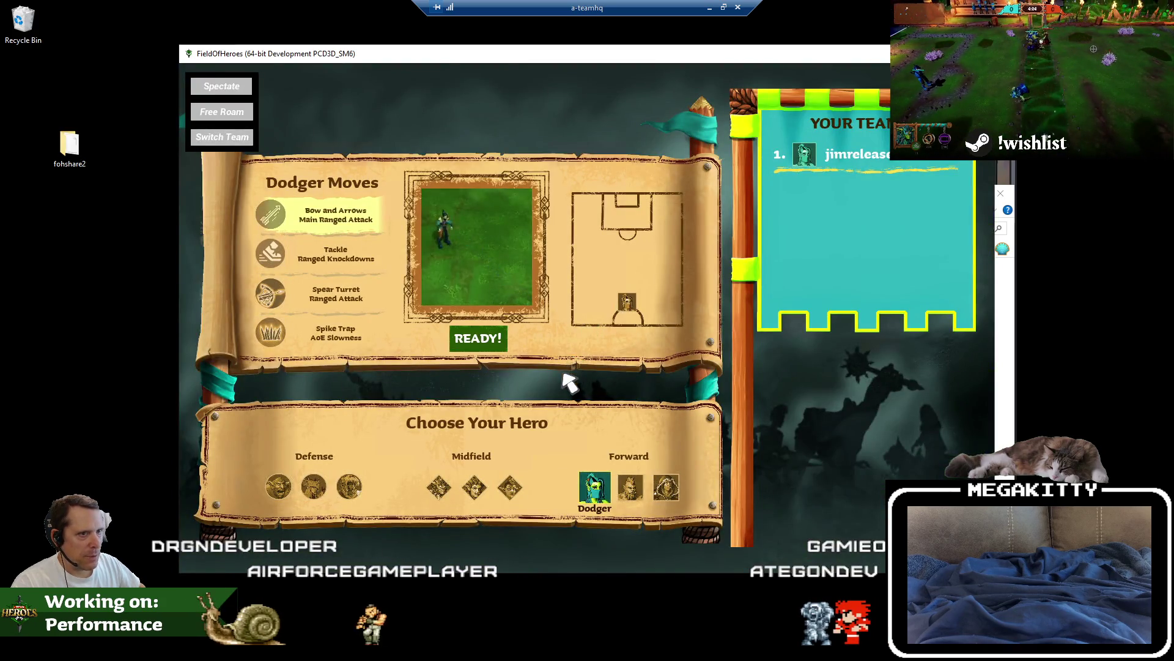
Enter Free Roam and run the character around the field path with WASD
{"action": "left_click", "coordinate": [244, 112]}
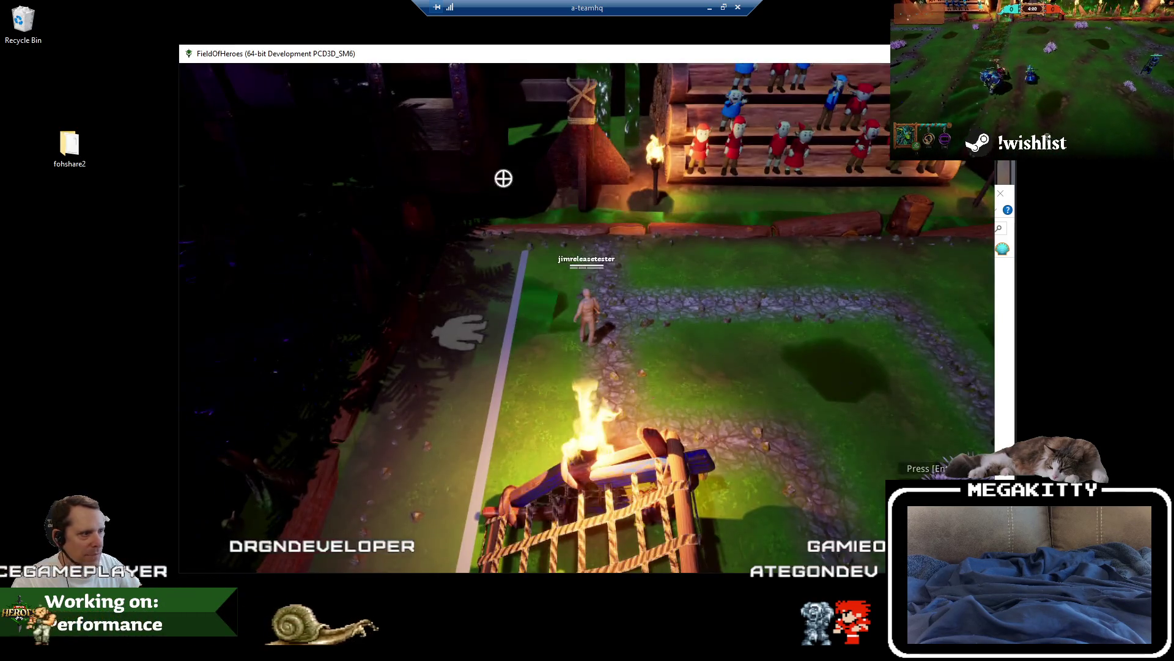
{"action": "key", "text": "s"}
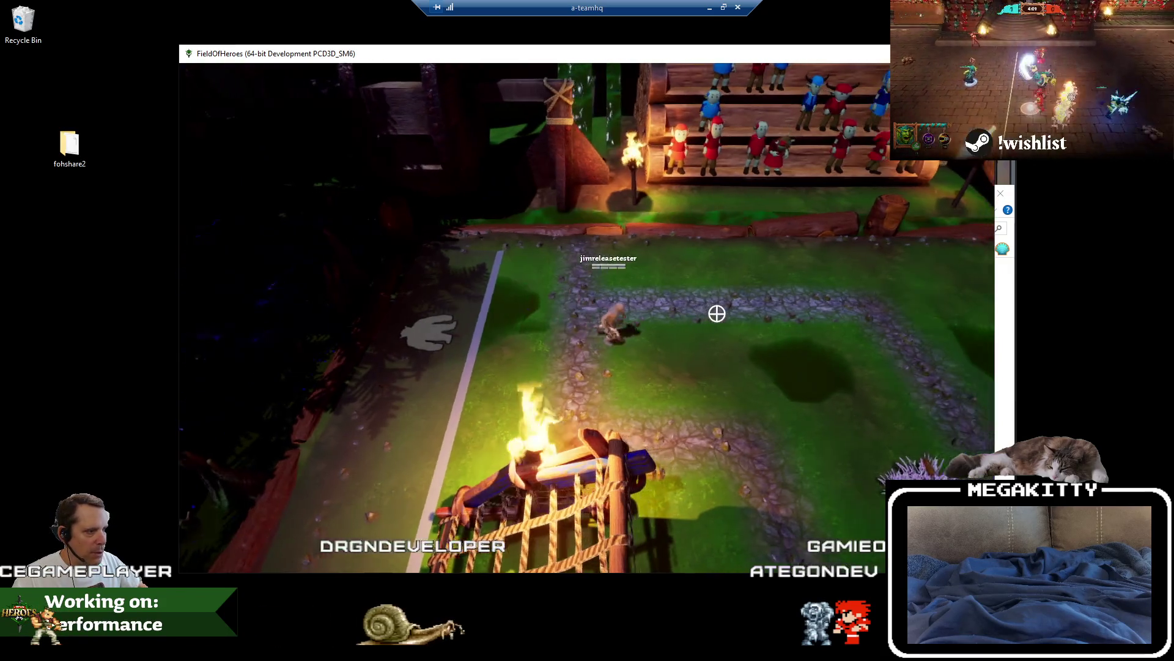
{"action": "key", "text": "d"}
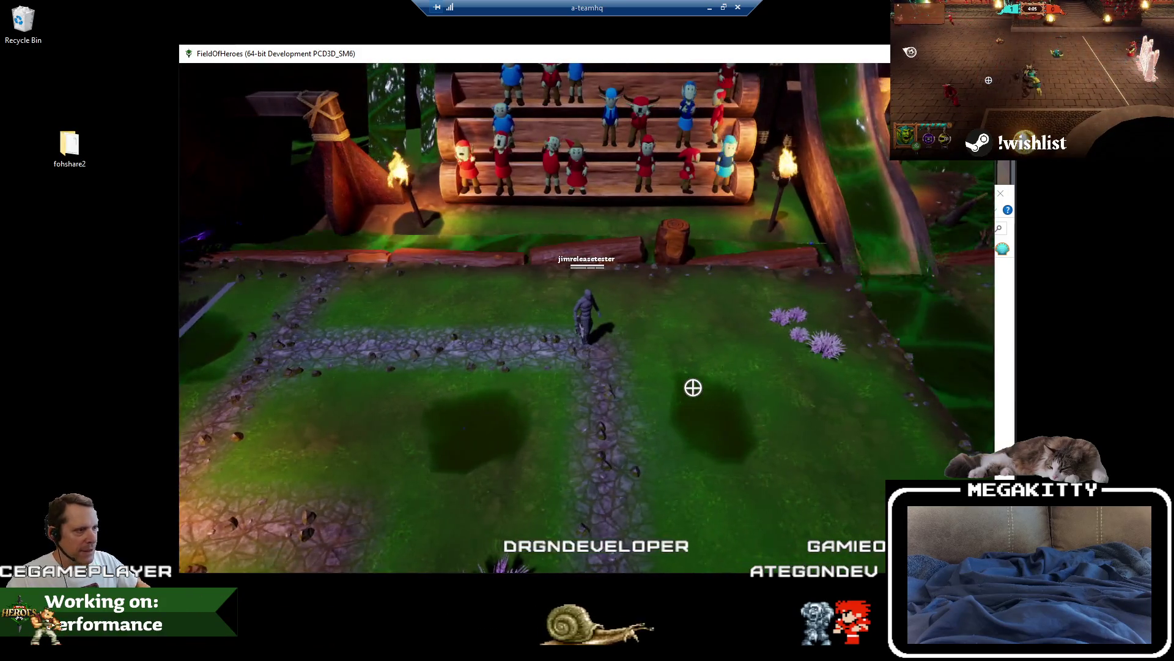
{"action": "key", "text": "d"}
{"action": "key", "text": "a"}
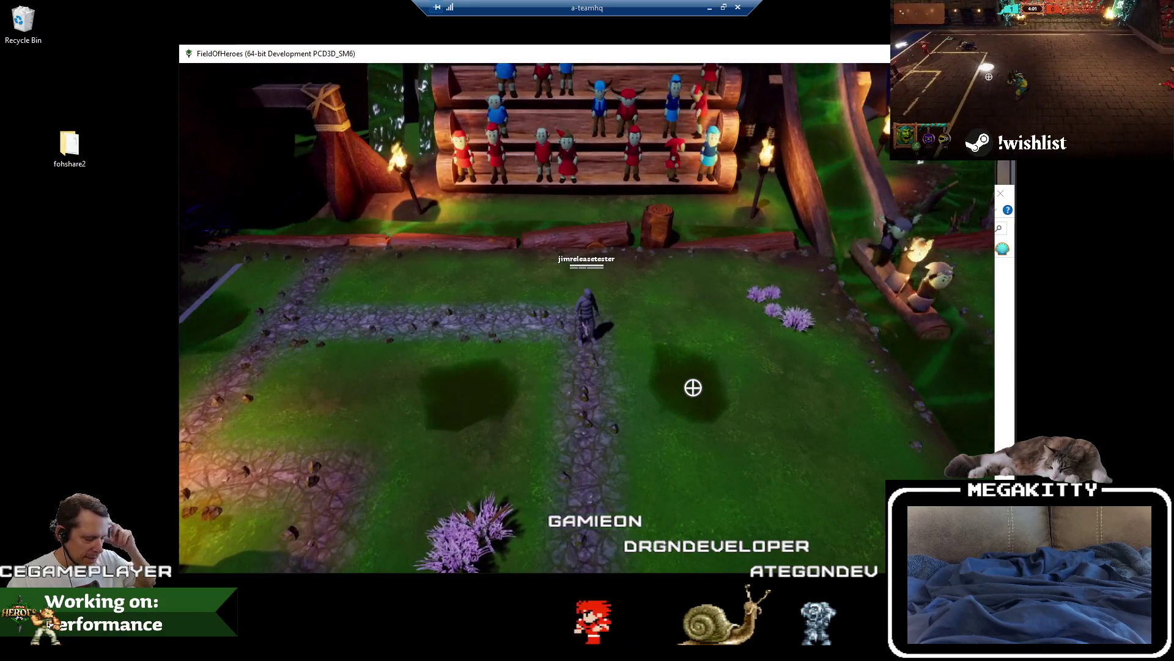
{"action": "key", "text": "s"}
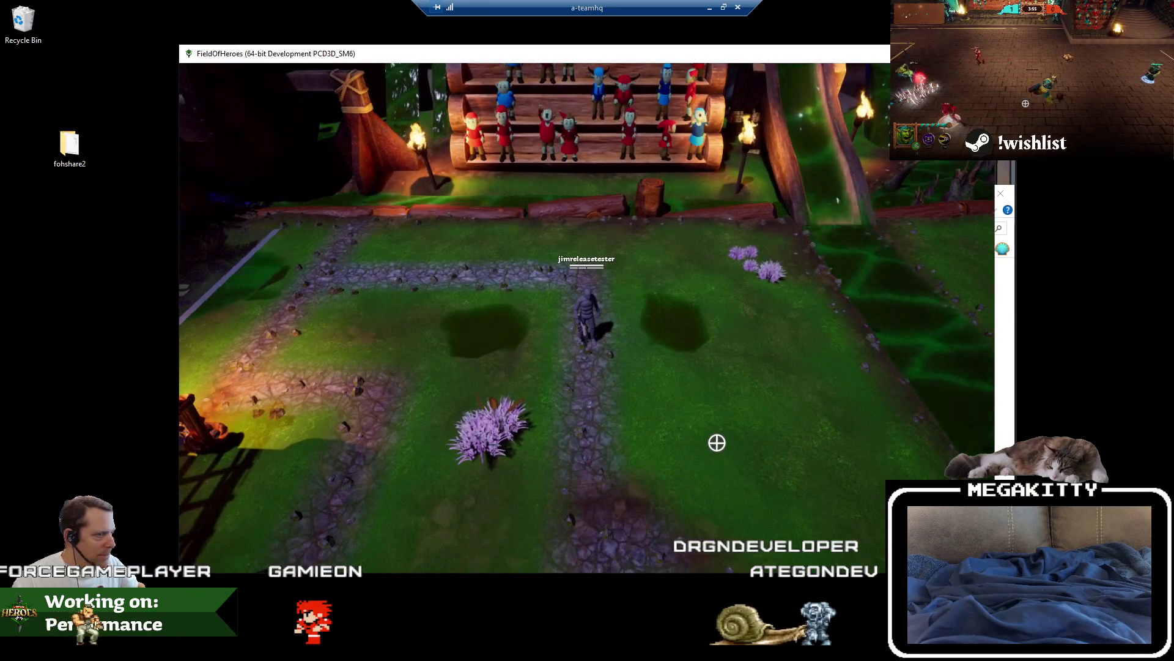
Run the Stat GPU console command to show the GPU timing overlay
{"action": "key", "text": "grave"}
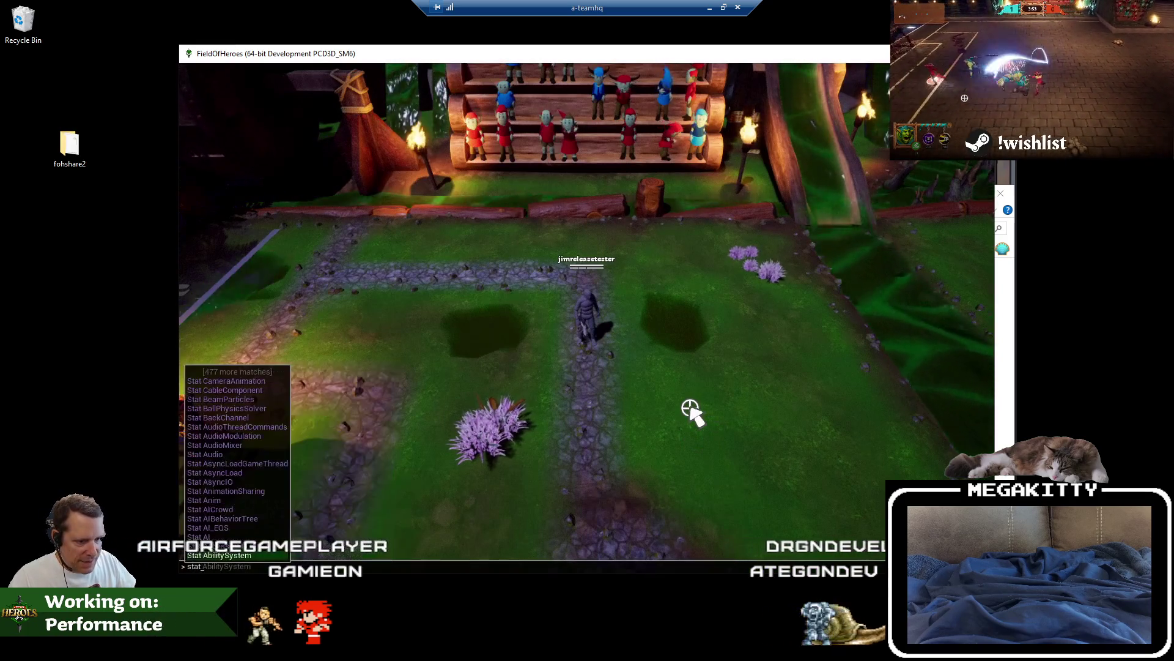
{"action": "type", "text": "stat gpu"}
{"action": "key", "text": "Tab"}
{"action": "key", "text": "Return"}
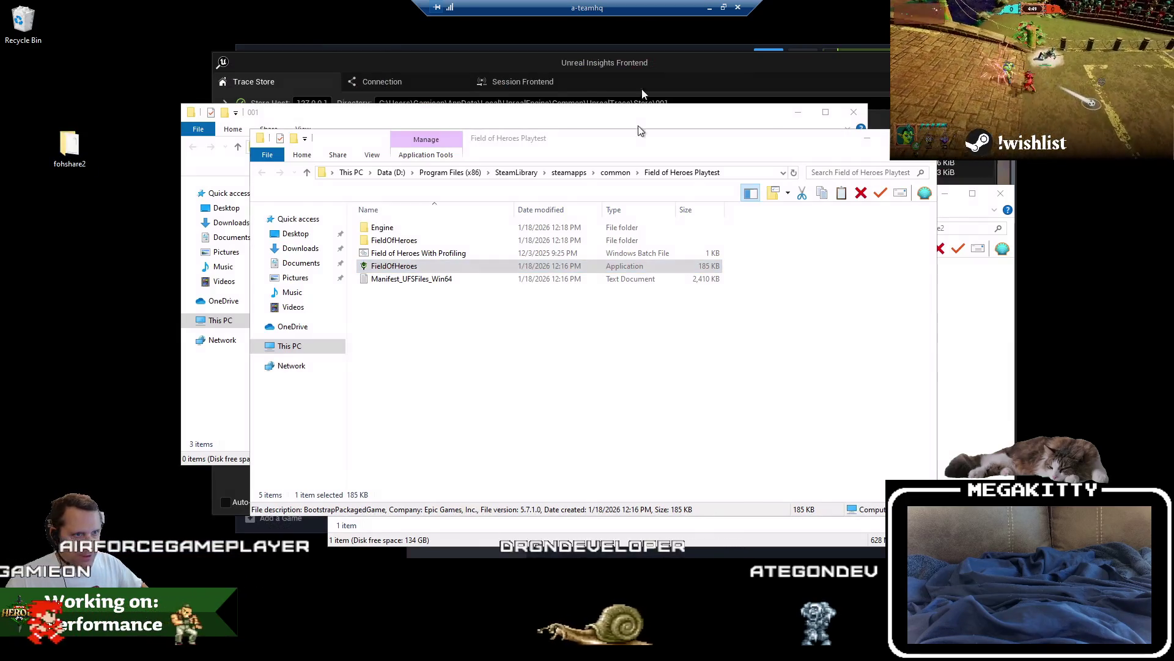
Disconnect from the remote desktop session and return to the local desktop
{"action": "left_click", "coordinate": [739, 7]}
{"action": "left_click", "coordinate": [611, 355]}
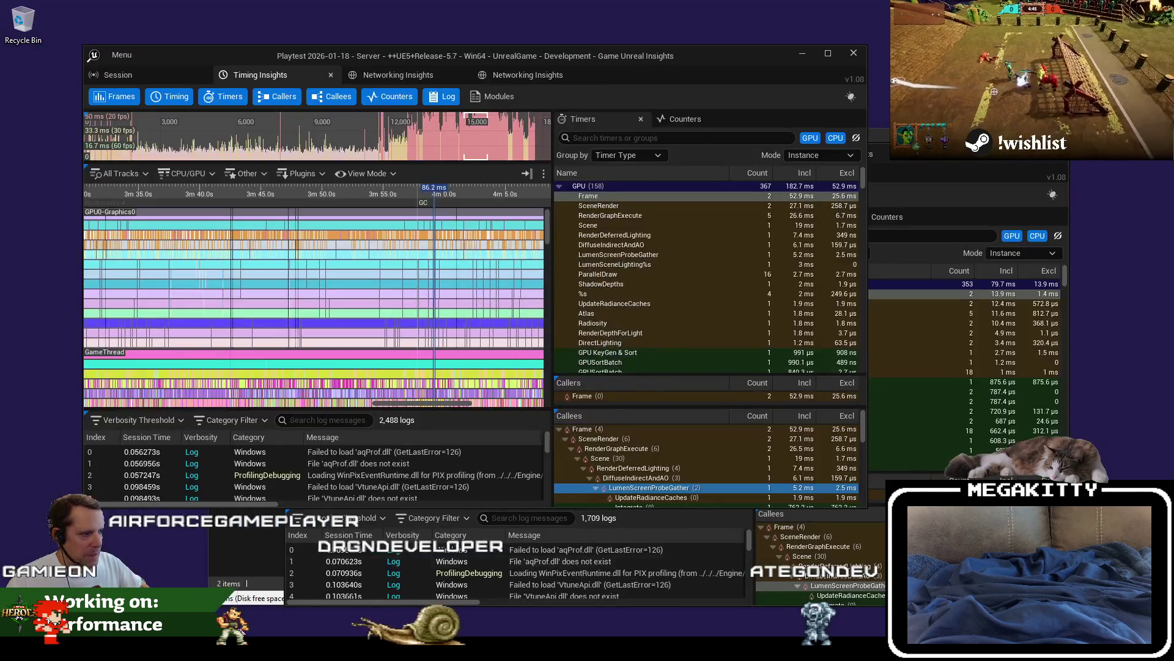
{"action": "key", "text": "super"}
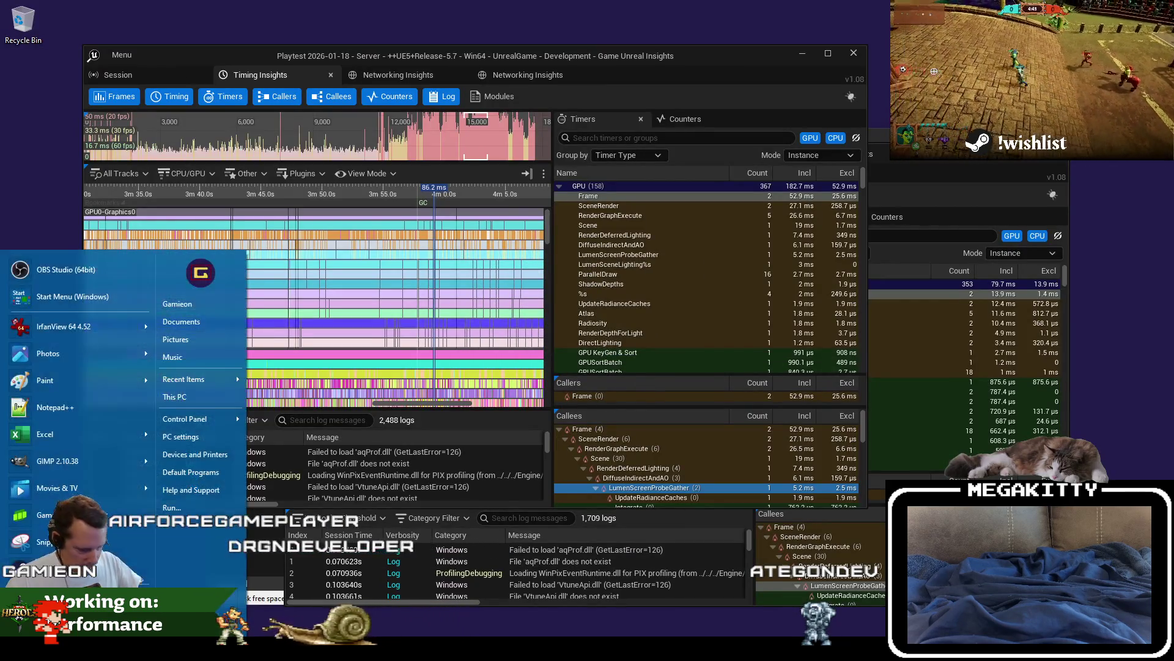
{"action": "key", "text": "super"}
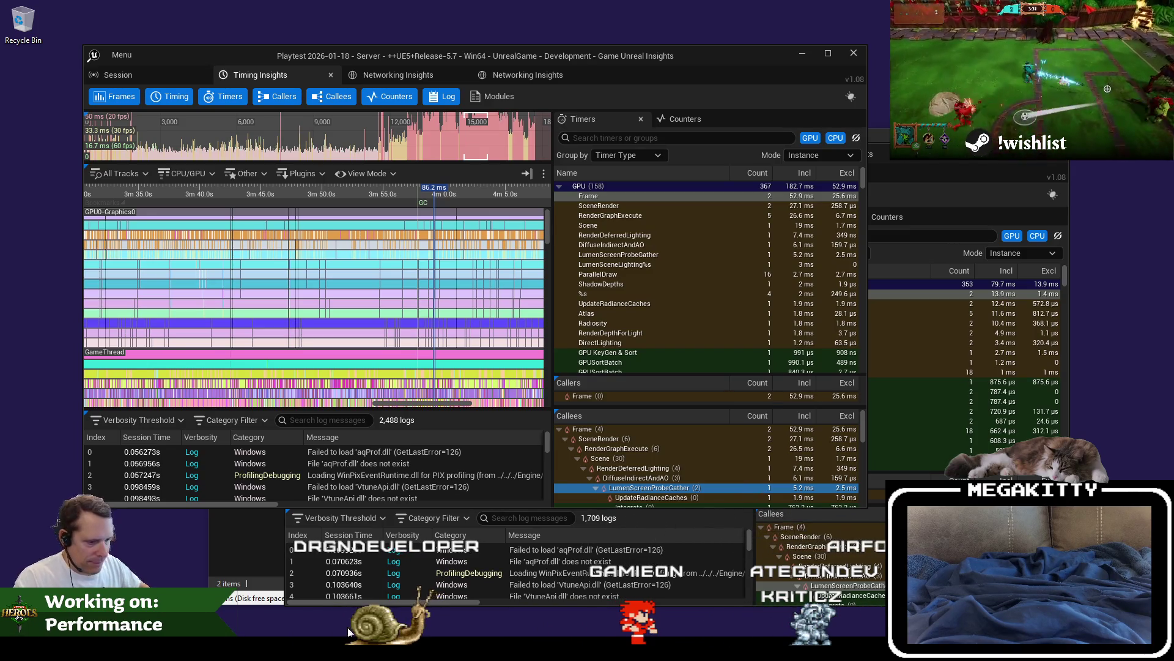
Launch Remote Desktop Connection with mstsc from the Start menu
{"action": "key", "text": "super"}
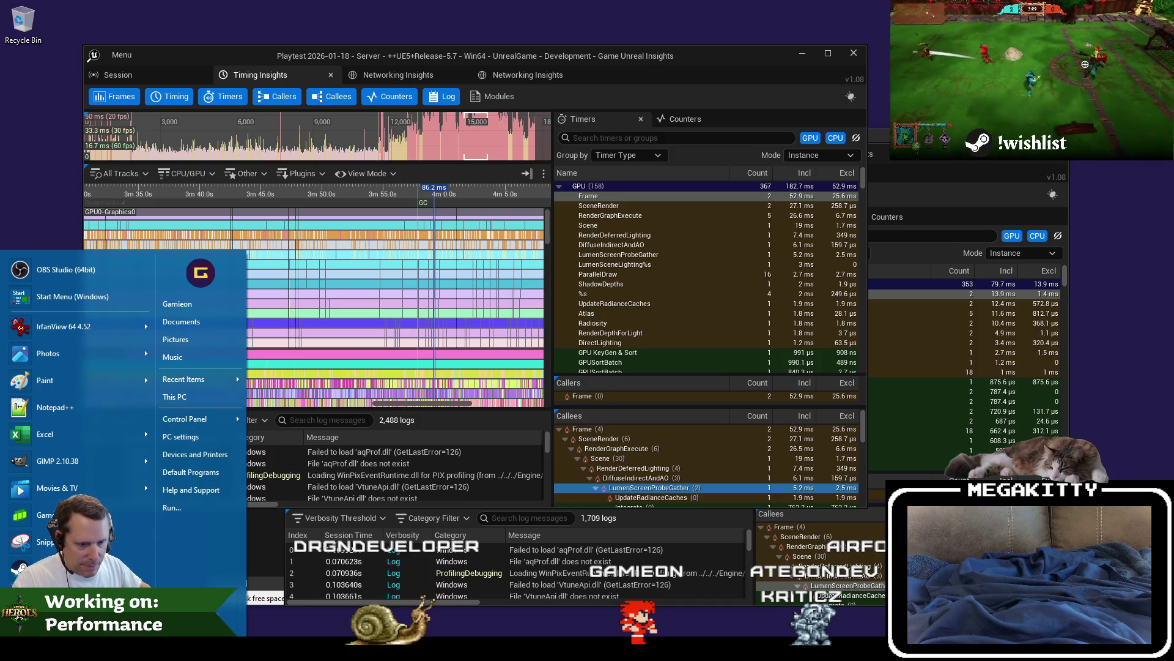
{"action": "type", "text": "mstsc"}
{"action": "key", "text": "Return"}
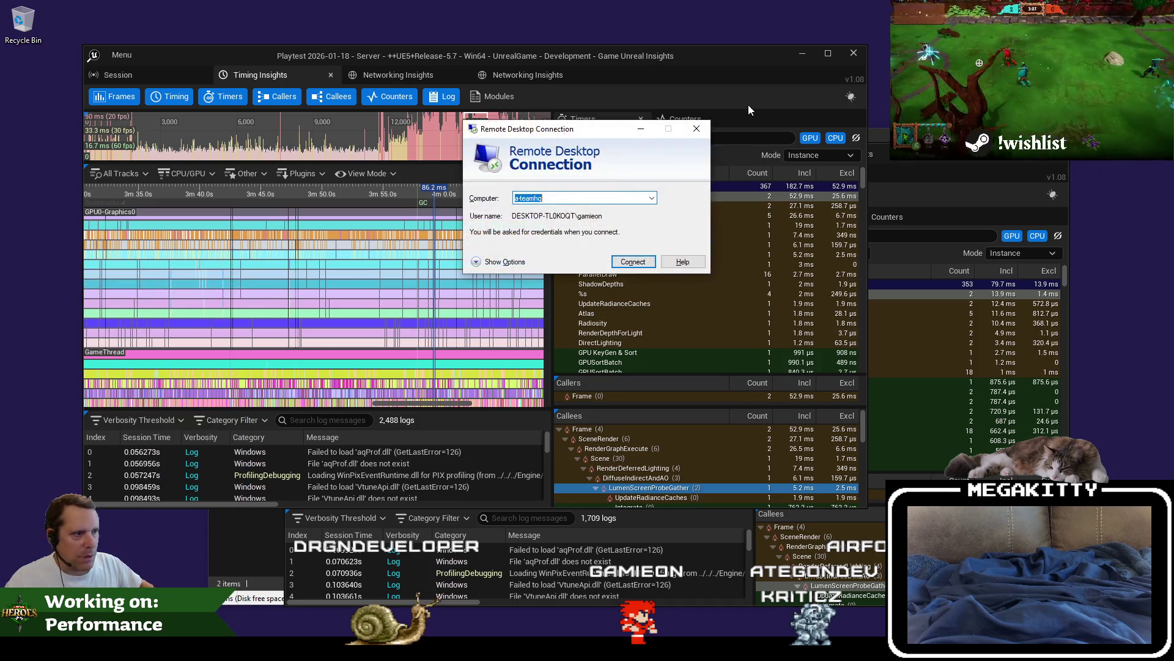
Connect to a-teamhq, dismiss the credentials prompt, and focus the remote File Explorer
{"action": "key", "text": "Return"}
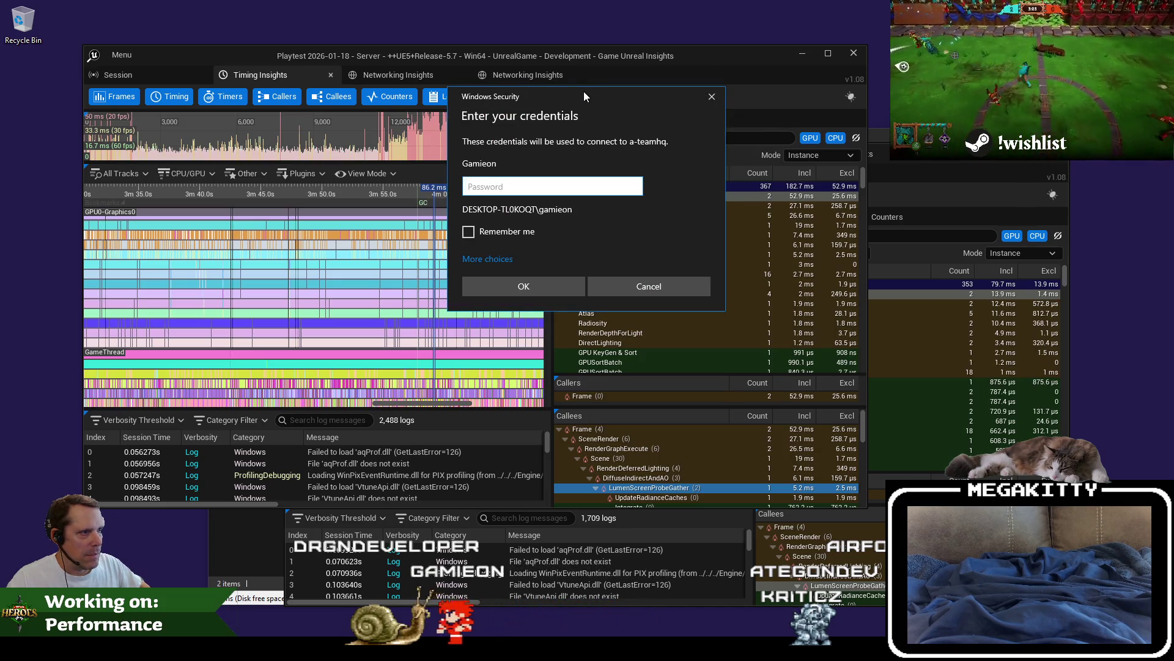
{"action": "key", "text": "Escape"}
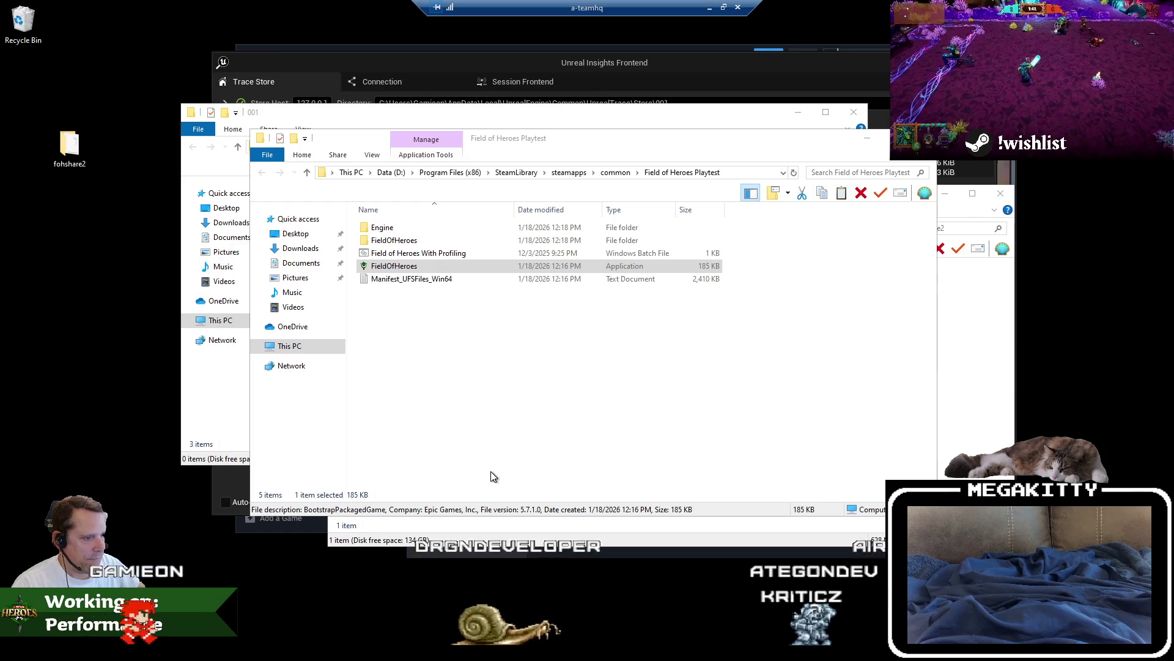
{"action": "left_click", "coordinate": [489, 498]}
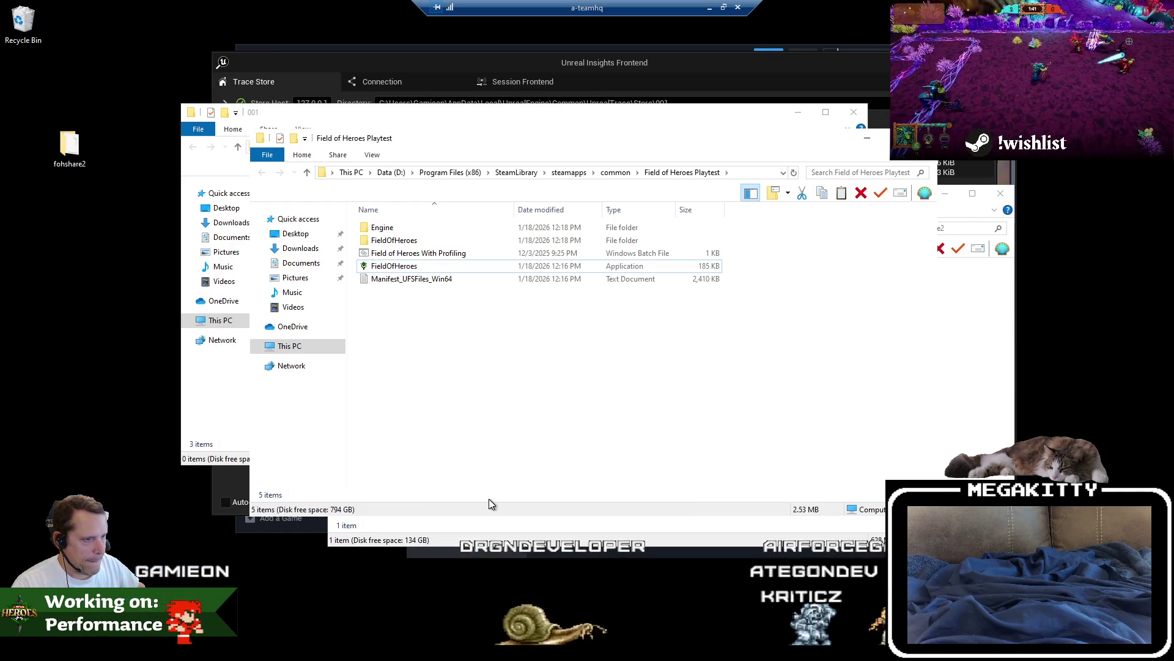
Launch FieldOfHeroes.exe from the Field of Heroes Playtest folder
{"action": "double_click", "coordinate": [409, 269]}
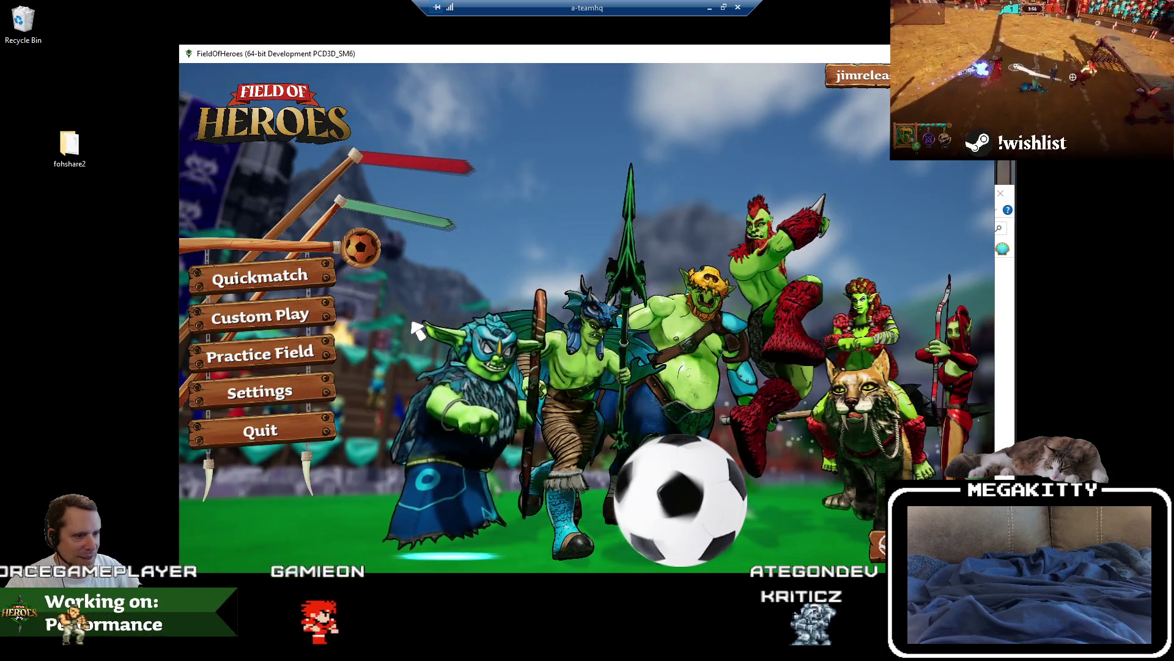
Create an offline custom game on Slog Bog, start it, and ready up as Tonday
{"action": "left_click", "coordinate": [308, 316]}
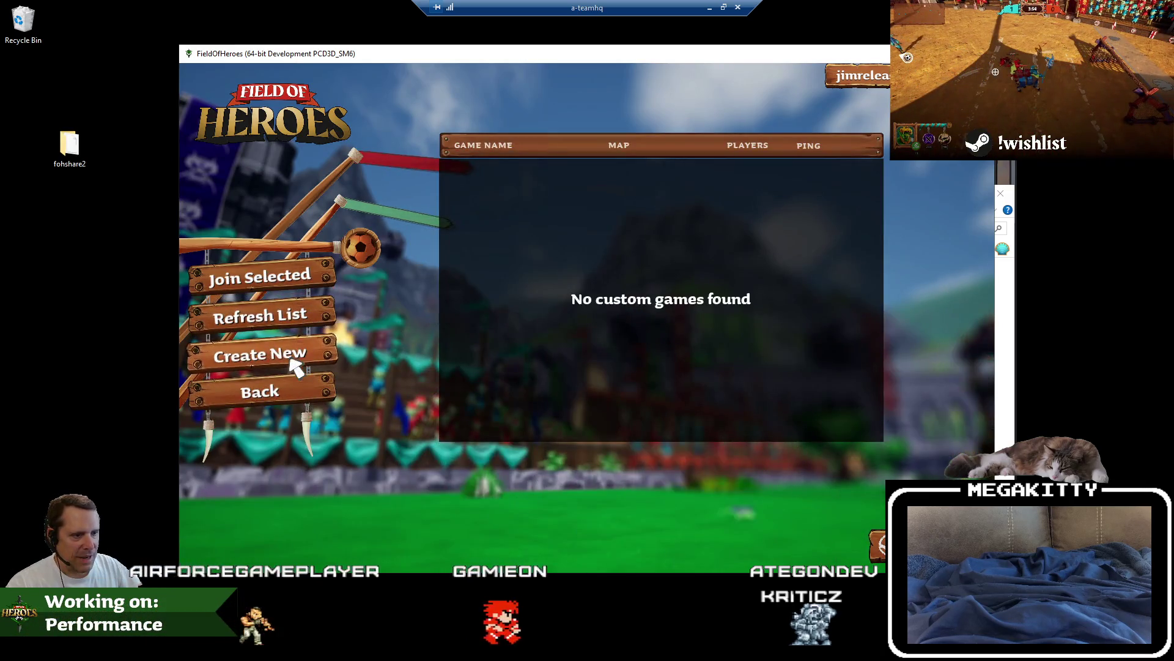
{"action": "left_click", "coordinate": [294, 355]}
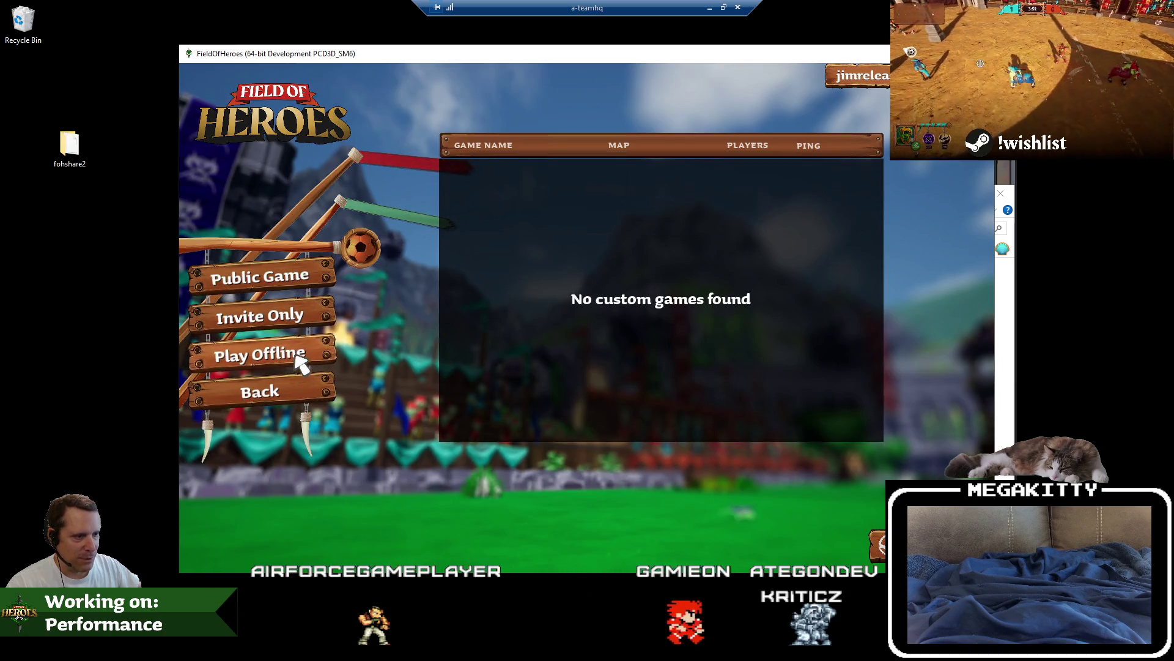
{"action": "left_click", "coordinate": [299, 361]}
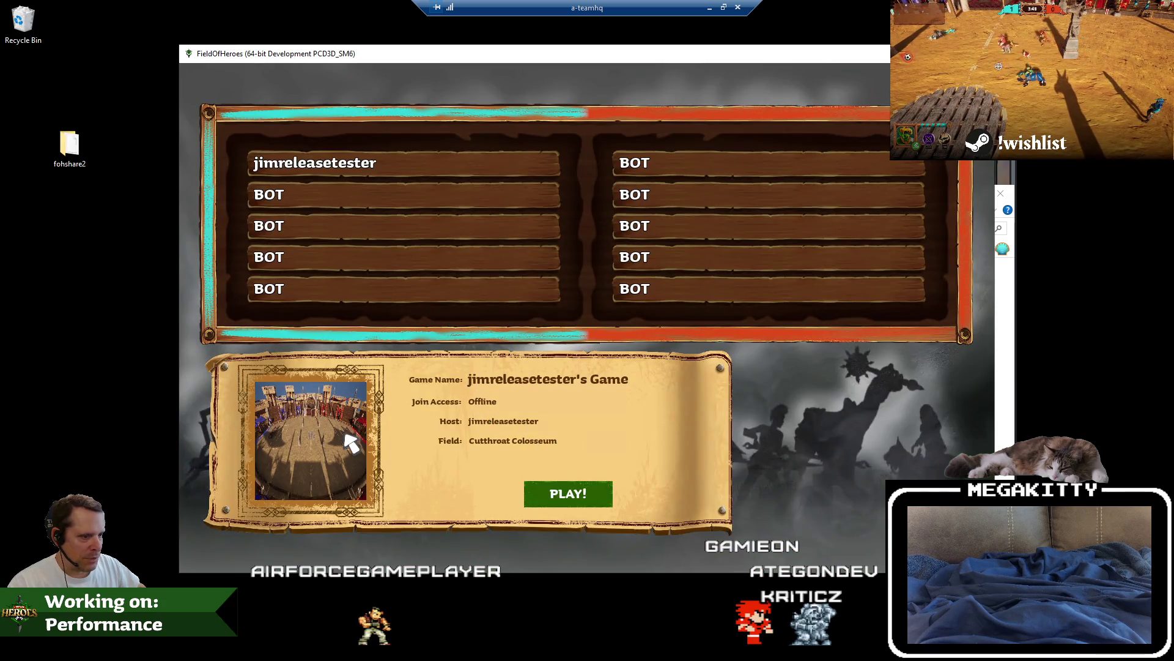
{"action": "left_click", "coordinate": [348, 440]}
{"action": "left_click", "coordinate": [636, 209]}
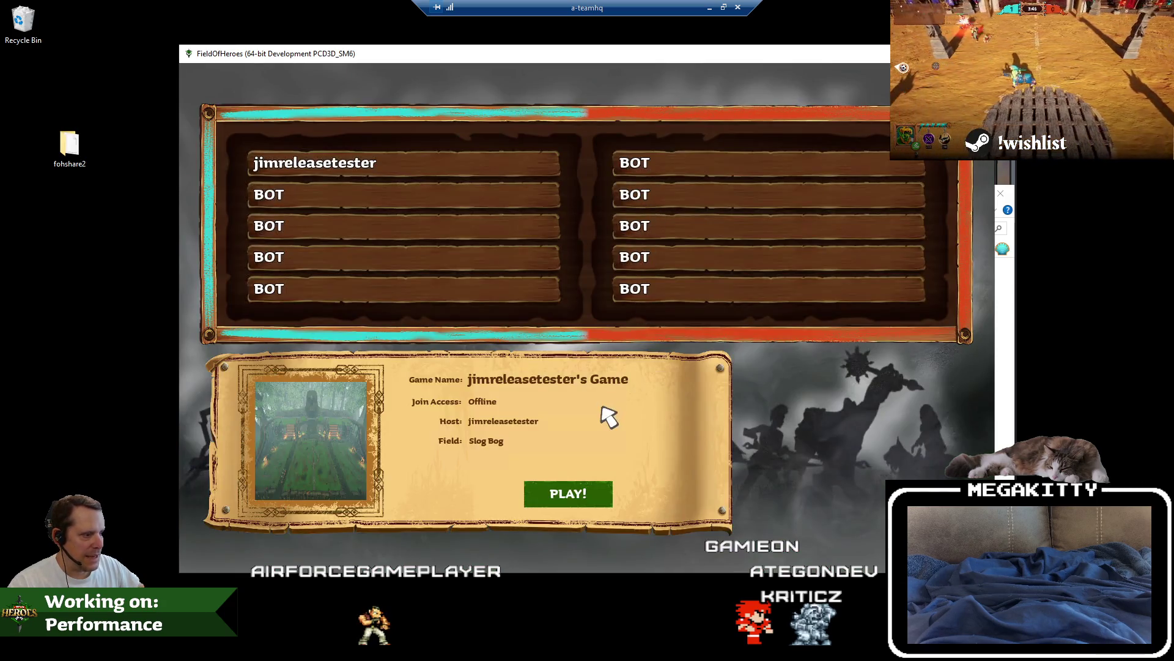
{"action": "left_click", "coordinate": [570, 498]}
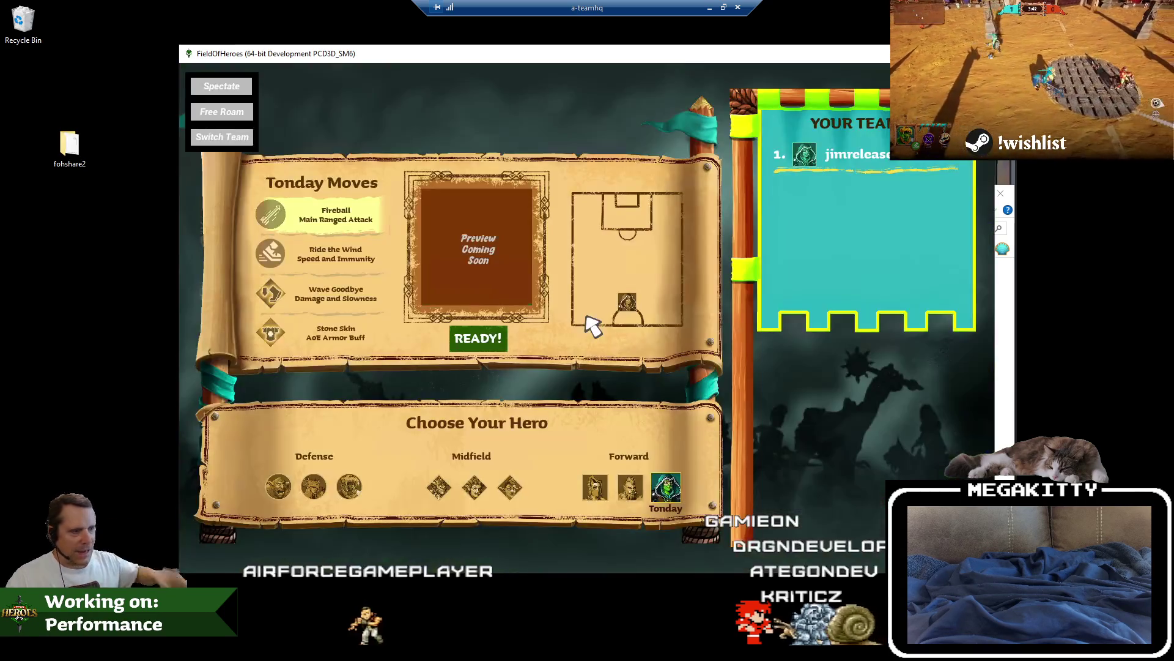
{"action": "left_click", "coordinate": [477, 335]}
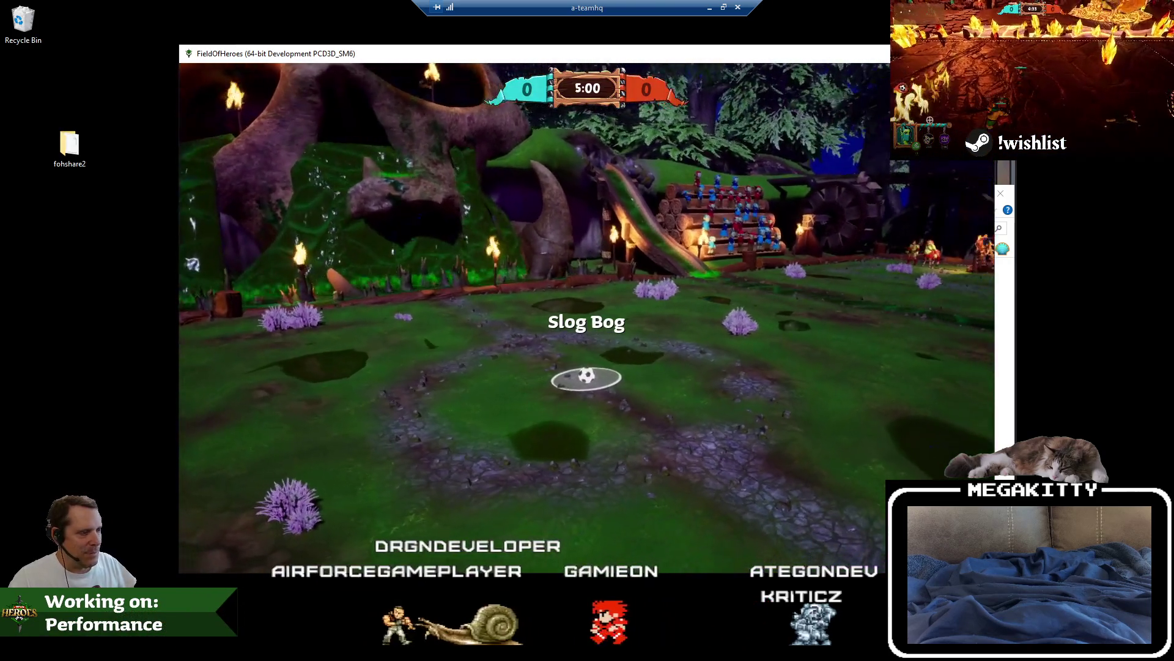
Run the DestroyBotHeroes console command to remove all bot heroes
{"action": "key", "text": "grave"}
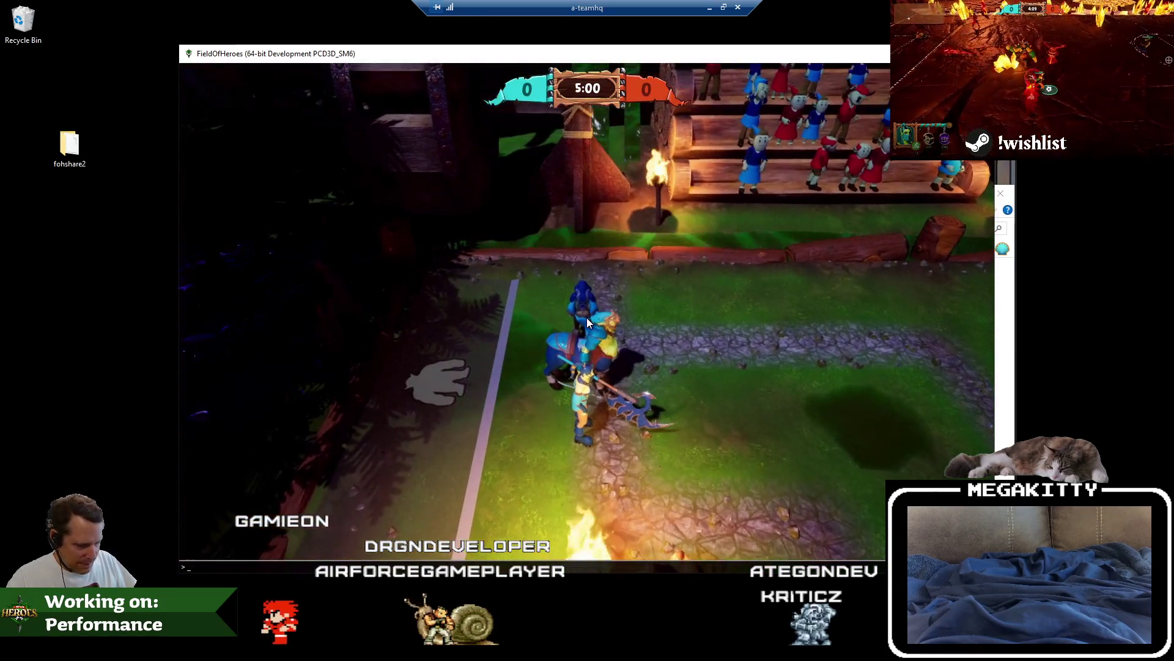
{"action": "type", "text": "destroy"}
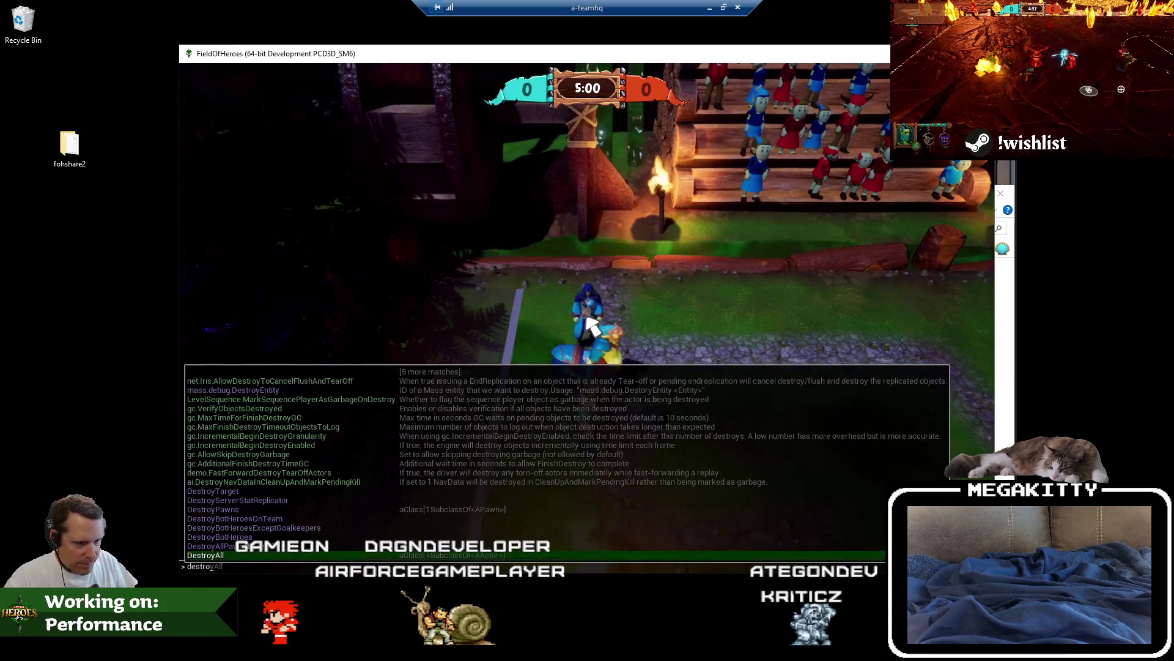
{"action": "type", "text": "a"}
{"action": "key", "text": "BackSpace"}
{"action": "key", "text": "BackSpace"}
{"action": "key", "text": "BackSpace"}
{"action": "type", "text": "bother"}
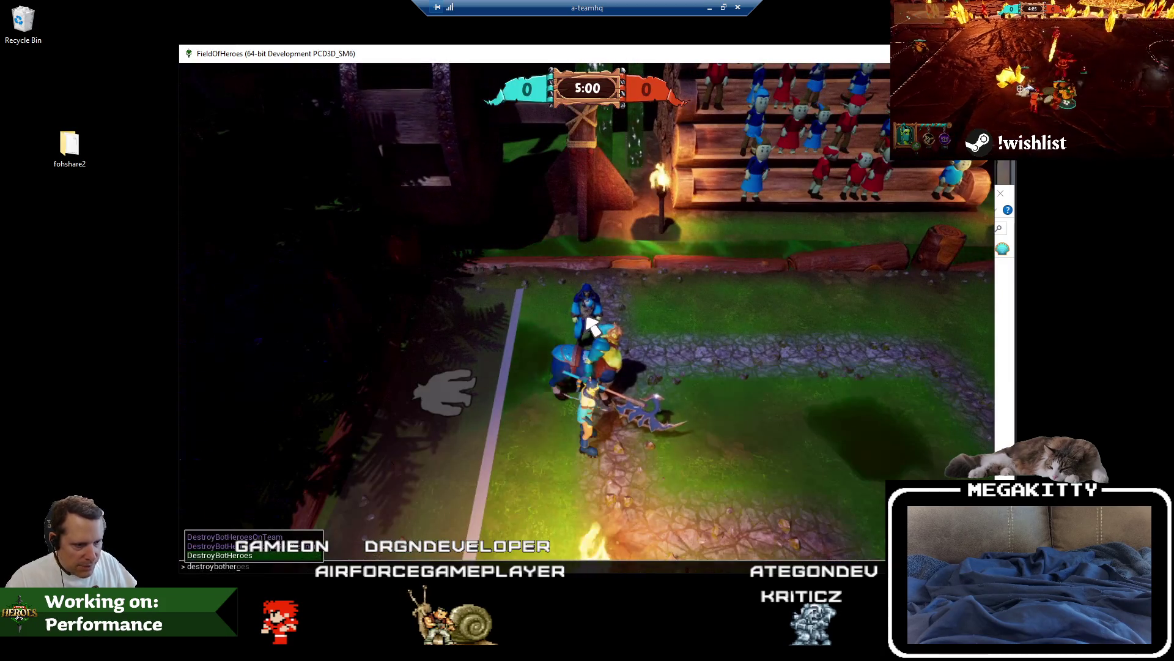
{"action": "key", "text": "Down"}
{"action": "key", "text": "Return"}
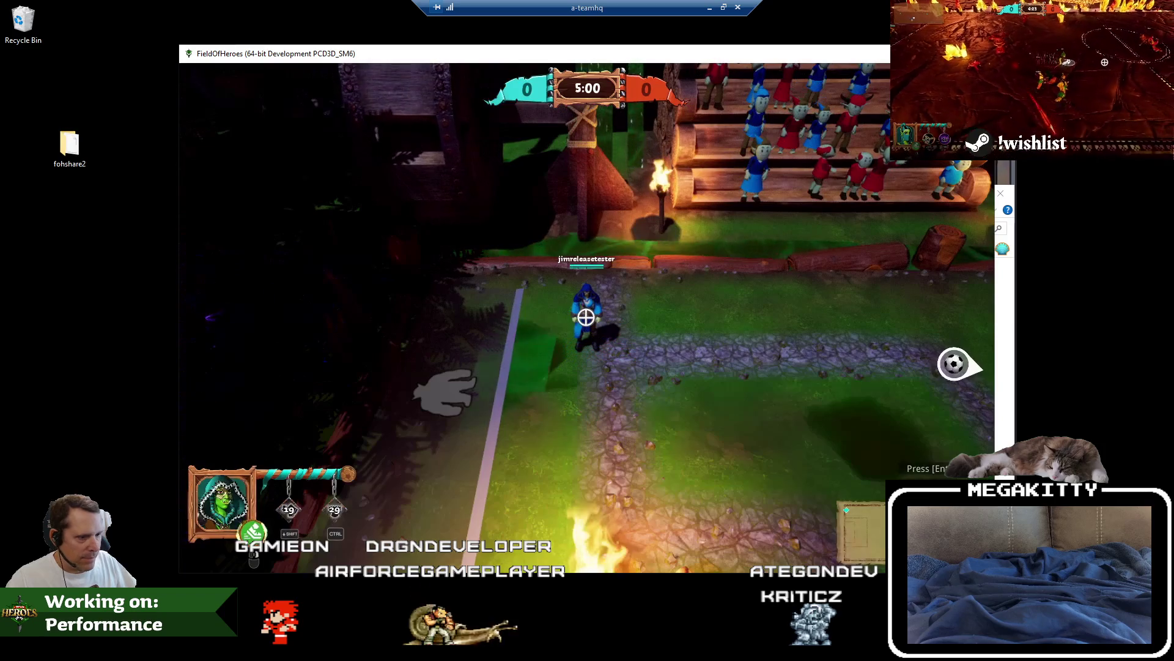
Show the Stat GPU queue timings over the match, then close the game
{"action": "type", "text": "stat fpu"}
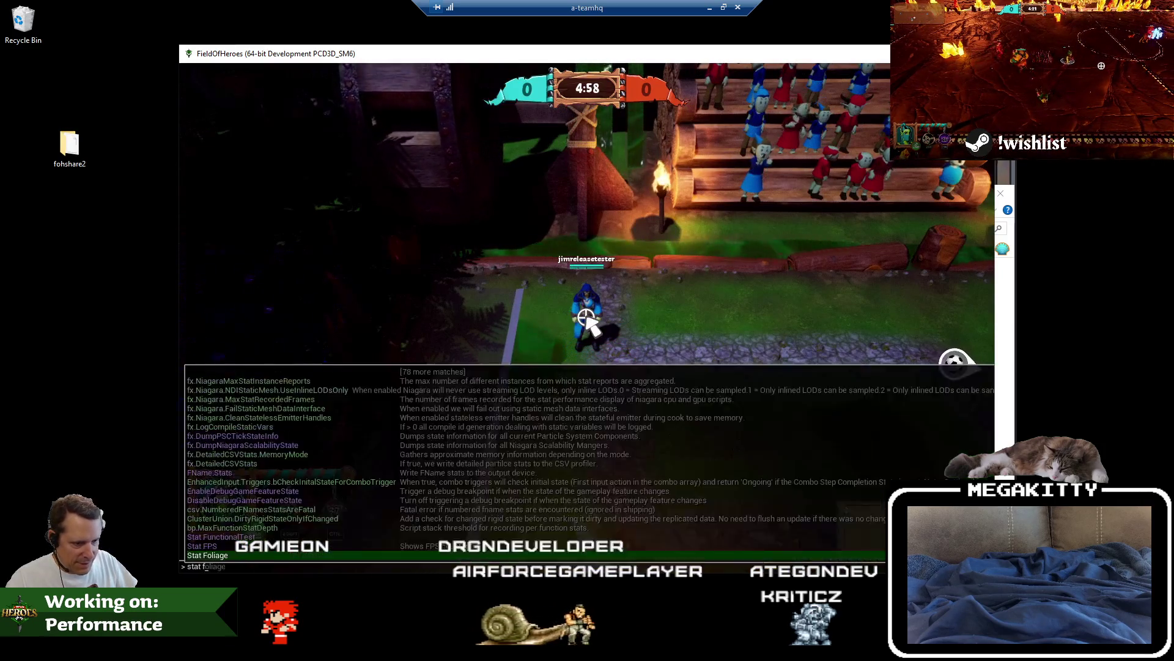
{"action": "key", "text": "BackSpace"}
{"action": "key", "text": "BackSpace"}
{"action": "key", "text": "BackSpace"}
{"action": "type", "text": "gpu"}
{"action": "key", "text": "Up"}
{"action": "key", "text": "Up"}
{"action": "key", "text": "Return"}
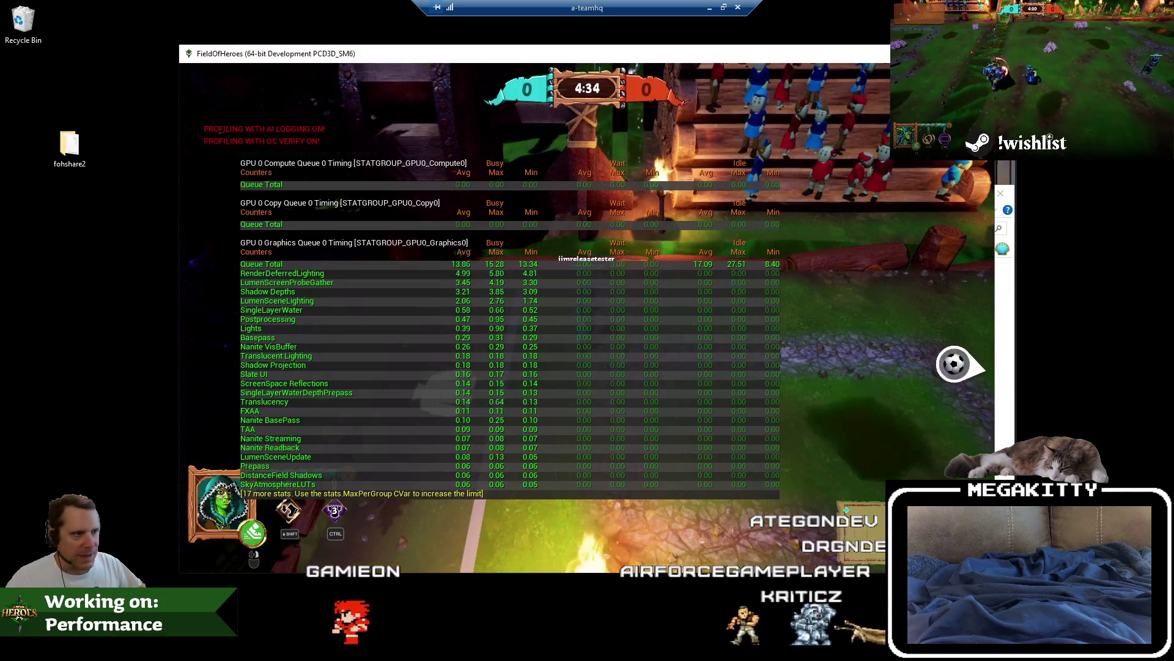
{"action": "key", "text": "alt+F4"}
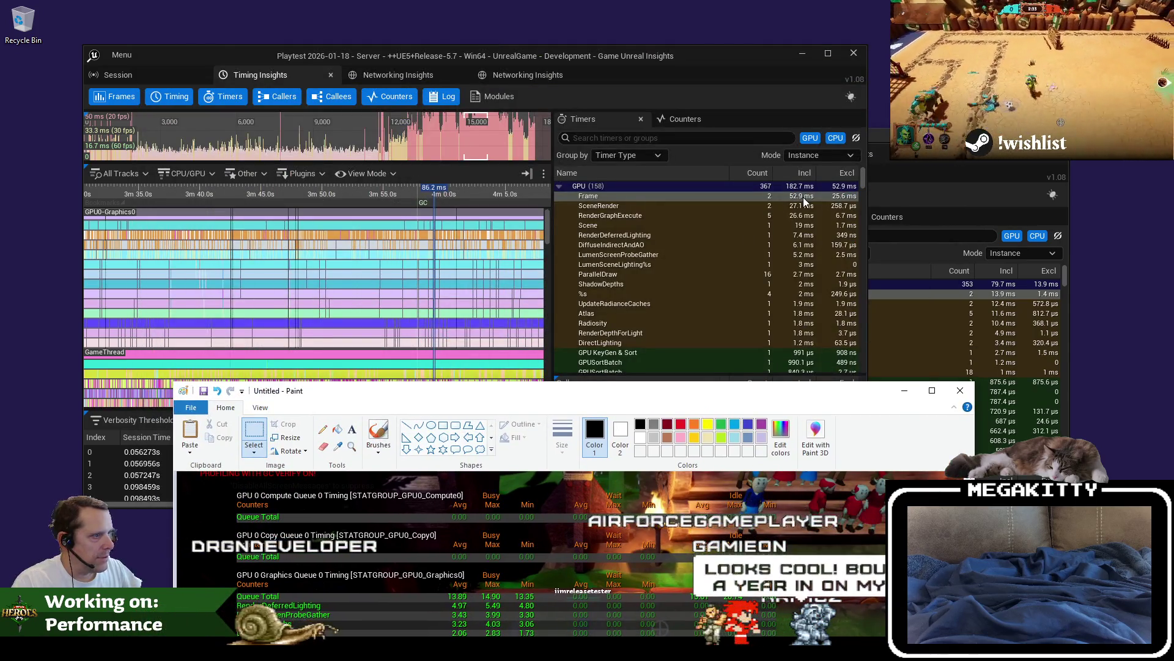
{"action": "left_click", "coordinate": [802, 197]}
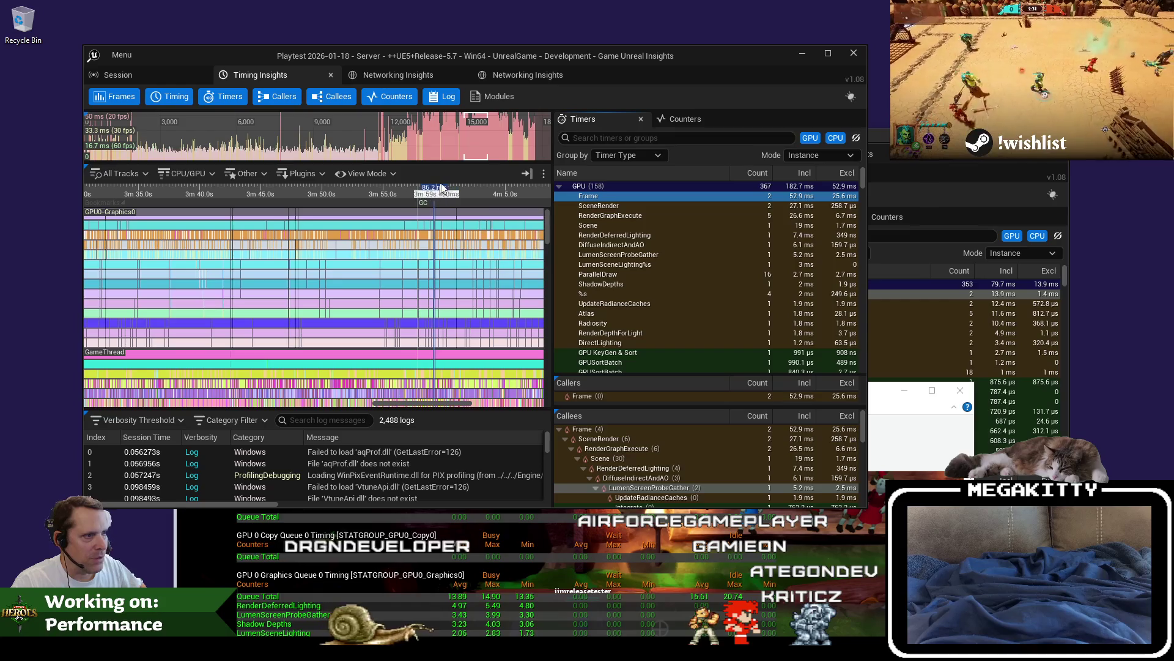
Compare the Frame timer's callees across several frames, starting at rendering frame 12,466
{"action": "mouse_move", "coordinate": [491, 303]}
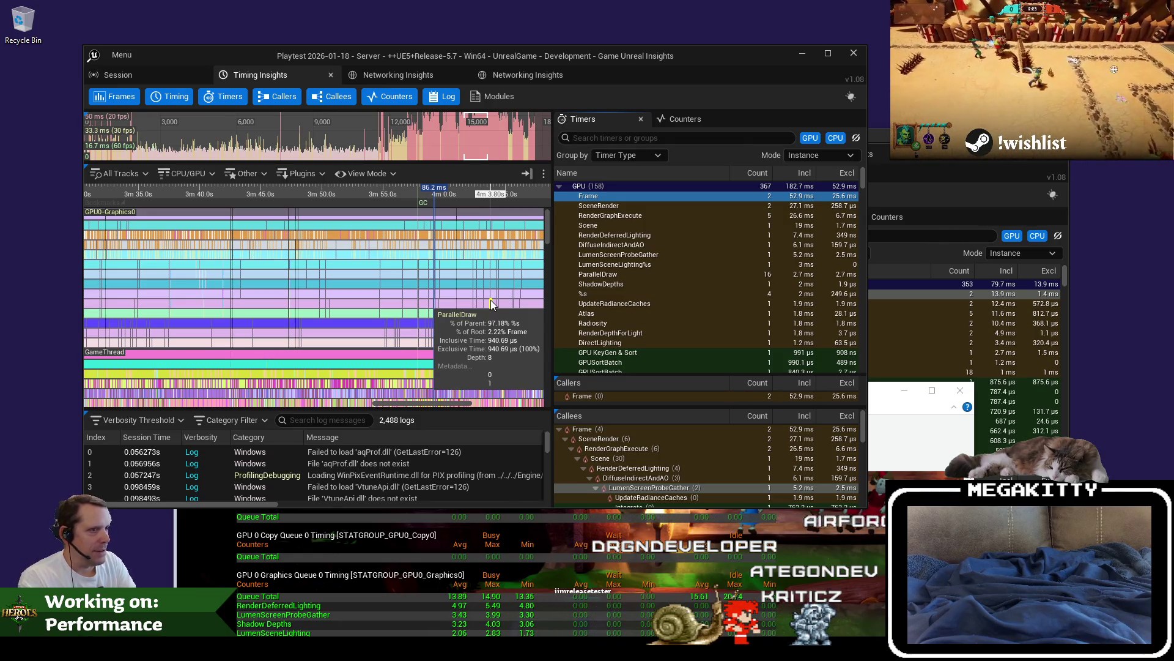
{"action": "left_click", "coordinate": [401, 148]}
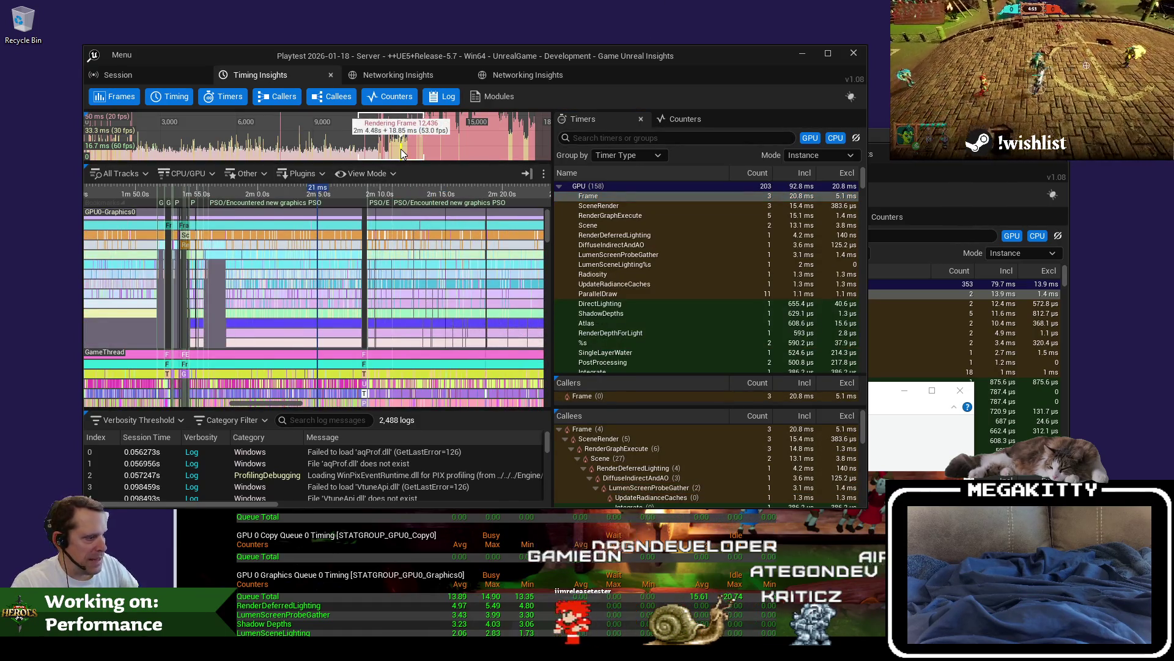
{"action": "left_click", "coordinate": [399, 149]}
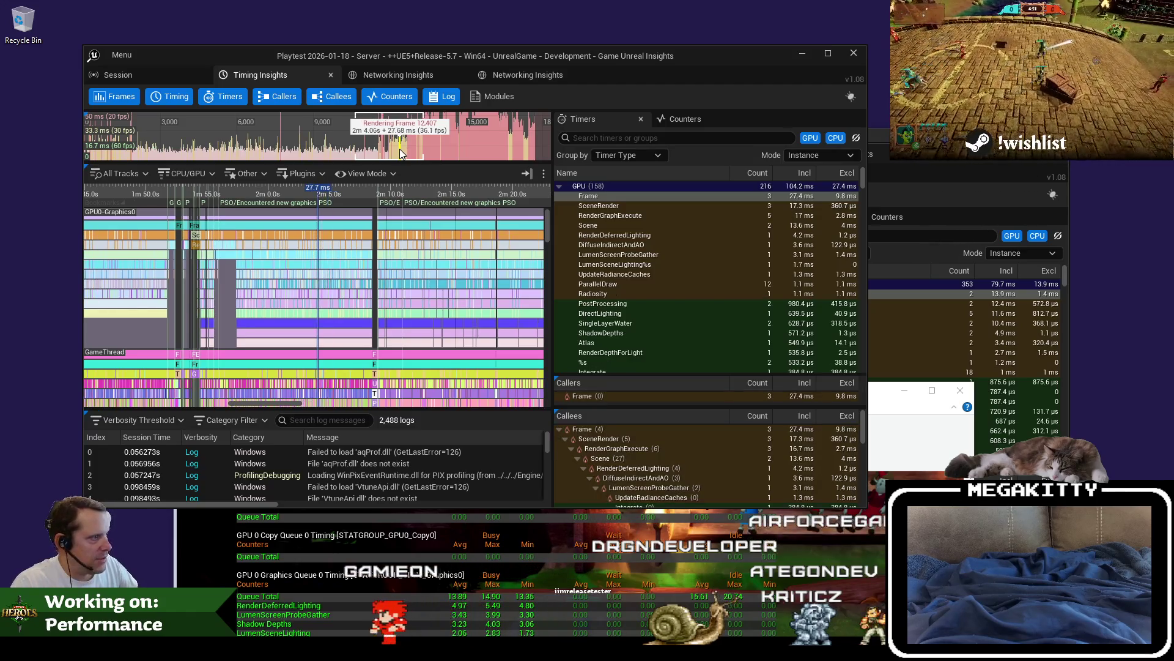
{"action": "left_click", "coordinate": [395, 150]}
{"action": "left_click", "coordinate": [394, 152]}
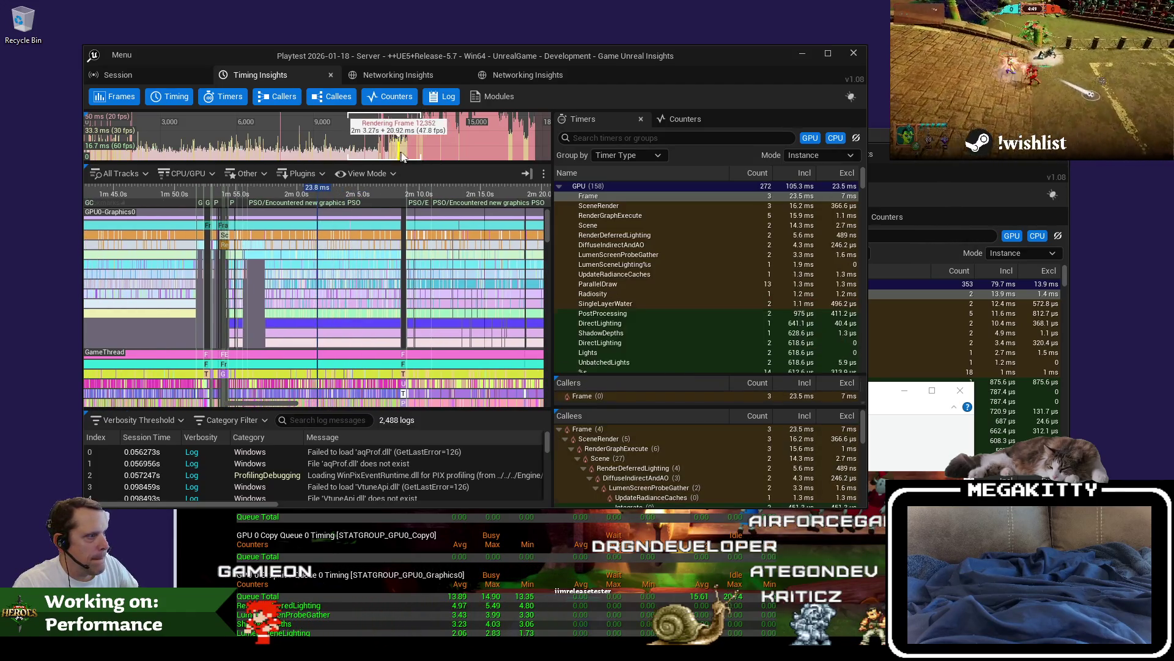
{"action": "left_click", "coordinate": [410, 152]}
Toggle the GPU timer group, maximize the server trace, and select the 62.4 ms frame near 4m 5s
{"action": "left_click", "coordinate": [559, 186]}
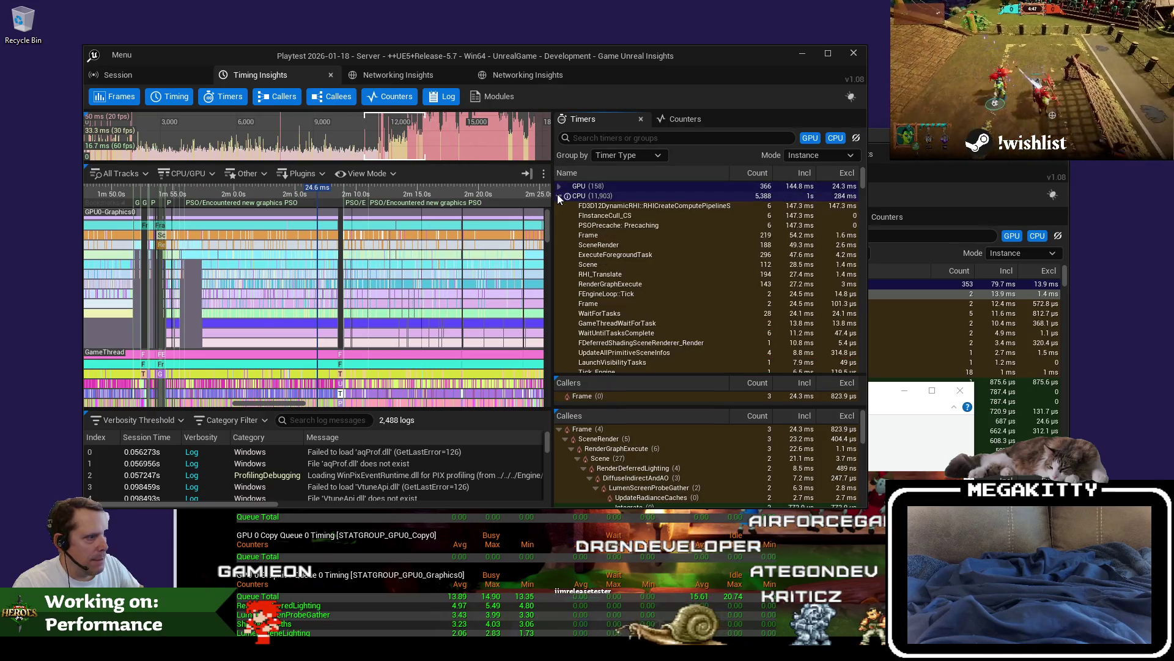
{"action": "left_click", "coordinate": [558, 186]}
{"action": "left_click", "coordinate": [487, 143]}
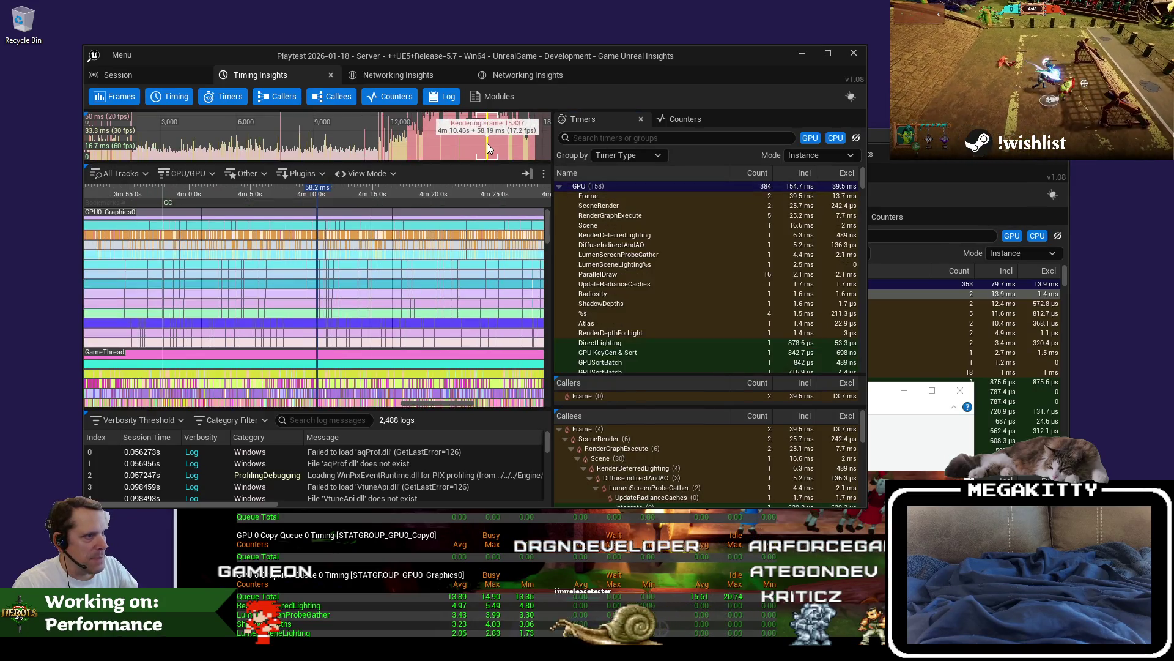
{"action": "double_click", "coordinate": [512, 53]}
{"action": "left_click", "coordinate": [601, 123]}
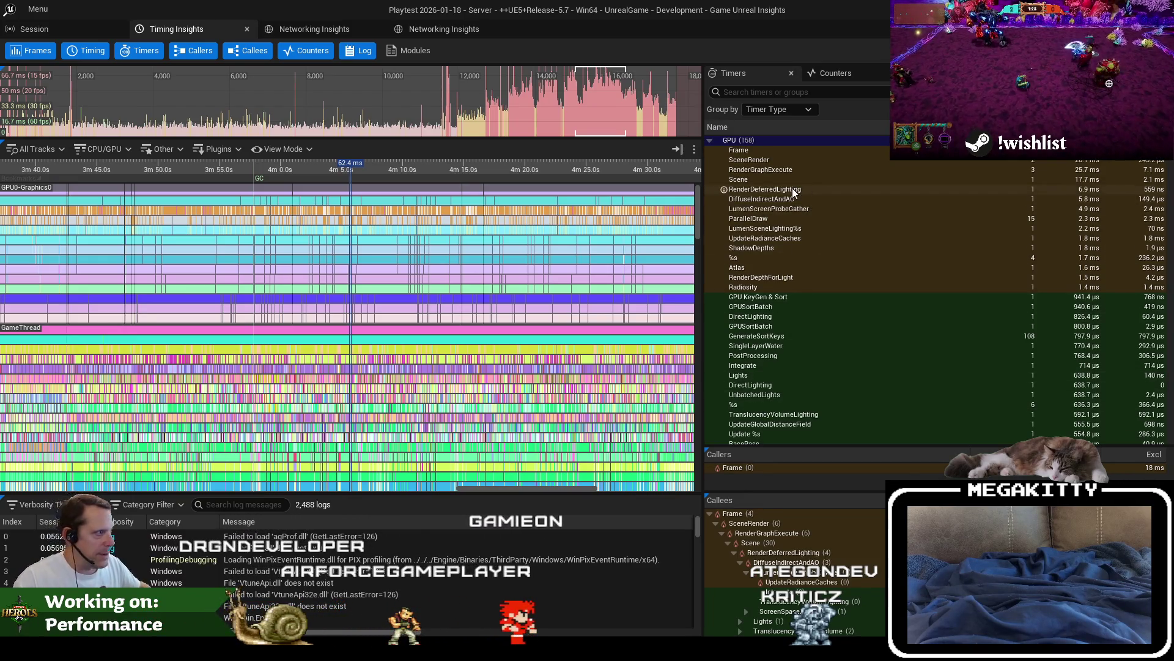
Restore the maximized server trace window with Win+Down so the client trace shows behind it
{"action": "mouse_move", "coordinate": [599, 114]}
{"action": "key", "text": "super+Down"}
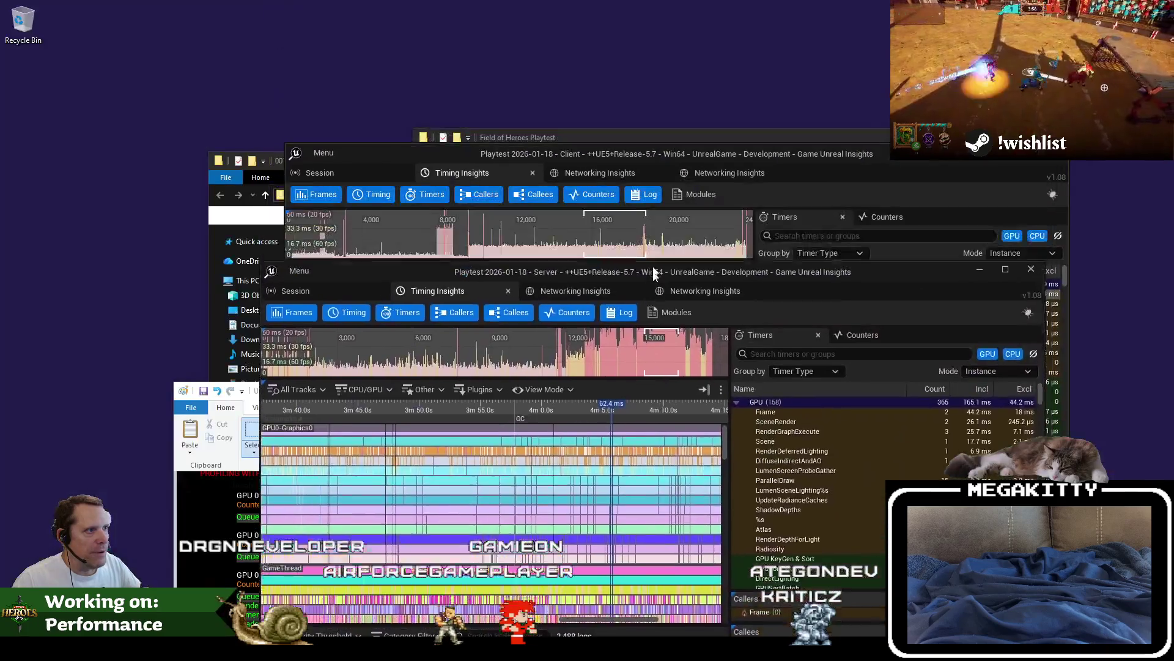
Bring the client trace forward full-screen to review its Frames graph, then minimize it
{"action": "mouse_move", "coordinate": [739, 154]}
{"action": "left_mouse_down"}
{"action": "mouse_move", "coordinate": [634, 104]}
{"action": "mouse_move", "coordinate": [622, 64]}
{"action": "left_mouse_up"}
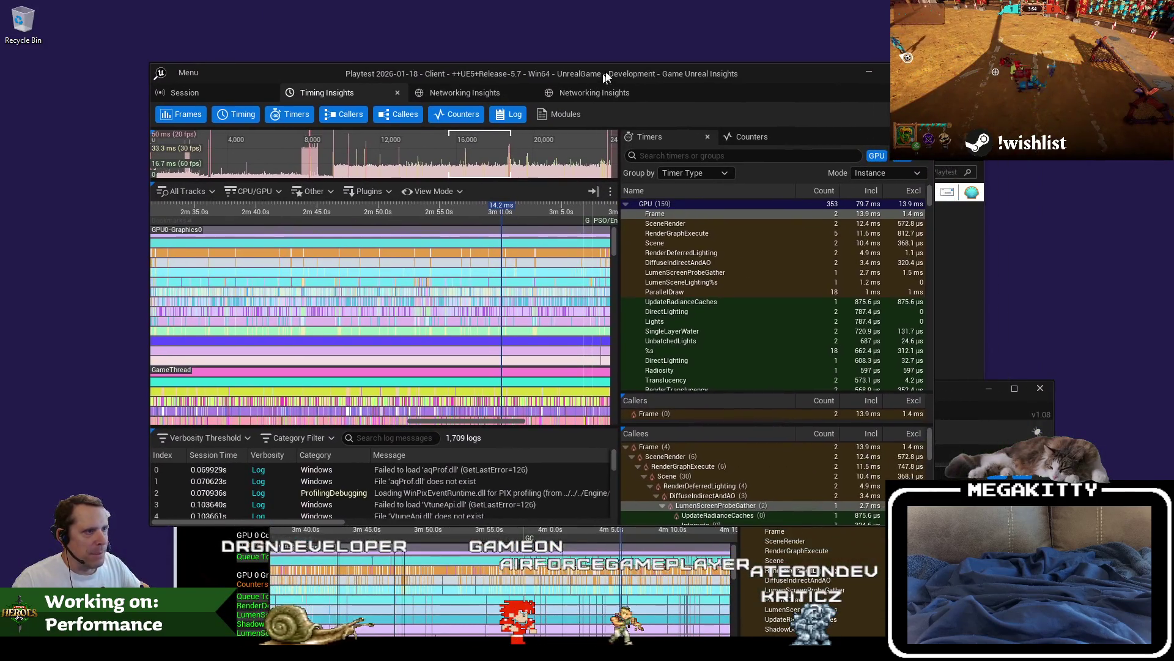
{"action": "key", "text": "super+Up"}
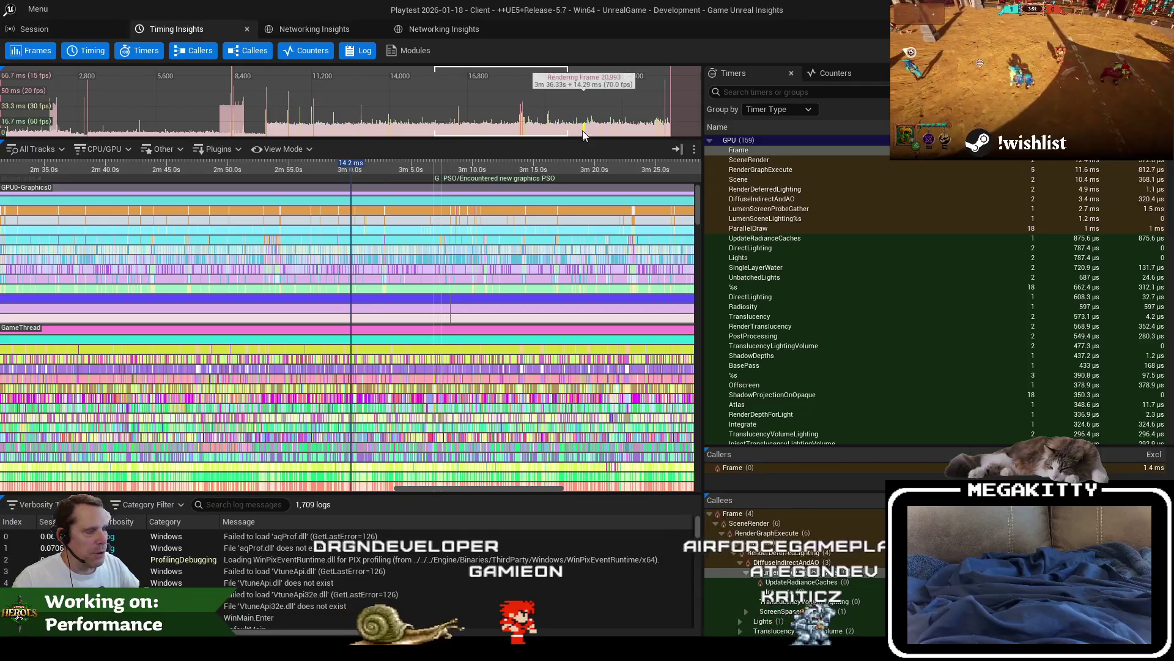
{"action": "mouse_move", "coordinate": [537, 136]}
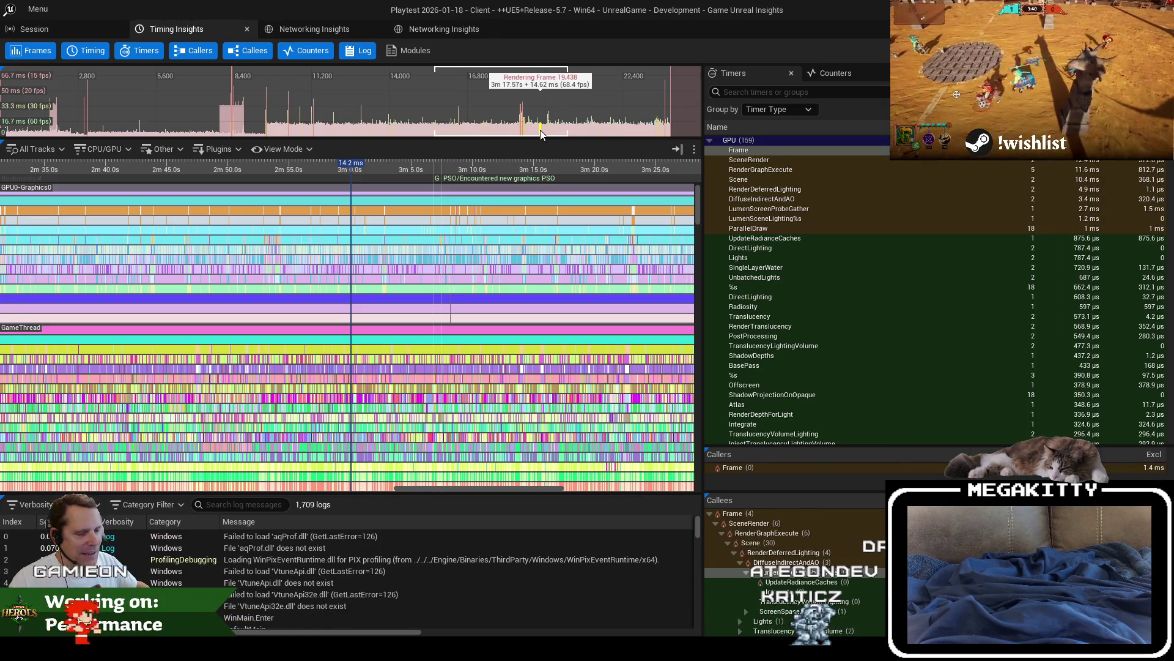
{"action": "key", "text": "alt+F4"}
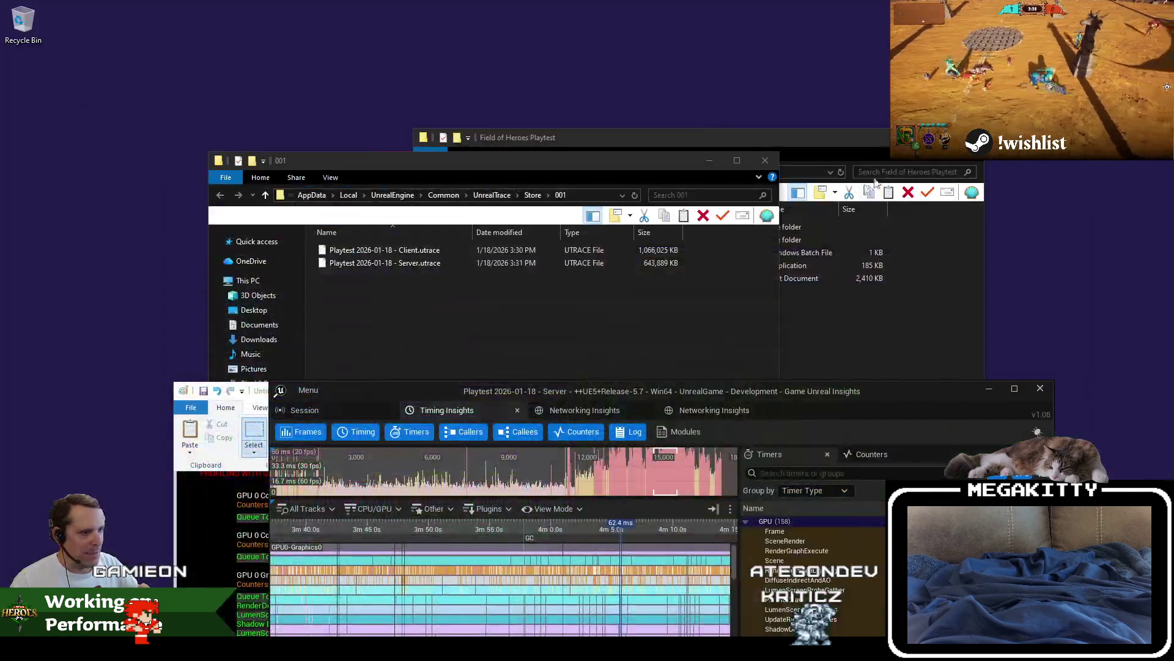
Review Paint's Stat GPU screenshot full-screen, then place the server trace window over it
{"action": "mouse_move", "coordinate": [248, 397]}
{"action": "left_mouse_down"}
{"action": "mouse_move", "coordinate": [257, 118]}
{"action": "mouse_move", "coordinate": [145, 49]}
{"action": "left_mouse_up"}
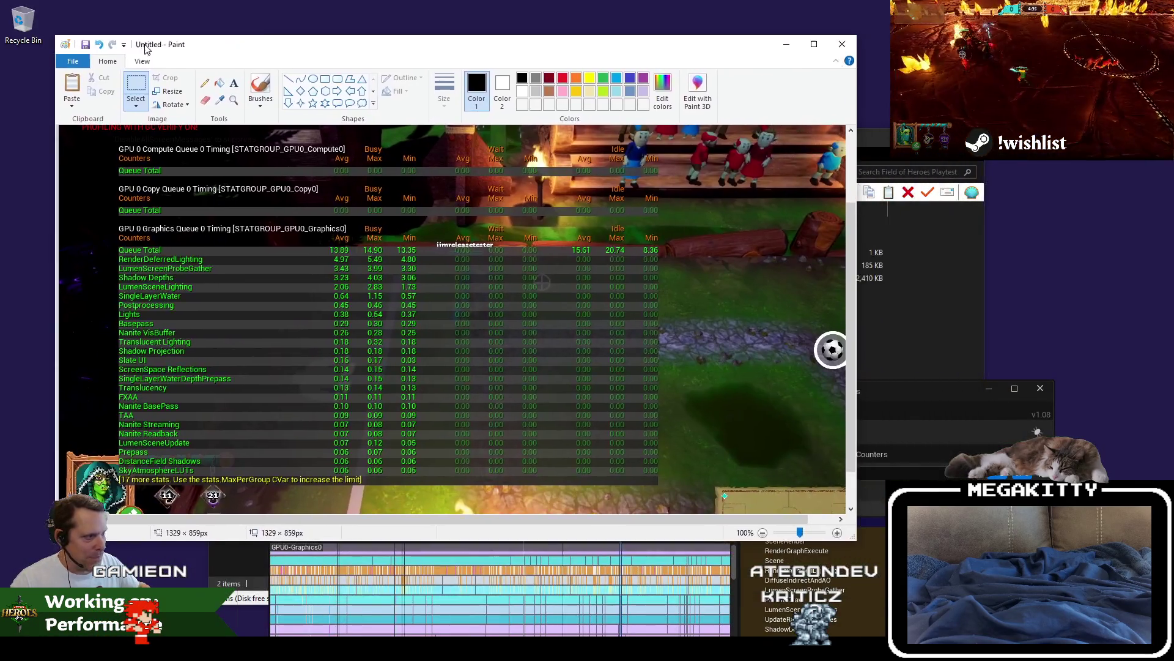
{"action": "double_click", "coordinate": [360, 38]}
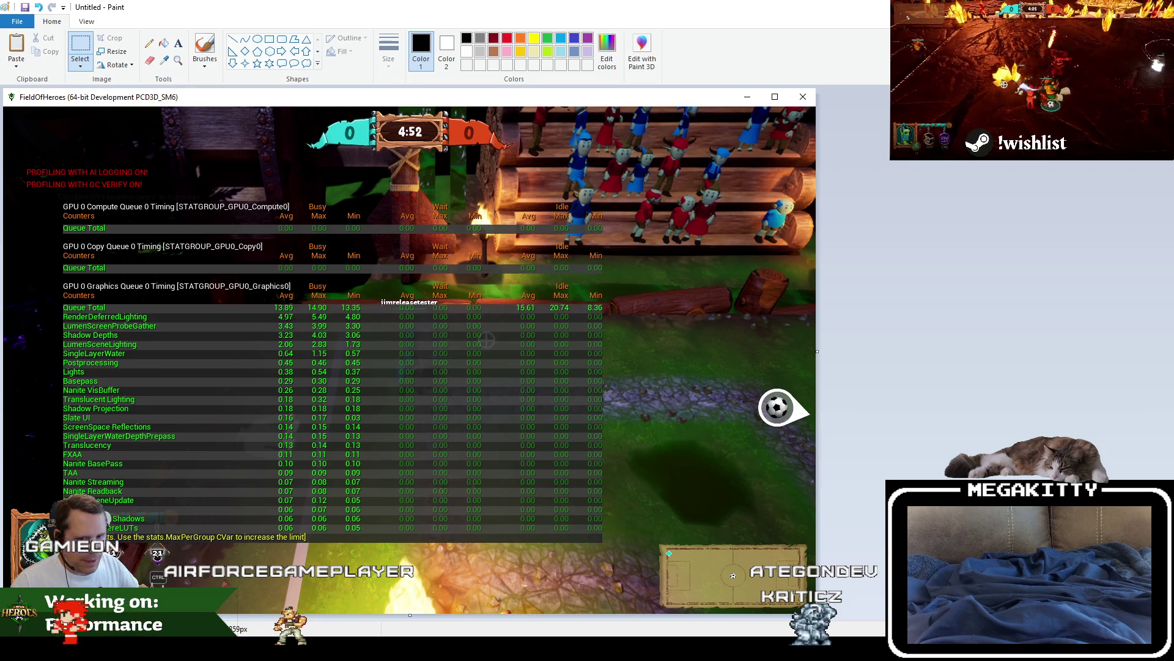
{"action": "key", "text": "super+Down"}
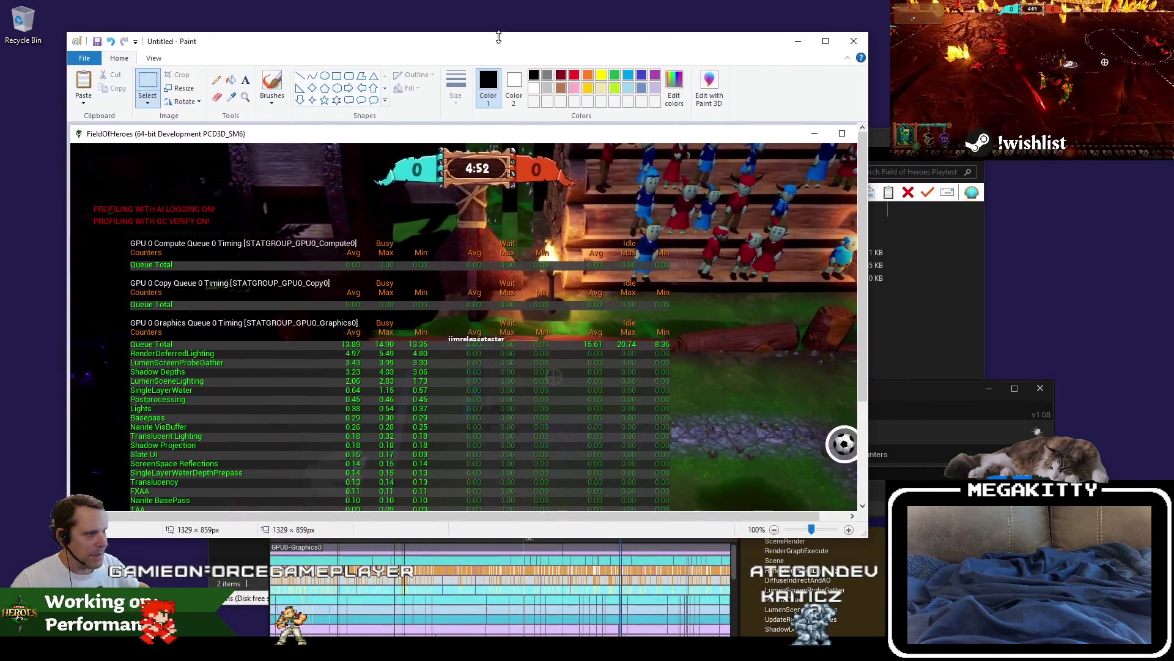
{"action": "left_click_drag", "start_coordinate": [911, 396], "coordinate": [868, 145]}
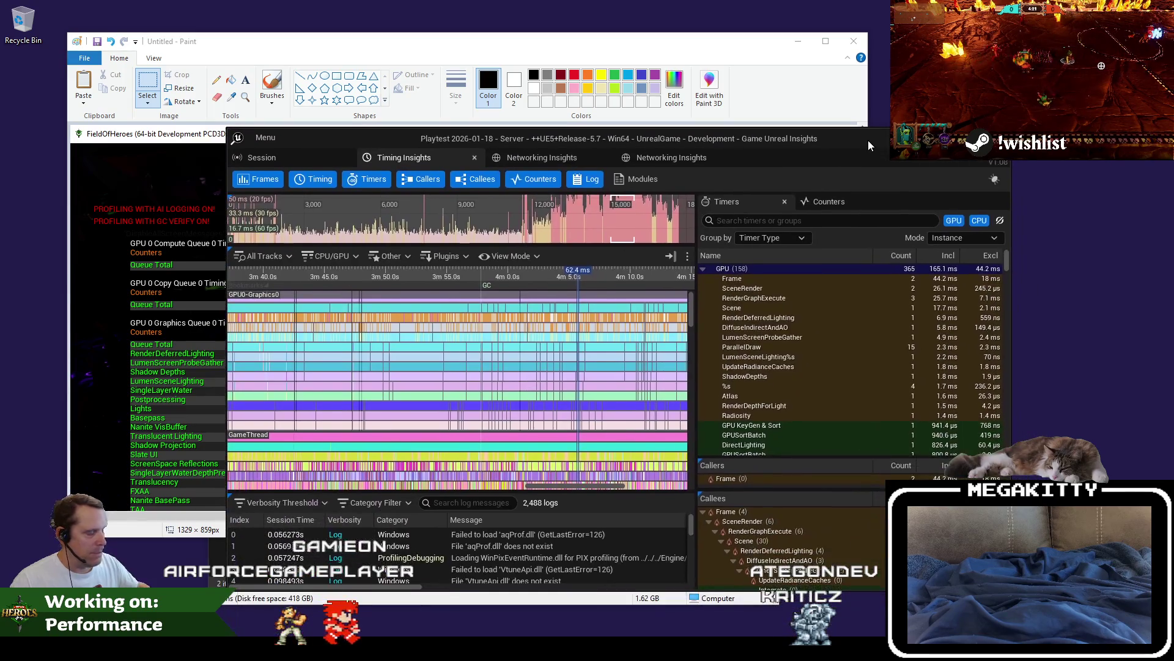
Maximize the server trace, centre on frame 15,613, and select the Frame timer among CPU timers
{"action": "double_click", "coordinate": [868, 140]}
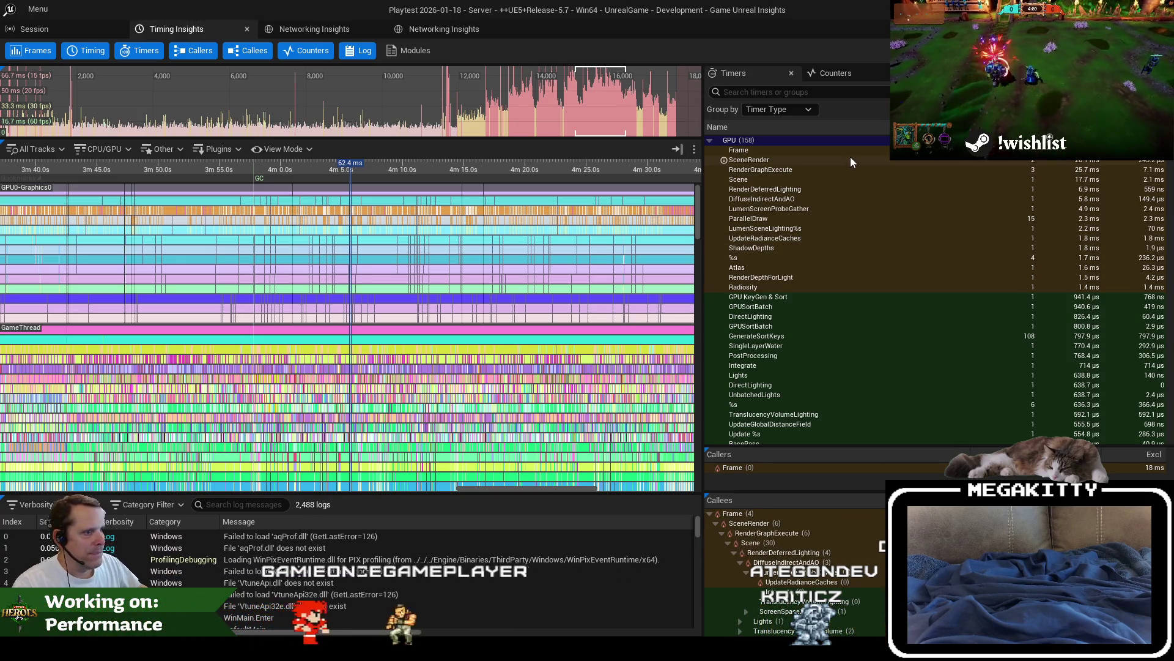
{"action": "left_click", "coordinate": [597, 101]}
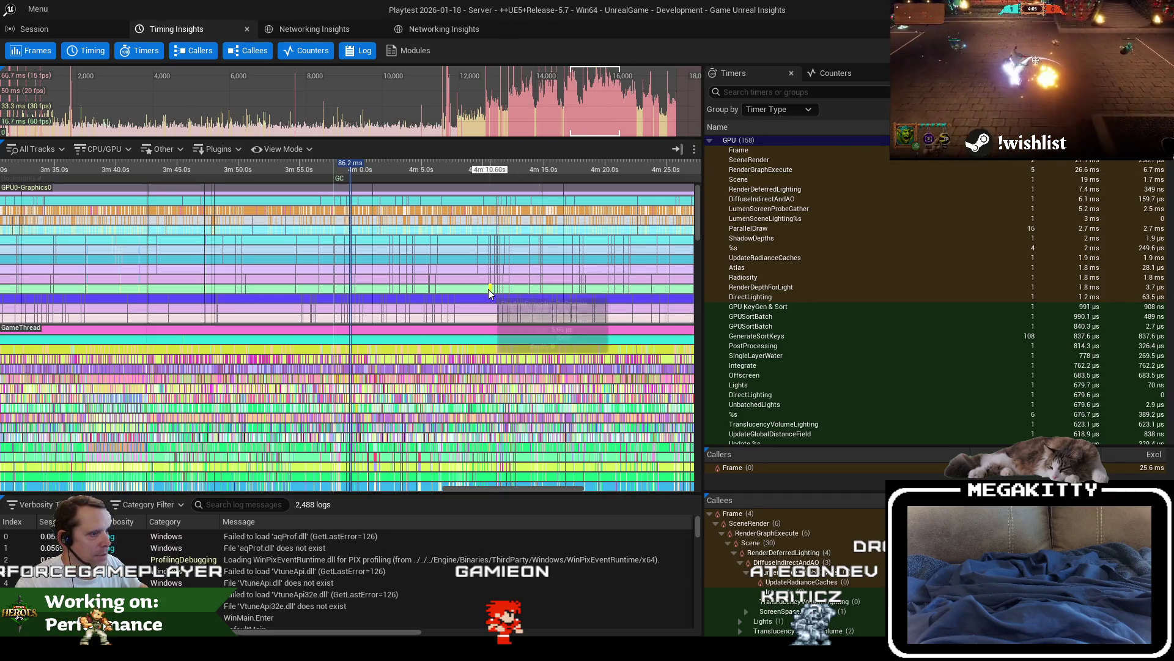
{"action": "left_click", "coordinate": [710, 141]}
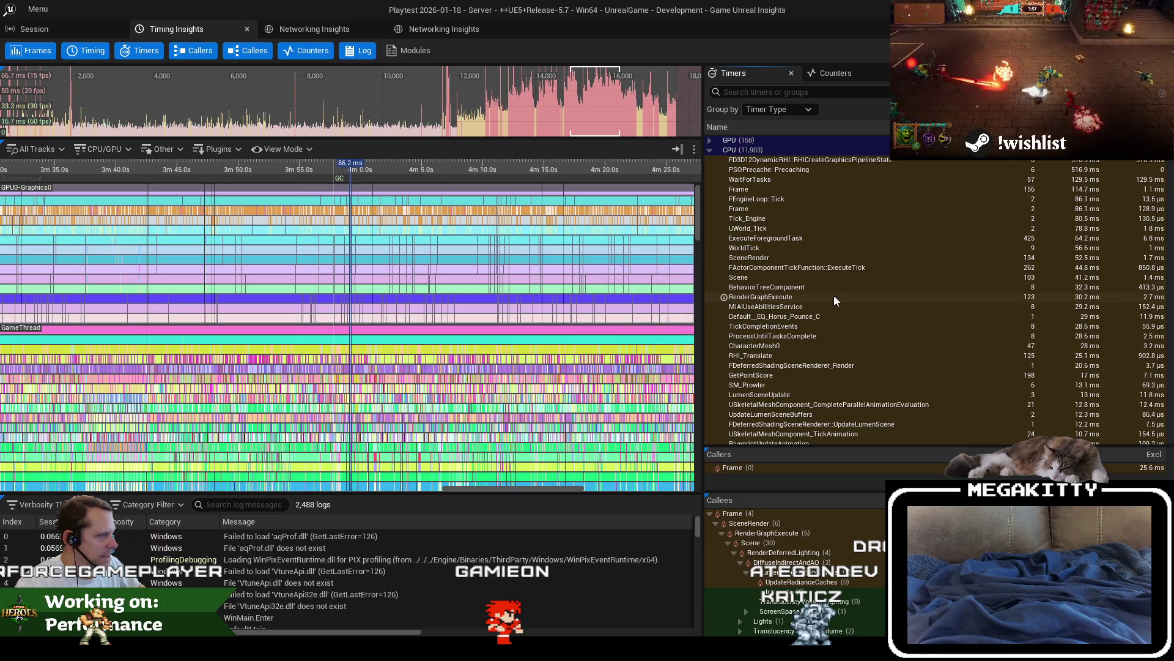
{"action": "left_click", "coordinate": [855, 187]}
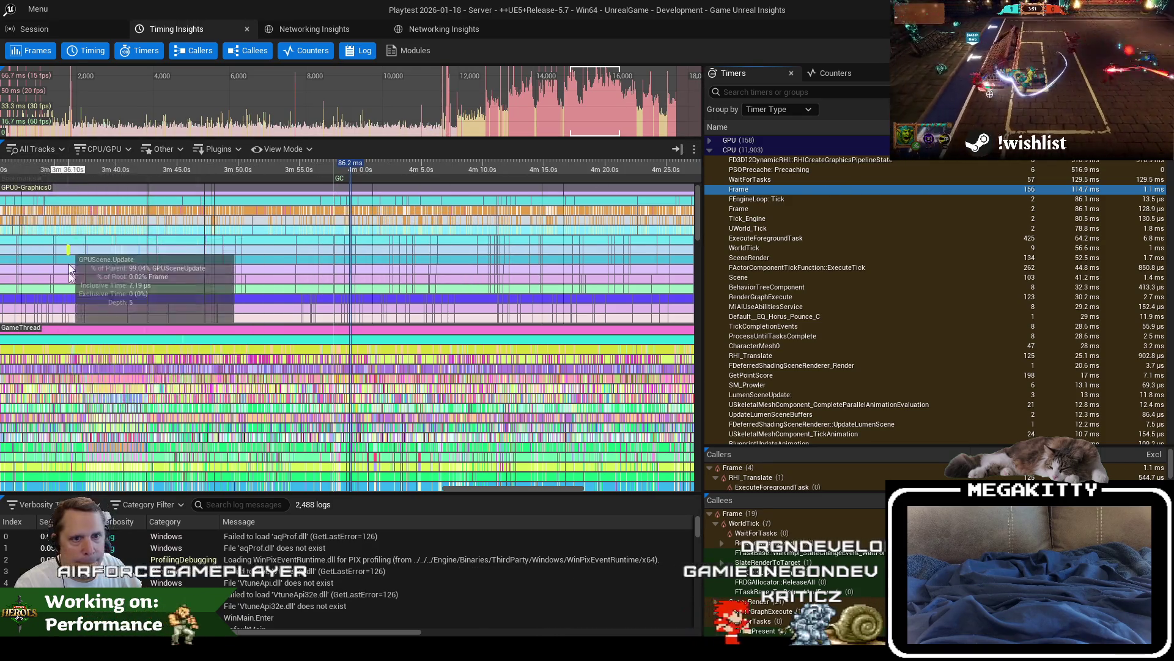
{"action": "scroll", "coordinate": [342, 415], "scroll_direction": "up", "scroll_amount": 15}
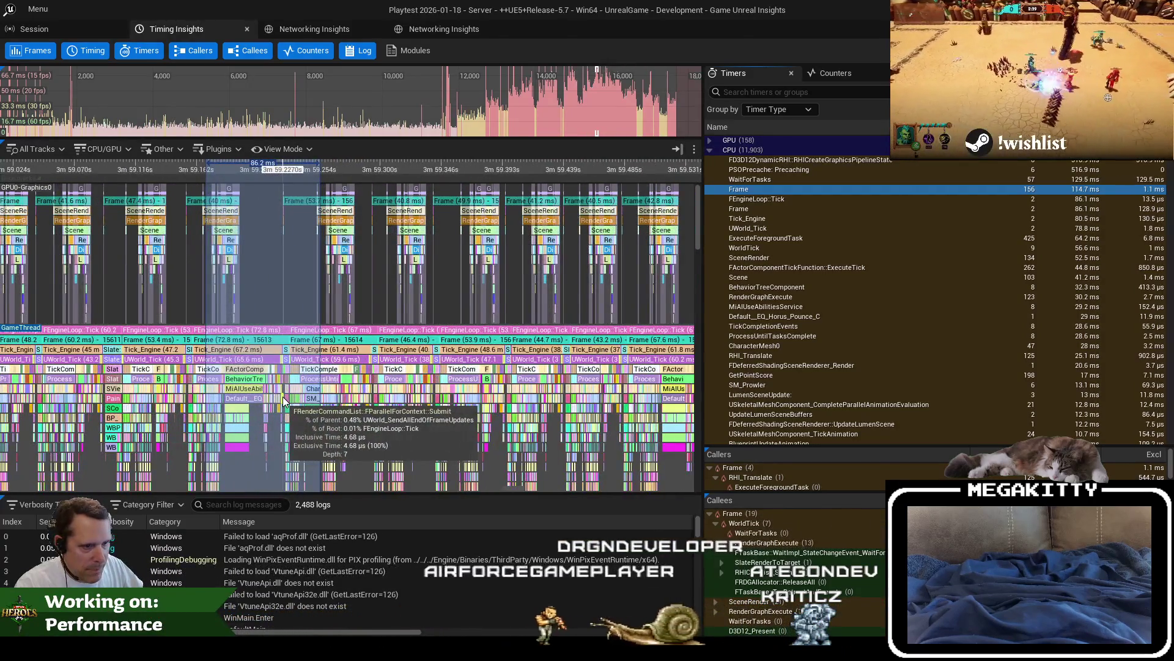
{"action": "scroll", "coordinate": [285, 401], "scroll_direction": "down", "scroll_amount": 1}
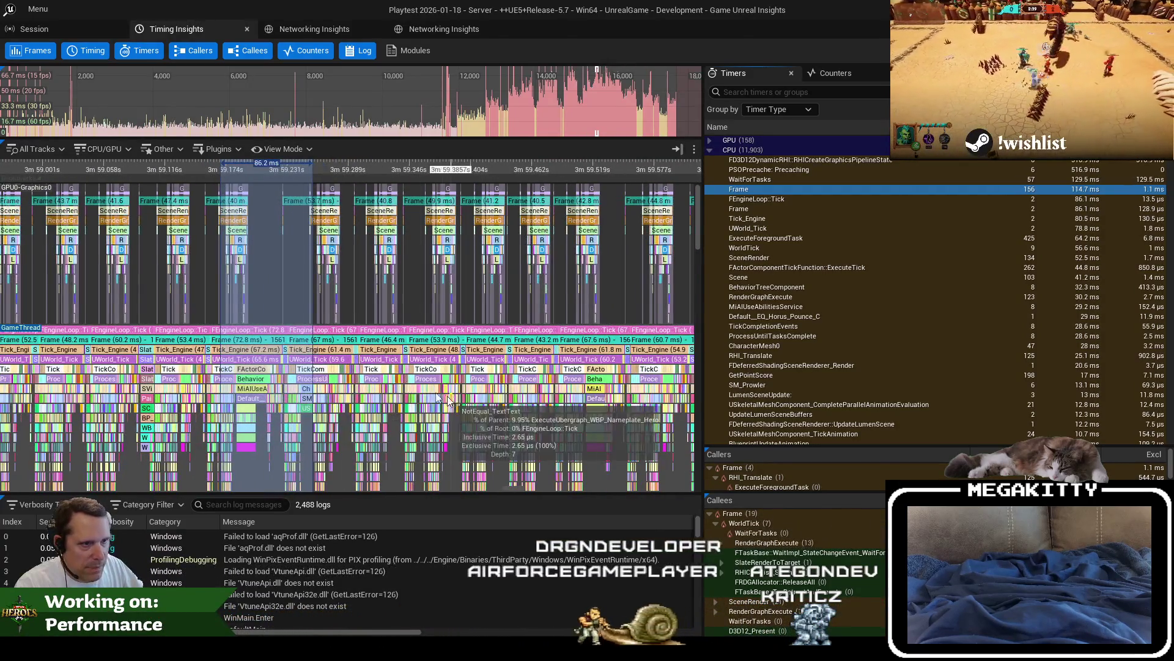
{"action": "left_click", "coordinate": [287, 173]}
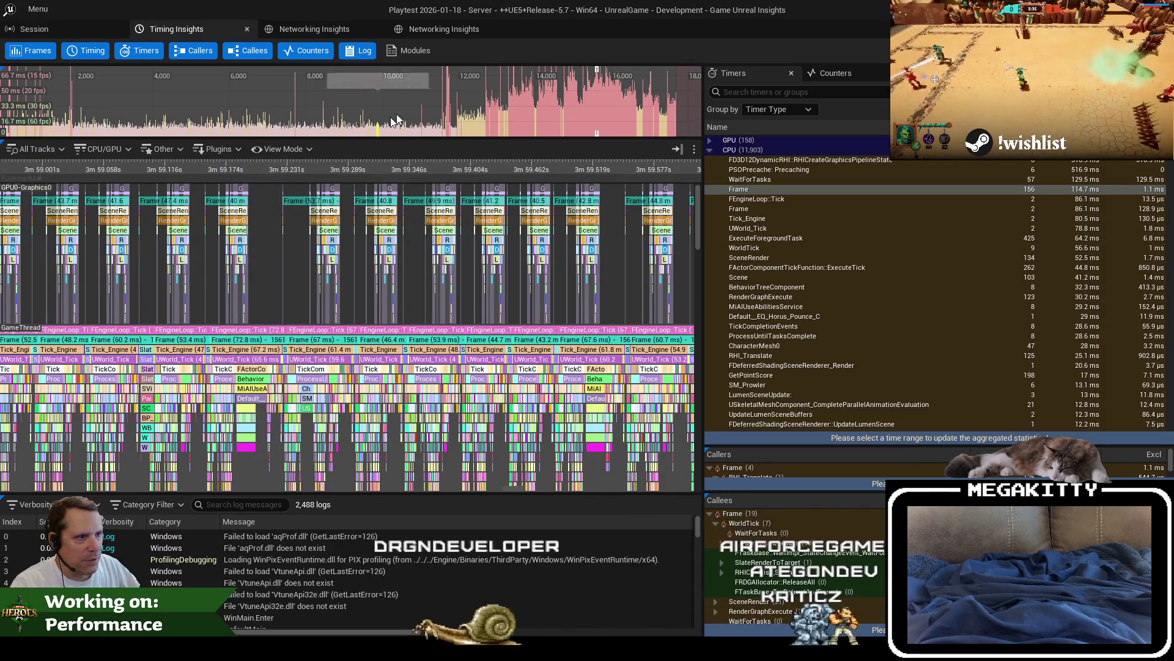
Select the 53.7 ms spike frame near 2m43.7s and zoom and widen the tracks onto it
{"action": "left_click", "coordinate": [525, 120]}
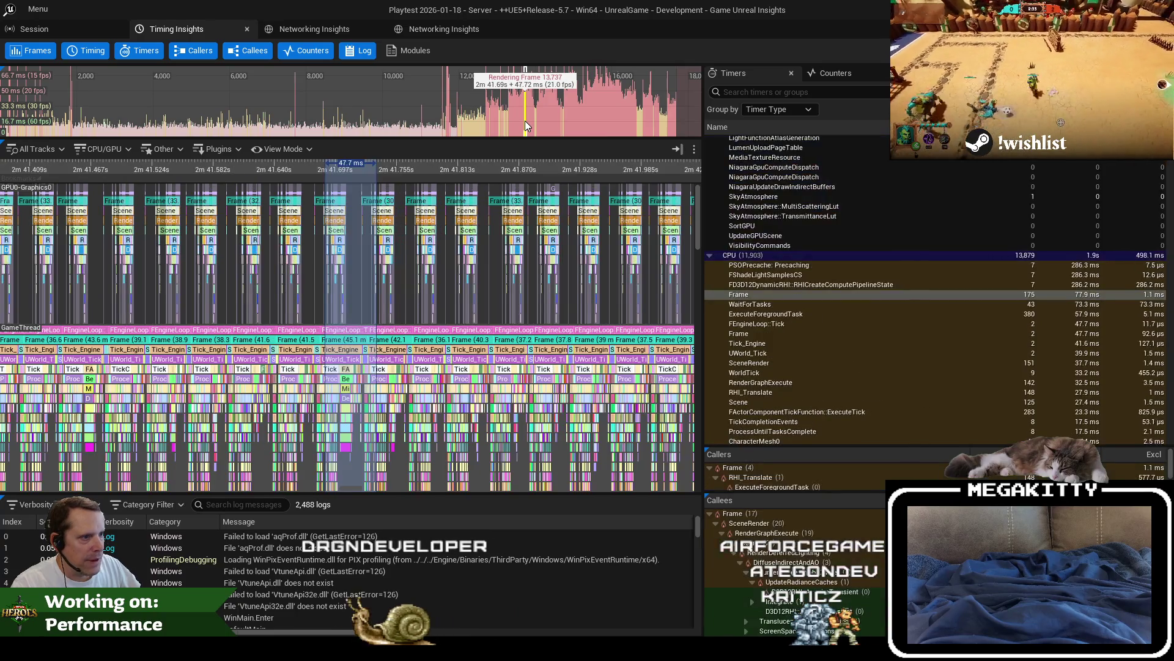
{"action": "left_click", "coordinate": [527, 119]}
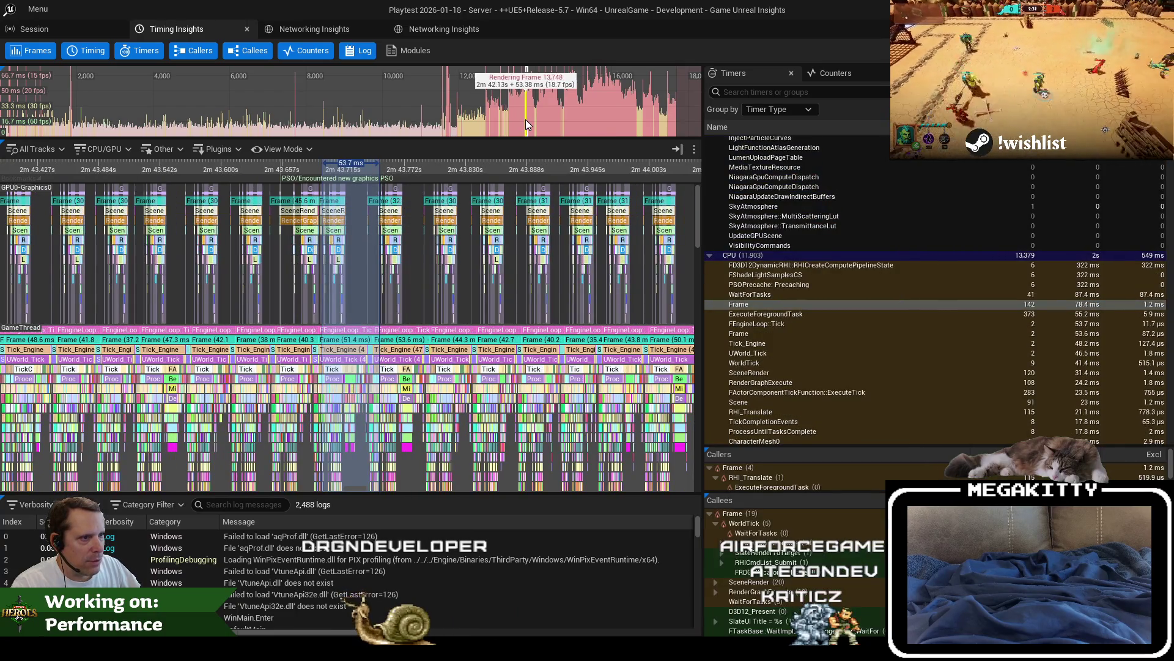
{"action": "scroll", "coordinate": [335, 182], "scroll_direction": "up", "scroll_amount": 8}
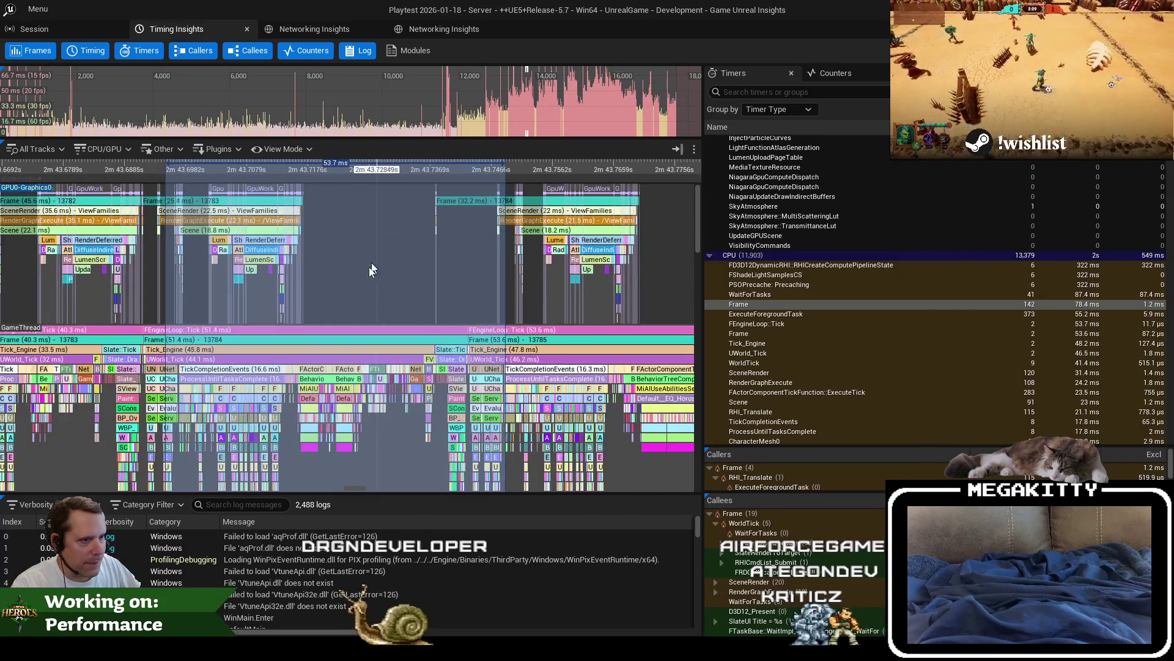
{"action": "scroll", "coordinate": [316, 245], "scroll_direction": "up", "scroll_amount": 1}
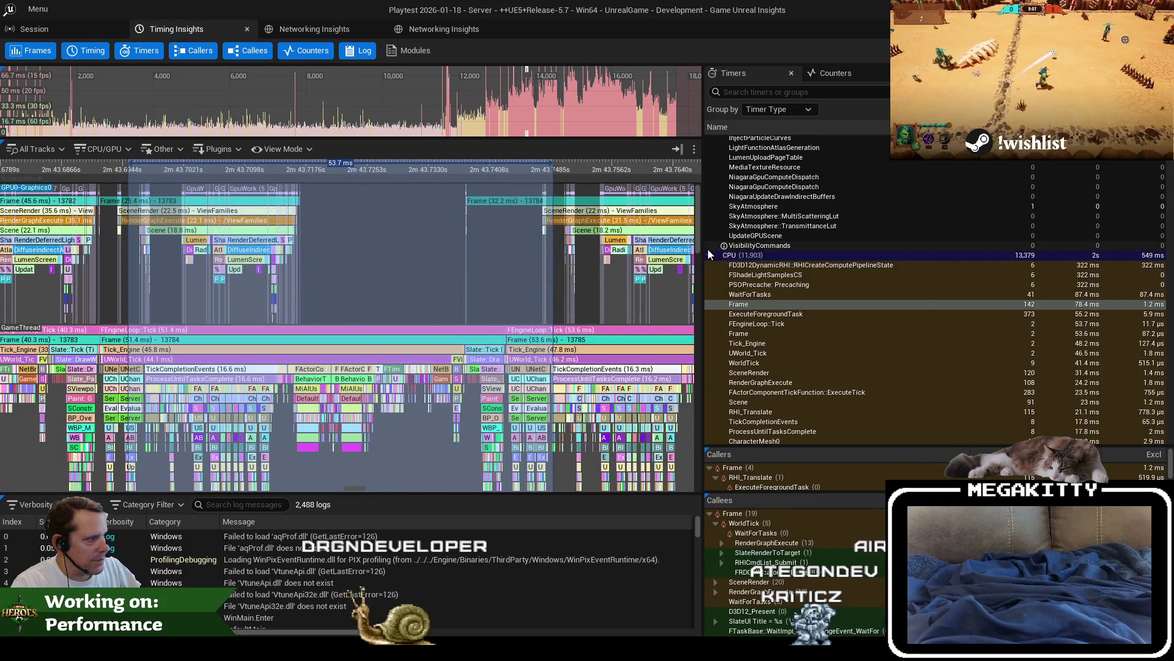
{"action": "left_click_drag", "start_coordinate": [702, 247], "coordinate": [900, 247]}
{"action": "left_click_drag", "start_coordinate": [435, 249], "coordinate": [564, 244]}
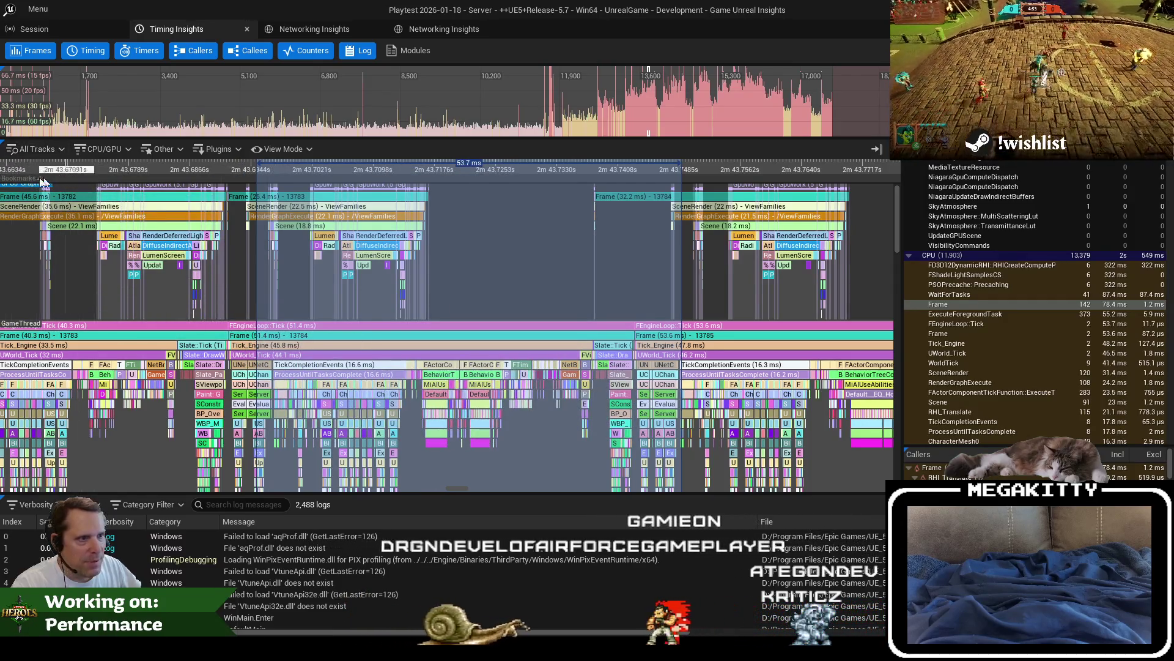
Zoom and pan from RenderGraphExecute to the GameThread's USkinnedMeshComponent_TickComponent events, with RHIThread visible
{"action": "mouse_move", "coordinate": [47, 249]}
{"action": "left_mouse_down"}
{"action": "mouse_move", "coordinate": [82, 251]}
{"action": "mouse_move", "coordinate": [56, 252]}
{"action": "left_mouse_up"}
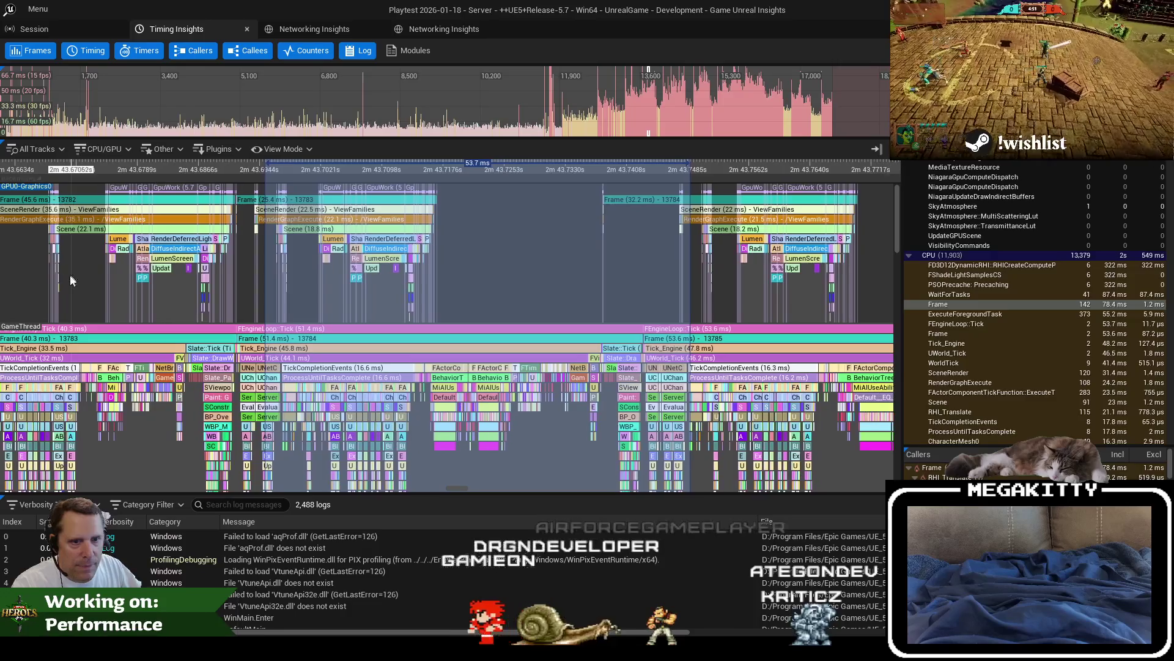
{"action": "scroll", "coordinate": [64, 93], "scroll_direction": "up", "scroll_amount": 1}
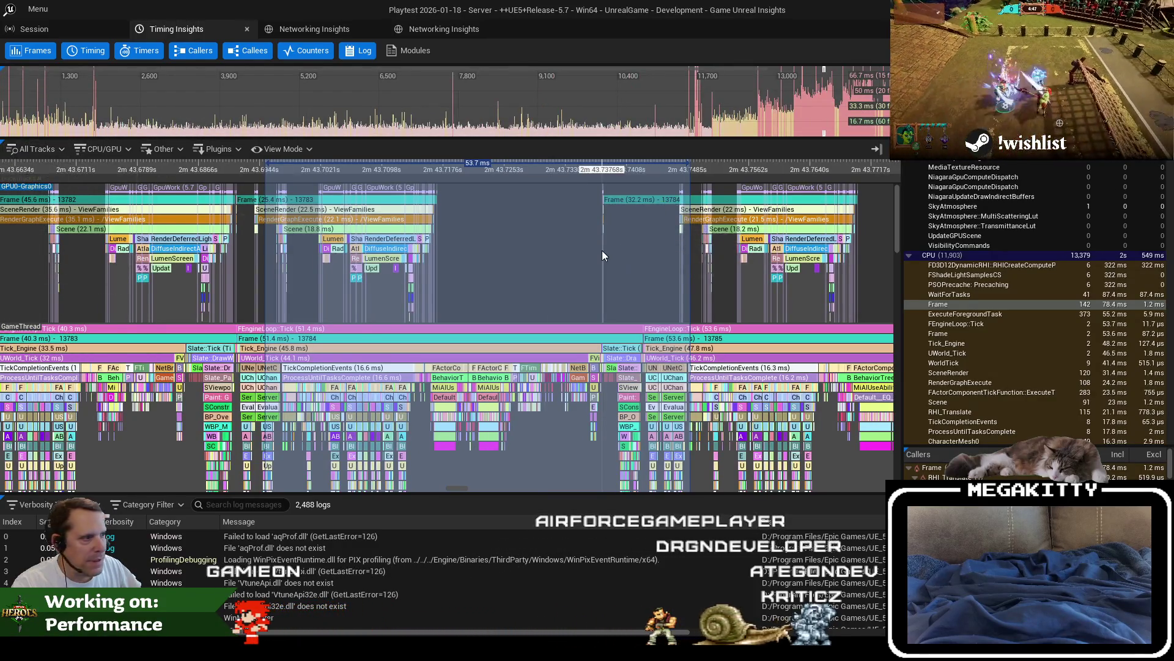
{"action": "left_click_drag", "start_coordinate": [298, 219], "coordinate": [302, 218]}
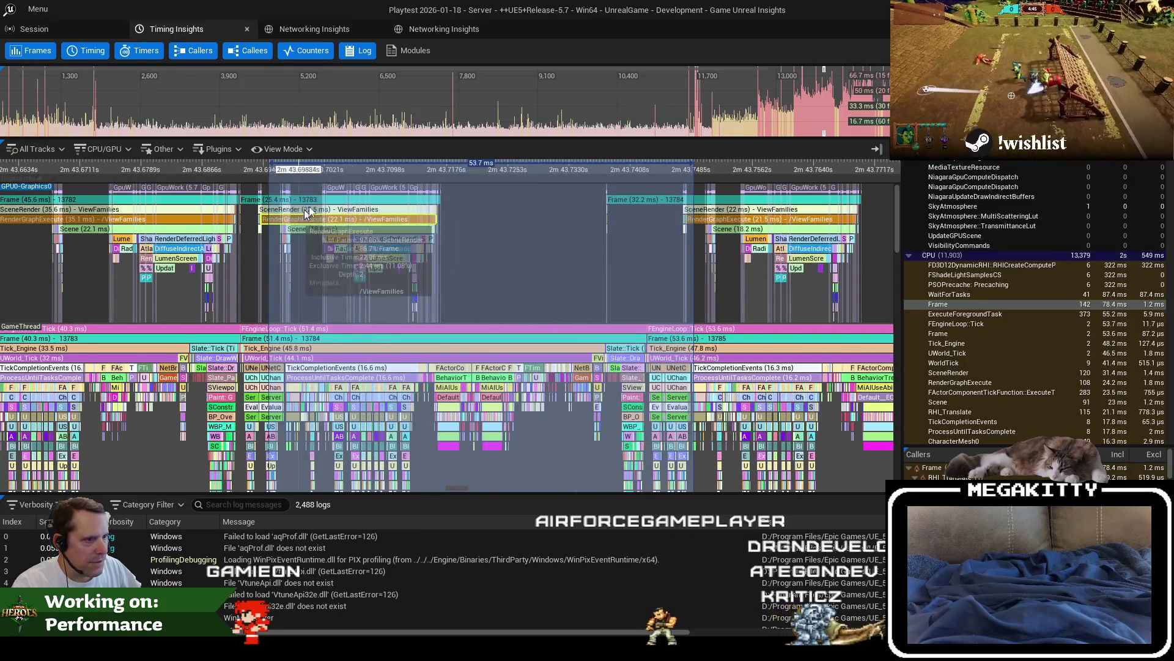
{"action": "scroll", "coordinate": [309, 428], "scroll_direction": "up", "scroll_amount": 1}
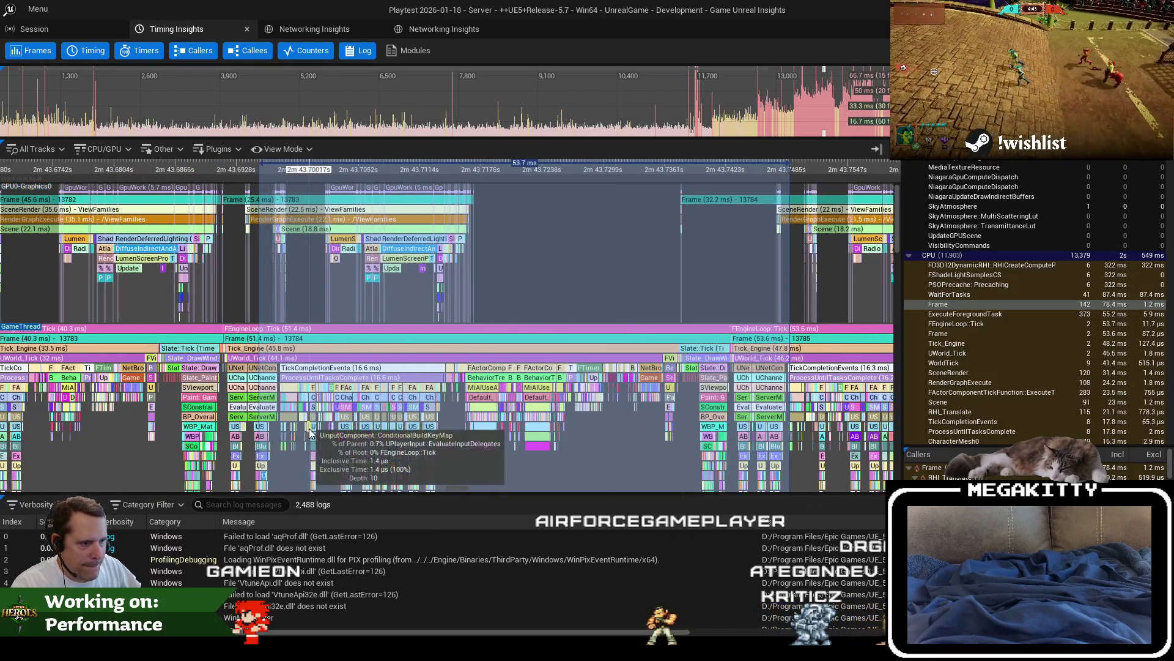
{"action": "scroll", "coordinate": [309, 434], "scroll_direction": "up", "scroll_amount": 2}
{"action": "left_click_drag", "start_coordinate": [690, 273], "coordinate": [618, 270]}
{"action": "scroll", "coordinate": [293, 417], "scroll_direction": "up", "scroll_amount": 2}
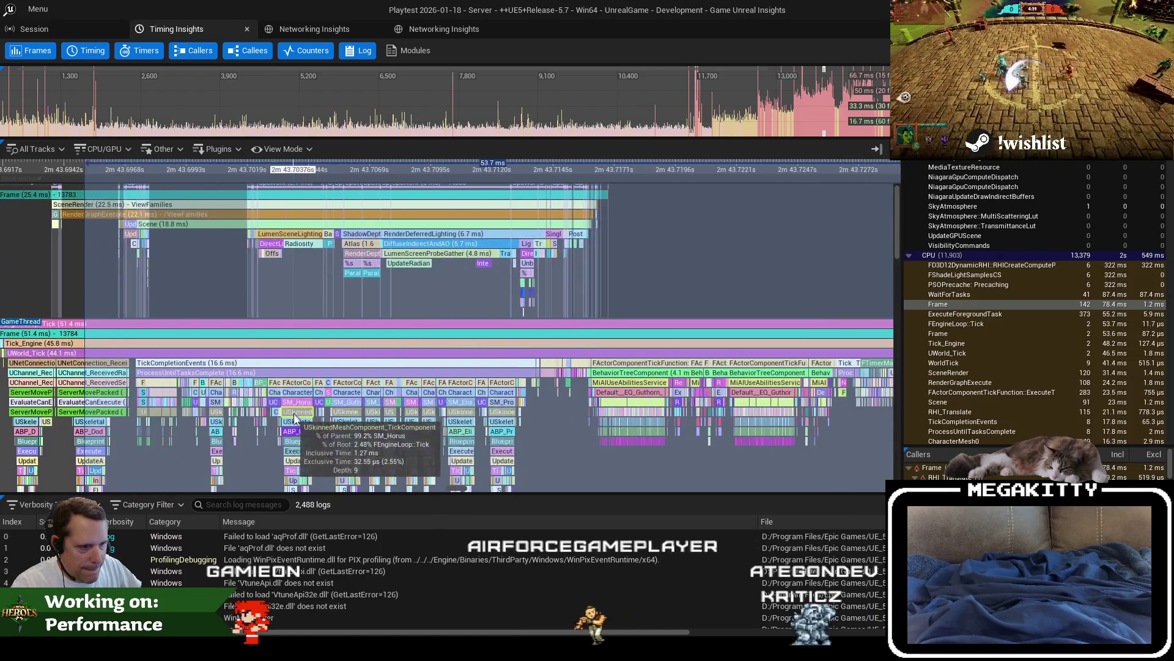
{"action": "left_click_drag", "start_coordinate": [278, 440], "coordinate": [263, 399]}
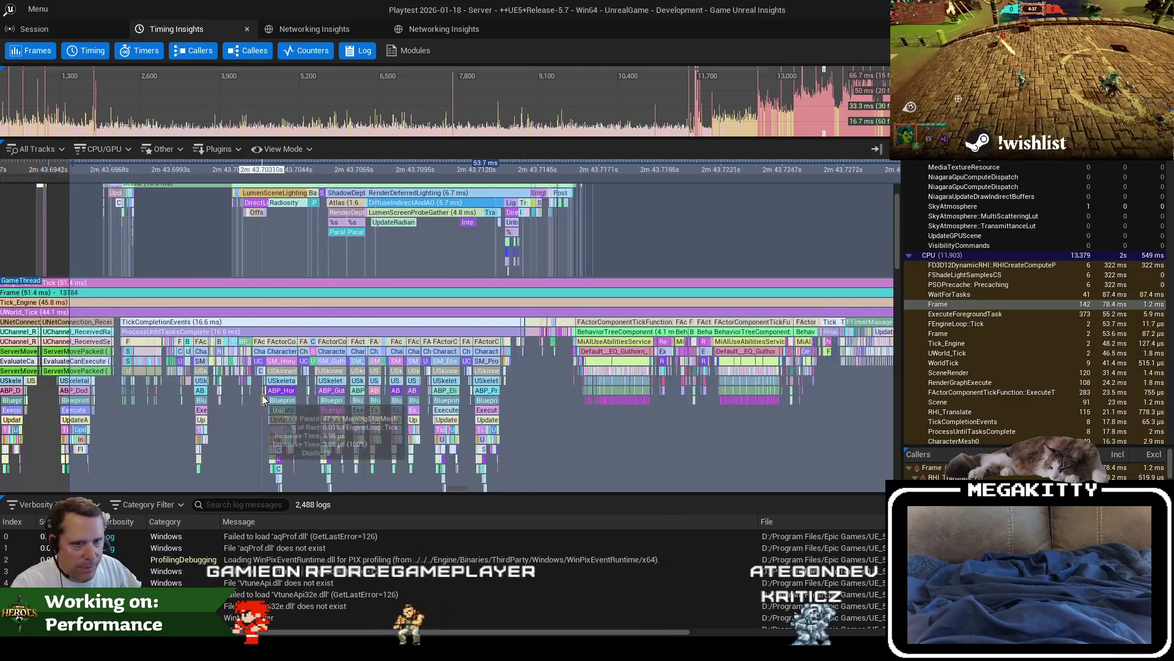
{"action": "scroll", "coordinate": [488, 453], "scroll_direction": "down", "scroll_amount": 1}
{"action": "mouse_move", "coordinate": [488, 452]}
{"action": "left_mouse_down"}
{"action": "mouse_move", "coordinate": [398, 373]}
{"action": "mouse_move", "coordinate": [398, 207]}
{"action": "left_mouse_up"}
Fill the view with the GameThread track and zoom in around the ABP_Horus animation tick
{"action": "scroll", "coordinate": [429, 461], "scroll_direction": "down", "scroll_amount": 6}
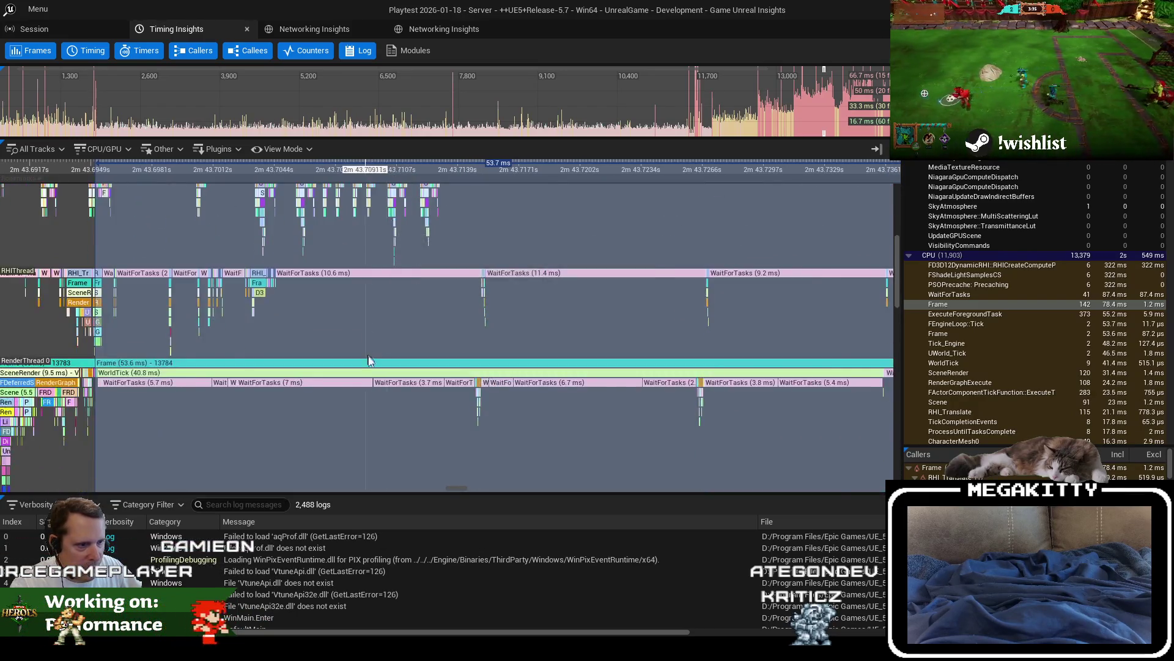
{"action": "scroll", "coordinate": [436, 219], "scroll_direction": "up", "scroll_amount": 6}
{"action": "mouse_move", "coordinate": [435, 219]}
{"action": "left_mouse_down"}
{"action": "mouse_move", "coordinate": [363, 459]}
{"action": "mouse_move", "coordinate": [305, 422]}
{"action": "mouse_move", "coordinate": [318, 413]}
{"action": "mouse_move", "coordinate": [287, 404]}
{"action": "mouse_move", "coordinate": [339, 367]}
{"action": "left_mouse_up"}
{"action": "scroll", "coordinate": [311, 376], "scroll_direction": "down", "scroll_amount": 2}
{"action": "scroll", "coordinate": [339, 367], "scroll_direction": "up", "scroll_amount": 4}
{"action": "scroll", "coordinate": [253, 387], "scroll_direction": "up", "scroll_amount": 8}
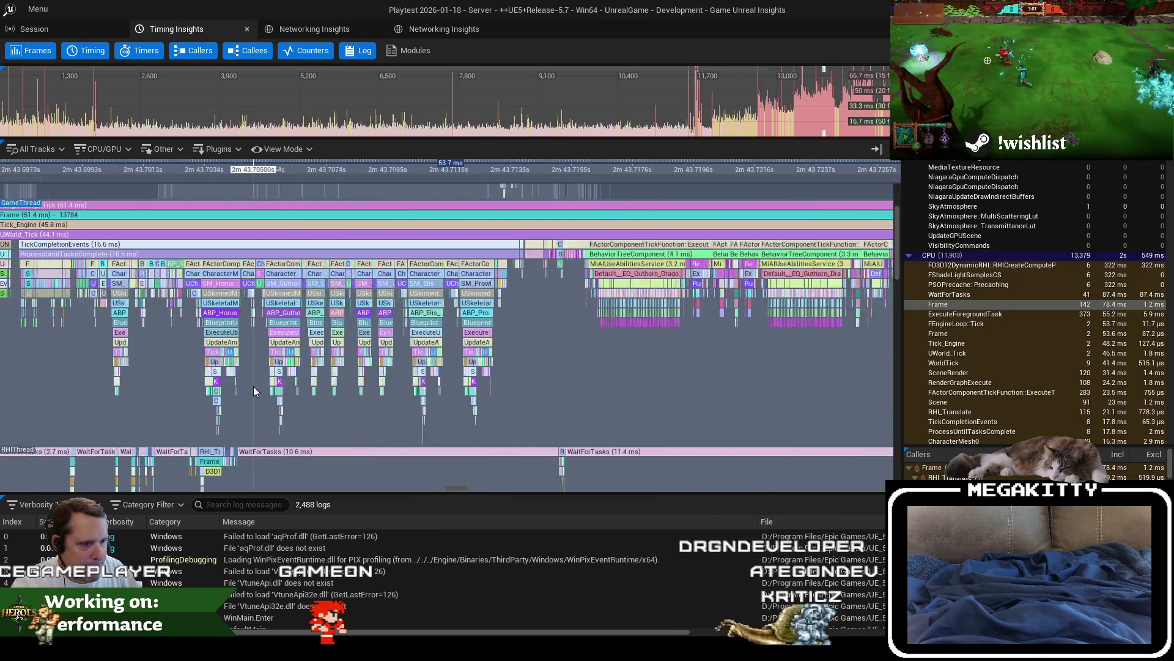
{"action": "scroll", "coordinate": [268, 386], "scroll_direction": "down", "scroll_amount": 2}
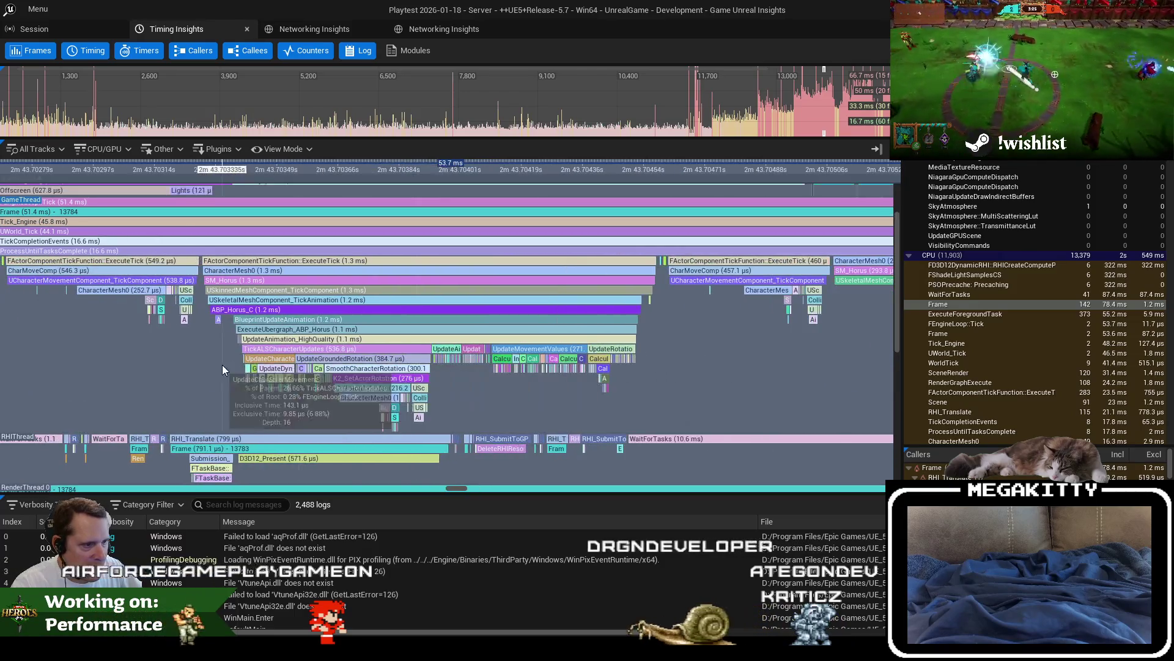
{"action": "scroll", "coordinate": [222, 365], "scroll_direction": "up", "scroll_amount": 3}
{"action": "left_click_drag", "start_coordinate": [222, 364], "coordinate": [287, 353]}
{"action": "scroll", "coordinate": [357, 364], "scroll_direction": "up", "scroll_amount": 2}
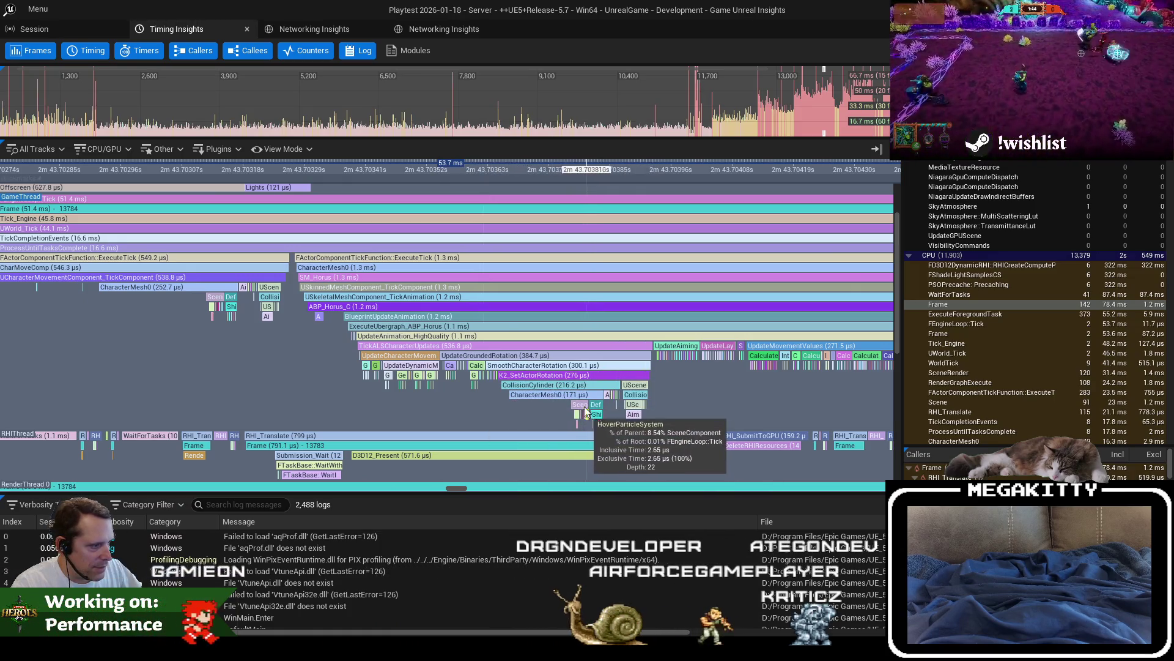
Pan back to earlier character animation ticks such as ABP_Prowler and ABP_Dodger
{"action": "mouse_move", "coordinate": [116, 350]}
{"action": "left_mouse_down"}
{"action": "mouse_move", "coordinate": [346, 377]}
{"action": "mouse_move", "coordinate": [694, 372]}
{"action": "left_mouse_up"}
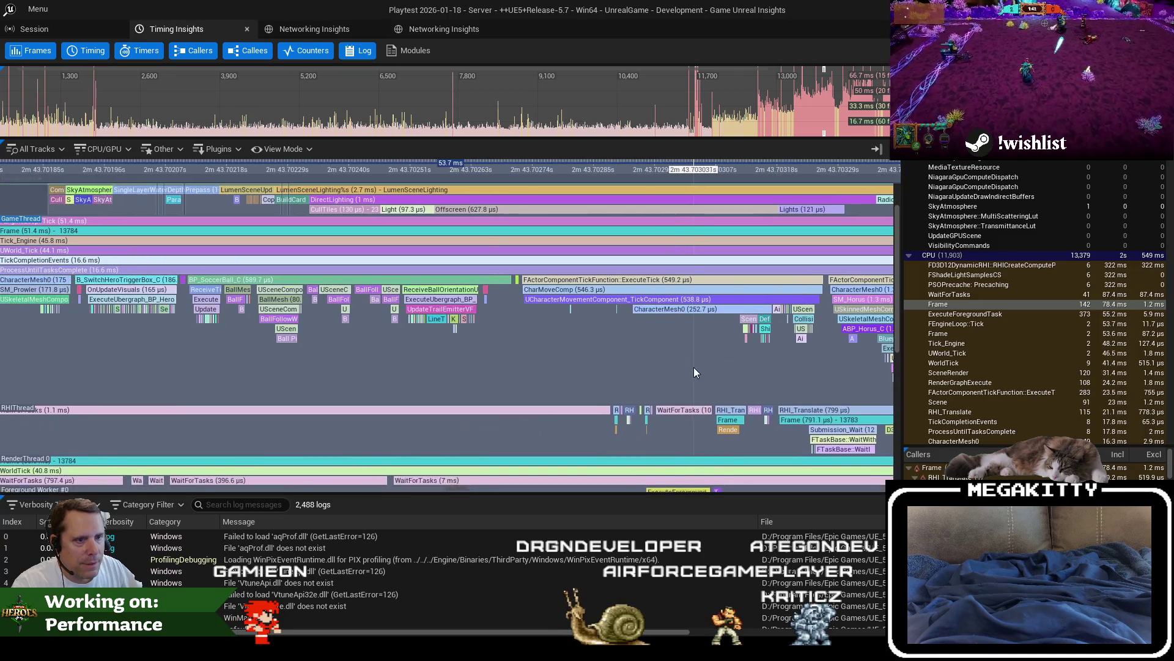
{"action": "scroll", "coordinate": [633, 362], "scroll_direction": "down", "scroll_amount": 8}
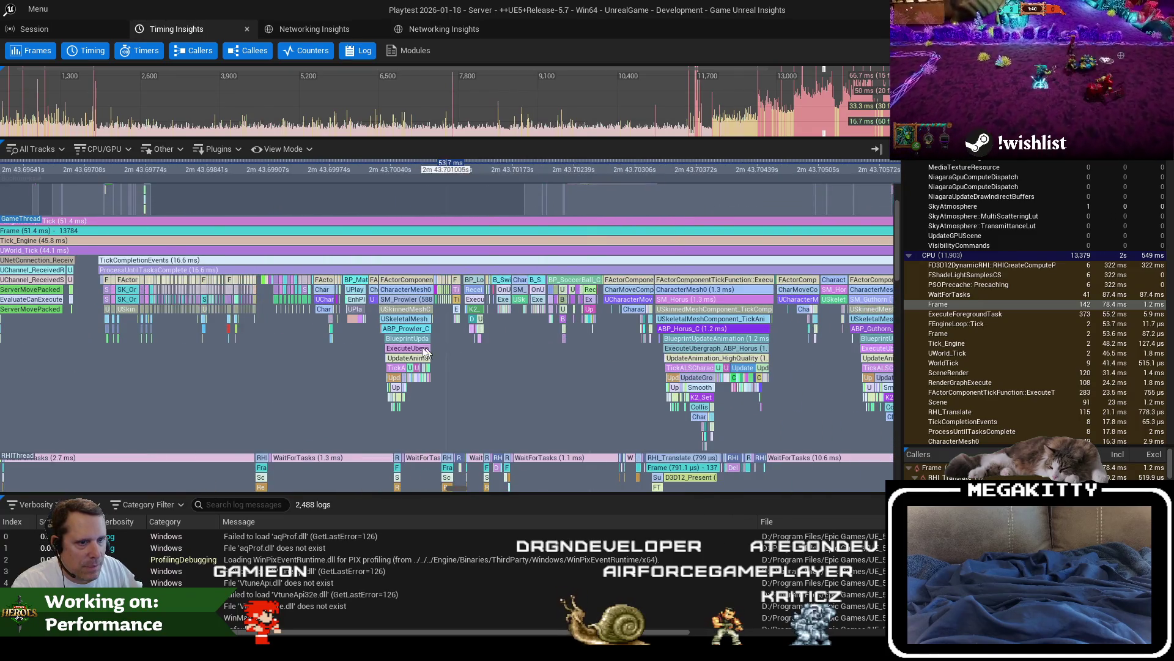
{"action": "left_click_drag", "start_coordinate": [37, 367], "coordinate": [204, 351]}
{"action": "scroll", "coordinate": [204, 350], "scroll_direction": "up", "scroll_amount": 2}
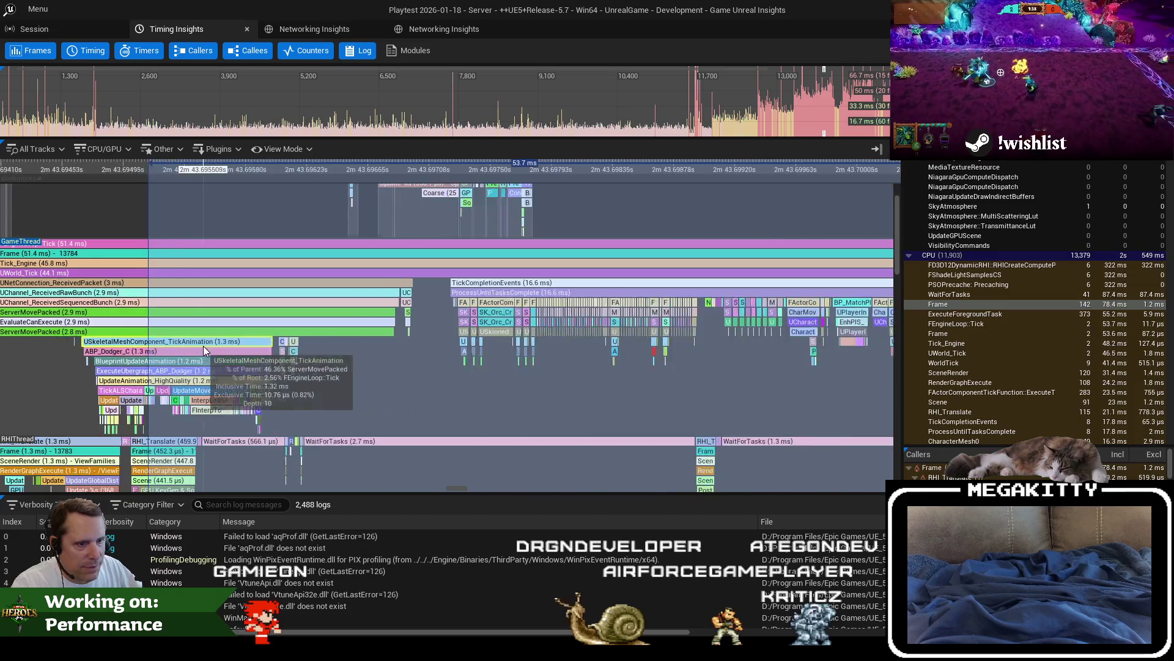
Move on to the orc crowd mesh ticks, inspecting SK_Orc_CrowdM_002, then later frame events
{"action": "left_click_drag", "start_coordinate": [520, 367], "coordinate": [275, 352]}
{"action": "scroll", "coordinate": [275, 352], "scroll_direction": "up", "scroll_amount": 6}
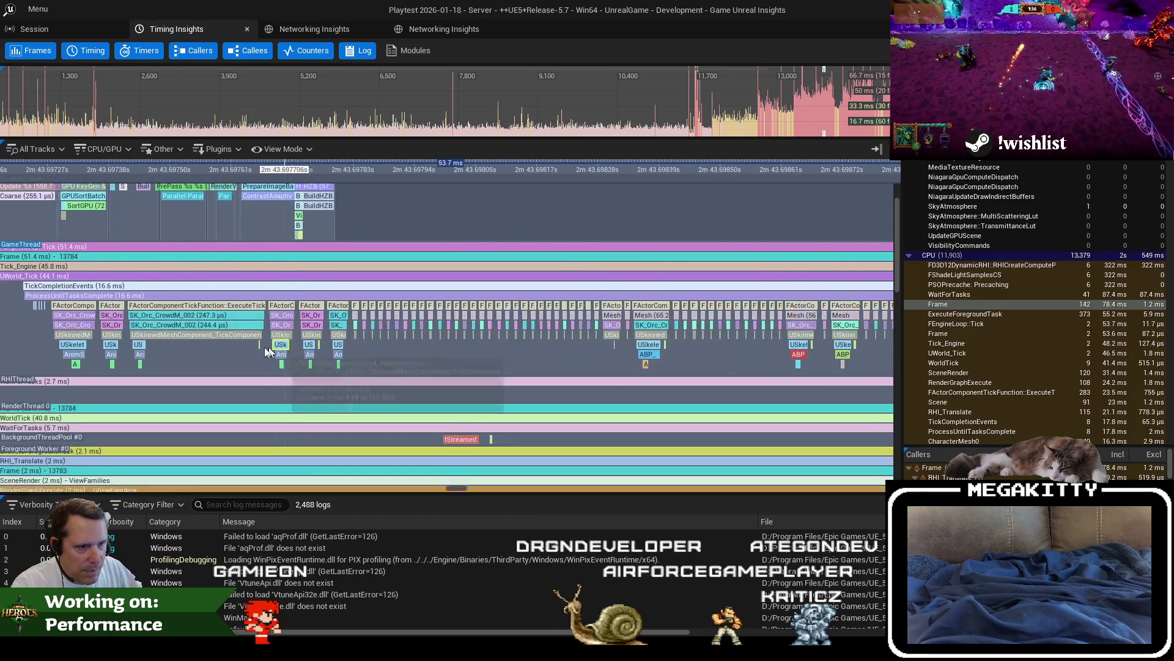
{"action": "scroll", "coordinate": [275, 352], "scroll_direction": "down", "scroll_amount": 5}
{"action": "left_click_drag", "start_coordinate": [360, 341], "coordinate": [432, 342]}
{"action": "scroll", "coordinate": [432, 343], "scroll_direction": "up", "scroll_amount": 4}
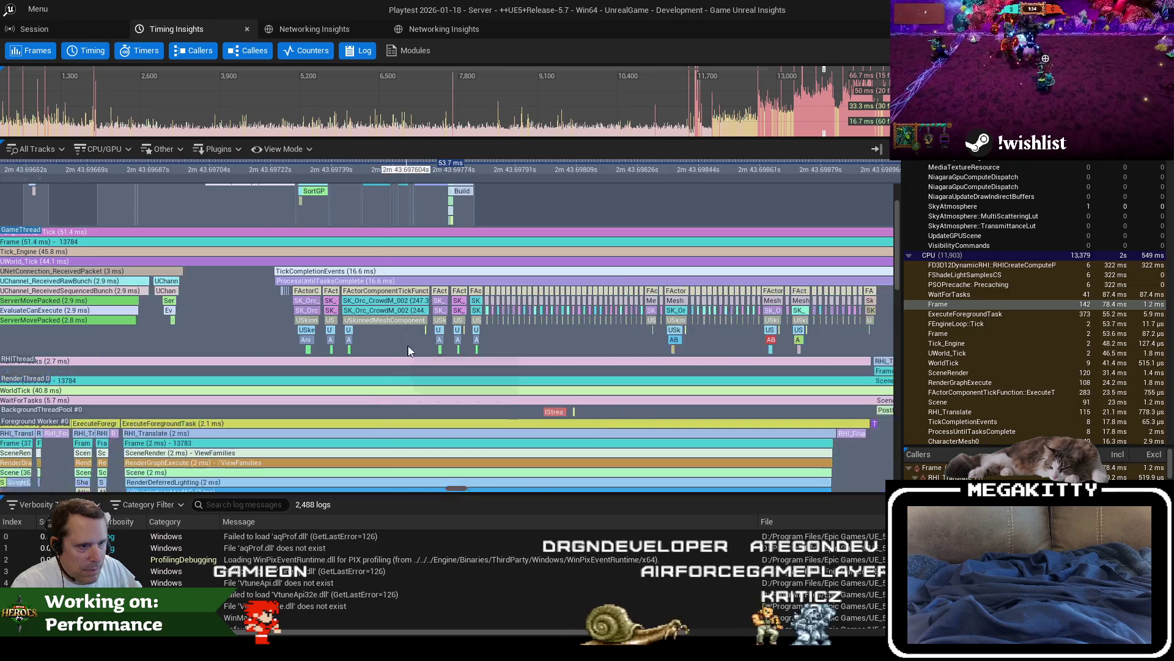
{"action": "scroll", "coordinate": [418, 313], "scroll_direction": "up", "scroll_amount": 2}
{"action": "left_click_drag", "start_coordinate": [573, 314], "coordinate": [450, 318]}
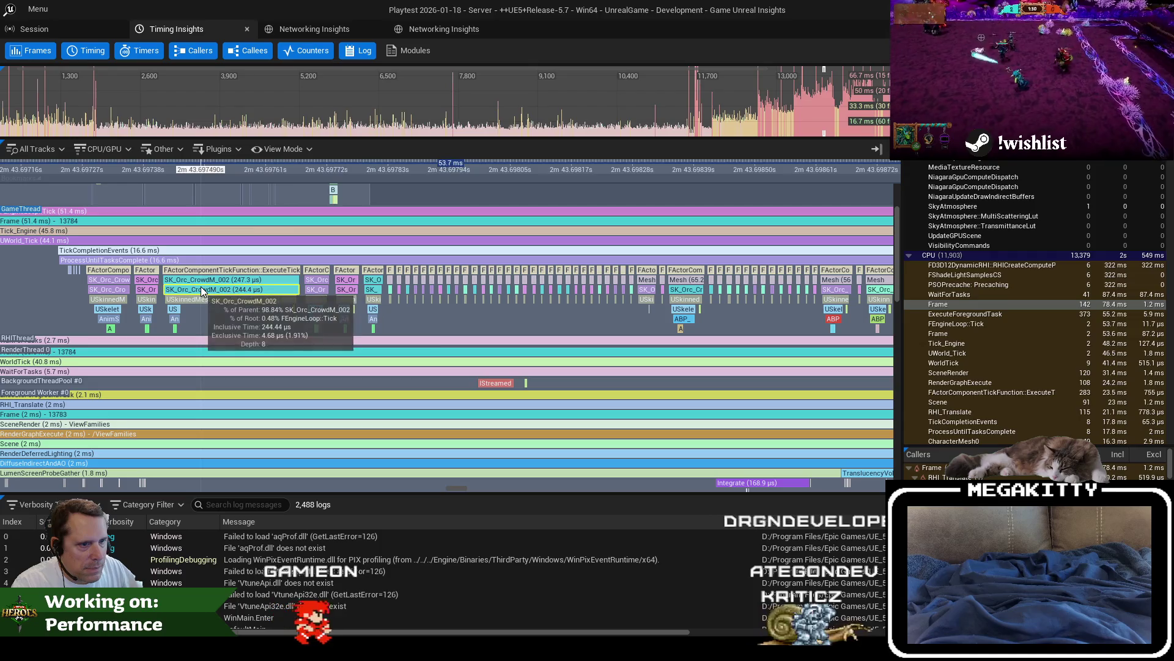
{"action": "left_click_drag", "start_coordinate": [559, 318], "coordinate": [345, 327]}
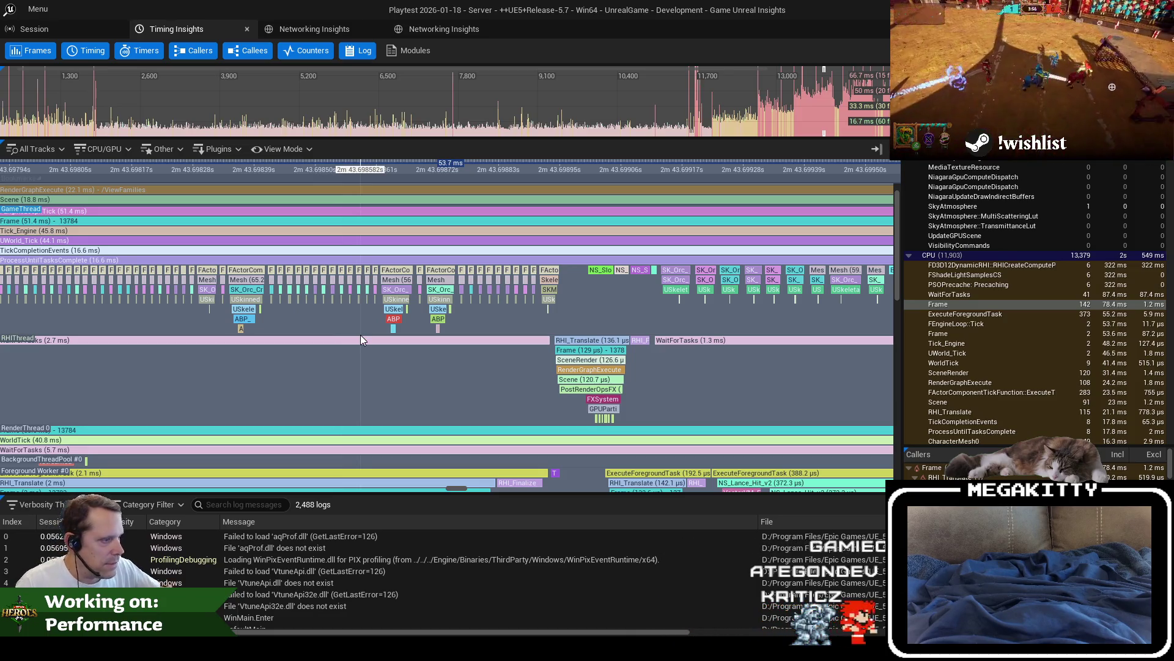
Pan and zoom into ExecuteUbergraph_ABP_Horus to examine TickALSCharacterUpdates and UpdateLayerValues
{"action": "mouse_move", "coordinate": [668, 312]}
{"action": "left_mouse_down"}
{"action": "mouse_move", "coordinate": [312, 316]}
{"action": "mouse_move", "coordinate": [184, 294]}
{"action": "mouse_move", "coordinate": [325, 359]}
{"action": "mouse_move", "coordinate": [539, 365]}
{"action": "mouse_move", "coordinate": [192, 350]}
{"action": "left_mouse_up"}
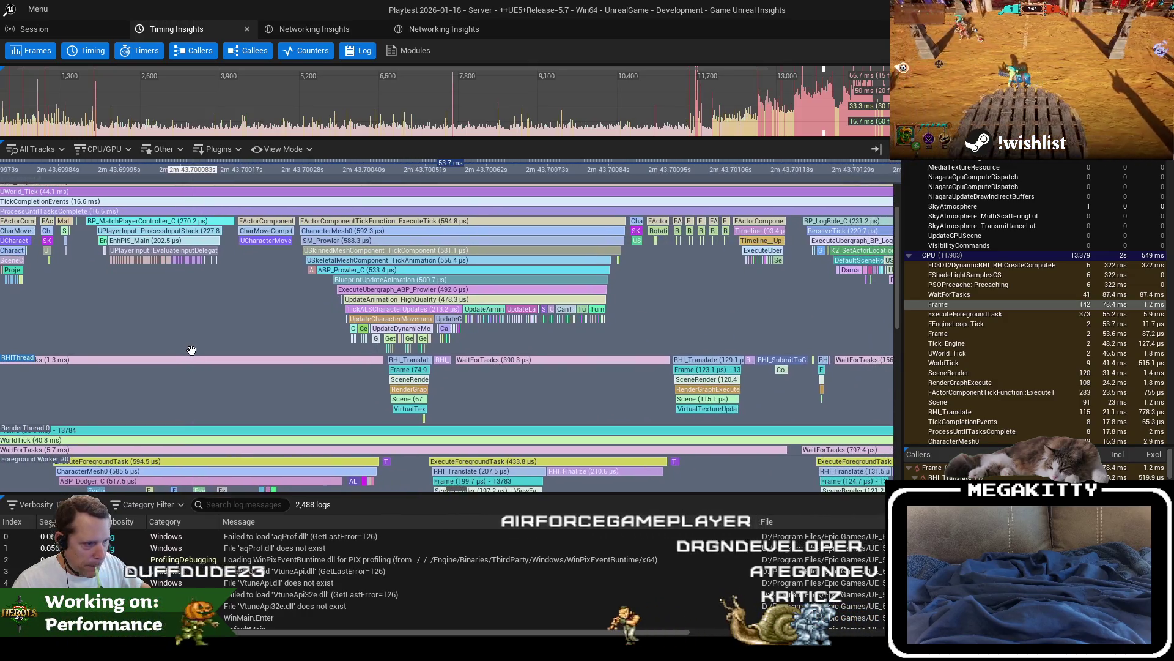
{"action": "scroll", "coordinate": [442, 391], "scroll_direction": "up", "scroll_amount": 1}
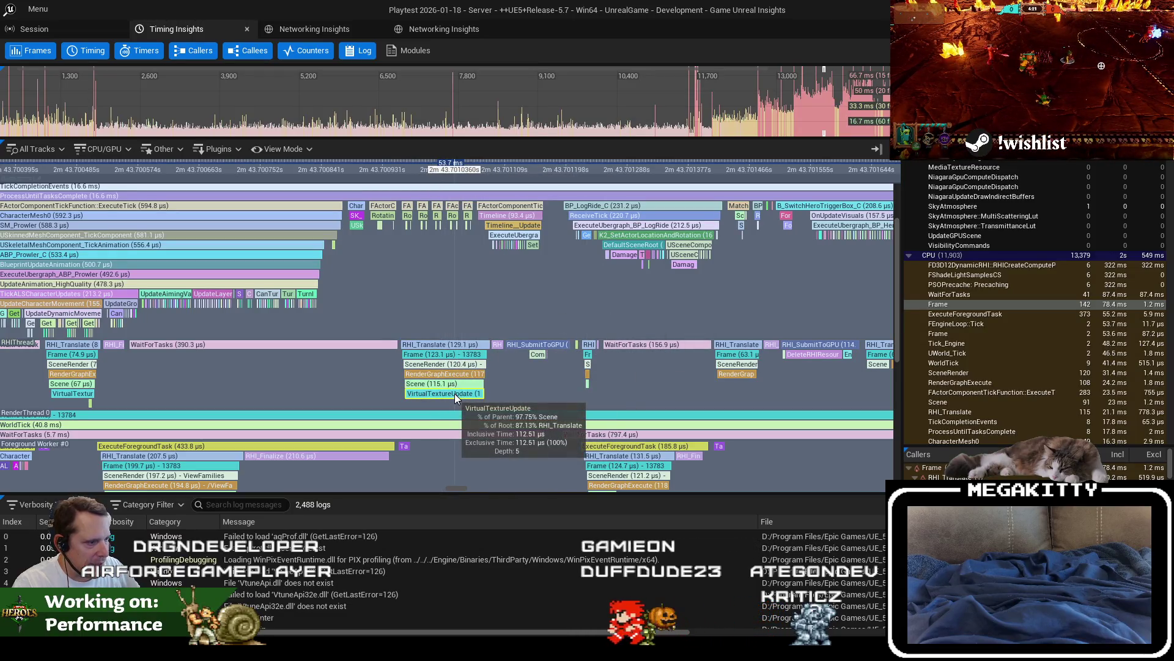
{"action": "left_click_drag", "start_coordinate": [609, 281], "coordinate": [507, 284]}
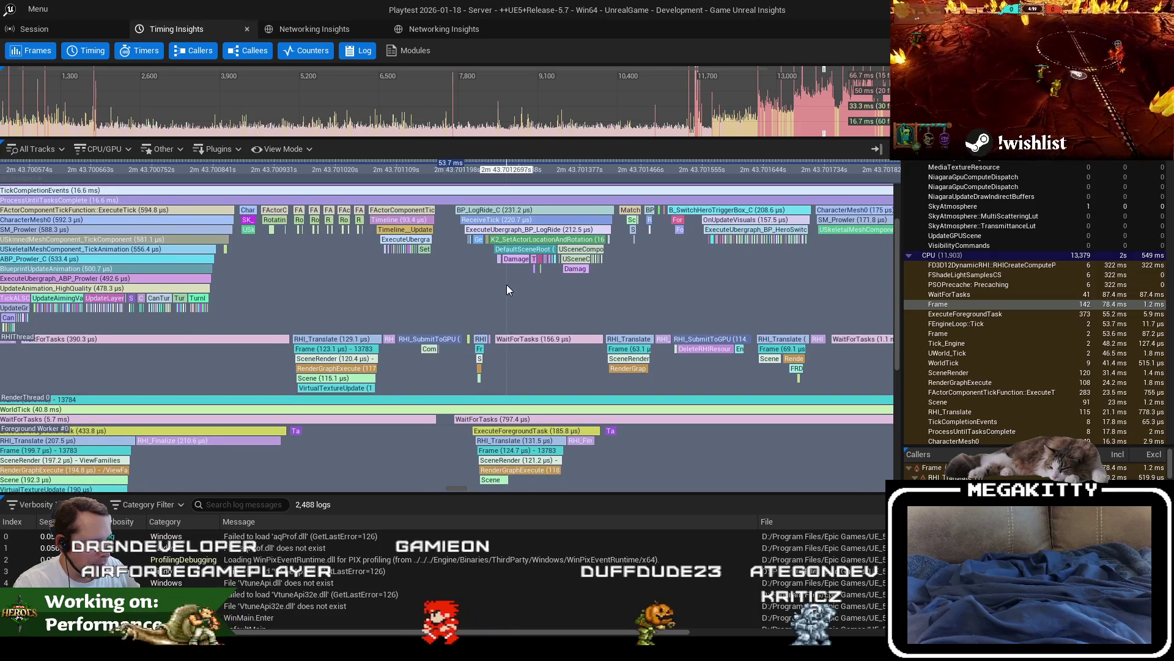
{"action": "mouse_move", "coordinate": [596, 293]}
{"action": "left_mouse_down"}
{"action": "mouse_move", "coordinate": [526, 282]}
{"action": "mouse_move", "coordinate": [535, 269]}
{"action": "mouse_move", "coordinate": [528, 283]}
{"action": "mouse_move", "coordinate": [410, 284]}
{"action": "left_mouse_up"}
{"action": "scroll", "coordinate": [553, 259], "scroll_direction": "down", "scroll_amount": 5}
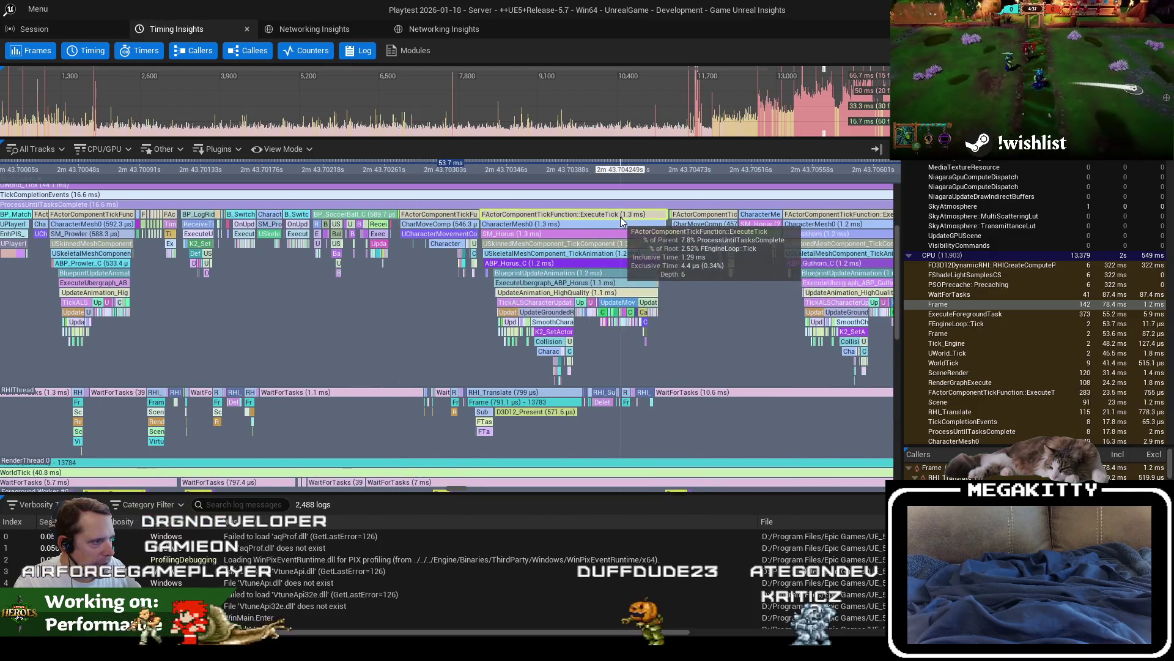
{"action": "scroll", "coordinate": [620, 216], "scroll_direction": "up", "scroll_amount": 2}
{"action": "scroll", "coordinate": [583, 222], "scroll_direction": "up", "scroll_amount": 2}
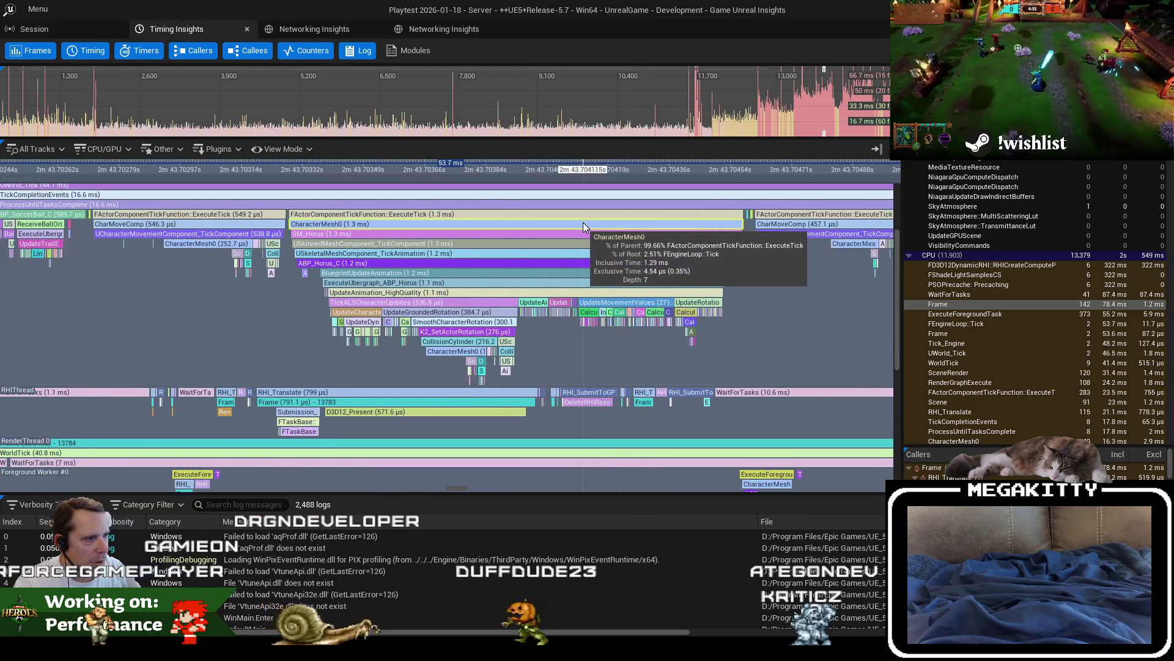
{"action": "scroll", "coordinate": [475, 254], "scroll_direction": "up", "scroll_amount": 1}
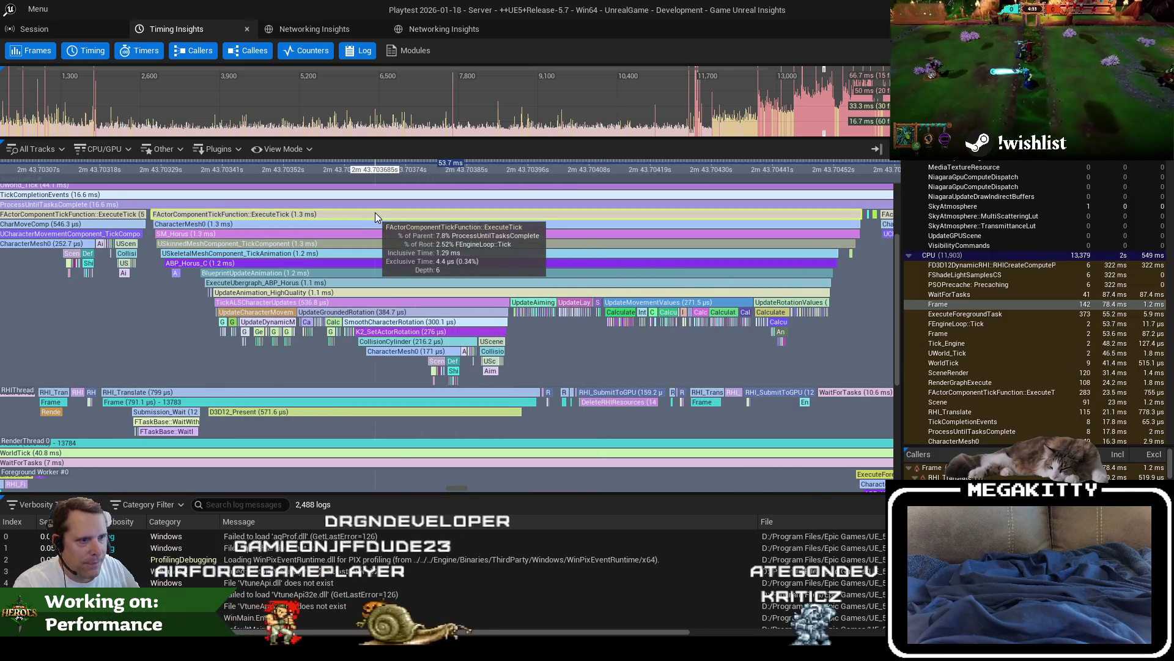
Inspect K2_SetActorRotation and UpdateRotationValues within ABP_Horus's rotation update
{"action": "left_click_drag", "start_coordinate": [394, 217], "coordinate": [336, 222]}
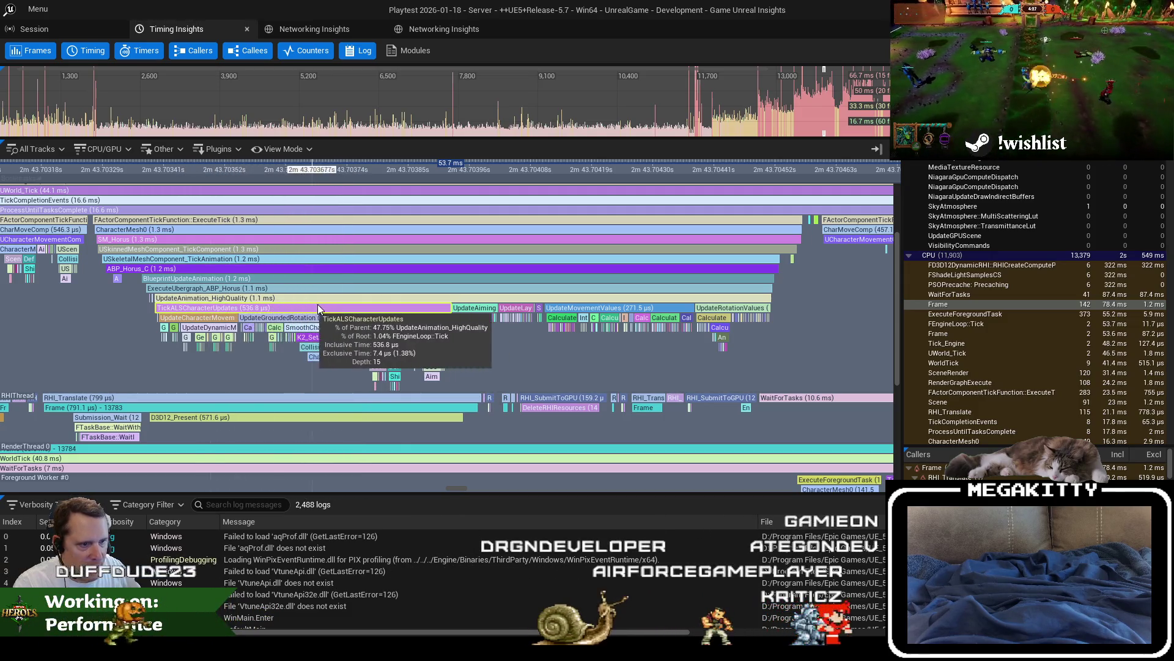
{"action": "scroll", "coordinate": [248, 325], "scroll_direction": "up", "scroll_amount": 1}
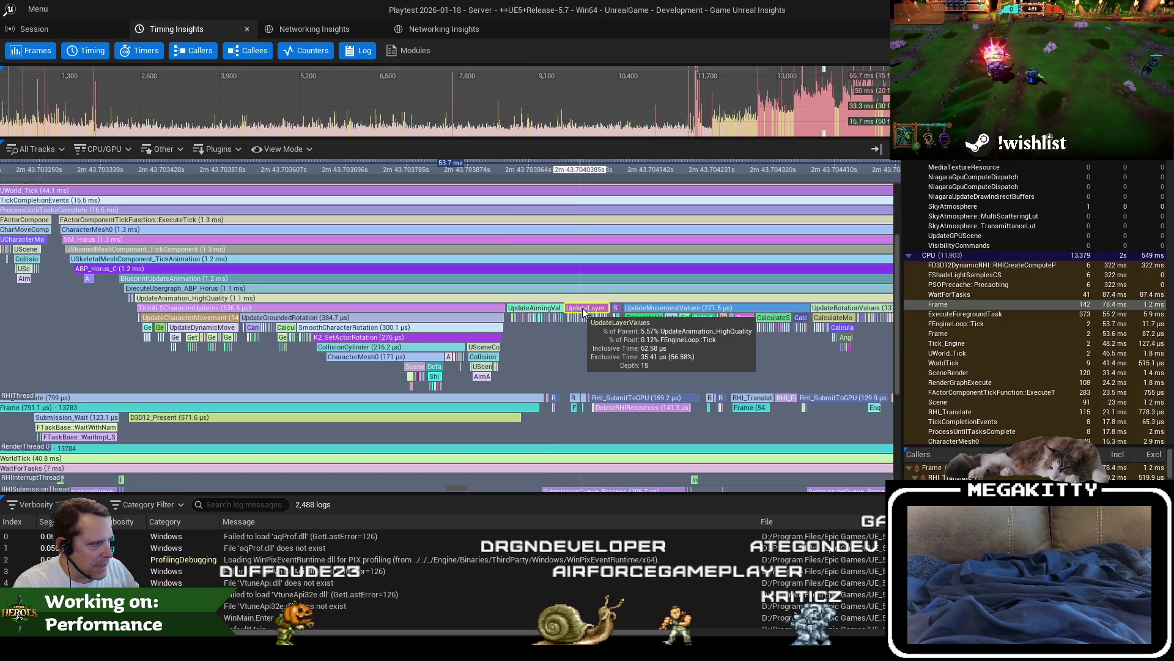
{"action": "left_click_drag", "start_coordinate": [729, 314], "coordinate": [581, 319]}
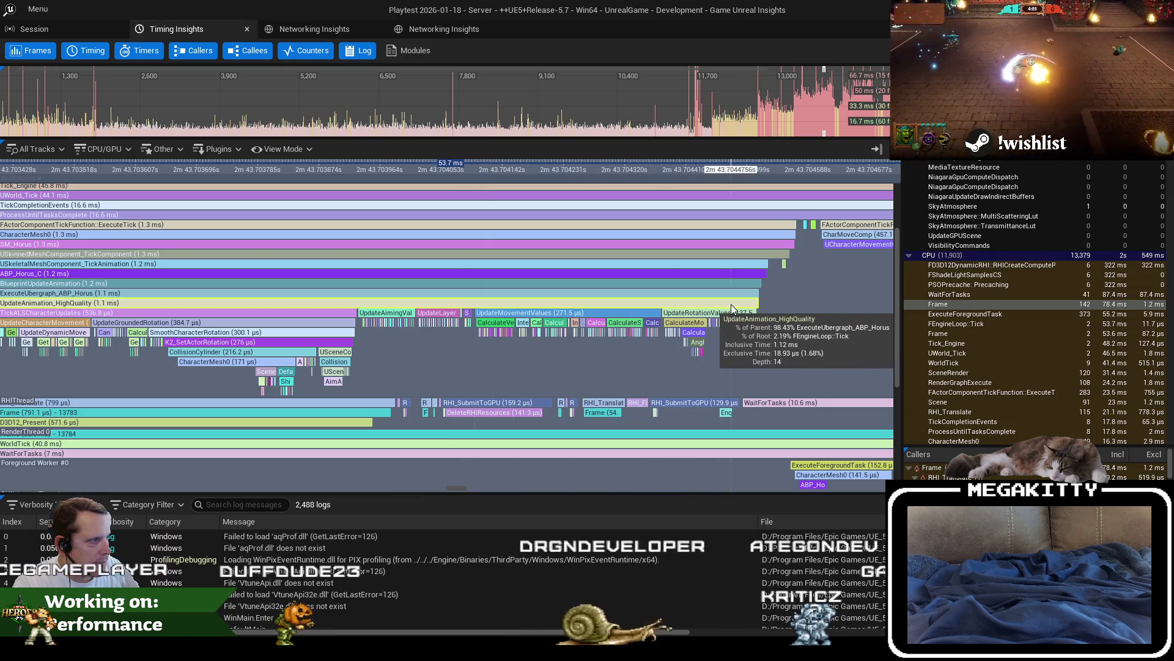
{"action": "left_click_drag", "start_coordinate": [401, 355], "coordinate": [675, 373]}
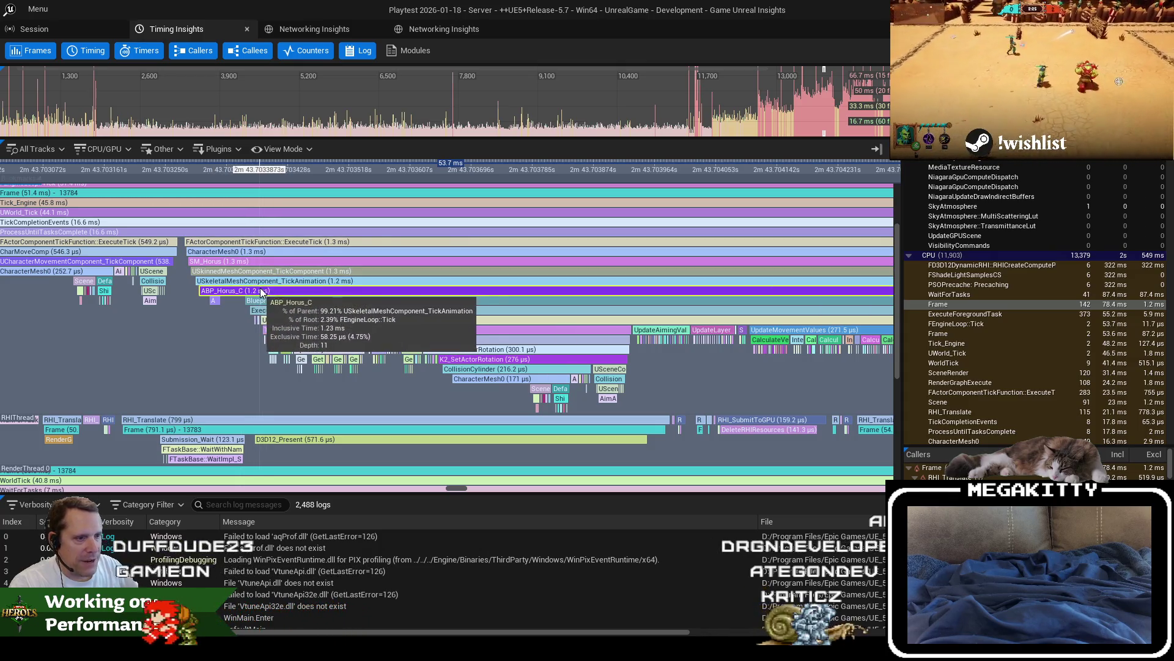
Pan across the ABP_Horus_C, ABP_Today_C and ABP_Guthorn_C animation ticks to compare them
{"action": "scroll", "coordinate": [269, 291], "scroll_direction": "down", "scroll_amount": 5}
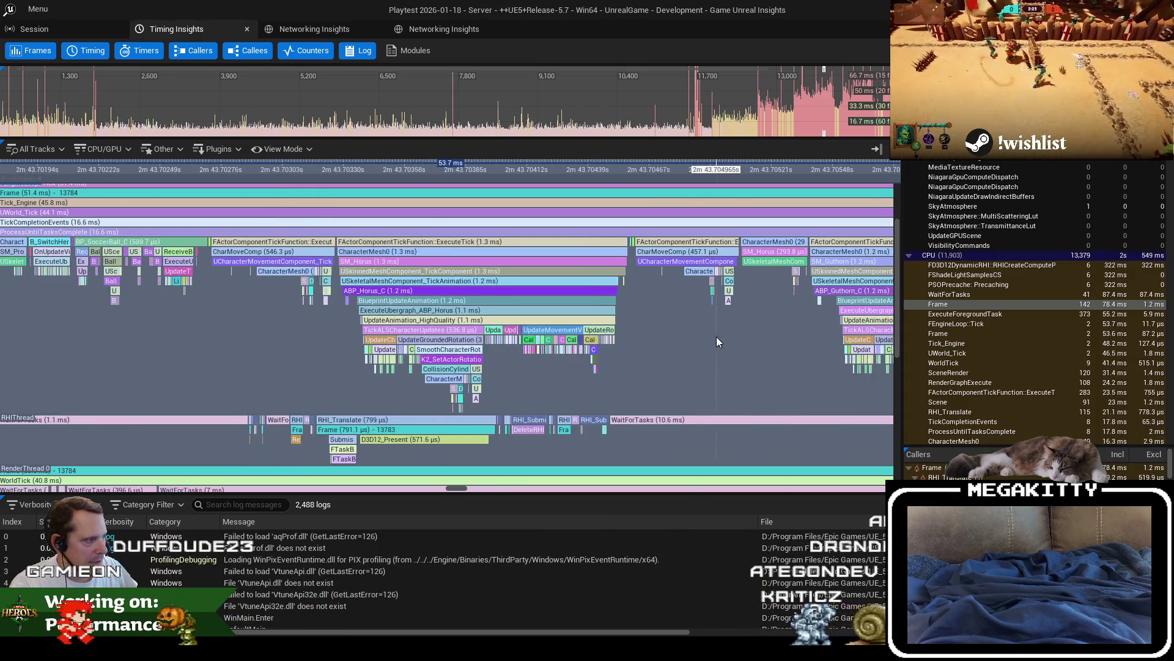
{"action": "left_click_drag", "start_coordinate": [717, 336], "coordinate": [533, 332]}
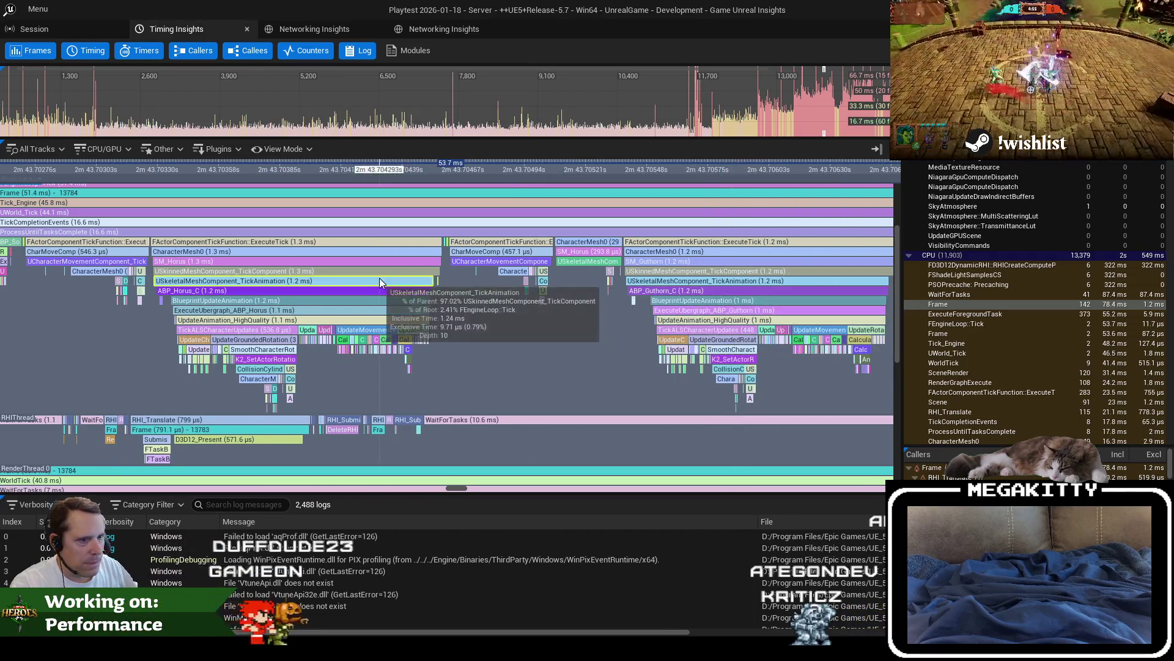
{"action": "left_click_drag", "start_coordinate": [704, 294], "coordinate": [351, 296]}
{"action": "left_click_drag", "start_coordinate": [673, 293], "coordinate": [549, 301]}
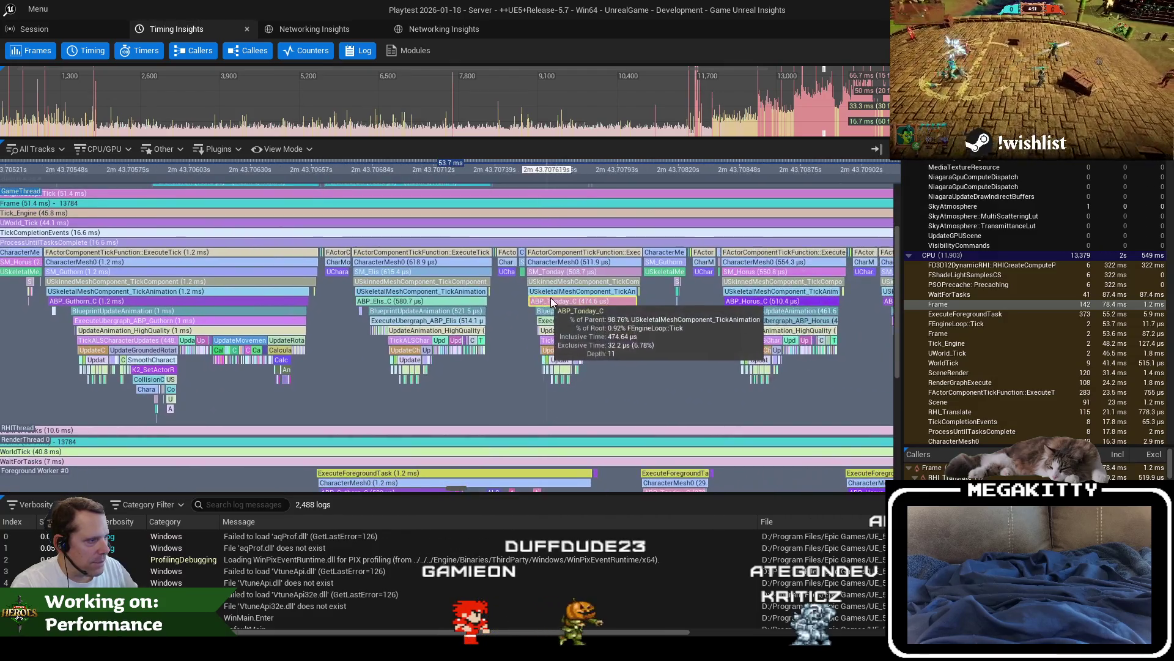
{"action": "mouse_move", "coordinate": [275, 309]}
{"action": "left_mouse_down"}
{"action": "mouse_move", "coordinate": [658, 297]}
{"action": "mouse_move", "coordinate": [550, 317]}
{"action": "left_mouse_up"}
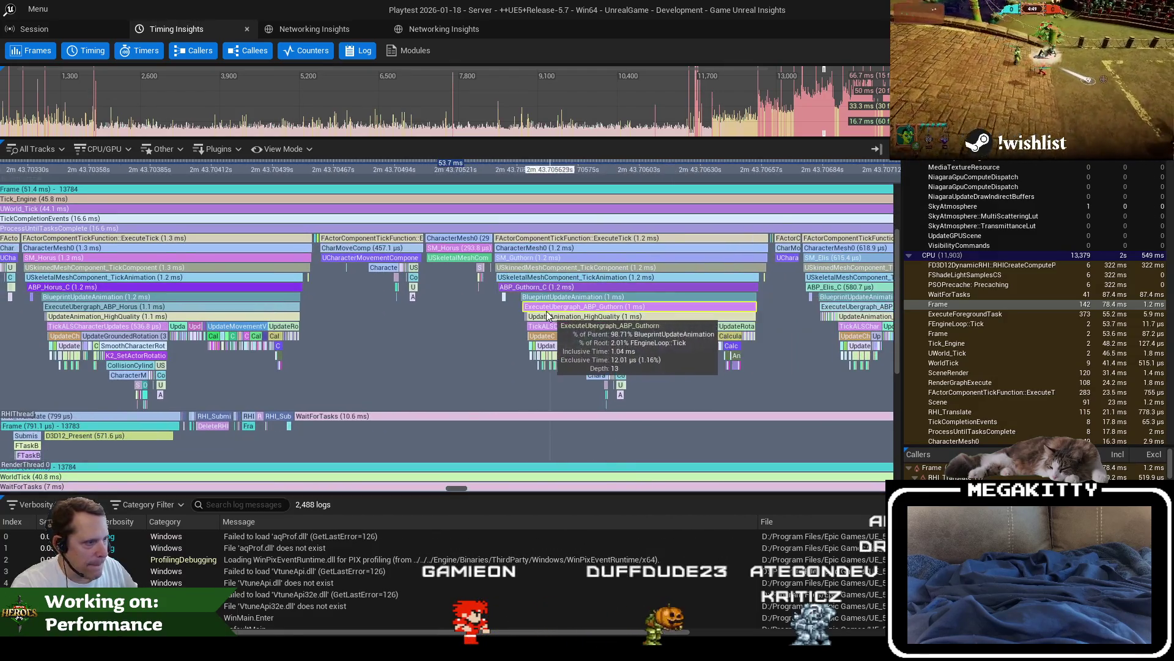
Continue through later character ticks, then open FieldOfHeroes.sln from Visual Studio's start window
{"action": "scroll", "coordinate": [336, 328], "scroll_direction": "up", "scroll_amount": 1}
{"action": "left_click_drag", "start_coordinate": [505, 364], "coordinate": [556, 368]}
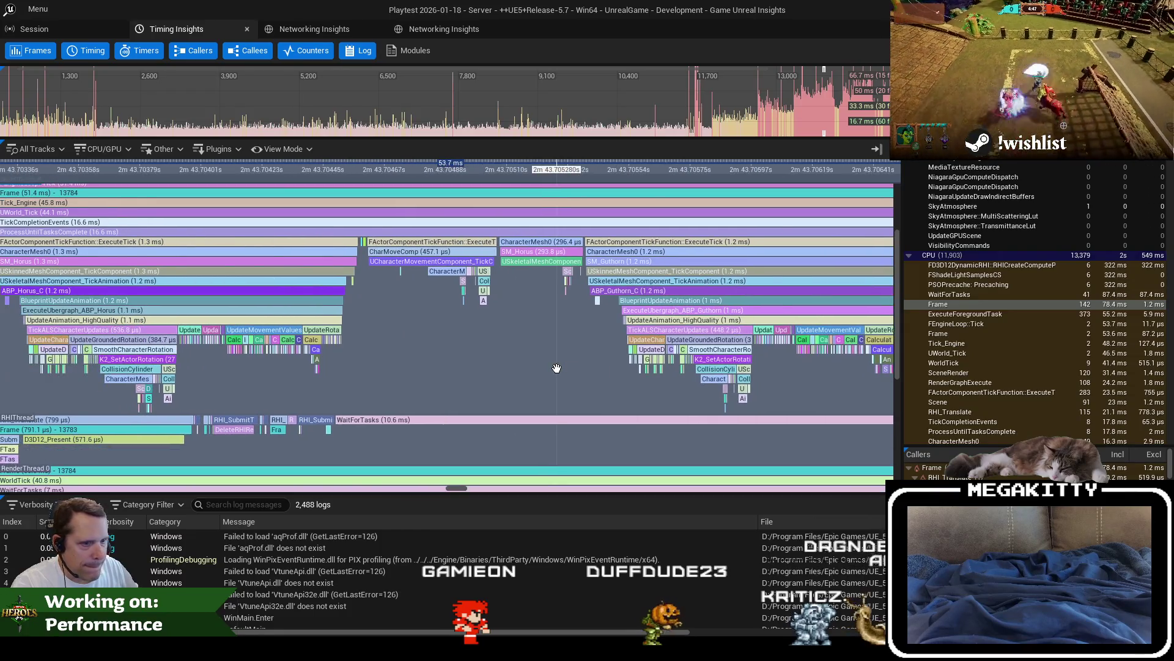
{"action": "left_click_drag", "start_coordinate": [761, 359], "coordinate": [436, 365]}
{"action": "left_click_drag", "start_coordinate": [708, 339], "coordinate": [537, 338]}
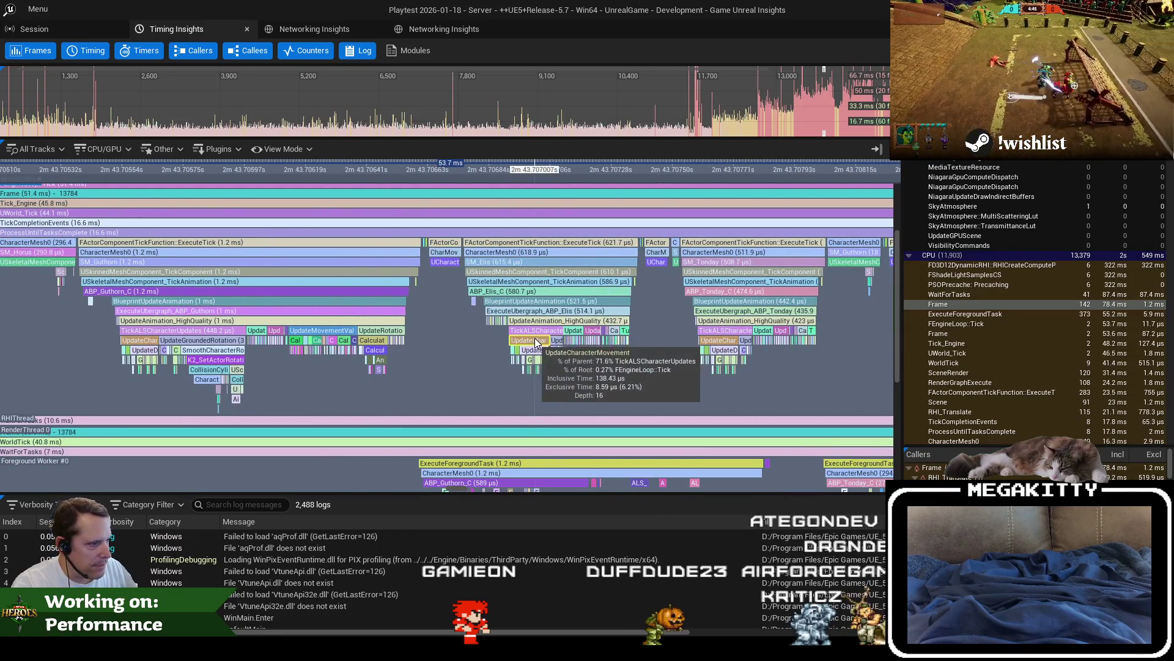
{"action": "scroll", "coordinate": [209, 340], "scroll_direction": "up", "scroll_amount": 2}
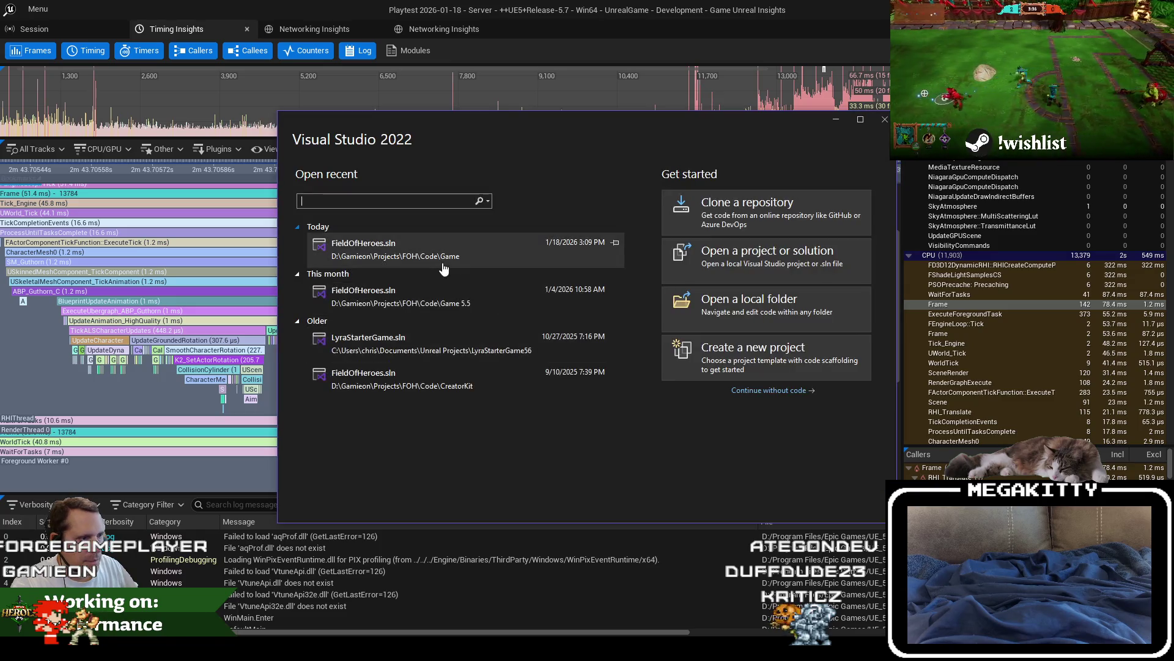
{"action": "left_click", "coordinate": [443, 263]}
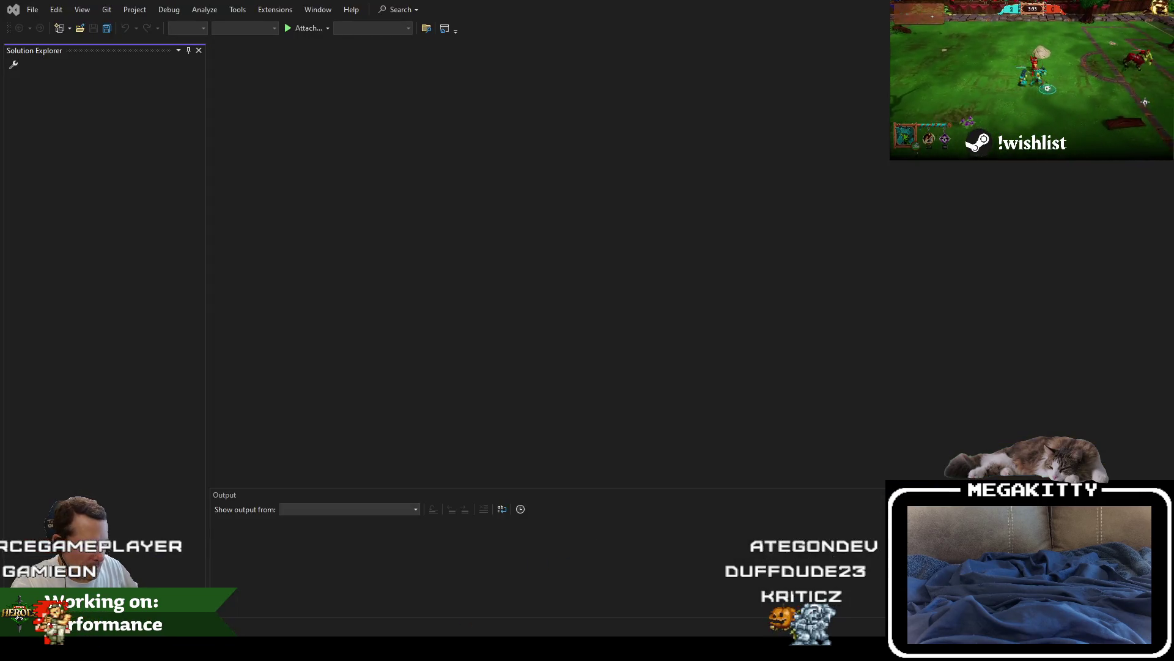
Return to the server trace and pan along the later characters' animation updates
{"action": "mouse_move", "coordinate": [453, 600]}
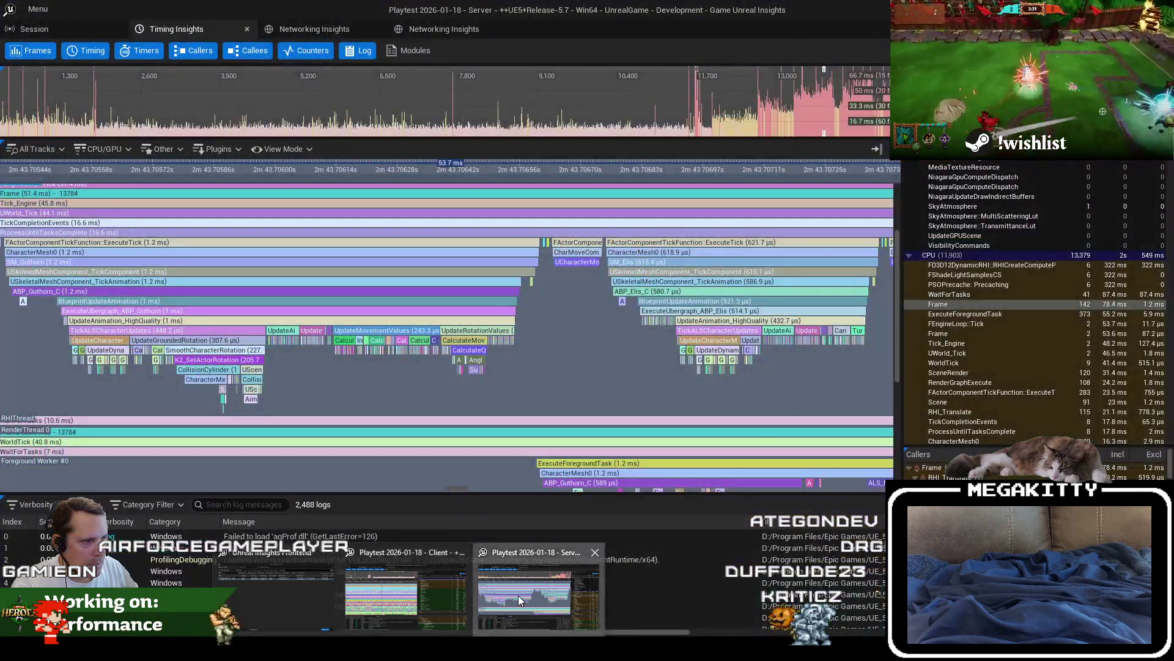
{"action": "left_click", "coordinate": [519, 596]}
{"action": "mouse_move", "coordinate": [880, 350]}
{"action": "left_mouse_down"}
{"action": "mouse_move", "coordinate": [556, 362]}
{"action": "mouse_move", "coordinate": [501, 317]}
{"action": "mouse_move", "coordinate": [425, 333]}
{"action": "mouse_move", "coordinate": [432, 350]}
{"action": "mouse_move", "coordinate": [305, 360]}
{"action": "left_mouse_up"}
{"action": "scroll", "coordinate": [502, 317], "scroll_direction": "down", "scroll_amount": 1}
{"action": "left_click_drag", "start_coordinate": [634, 349], "coordinate": [535, 362]}
{"action": "scroll", "coordinate": [534, 362], "scroll_direction": "down", "scroll_amount": 3}
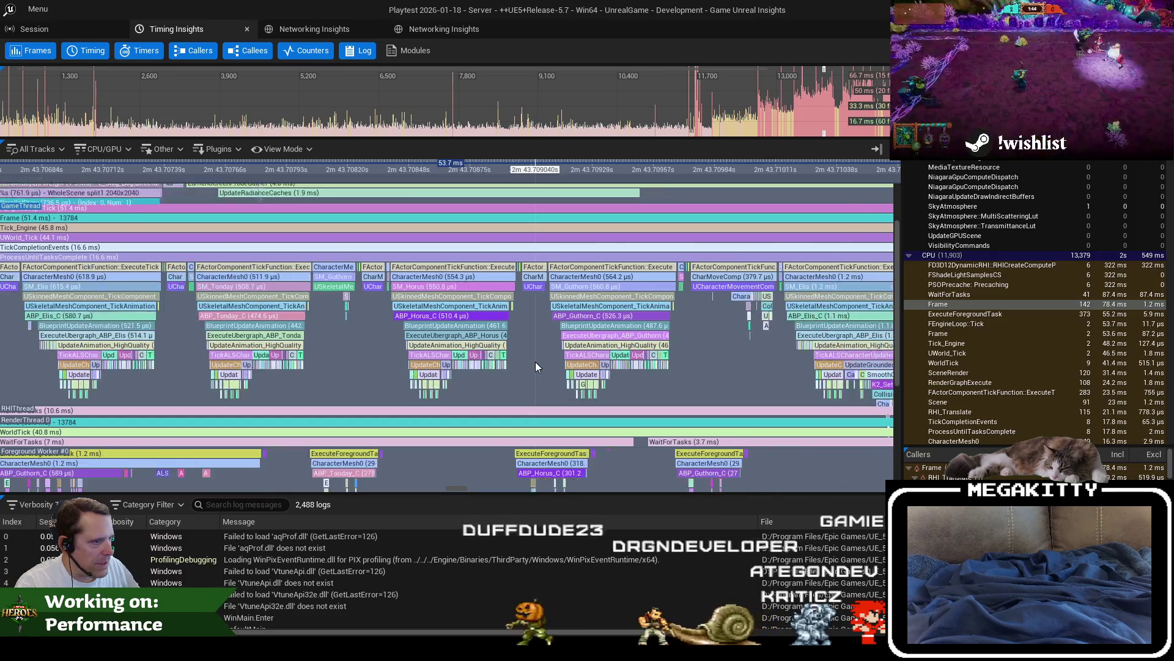
{"action": "left_click_drag", "start_coordinate": [684, 341], "coordinate": [548, 338]}
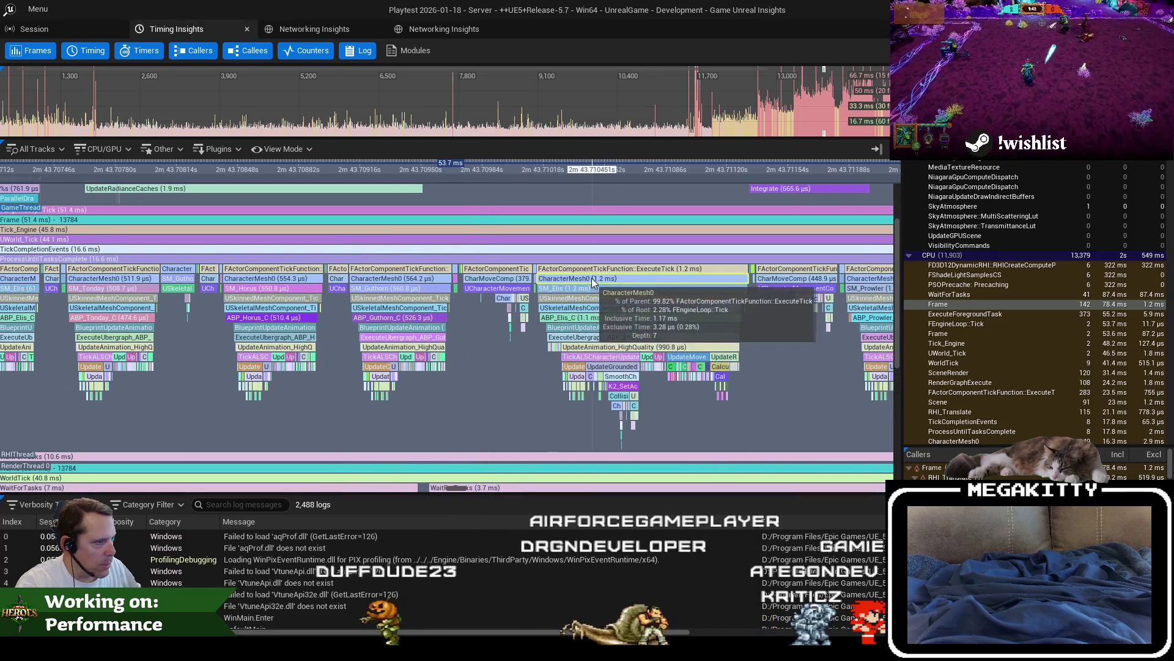
Select a span of frames and zoom across it to gauge the characters' combined animation cost
{"action": "mouse_move", "coordinate": [768, 394]}
{"action": "left_mouse_down"}
{"action": "mouse_move", "coordinate": [693, 399]}
{"action": "mouse_move", "coordinate": [671, 375]}
{"action": "left_mouse_up"}
{"action": "scroll", "coordinate": [614, 378], "scroll_direction": "down", "scroll_amount": 5}
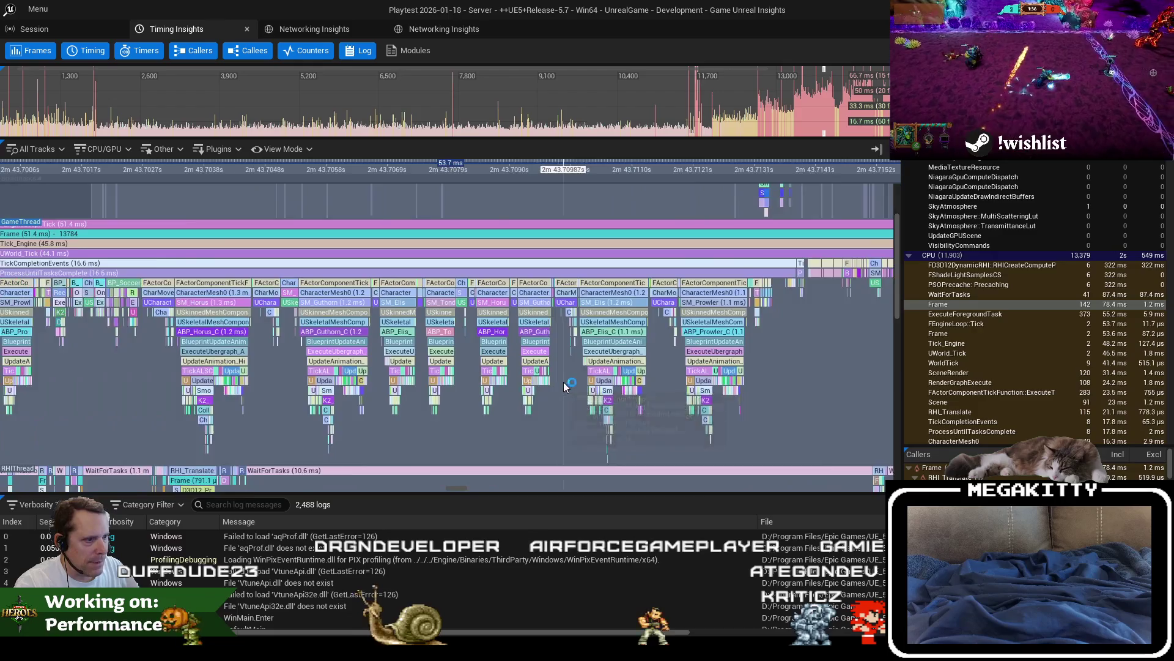
{"action": "scroll", "coordinate": [619, 355], "scroll_direction": "down", "scroll_amount": 2}
{"action": "left_click_drag", "start_coordinate": [619, 355], "coordinate": [472, 352]}
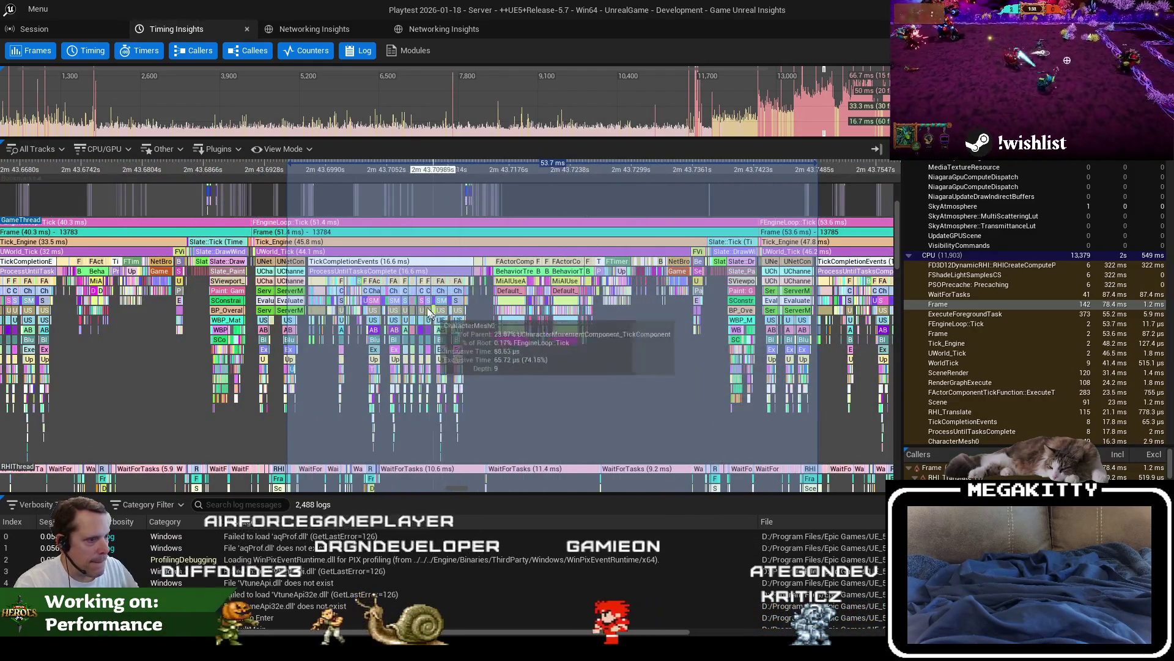
{"action": "scroll", "coordinate": [385, 296], "scroll_direction": "up", "scroll_amount": 3}
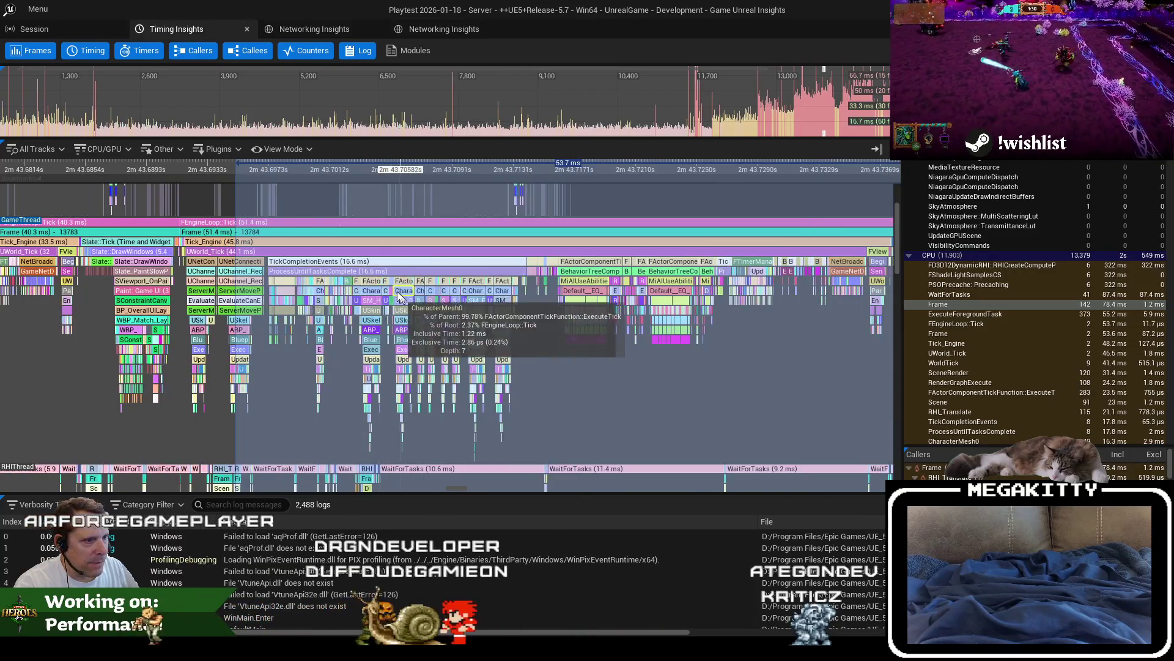
{"action": "scroll", "coordinate": [444, 321], "scroll_direction": "up", "scroll_amount": 2}
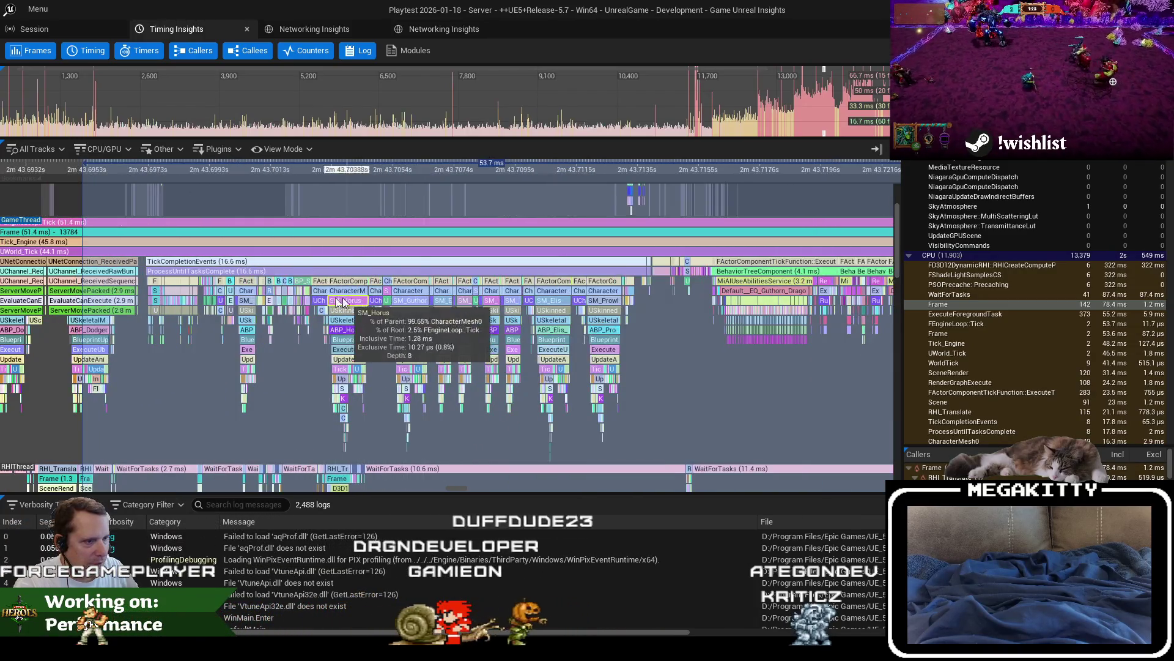
{"action": "scroll", "coordinate": [263, 306], "scroll_direction": "up", "scroll_amount": 3}
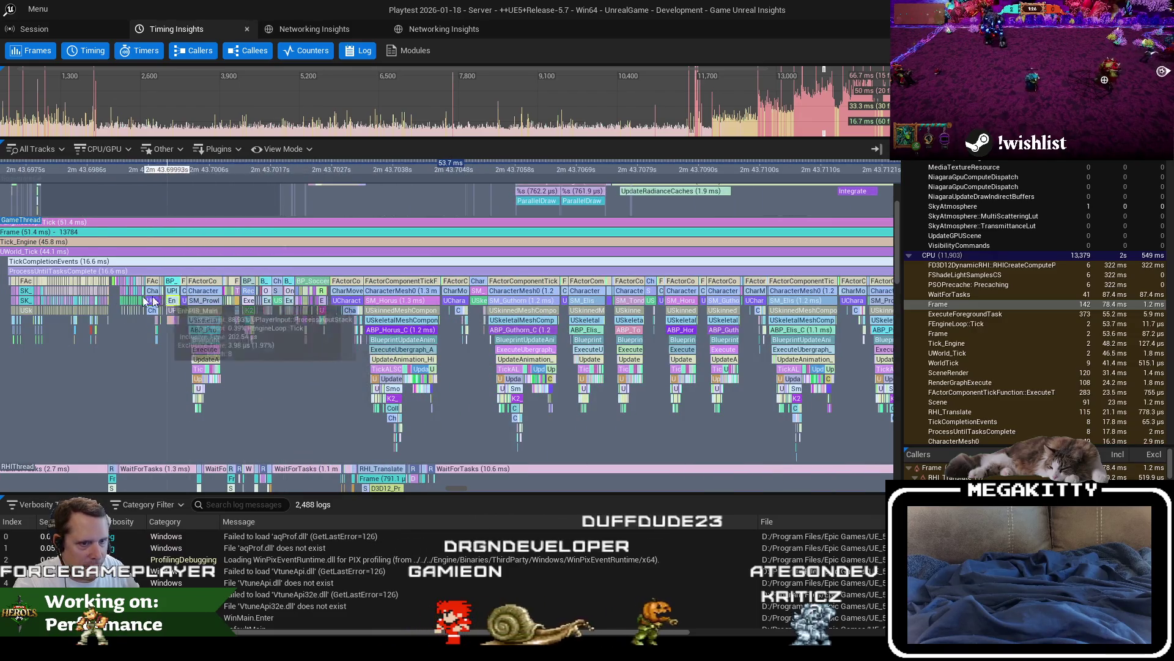
{"action": "scroll", "coordinate": [183, 306], "scroll_direction": "down", "scroll_amount": 2}
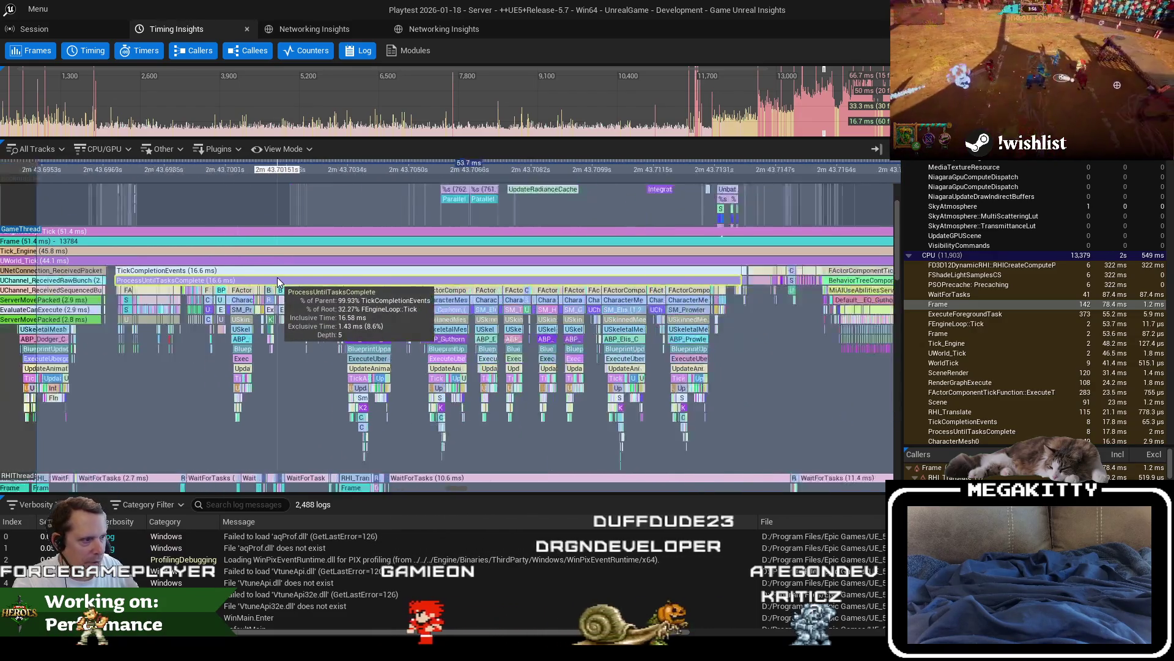
{"action": "scroll", "coordinate": [277, 277], "scroll_direction": "down", "scroll_amount": 1}
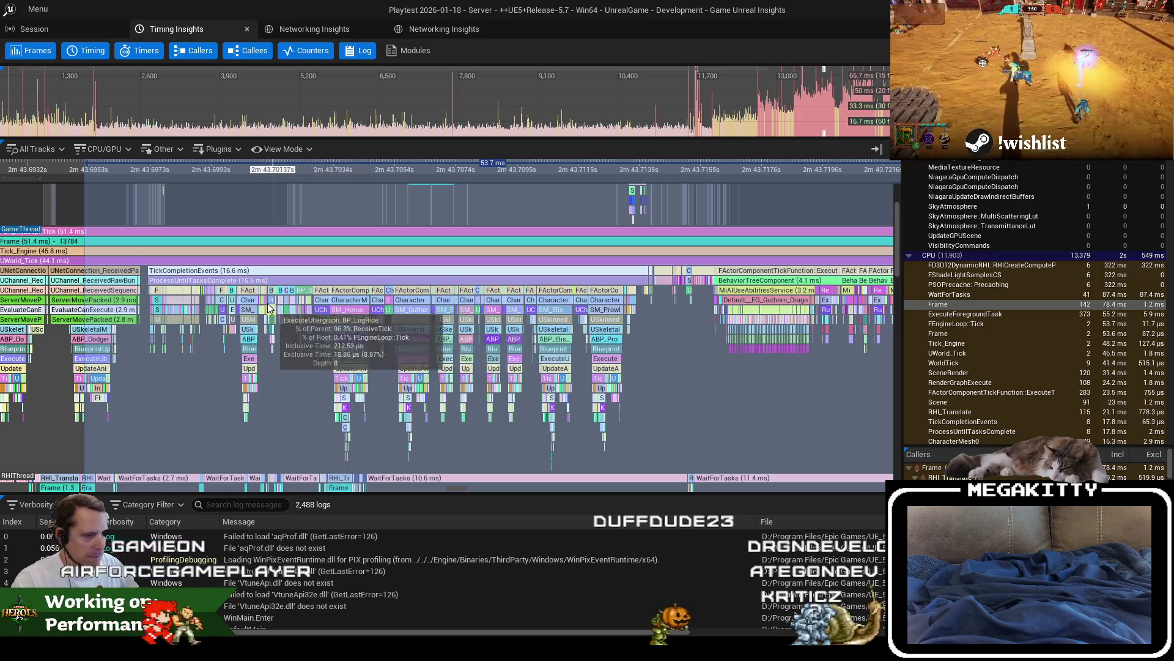
{"action": "scroll", "coordinate": [287, 283], "scroll_direction": "up", "scroll_amount": 5}
{"action": "scroll", "coordinate": [358, 380], "scroll_direction": "down", "scroll_amount": 3}
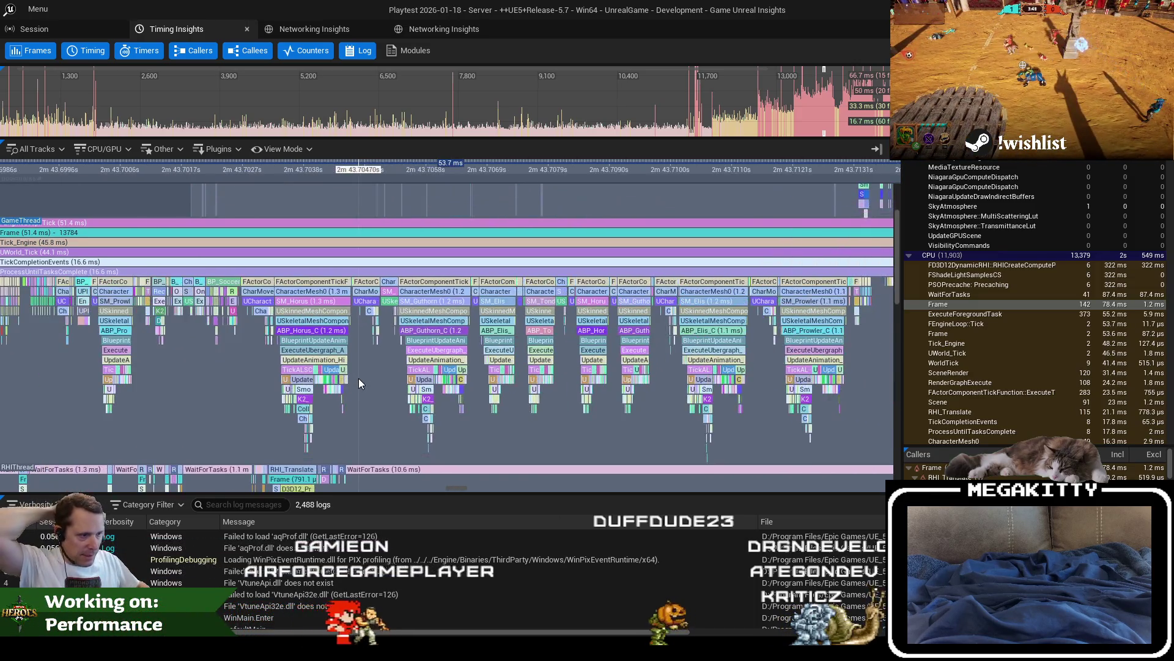
{"action": "scroll", "coordinate": [359, 378], "scroll_direction": "down", "scroll_amount": 1}
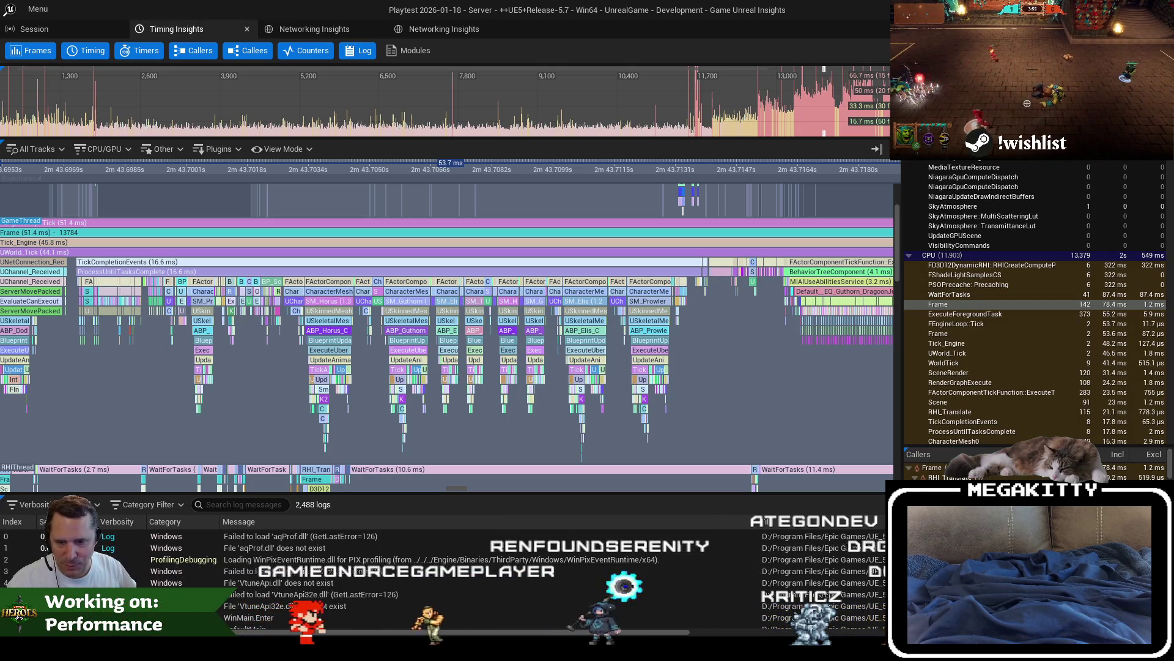
{"action": "mouse_move", "coordinate": [669, 327]}
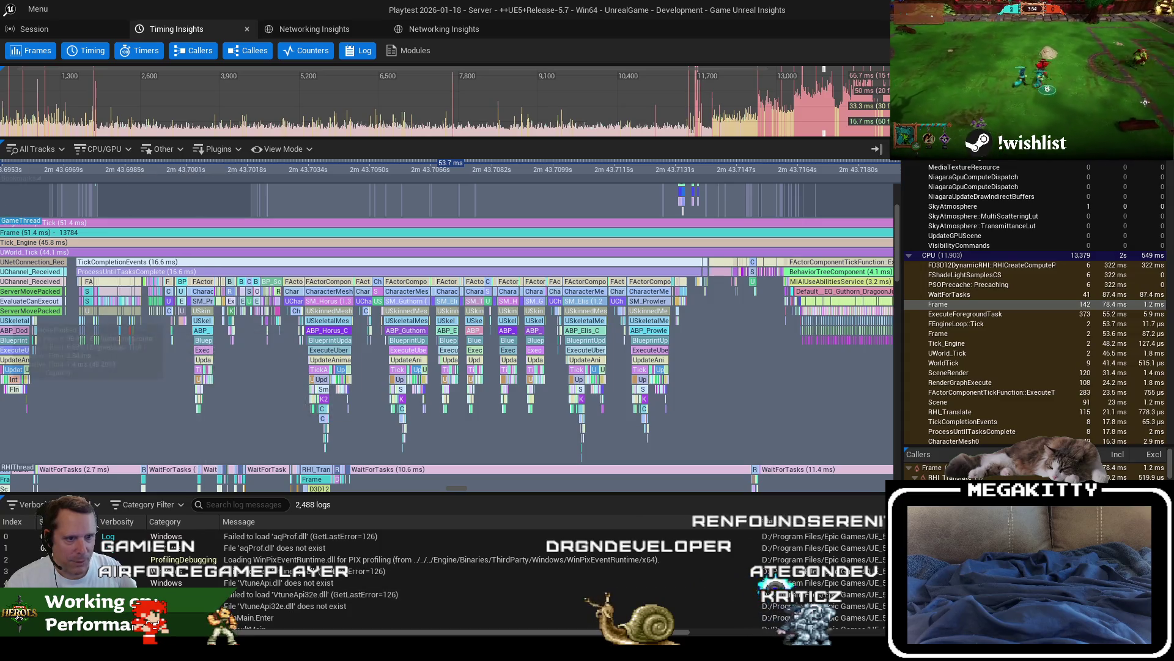
In notes.txt, write 'Performance notes:', a 'Server' line and an indented '- Animations running' line
{"action": "key", "text": "alt+Tab"}
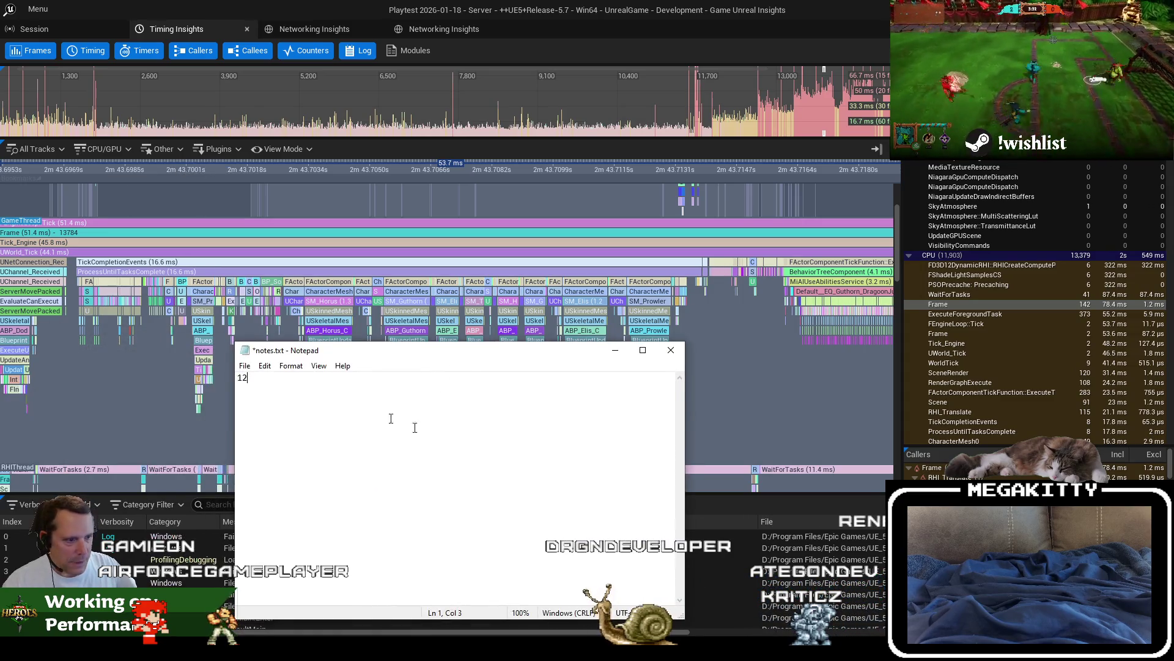
{"action": "type", "text": "Performance notes:"}
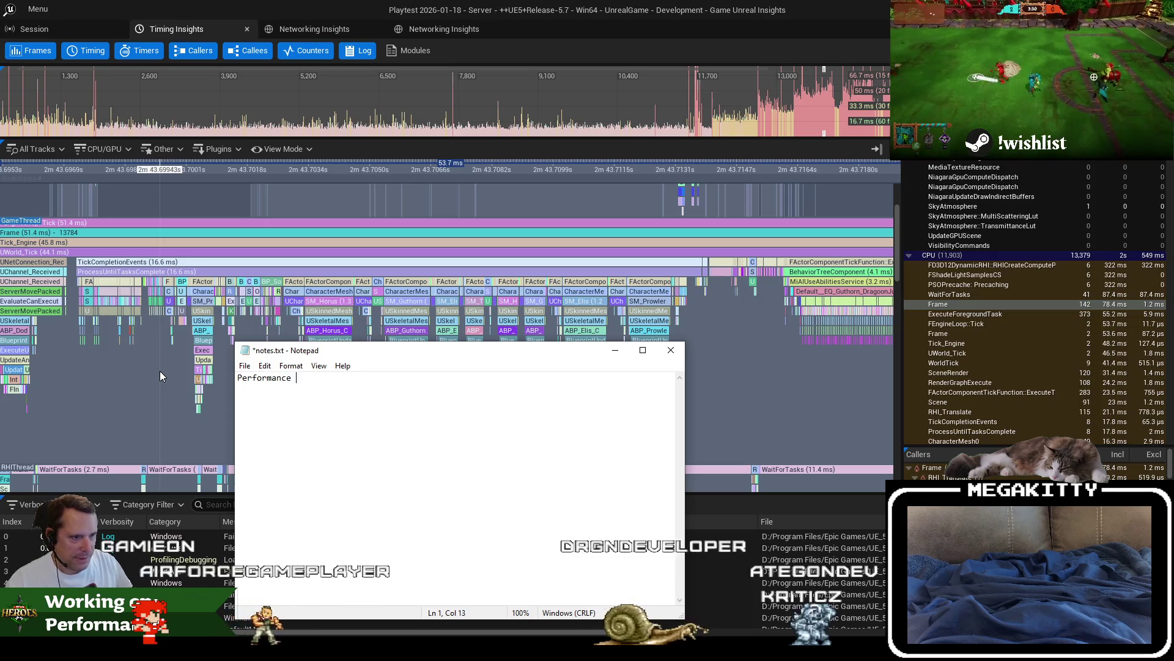
{"action": "key", "text": "Return"}
{"action": "key", "text": "Return"}
{"action": "type", "text": "Server"}
{"action": "key", "text": "Return"}
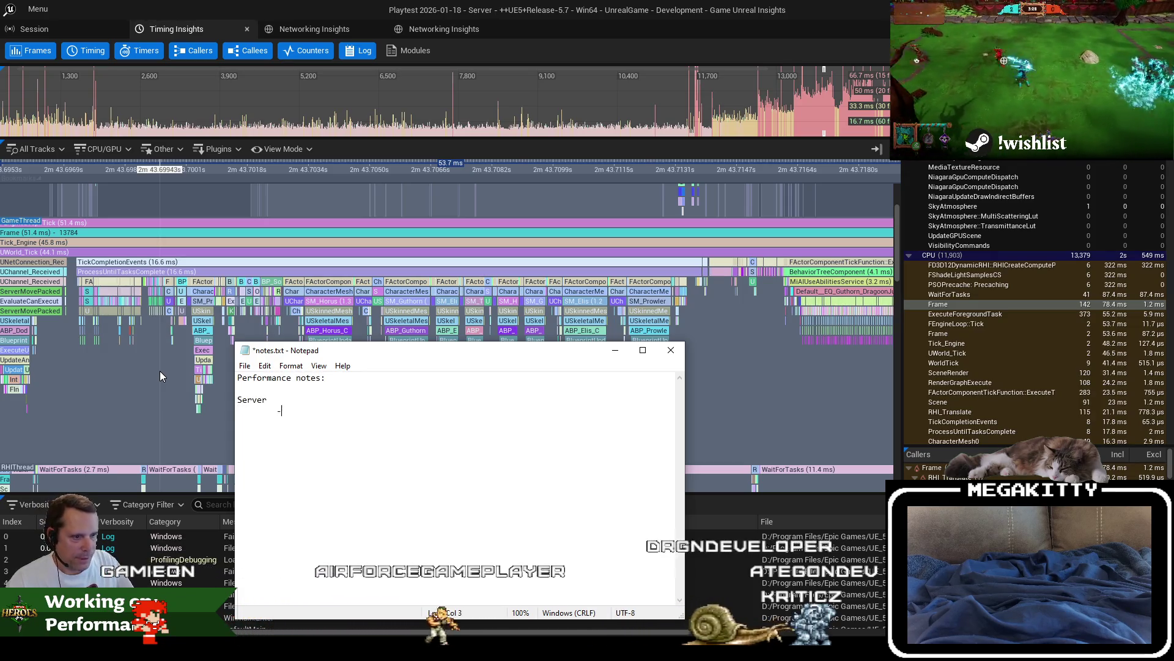
{"action": "key", "text": "Tab"}
{"action": "type", "text": "- Animations running"}
Add '(a-teamhq)' to the Server line and complete the '~12 ms/frame' animations note
{"action": "key", "text": "Up"}
{"action": "type", "text": "(a-teamhq)"}
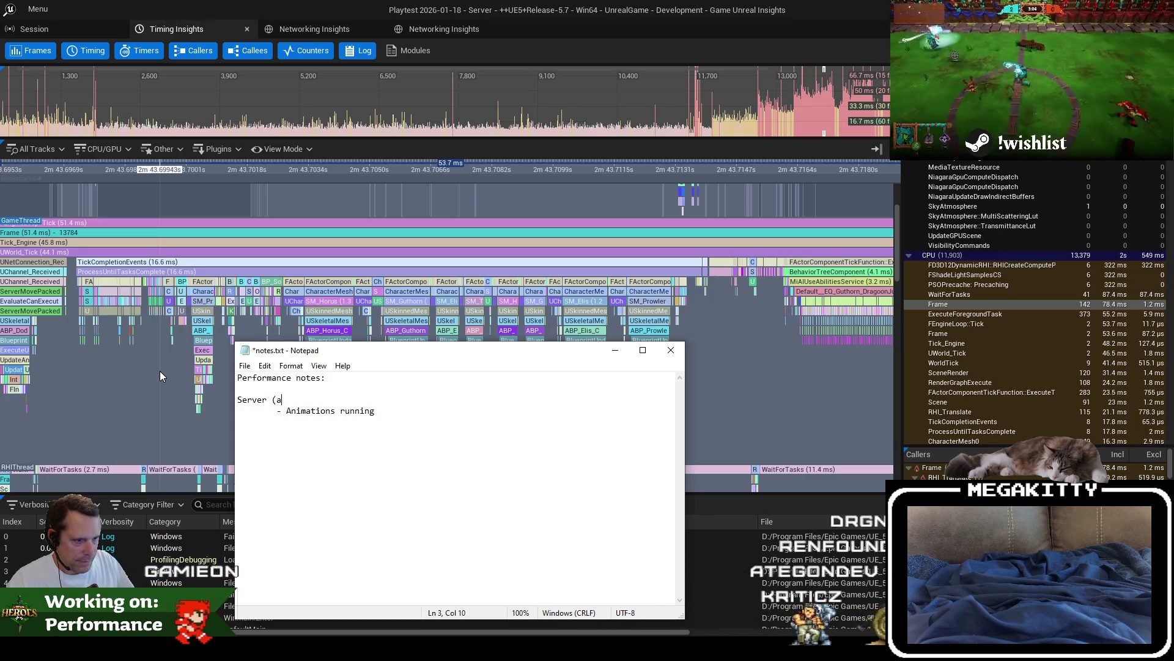
{"action": "key", "text": "Down"}
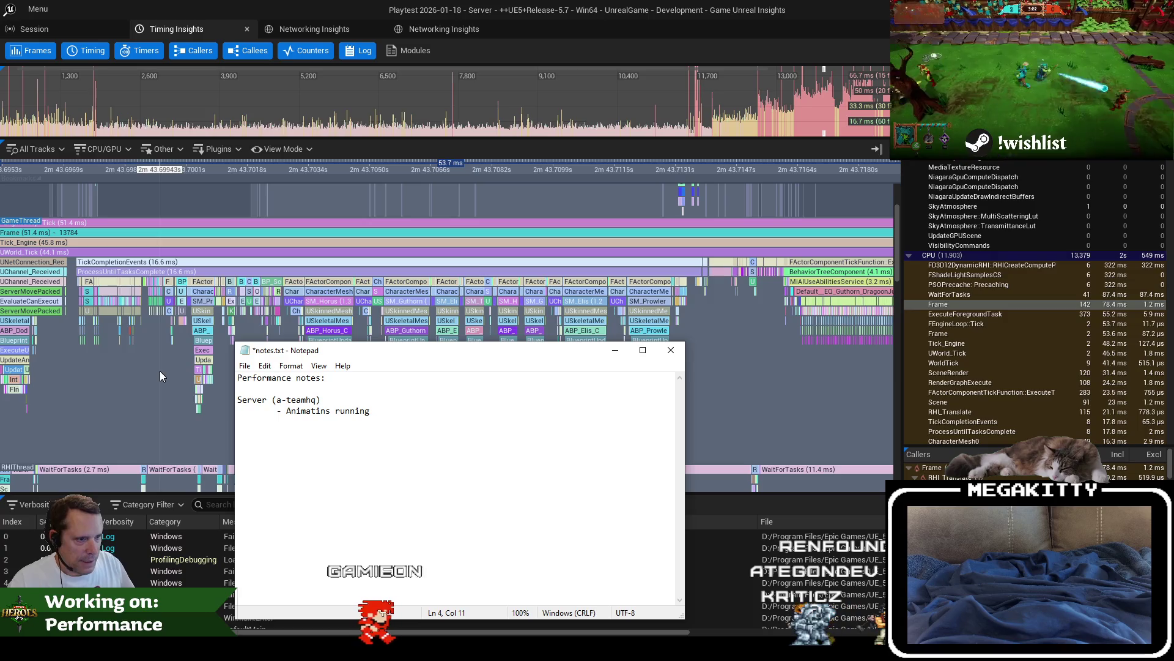
{"action": "key", "text": "Right"}
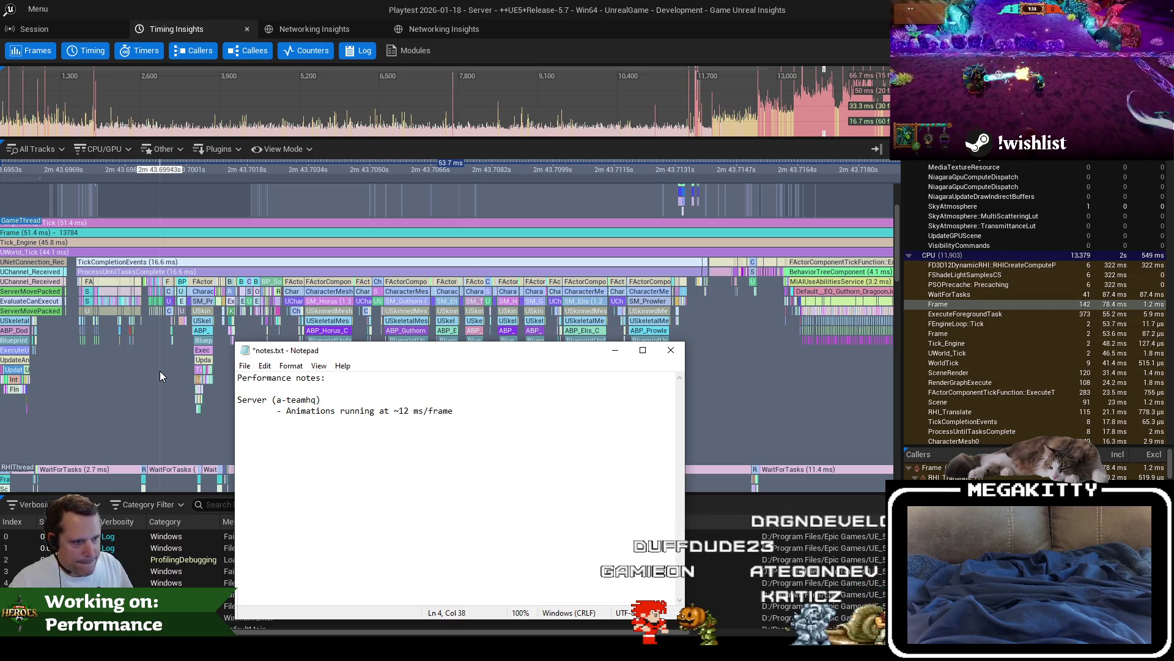
{"action": "left_click", "coordinate": [159, 370]}
Pan and zoom the server timeline to later frames, clearing the selected time range
{"action": "left_click_drag", "start_coordinate": [677, 328], "coordinate": [500, 328]}
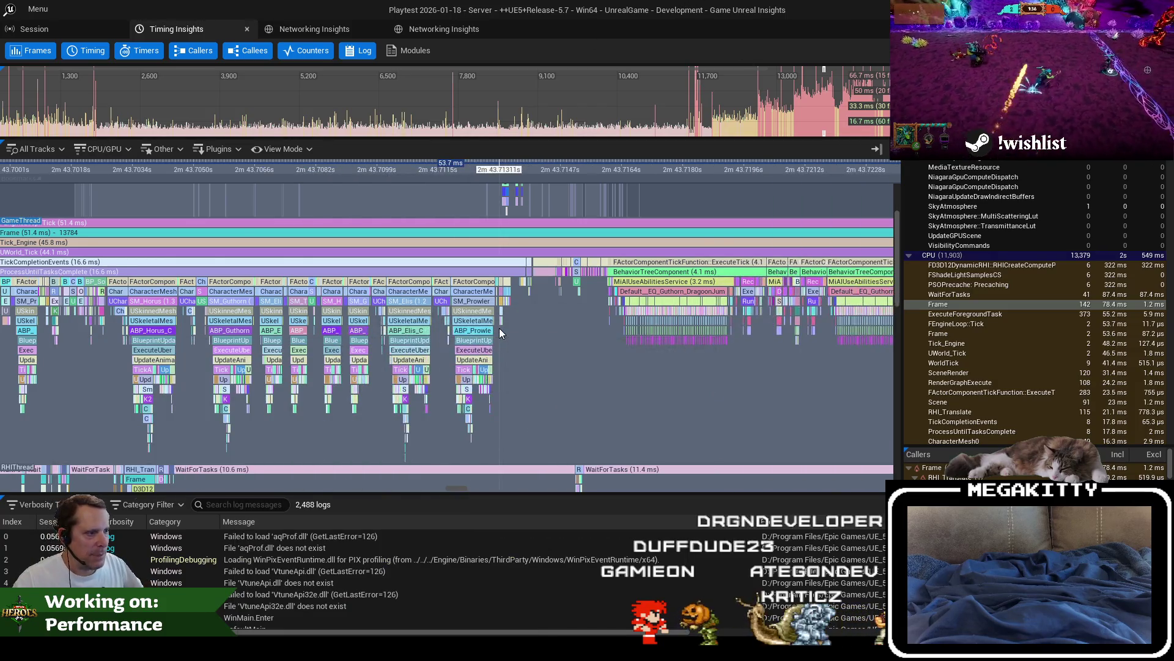
{"action": "scroll", "coordinate": [499, 328], "scroll_direction": "down", "scroll_amount": 5}
{"action": "left_click_drag", "start_coordinate": [675, 355], "coordinate": [470, 370]}
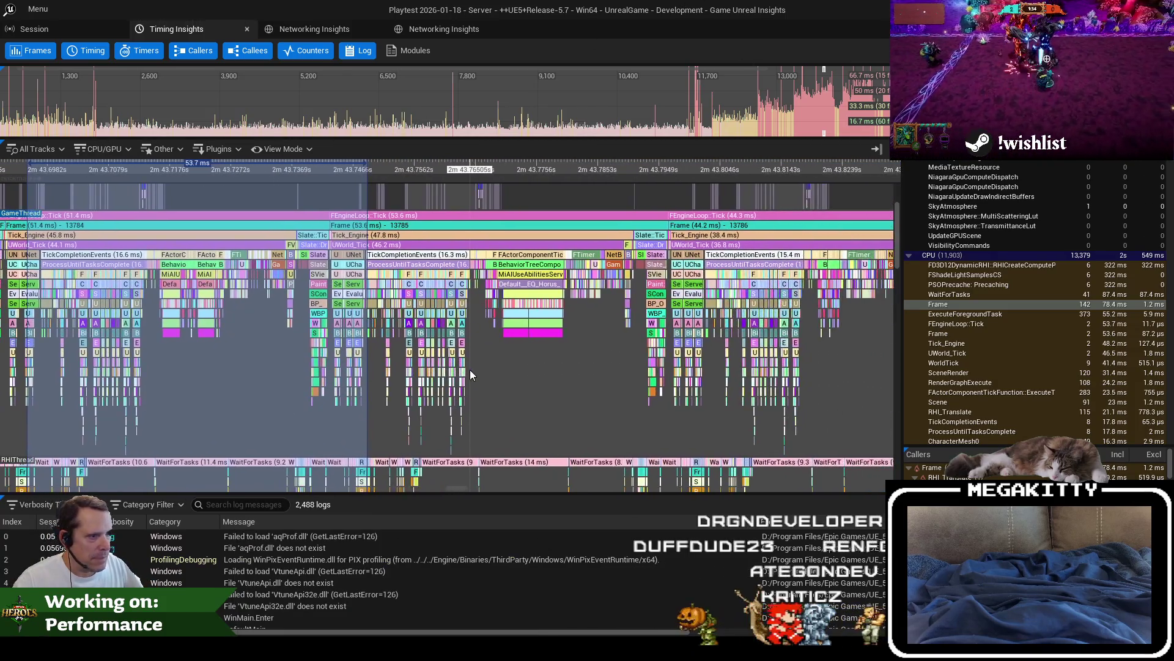
{"action": "left_click", "coordinate": [524, 343]}
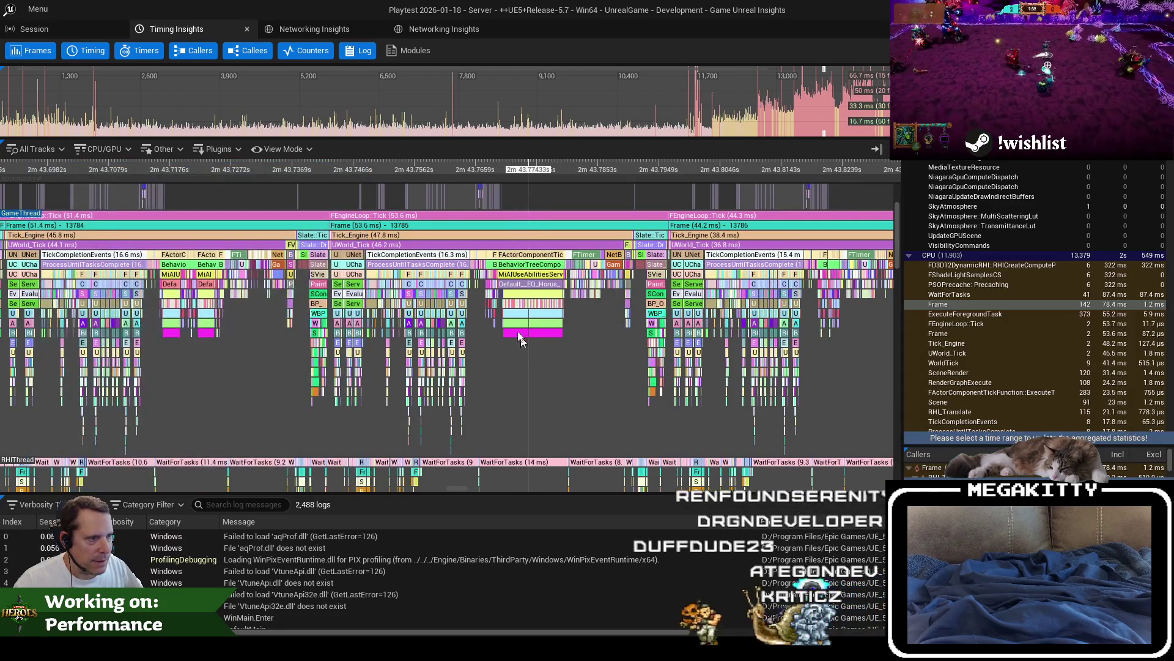
{"action": "left_click_drag", "start_coordinate": [338, 193], "coordinate": [494, 204]}
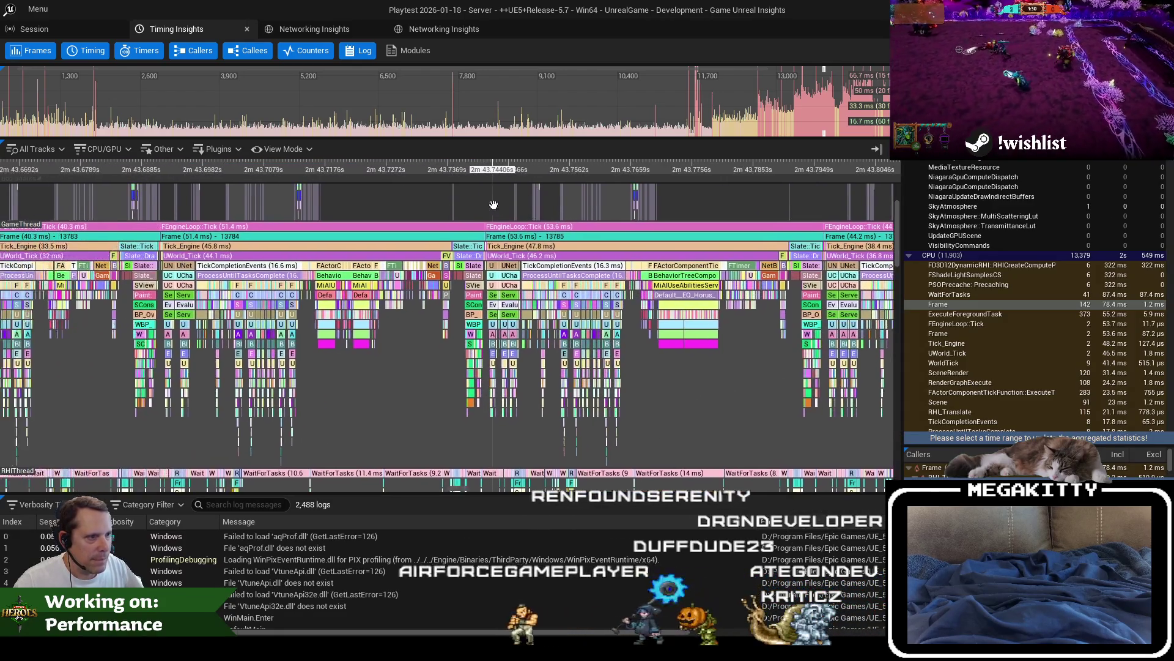
{"action": "left_click_drag", "start_coordinate": [692, 227], "coordinate": [636, 227]}
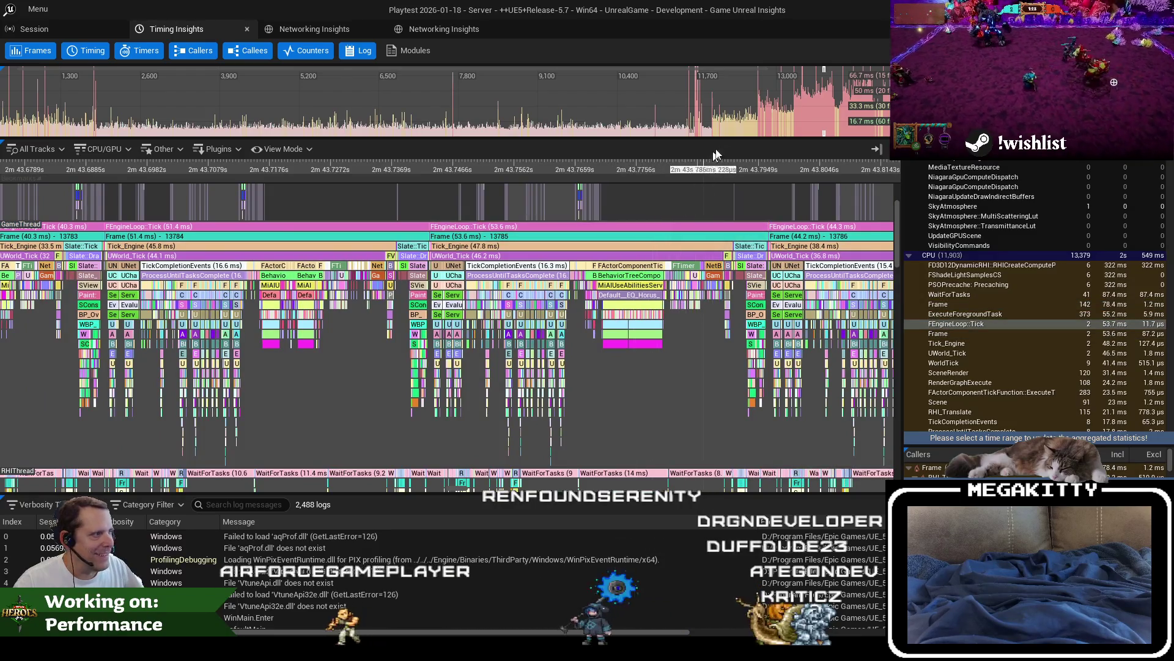
{"action": "scroll", "coordinate": [826, 102], "scroll_direction": "up", "scroll_amount": 8}
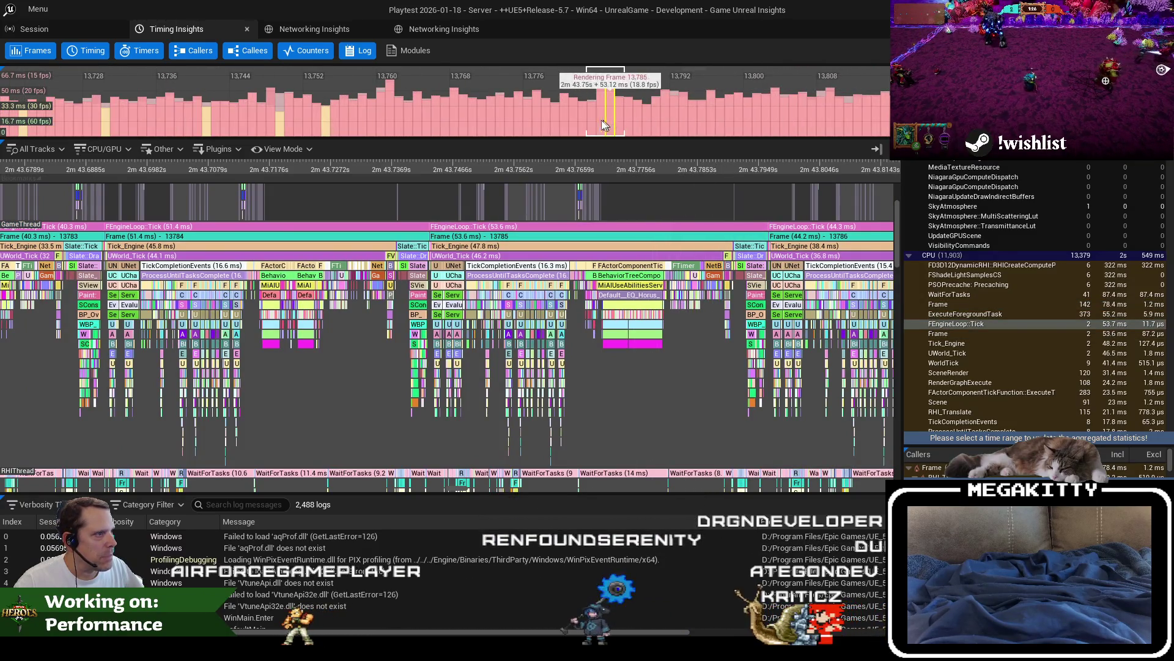
Select frames 13785 and 13786 and zoom in on their per-character mesh animation ticks
{"action": "left_click", "coordinate": [612, 115]}
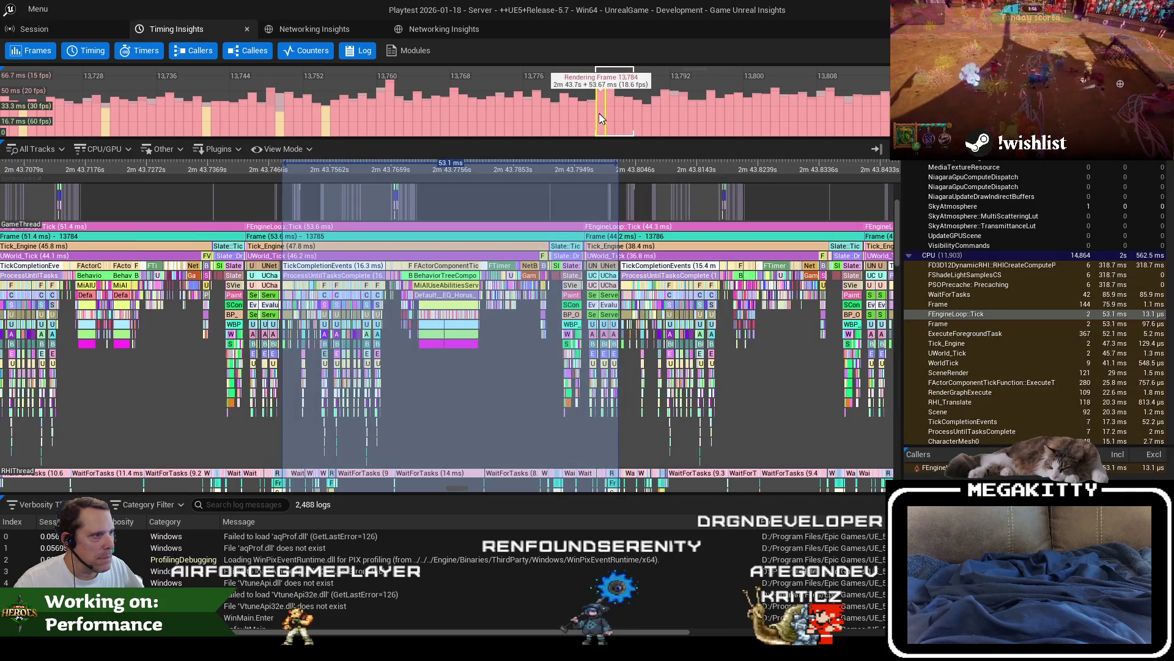
{"action": "mouse_move", "coordinate": [379, 281]}
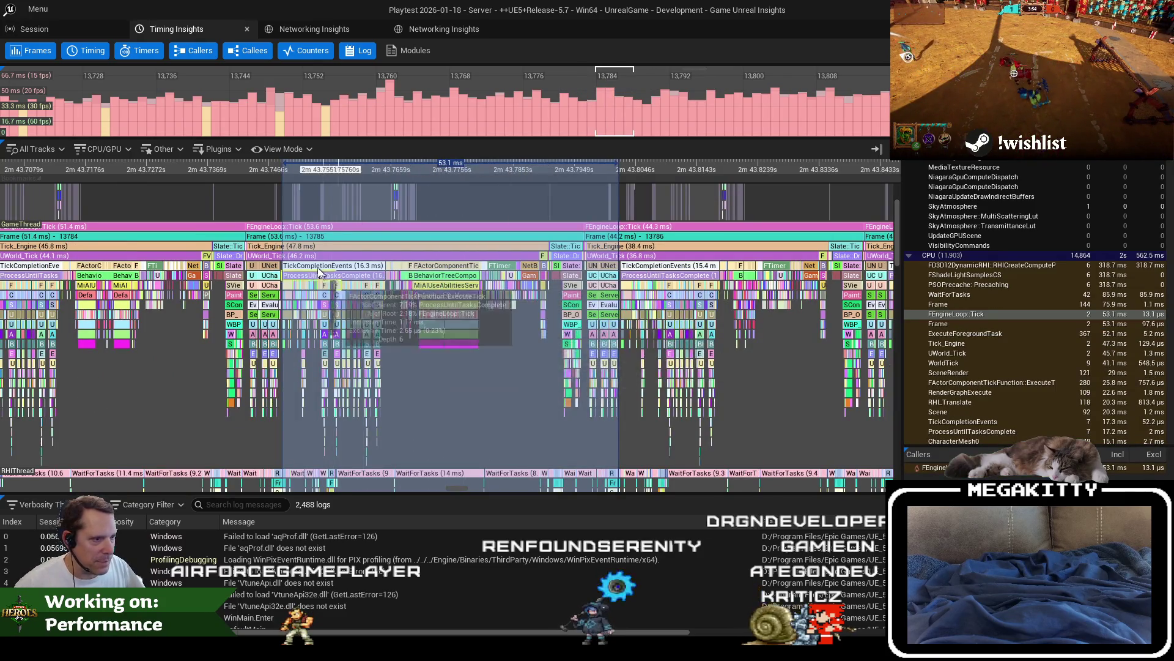
{"action": "scroll", "coordinate": [382, 285], "scroll_direction": "up", "scroll_amount": 3}
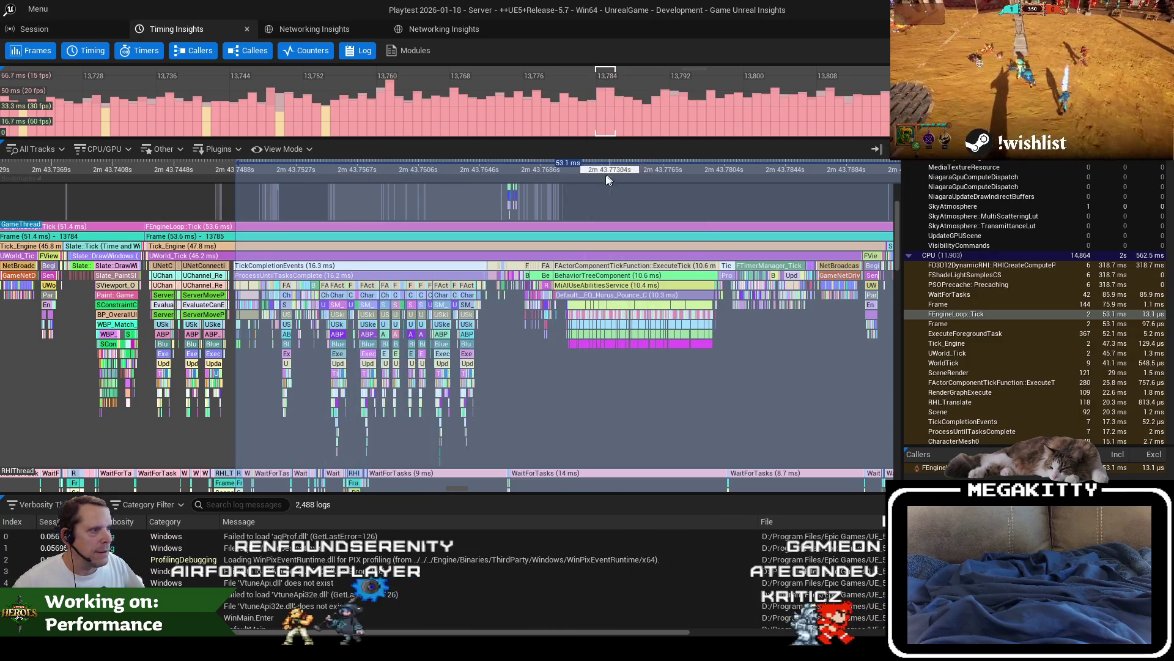
{"action": "left_click", "coordinate": [624, 116]}
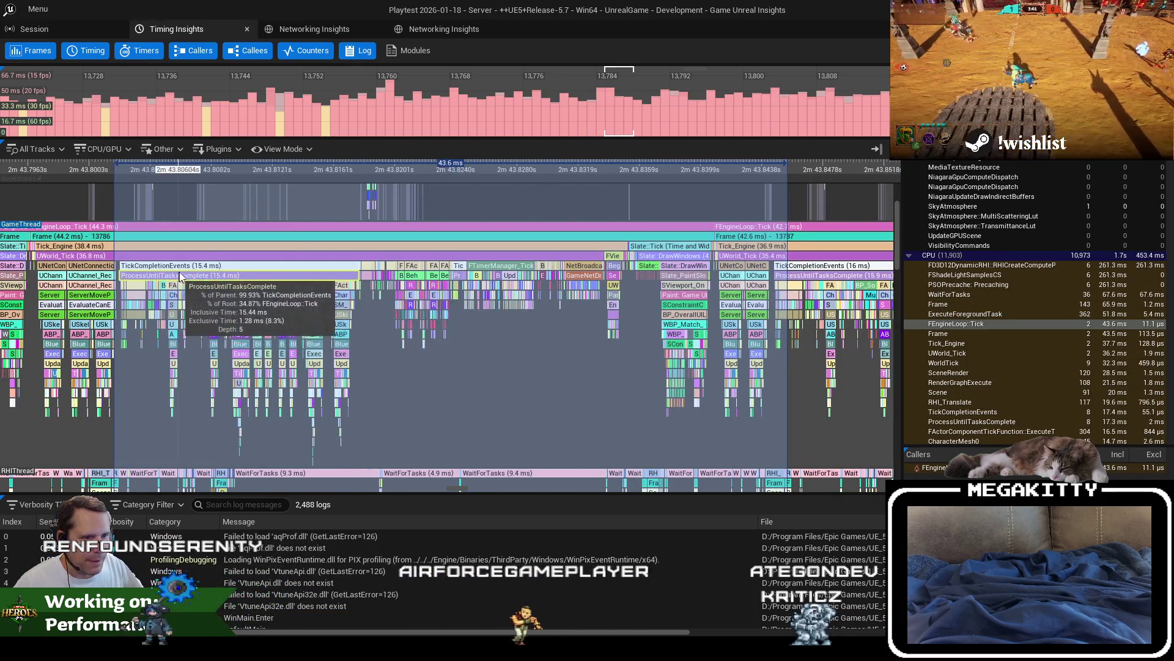
{"action": "scroll", "coordinate": [236, 300], "scroll_direction": "up", "scroll_amount": 5}
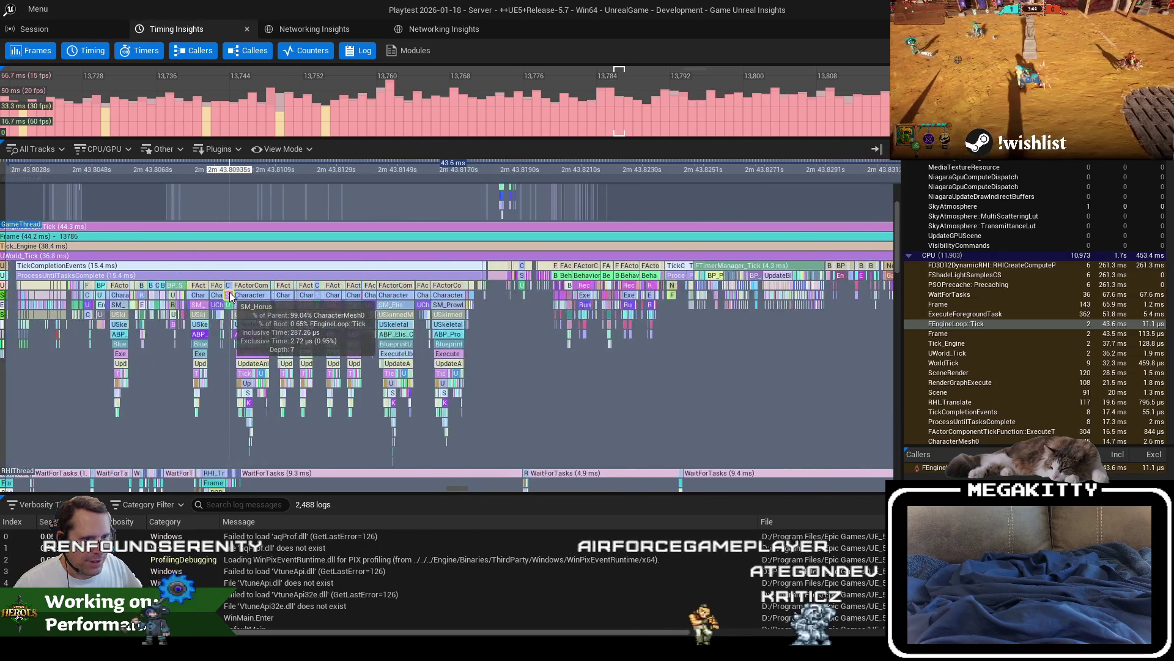
{"action": "key", "text": "alt+Tab"}
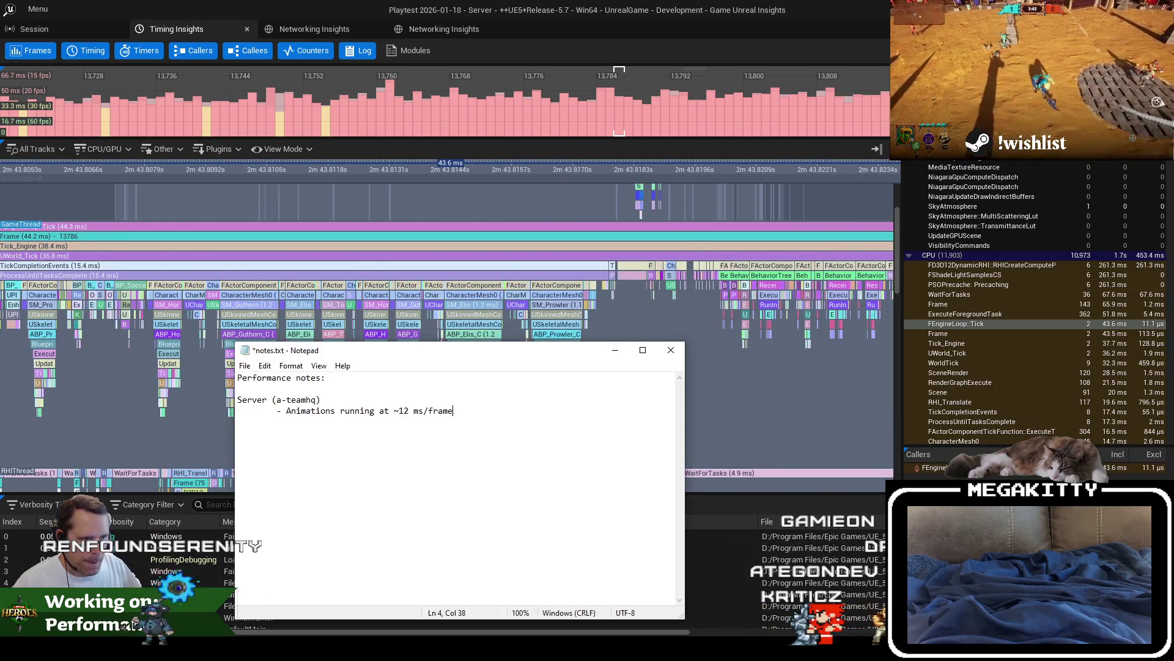
Add an indented '* BlueprintUpdateAnimation' bullet under the animations note
{"action": "mouse_move", "coordinate": [445, 351]}
{"action": "left_mouse_down"}
{"action": "mouse_move", "coordinate": [482, 364]}
{"action": "mouse_move", "coordinate": [427, 406]}
{"action": "left_mouse_up"}
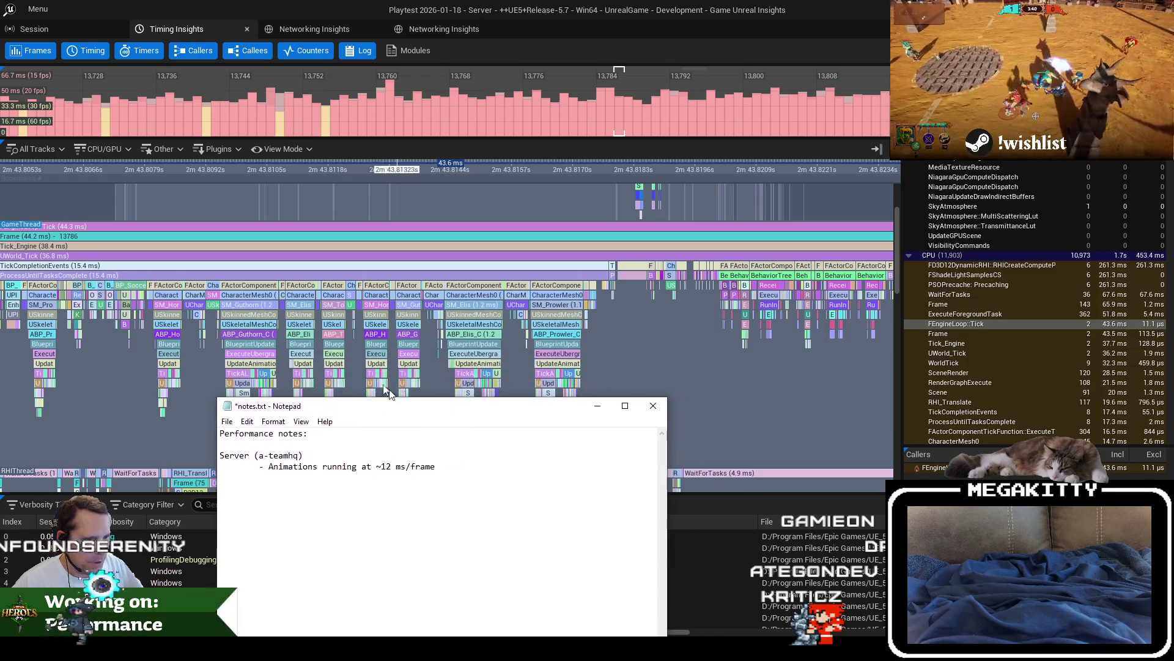
{"action": "scroll", "coordinate": [327, 353], "scroll_direction": "up", "scroll_amount": 4}
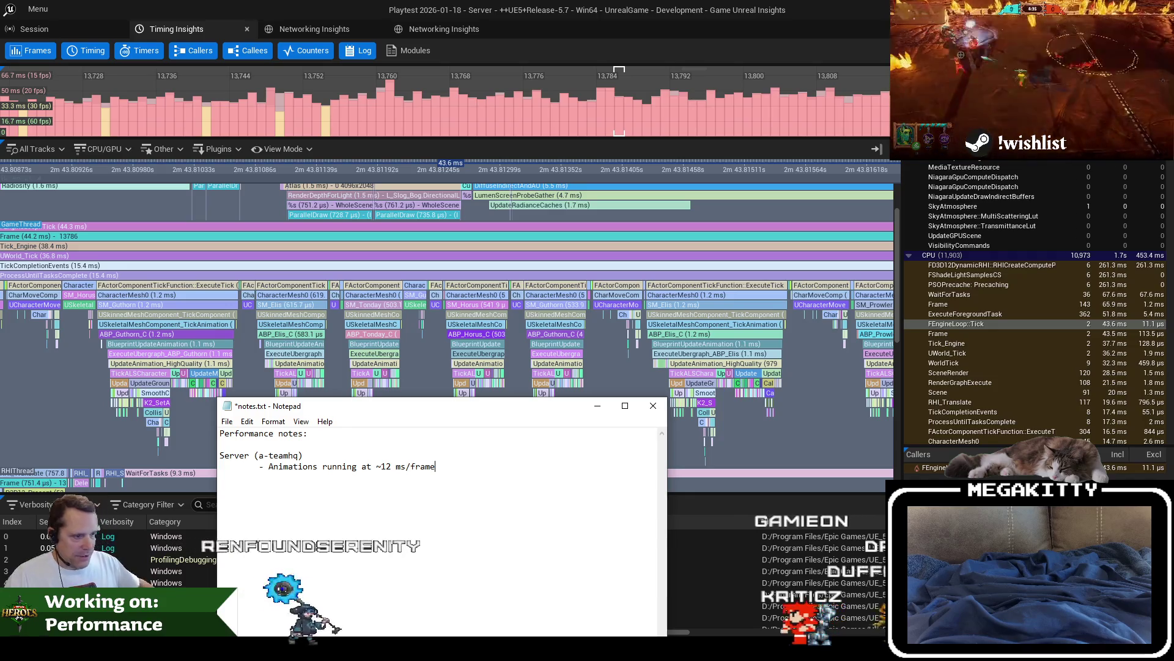
{"action": "type", "text": "*"}
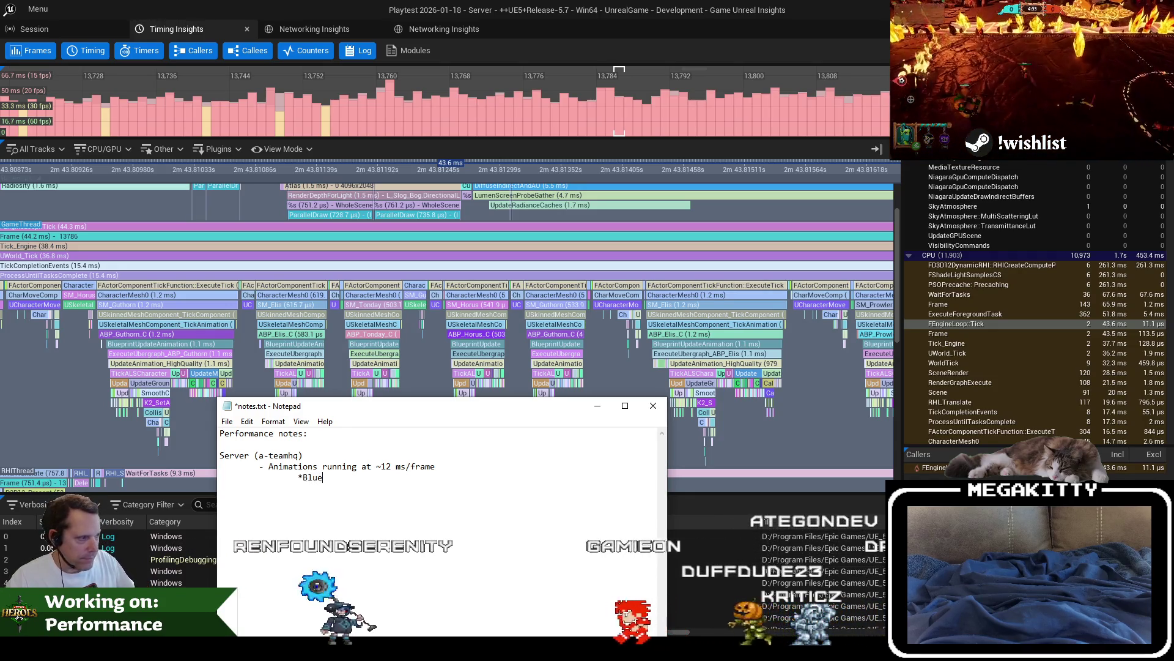
{"action": "key", "text": "BackSpace"}
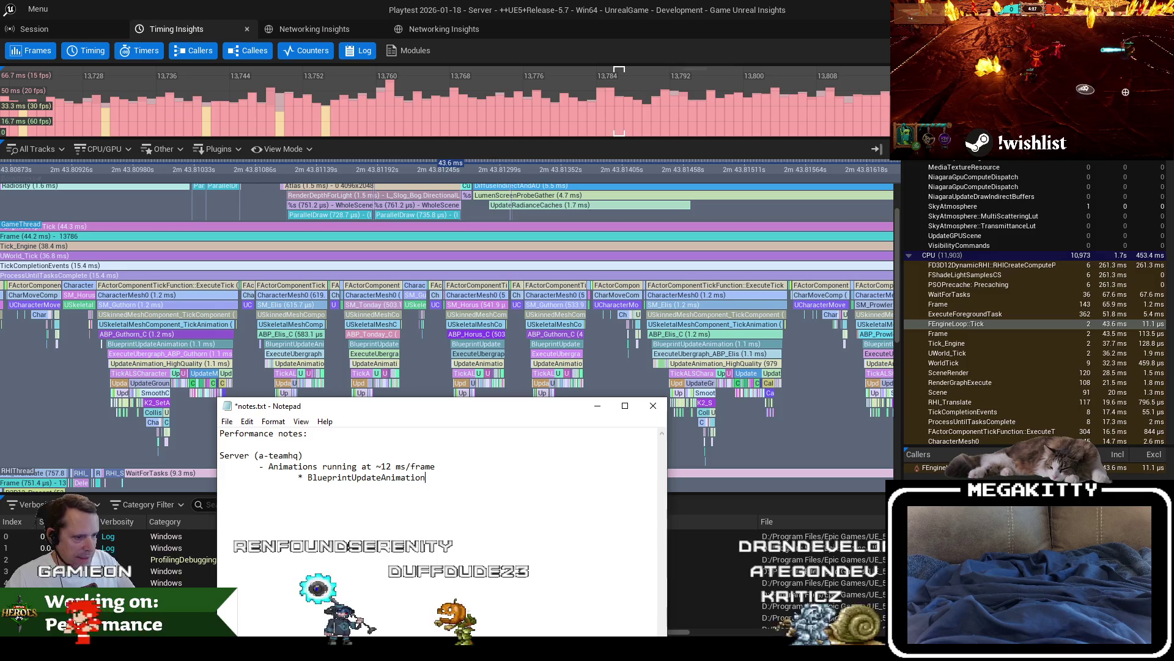
{"action": "key", "text": "alt+Tab"}
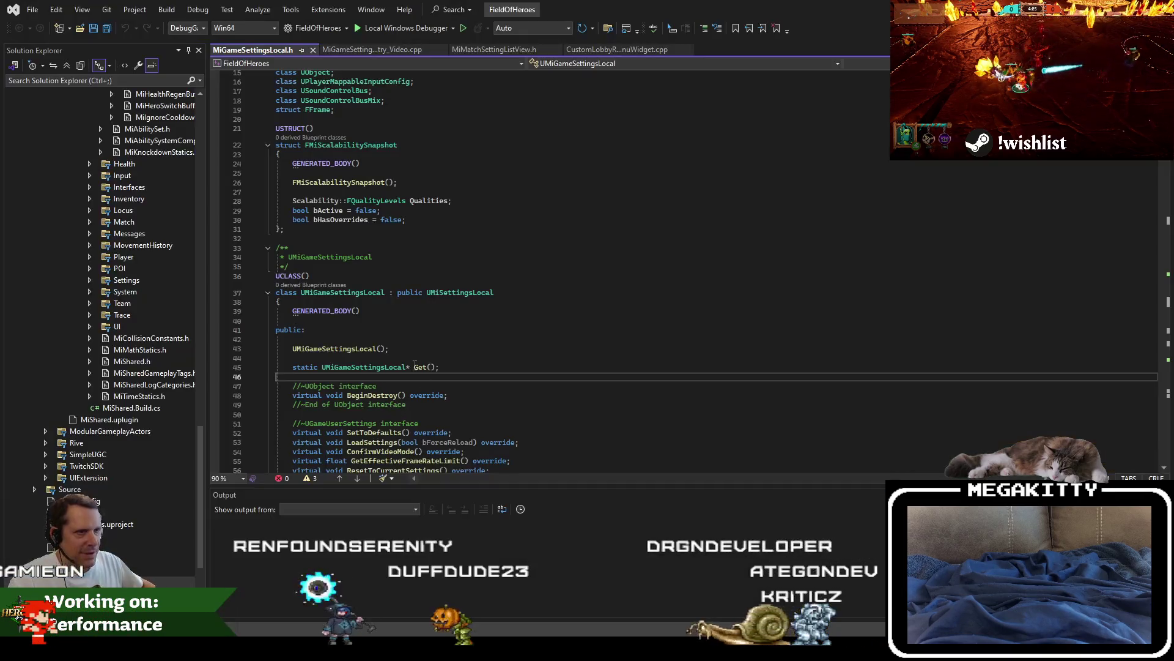
Build the FieldOfHeroes project with Ctrl+Shift+B
{"action": "left_click", "coordinate": [444, 302]}
{"action": "key", "text": "ctrl+shift+b"}
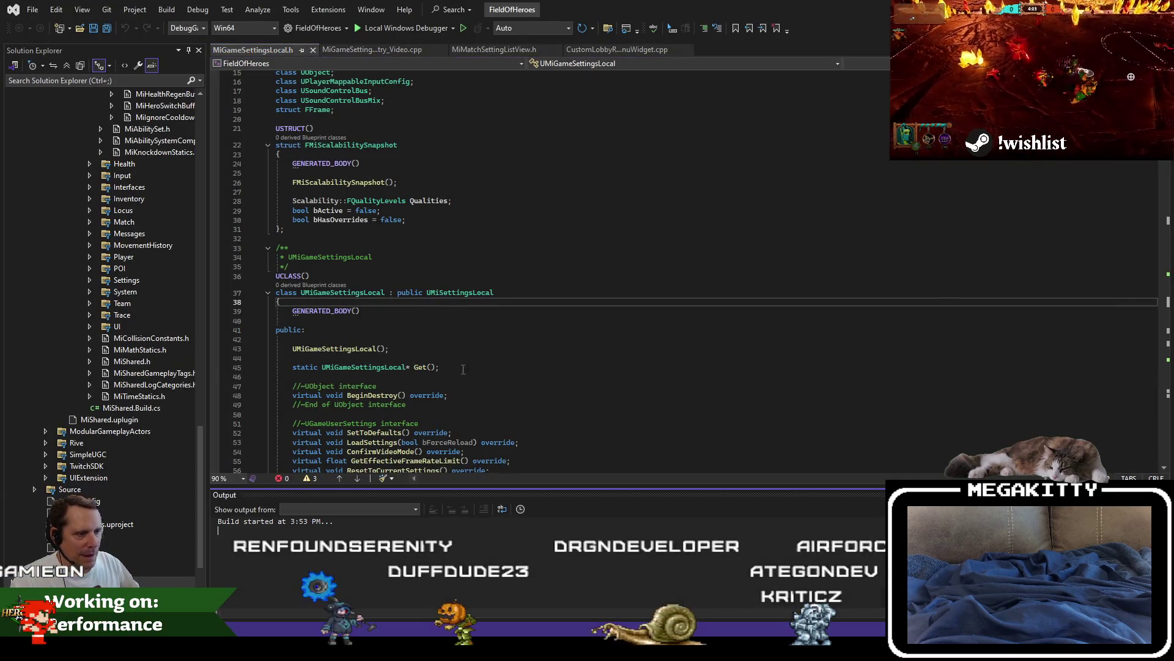
{"action": "key", "text": "alt+Tab"}
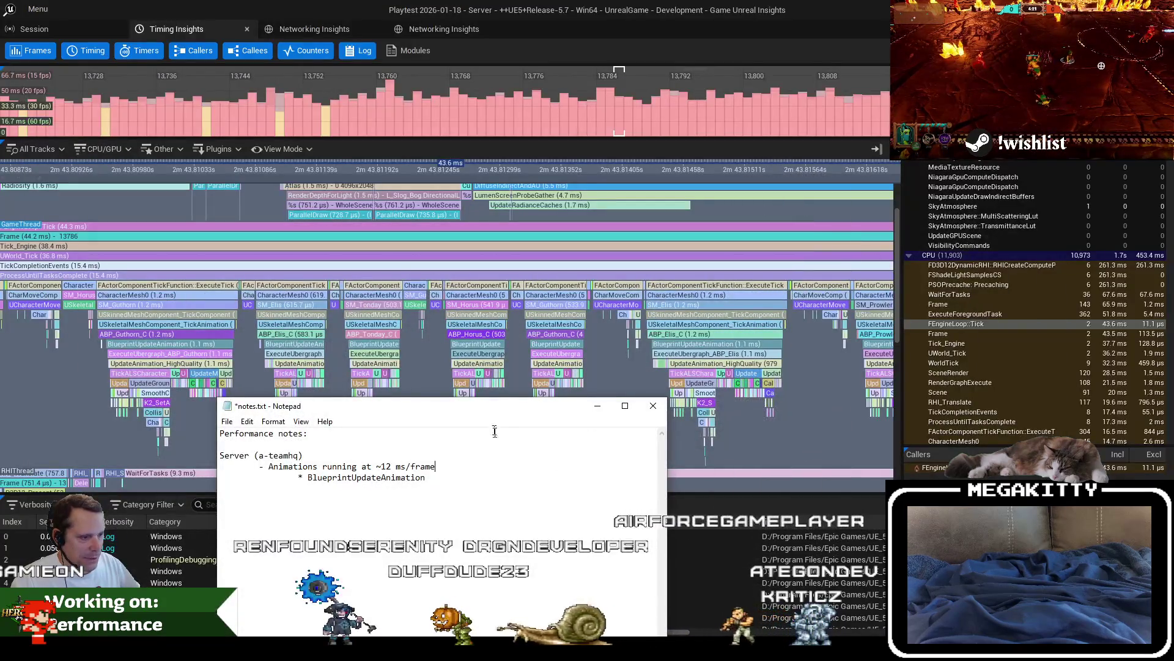
Add an empty line after the server notes, then return to line 46 in Visual Studio
{"action": "mouse_move", "coordinate": [487, 392]}
{"action": "left_mouse_down"}
{"action": "mouse_move", "coordinate": [463, 321]}
{"action": "mouse_move", "coordinate": [471, 336]}
{"action": "left_mouse_up"}
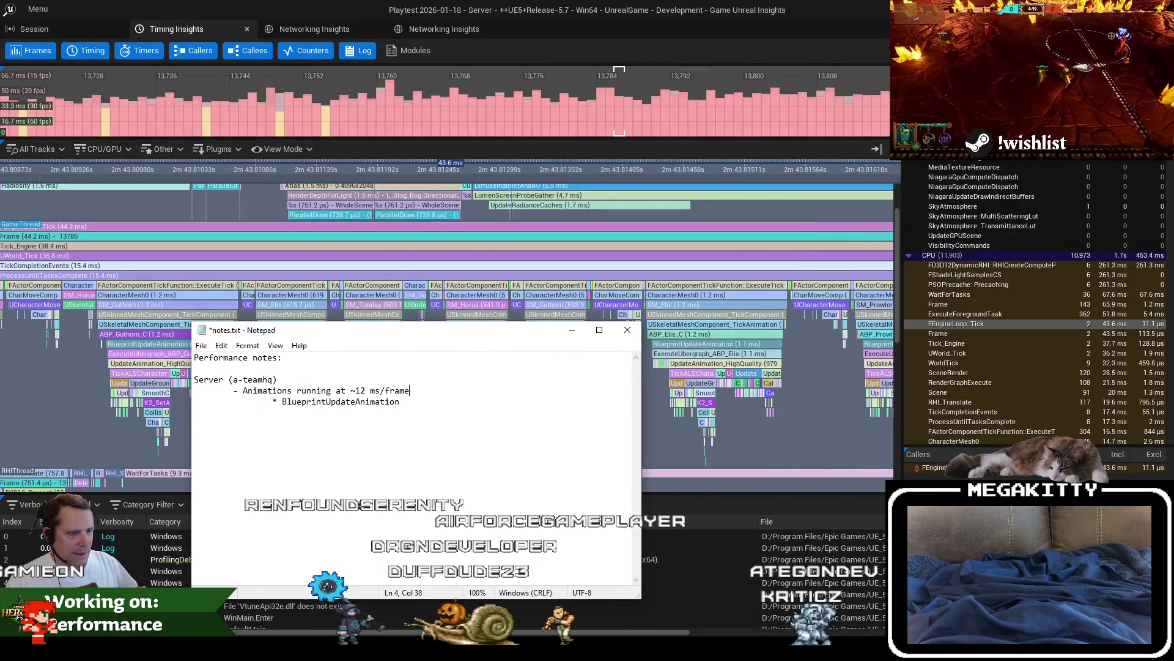
{"action": "left_click_drag", "start_coordinate": [446, 399], "coordinate": [194, 369]}
{"action": "left_click", "coordinate": [487, 407]}
{"action": "key", "text": "Return"}
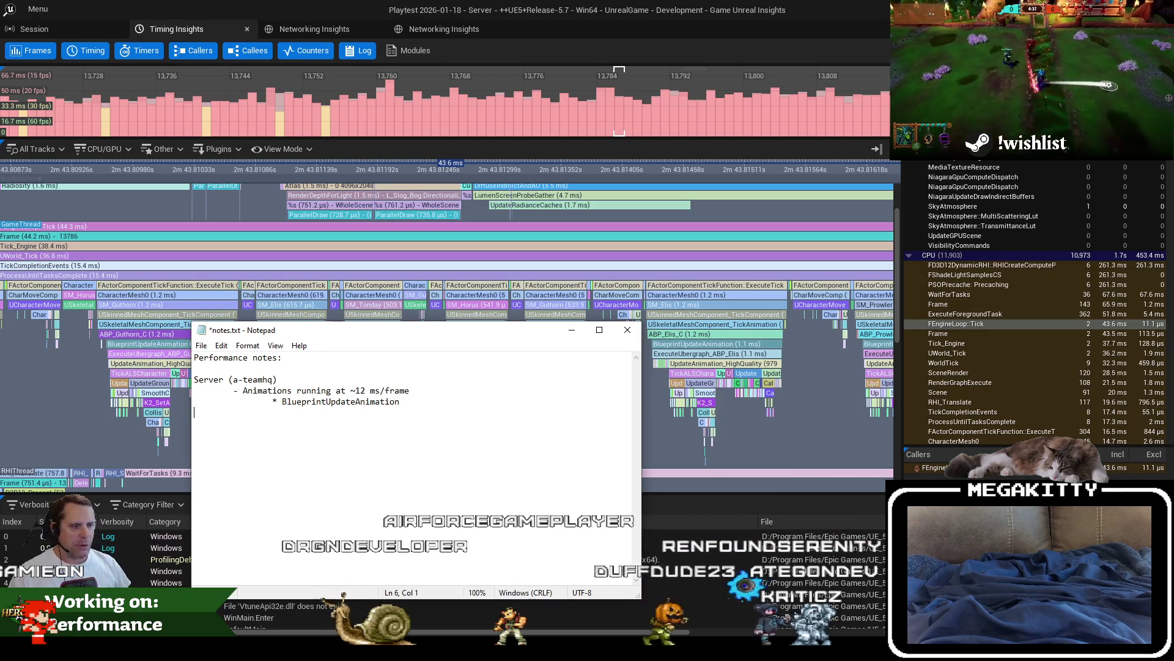
{"action": "key", "text": "alt+Tab"}
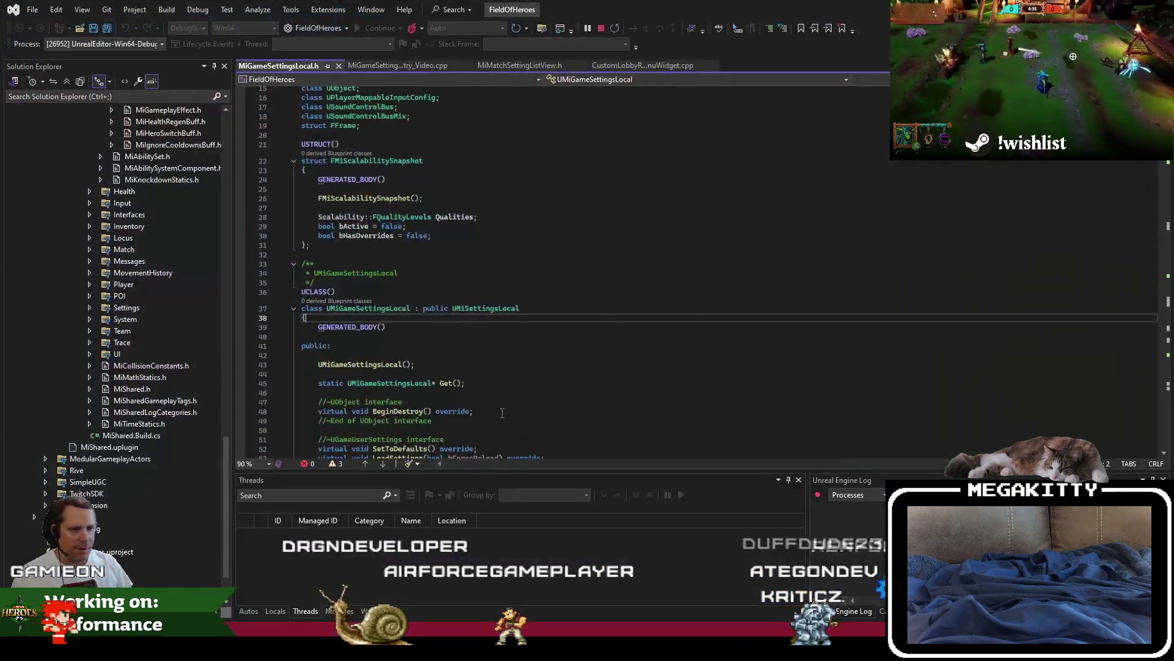
{"action": "left_click", "coordinate": [491, 390]}
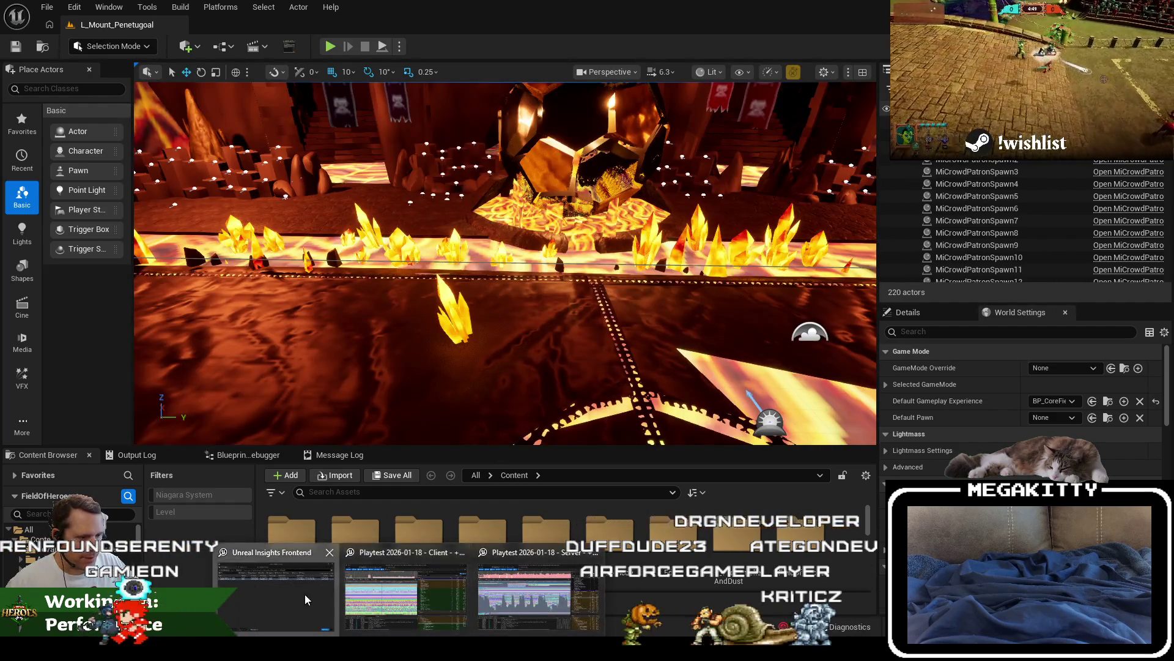
Turn off Auto-connect in the Unreal Insights Frontend and close it
{"action": "left_click", "coordinate": [277, 591]}
{"action": "left_click", "coordinate": [329, 501]}
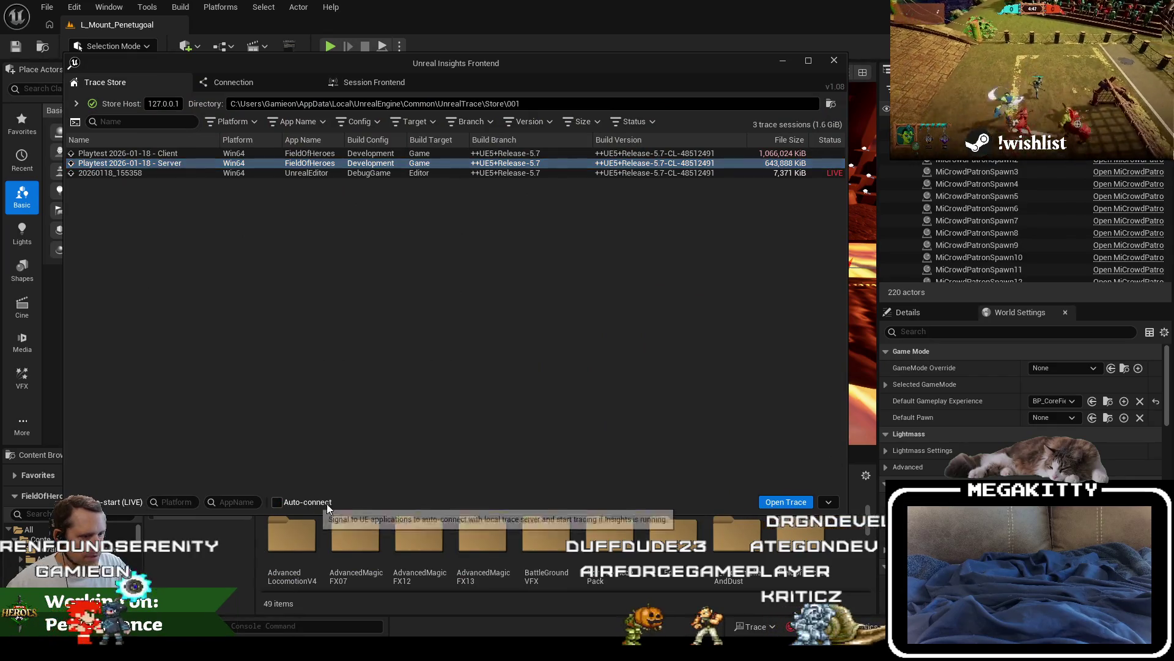
{"action": "left_click", "coordinate": [787, 628]}
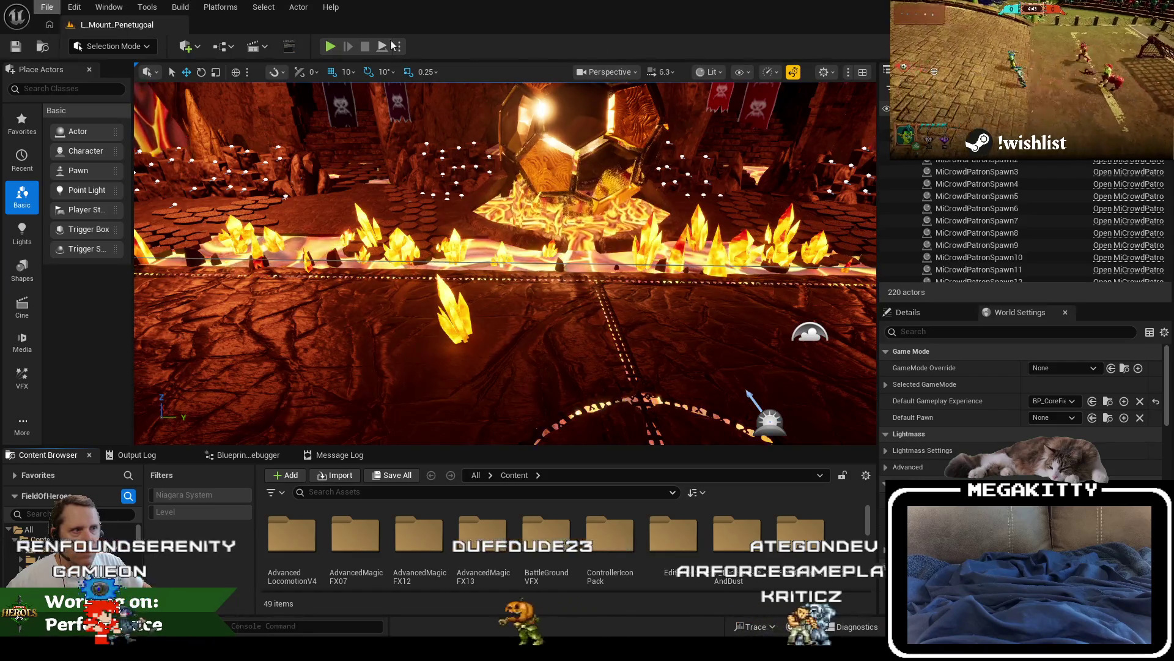
Select the BallRotation ball and pull the camera back to view the lava arena
{"action": "left_click", "coordinate": [772, 77]}
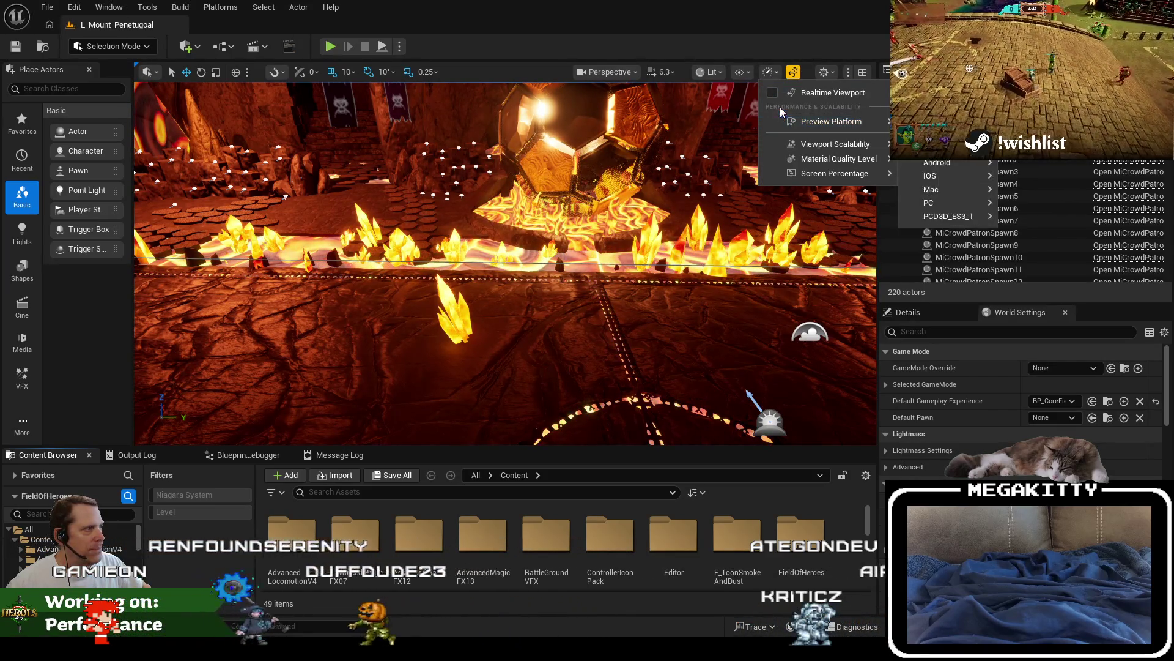
{"action": "left_click", "coordinate": [518, 312]}
{"action": "mouse_move", "coordinate": [517, 312]}
{"action": "left_mouse_down"}
{"action": "mouse_move", "coordinate": [518, 367]}
{"action": "mouse_move", "coordinate": [609, 355]}
{"action": "mouse_move", "coordinate": [569, 343]}
{"action": "left_mouse_up"}
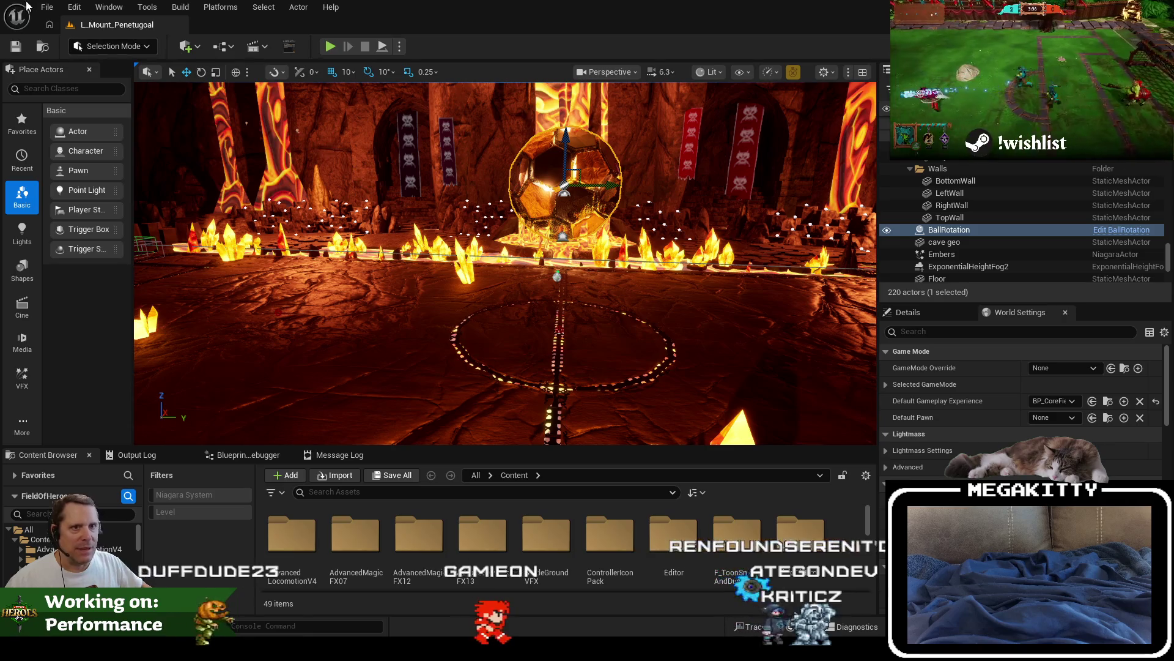
{"action": "left_click", "coordinate": [47, 6]}
Load L_UnknownRuins and open ABP_Dodger via an all-content search for abp_dodger
{"action": "mouse_move", "coordinate": [116, 95]}
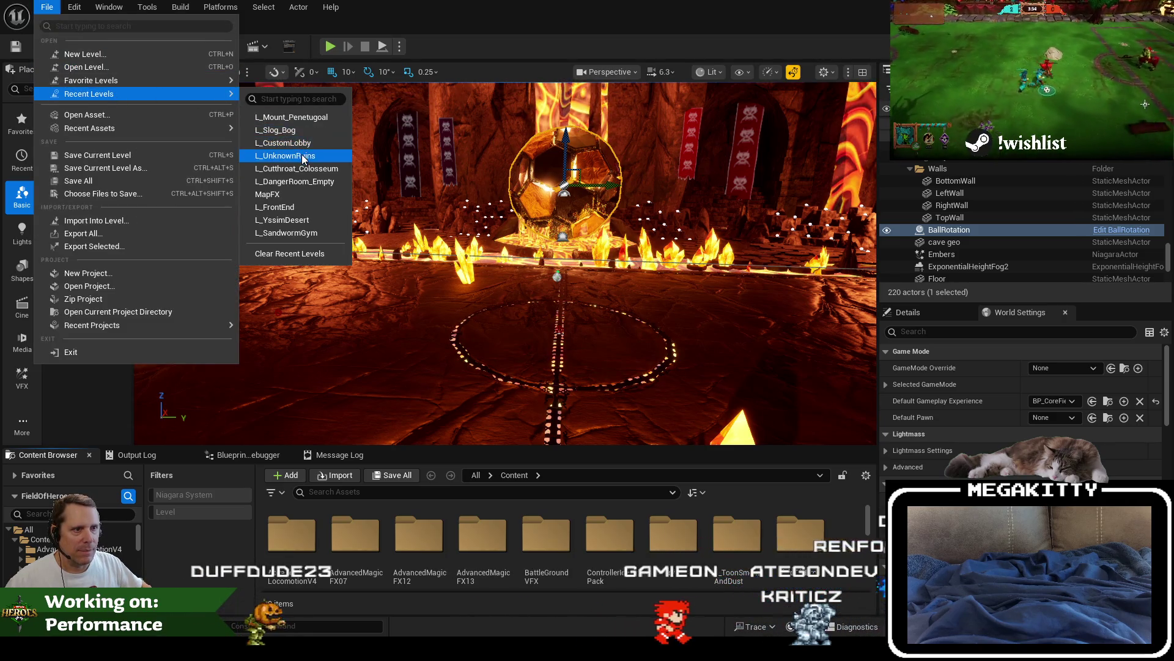
{"action": "left_click", "coordinate": [571, 359]}
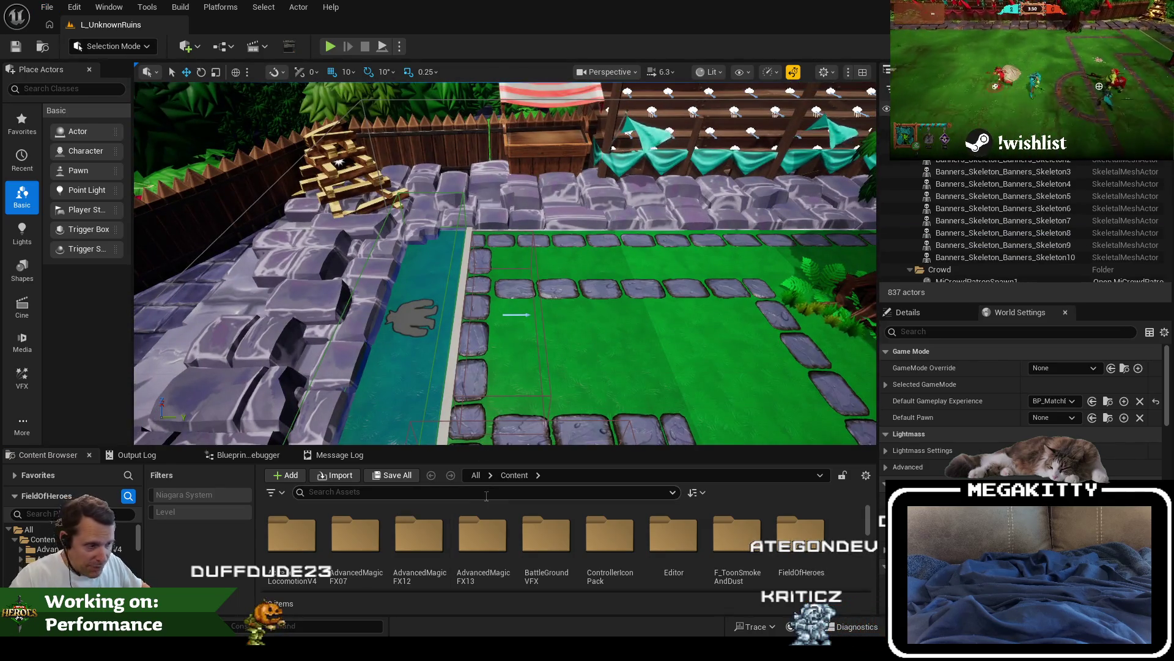
{"action": "type", "text": "_"}
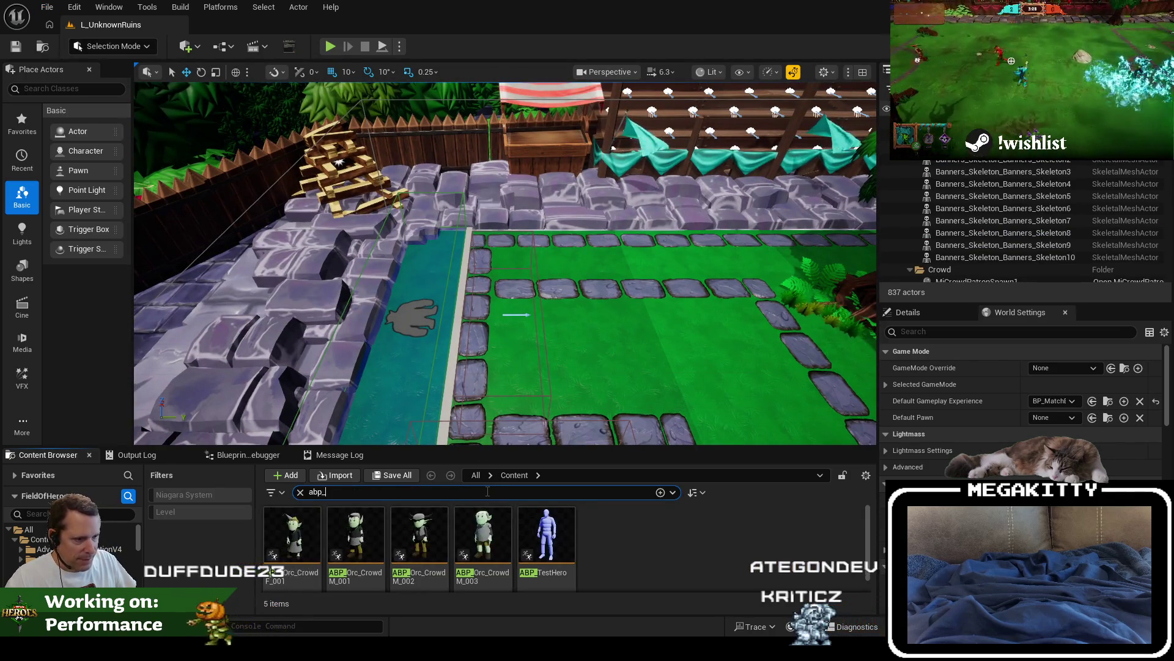
{"action": "key", "text": "BackSpace"}
{"action": "key", "text": "BackSpace"}
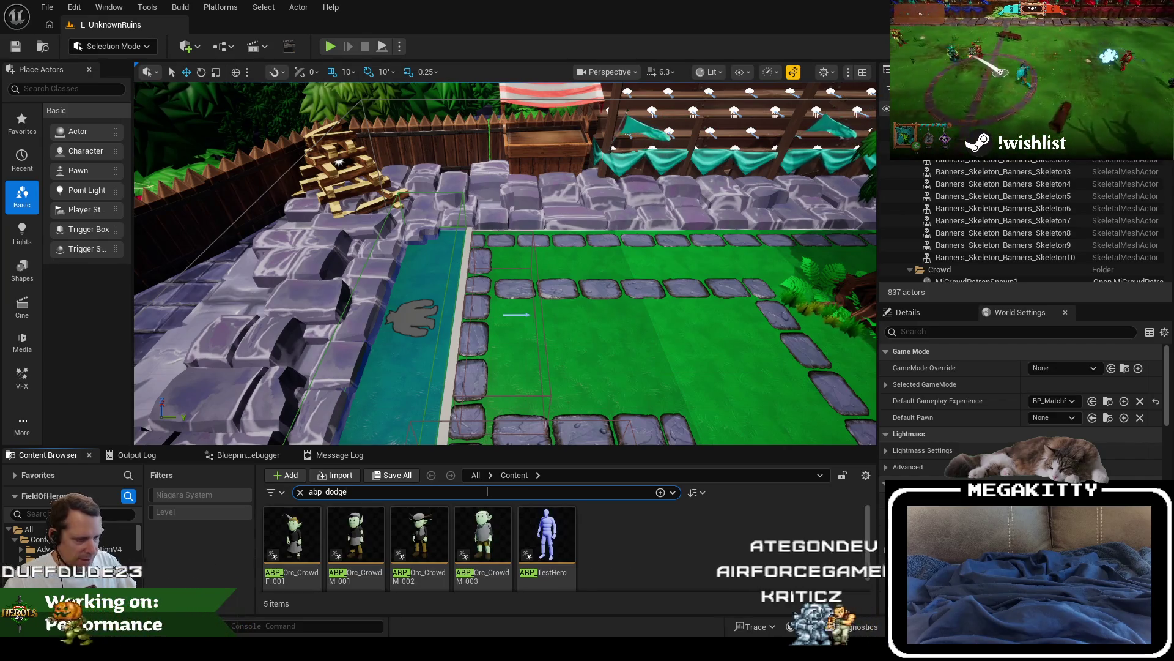
{"action": "type", "text": "er"}
{"action": "left_click", "coordinate": [480, 475]}
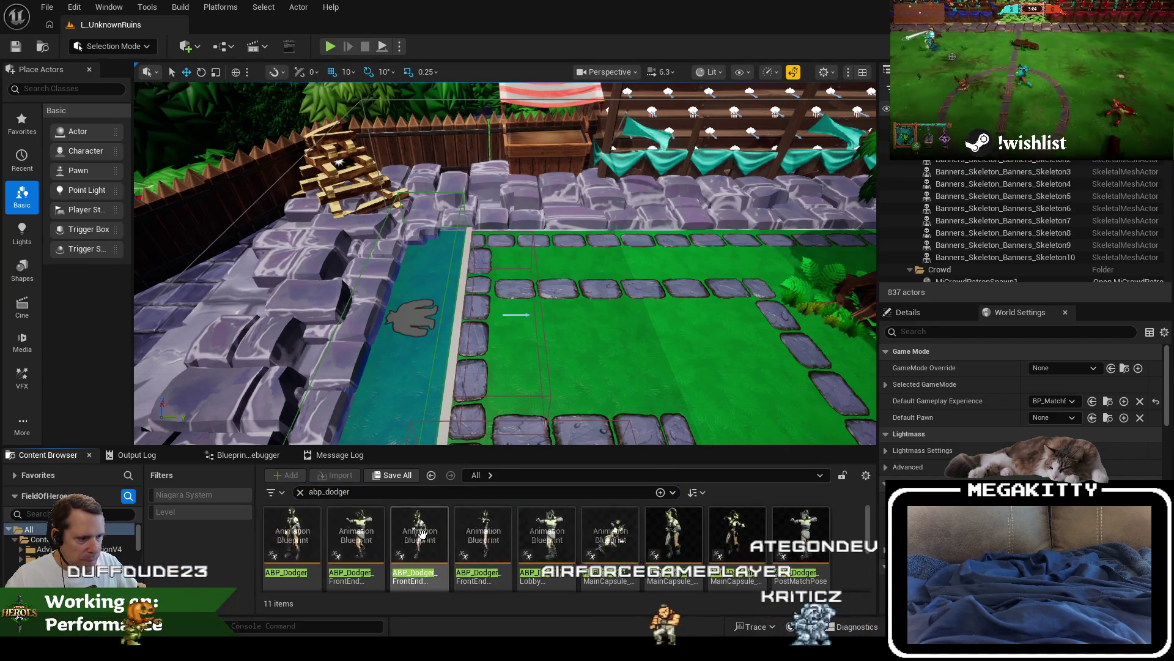
{"action": "double_click", "coordinate": [298, 531]}
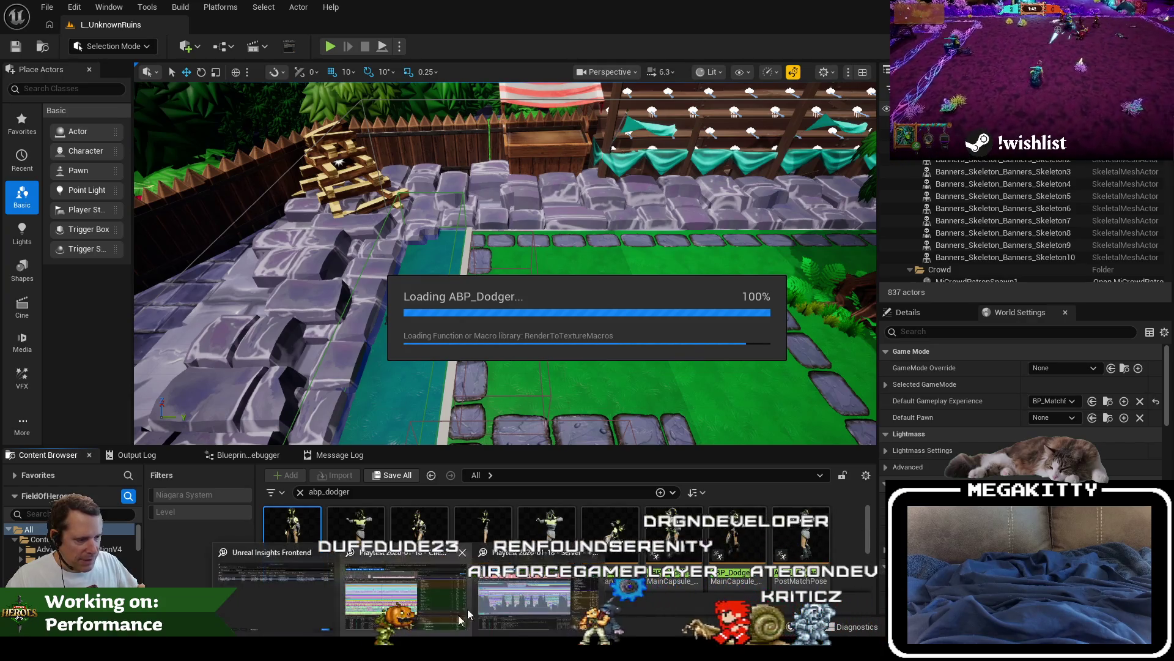
Pan the Unreal Insights timing view to later events
{"action": "key", "text": "alt+Tab"}
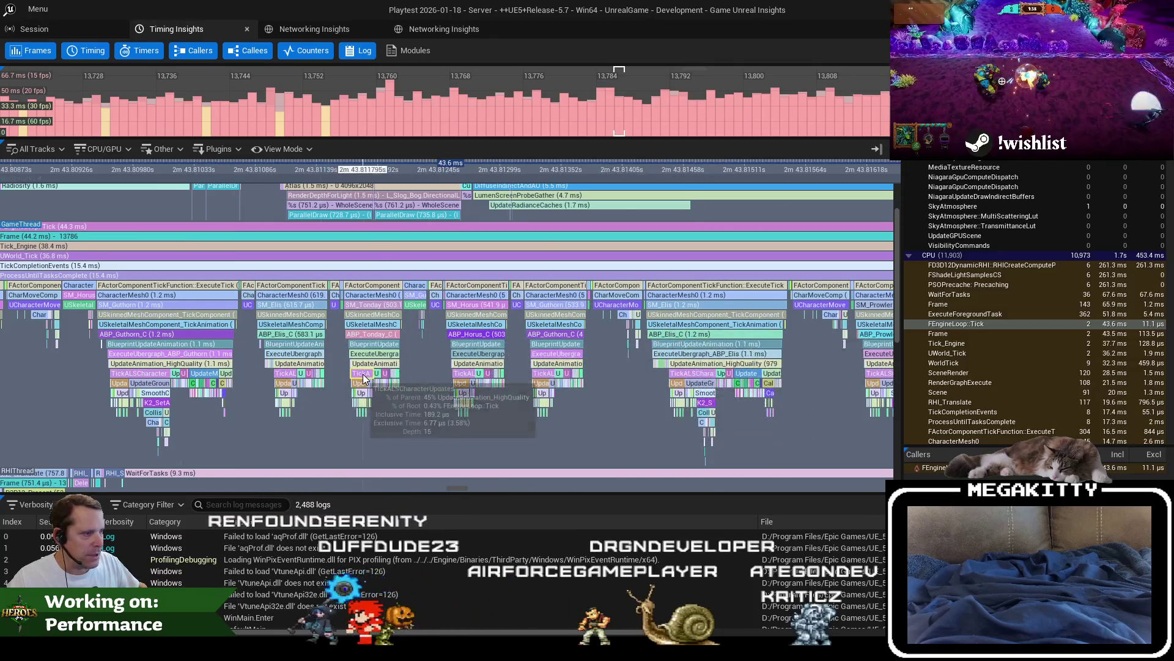
{"action": "scroll", "coordinate": [550, 330], "scroll_direction": "down", "scroll_amount": 6}
{"action": "left_click_drag", "start_coordinate": [668, 320], "coordinate": [574, 351]}
{"action": "key", "text": "alt+Tab"}
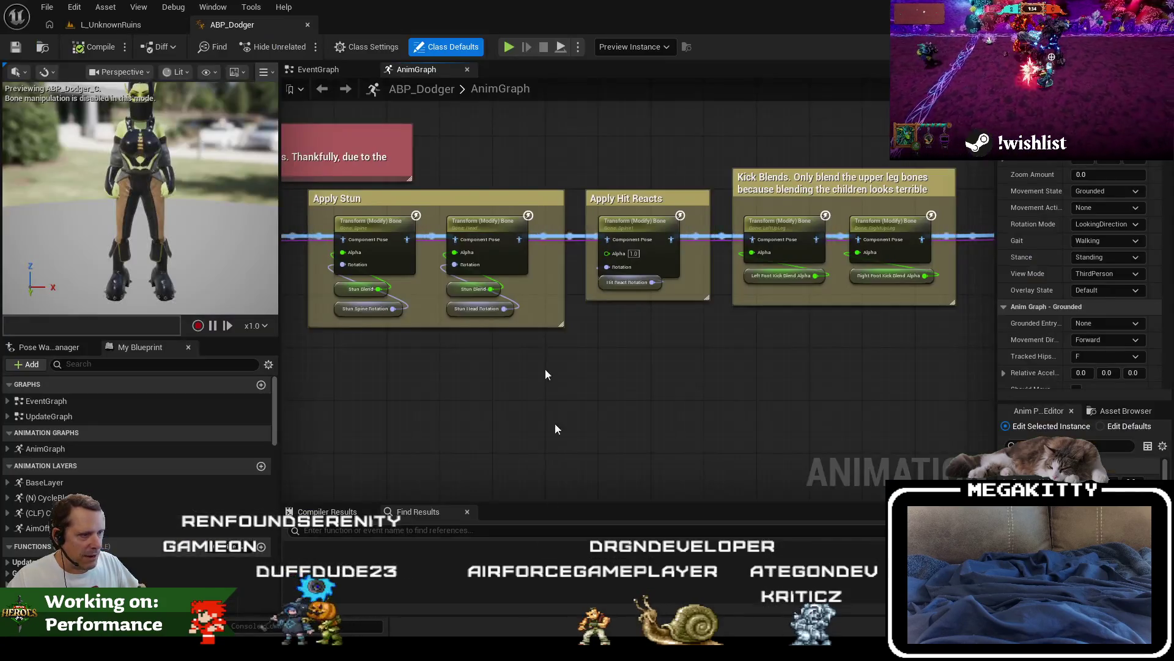
Select ABP_Dodger's AnimGraph, centre the Layer Blending nodes and open Low Quality Base Layer
{"action": "scroll", "coordinate": [556, 405], "scroll_direction": "down", "scroll_amount": 5}
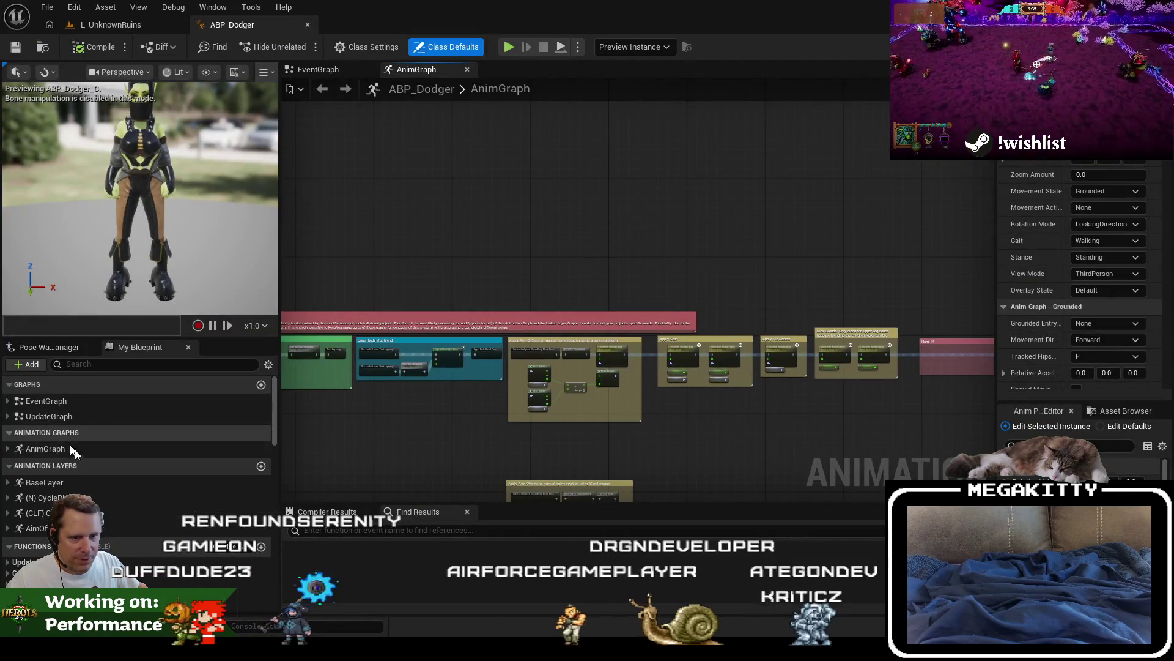
{"action": "left_click", "coordinate": [79, 452]}
{"action": "left_click", "coordinate": [78, 448]}
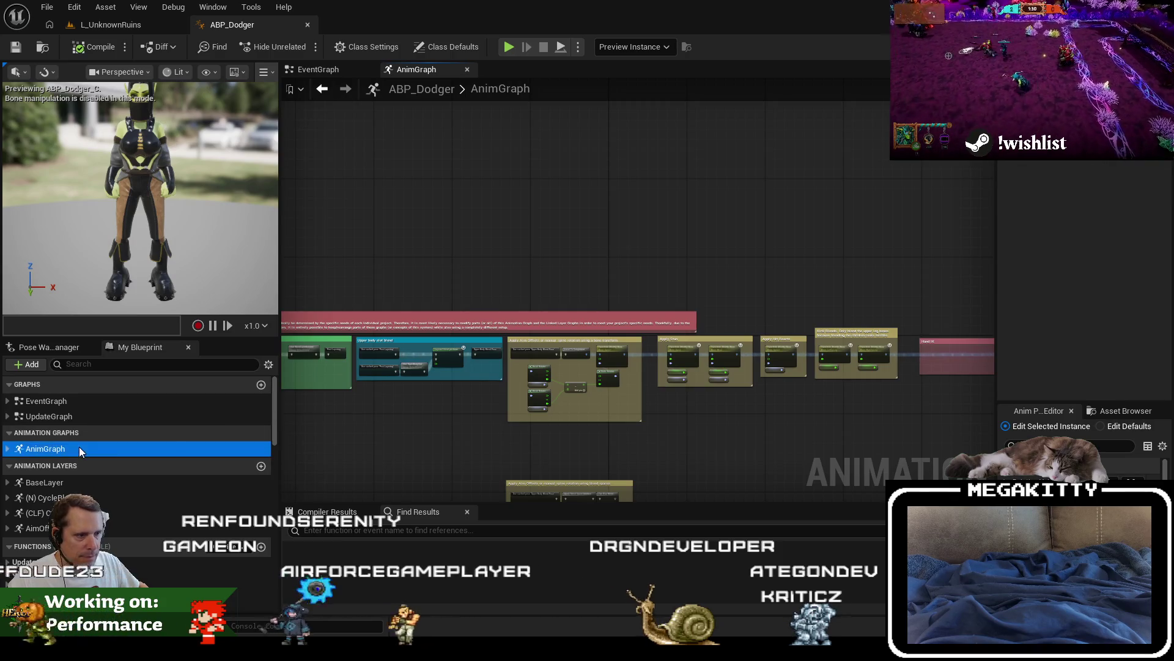
{"action": "scroll", "coordinate": [520, 315], "scroll_direction": "down", "scroll_amount": 3}
{"action": "scroll", "coordinate": [520, 315], "scroll_direction": "up", "scroll_amount": 2}
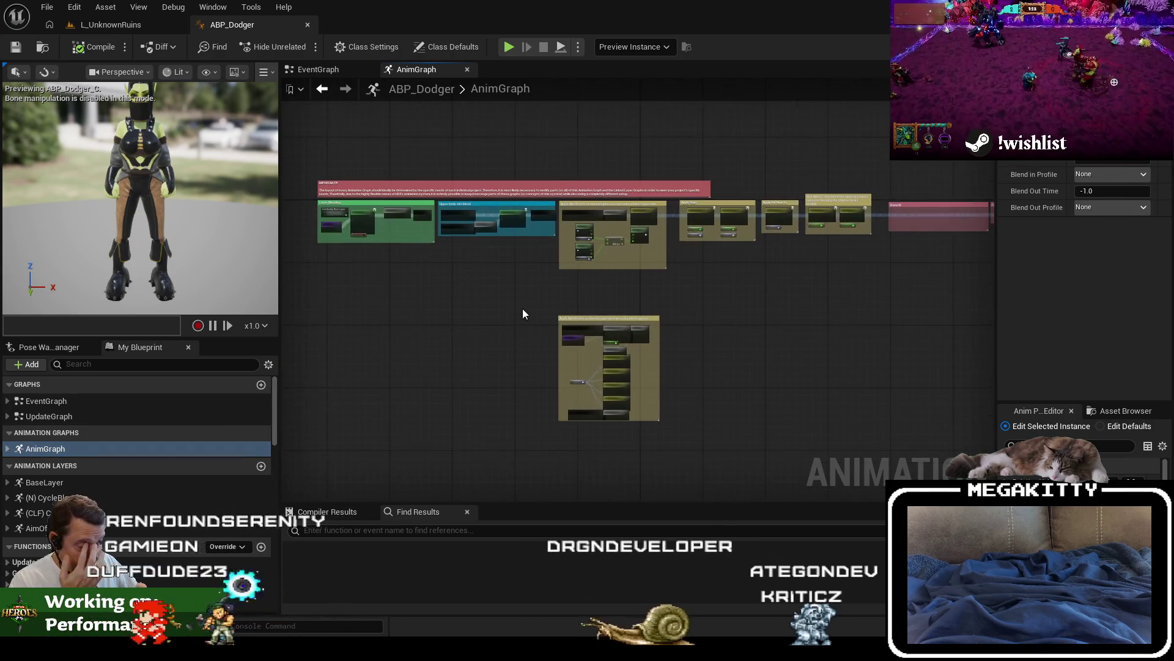
{"action": "left_click_drag", "start_coordinate": [494, 301], "coordinate": [451, 327]}
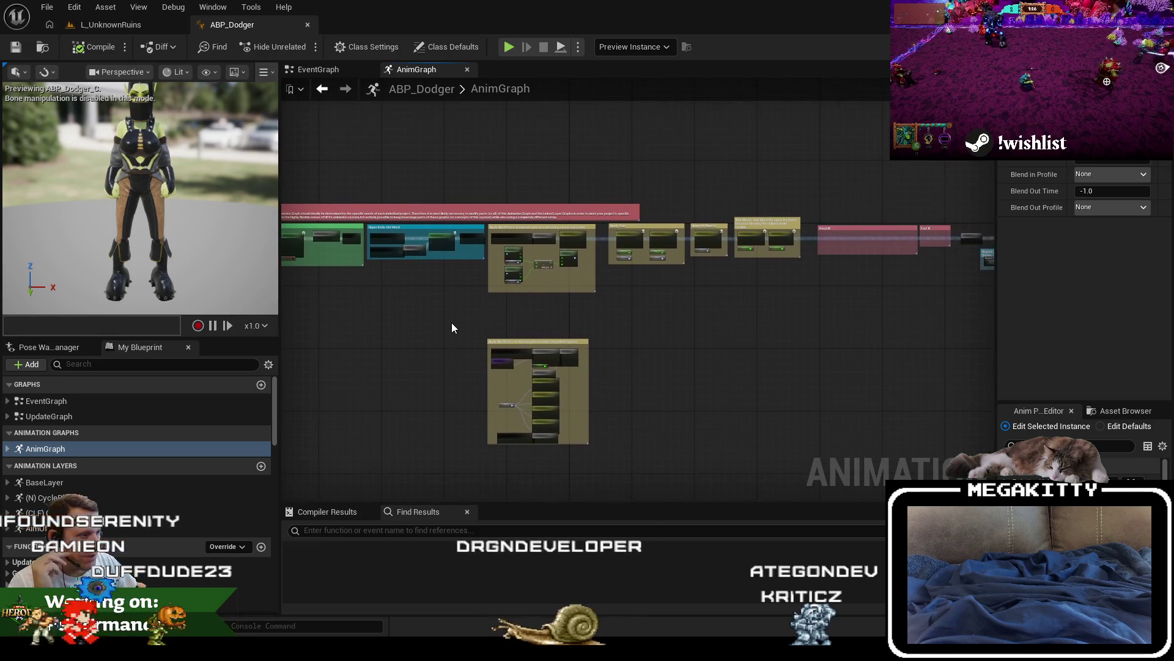
{"action": "left_click_drag", "start_coordinate": [288, 263], "coordinate": [394, 273]}
{"action": "scroll", "coordinate": [404, 294], "scroll_direction": "up", "scroll_amount": 5}
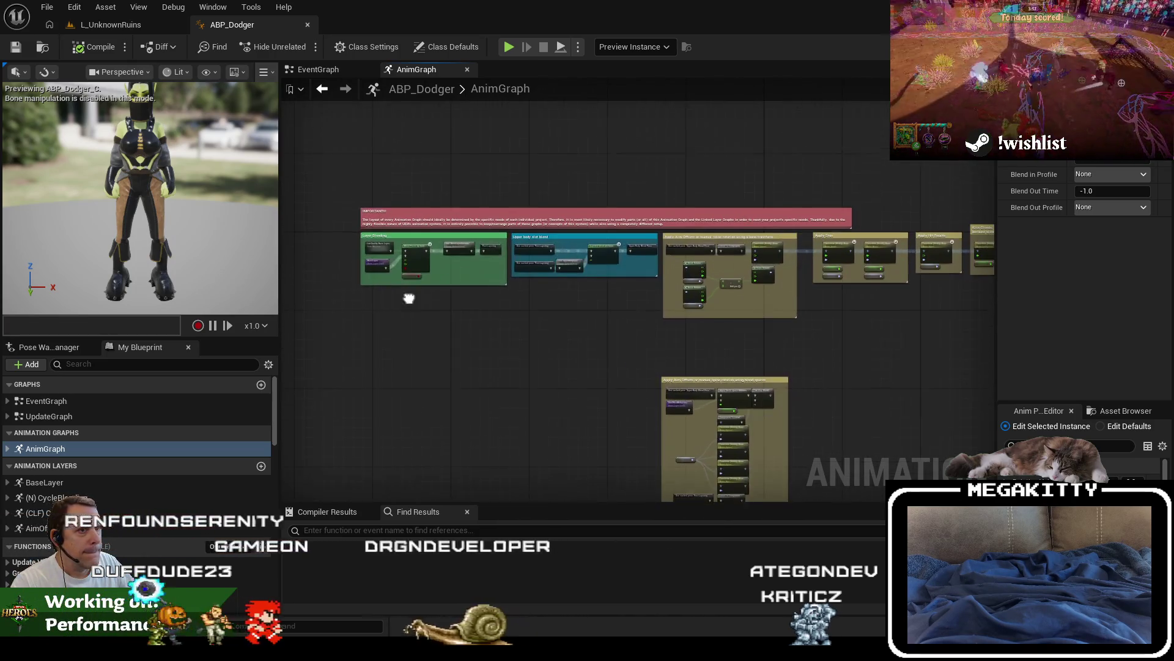
{"action": "scroll", "coordinate": [571, 389], "scroll_direction": "down", "scroll_amount": 4}
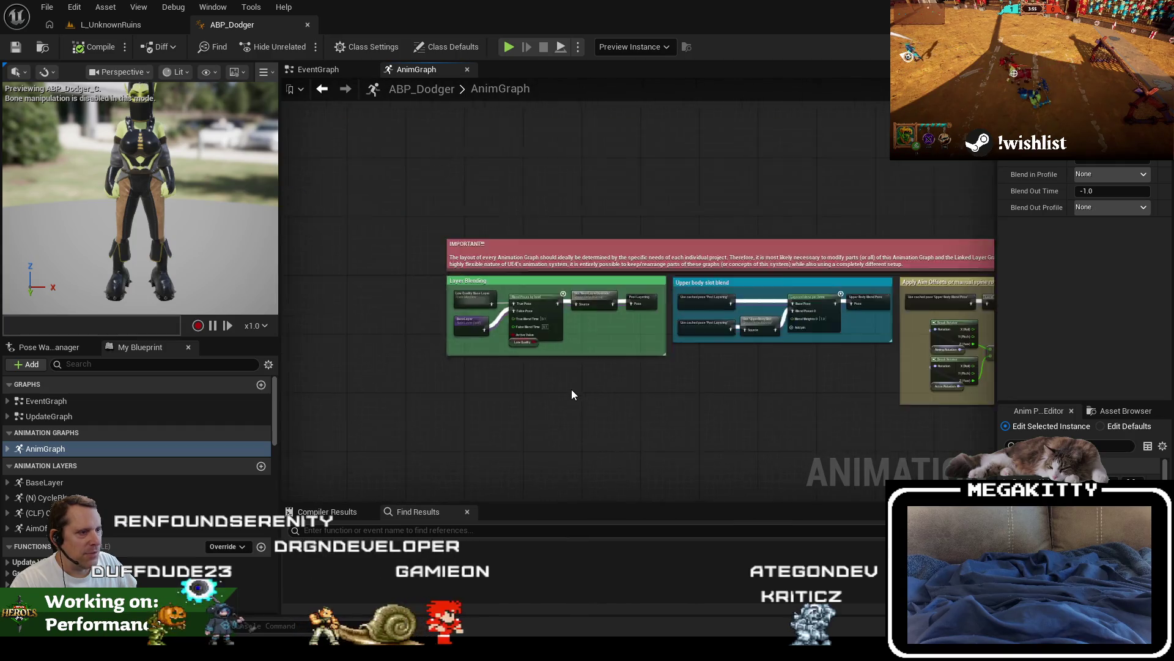
{"action": "scroll", "coordinate": [572, 389], "scroll_direction": "up", "scroll_amount": 4}
{"action": "mouse_move", "coordinate": [702, 434]}
{"action": "left_mouse_down"}
{"action": "mouse_move", "coordinate": [669, 410]}
{"action": "mouse_move", "coordinate": [451, 399]}
{"action": "mouse_move", "coordinate": [649, 392]}
{"action": "left_mouse_up"}
{"action": "double_click", "coordinate": [391, 222]}
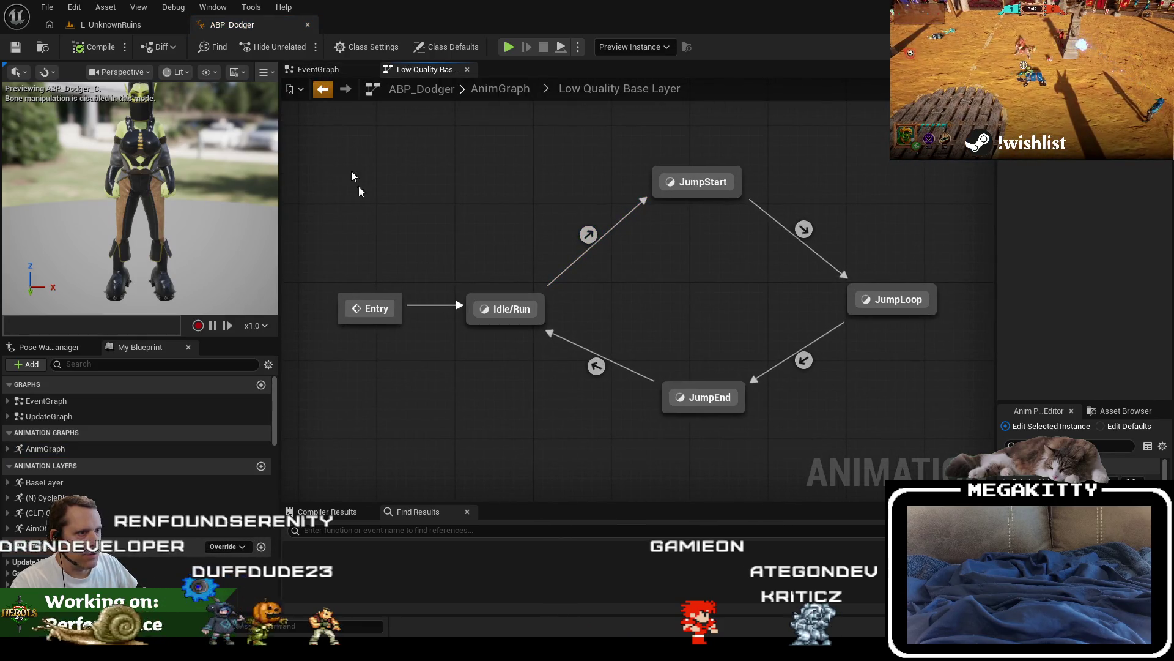
Open the BaseLayer graph, its (N) Locomotion Cycles state machine and that state's inner graph
{"action": "key", "text": "alt+Left"}
{"action": "double_click", "coordinate": [393, 270]}
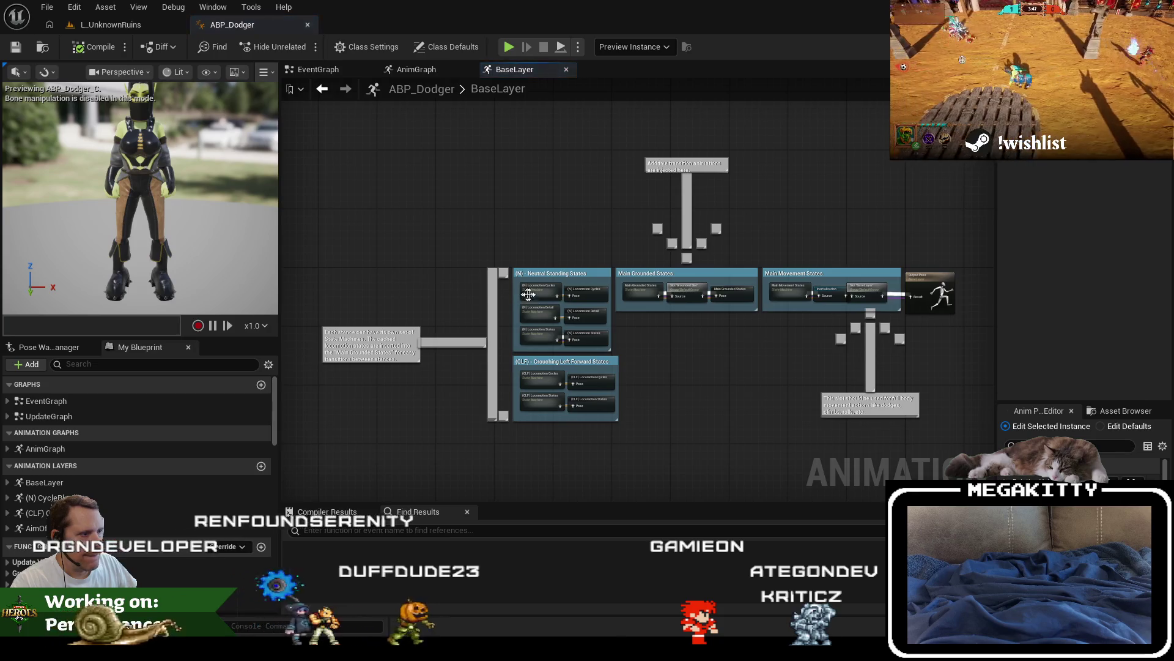
{"action": "double_click", "coordinate": [530, 291]}
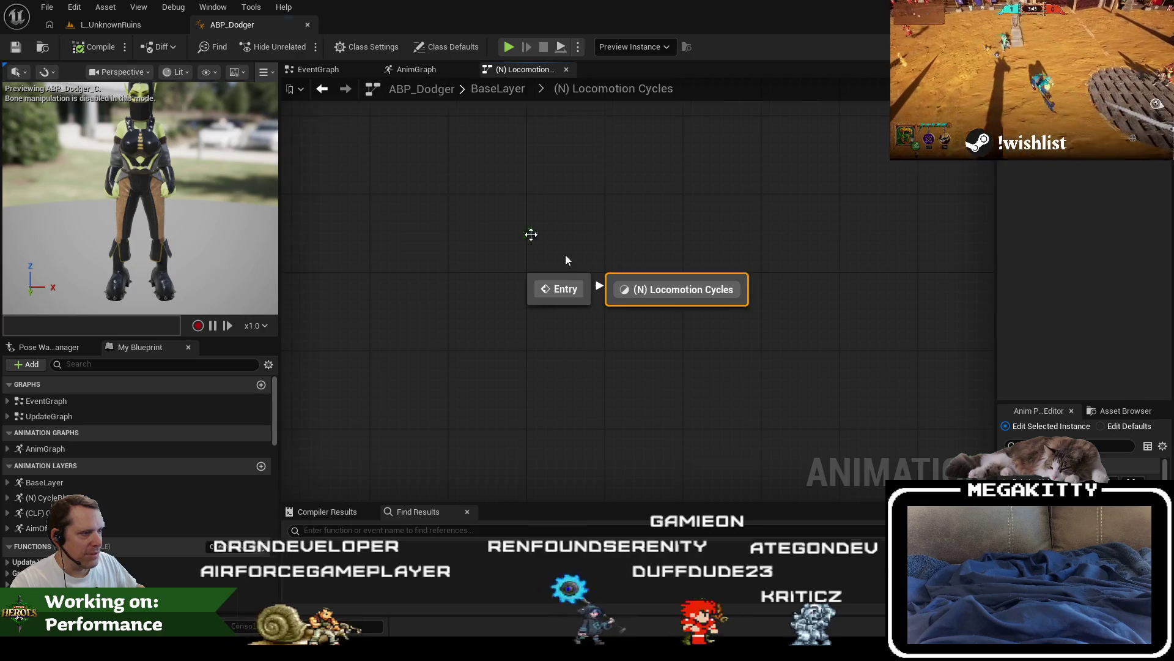
{"action": "double_click", "coordinate": [636, 289]}
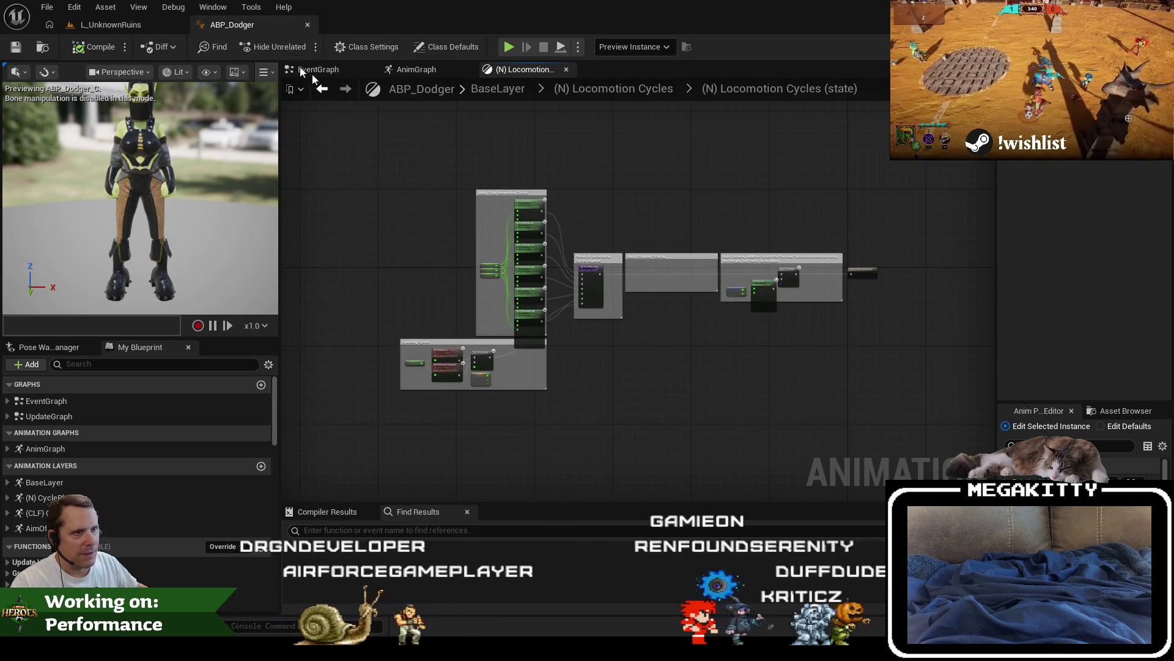
Step back through the graph history to the AnimGraph and frame its Layer Blending section
{"action": "left_click", "coordinate": [322, 90]}
{"action": "left_click", "coordinate": [322, 90]}
{"action": "left_click", "coordinate": [322, 89]}
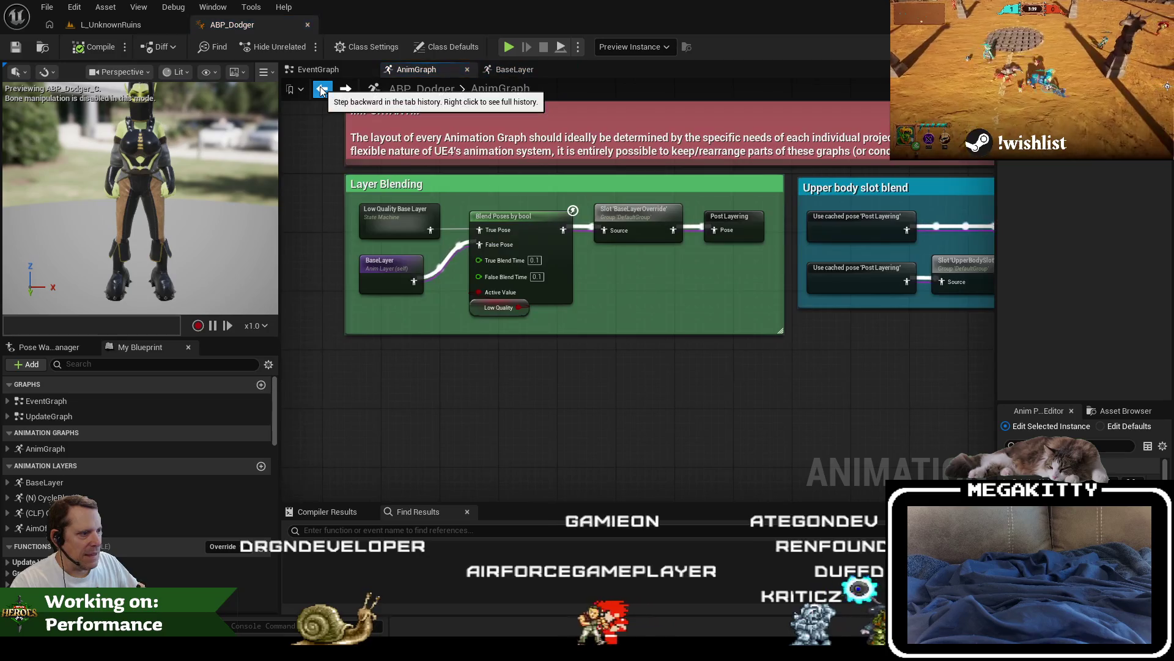
{"action": "left_click", "coordinate": [345, 89]}
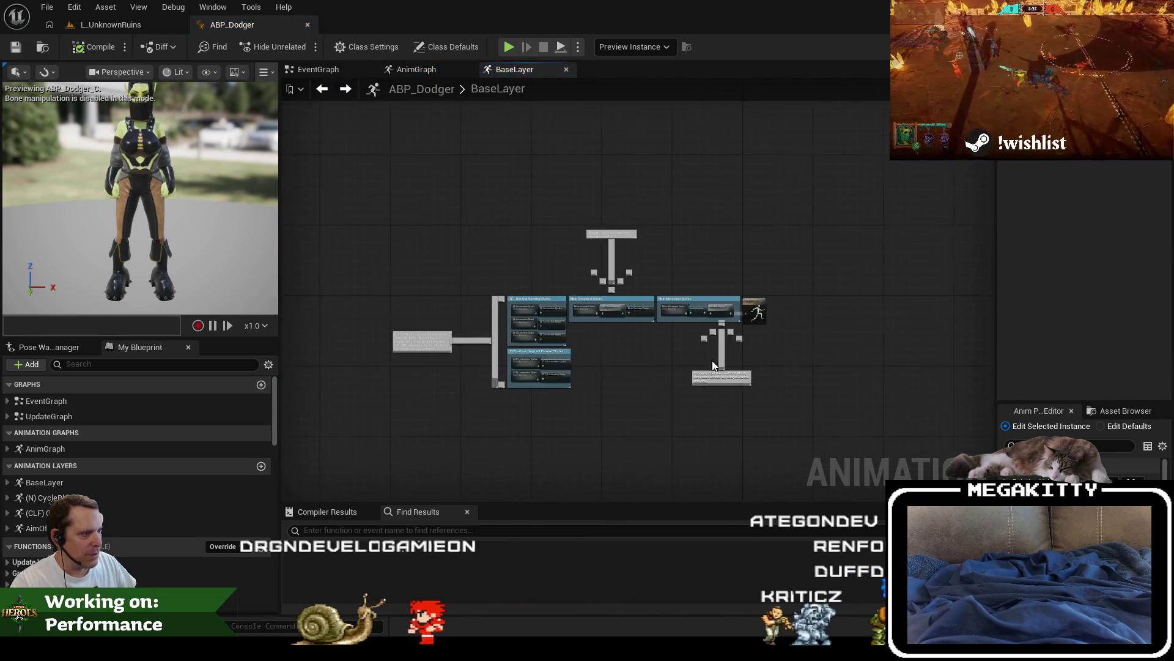
{"action": "scroll", "coordinate": [713, 361], "scroll_direction": "up", "scroll_amount": 4}
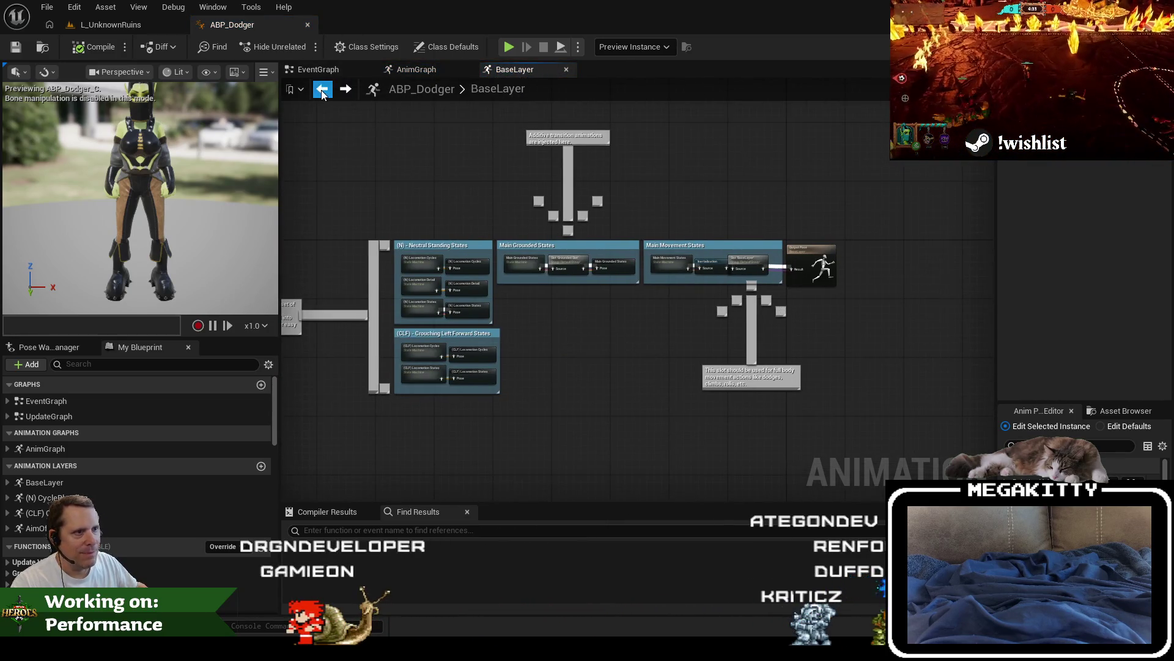
{"action": "left_click", "coordinate": [322, 92]}
{"action": "left_click_drag", "start_coordinate": [844, 354], "coordinate": [522, 357]}
{"action": "mouse_move", "coordinate": [736, 333]}
{"action": "left_mouse_down"}
{"action": "mouse_move", "coordinate": [510, 346]}
{"action": "mouse_move", "coordinate": [590, 350]}
{"action": "left_mouse_up"}
{"action": "left_click_drag", "start_coordinate": [428, 343], "coordinate": [588, 355]}
{"action": "left_click_drag", "start_coordinate": [465, 287], "coordinate": [636, 294]}
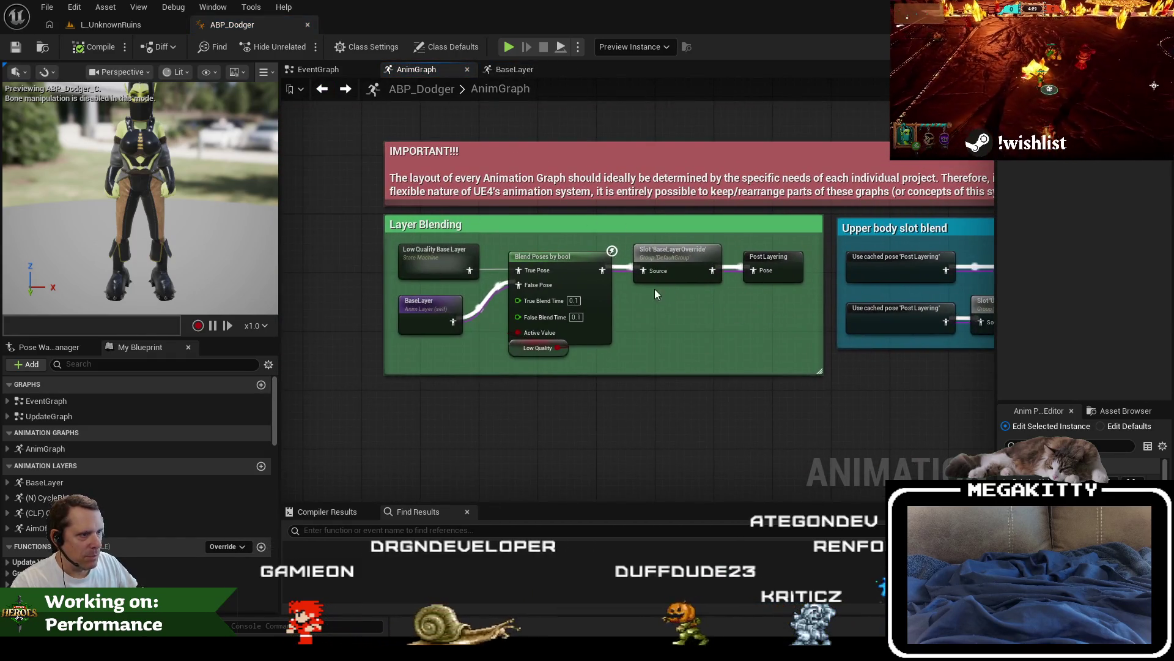
{"action": "left_click", "coordinate": [801, 370]}
{"action": "left_click_drag", "start_coordinate": [872, 412], "coordinate": [338, 401]}
{"action": "left_click_drag", "start_coordinate": [730, 364], "coordinate": [304, 206]}
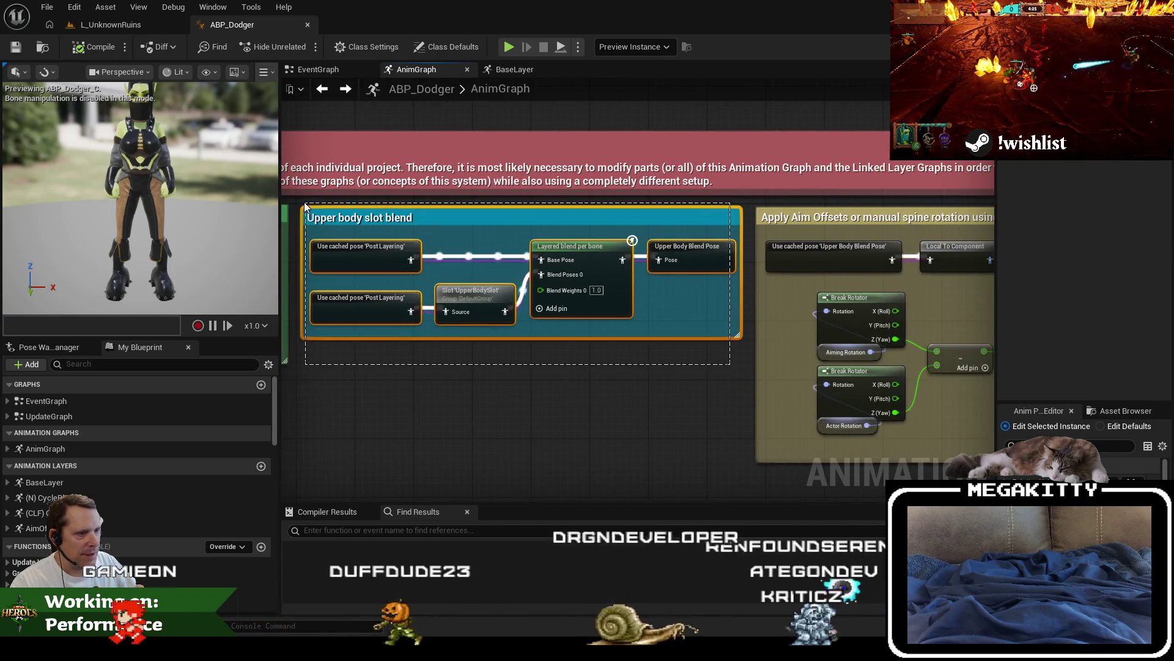
{"action": "left_click", "coordinate": [519, 364]}
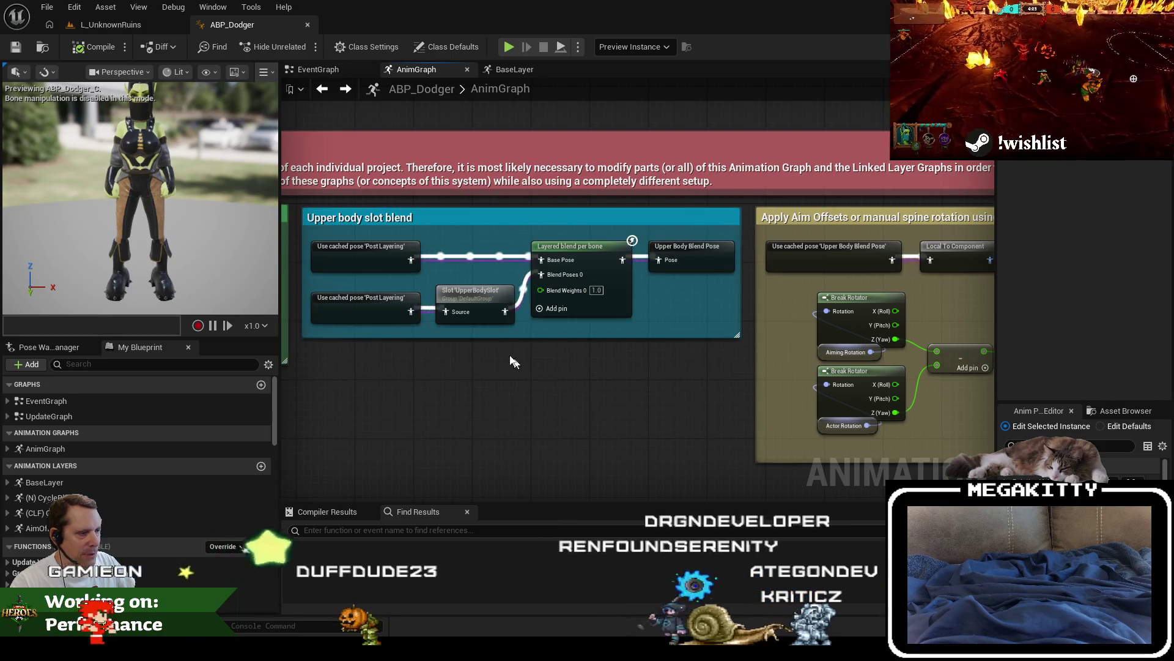
{"action": "left_click_drag", "start_coordinate": [661, 362], "coordinate": [284, 341]}
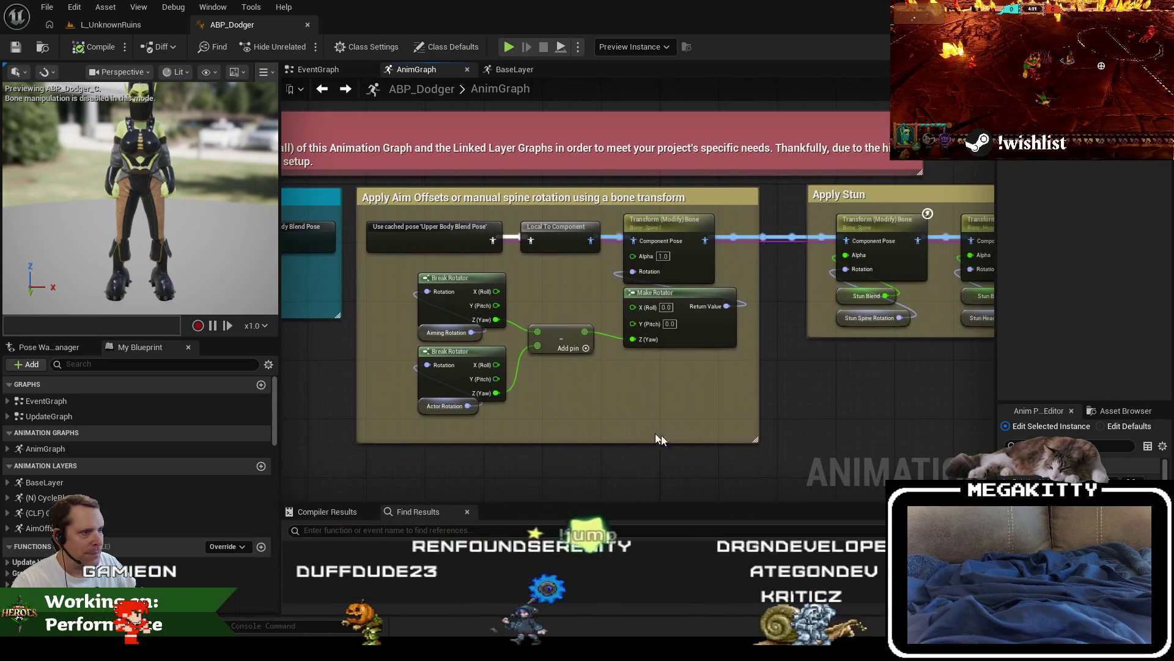
{"action": "left_click_drag", "start_coordinate": [596, 330], "coordinate": [363, 185]}
{"action": "left_click_drag", "start_coordinate": [361, 180], "coordinate": [370, 181]}
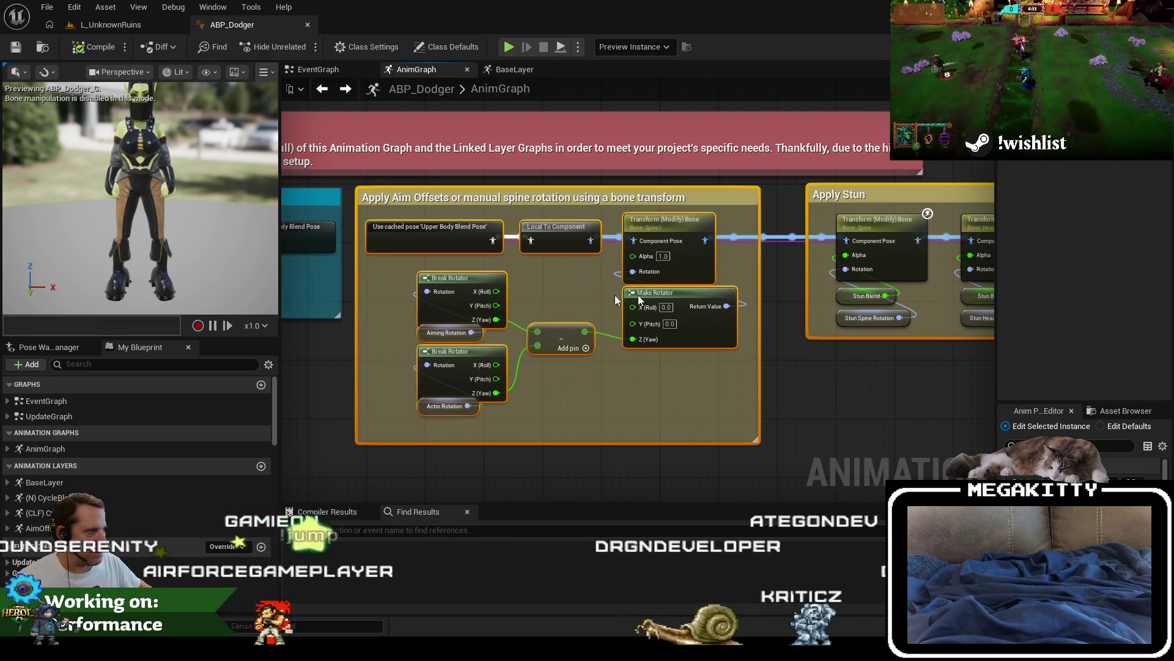
{"action": "left_click_drag", "start_coordinate": [945, 372], "coordinate": [566, 340]}
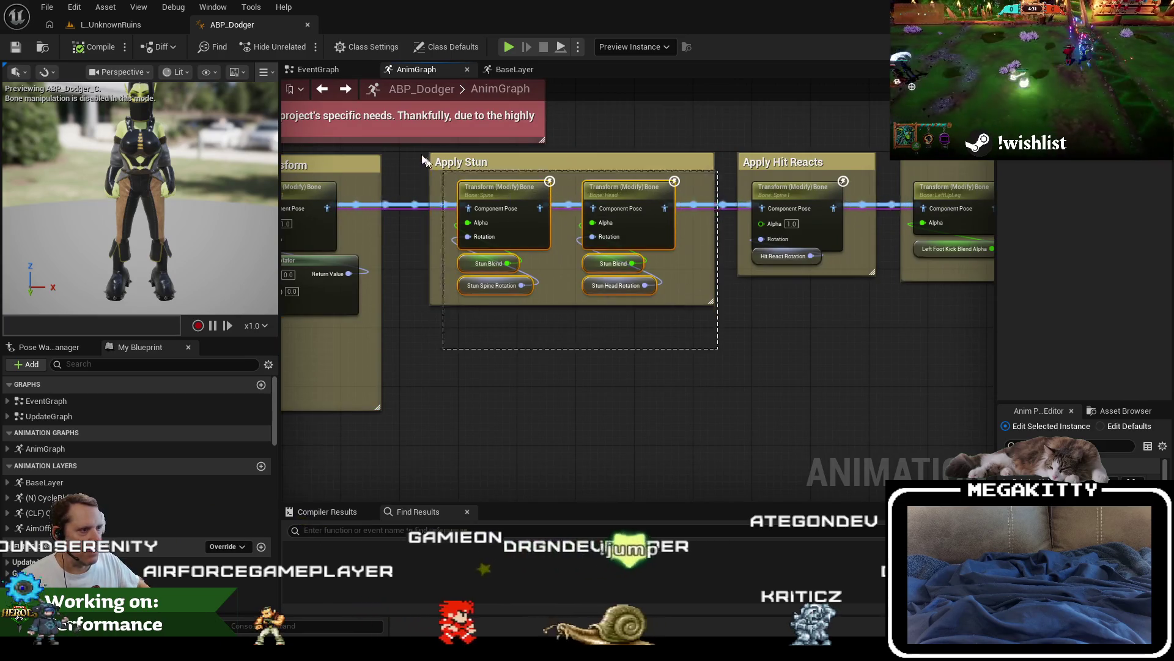
{"action": "mouse_move", "coordinate": [670, 330]}
{"action": "left_mouse_down"}
{"action": "mouse_move", "coordinate": [630, 389]}
{"action": "mouse_move", "coordinate": [534, 174]}
{"action": "mouse_move", "coordinate": [539, 183]}
{"action": "left_mouse_up"}
{"action": "left_click_drag", "start_coordinate": [684, 422], "coordinate": [552, 409]}
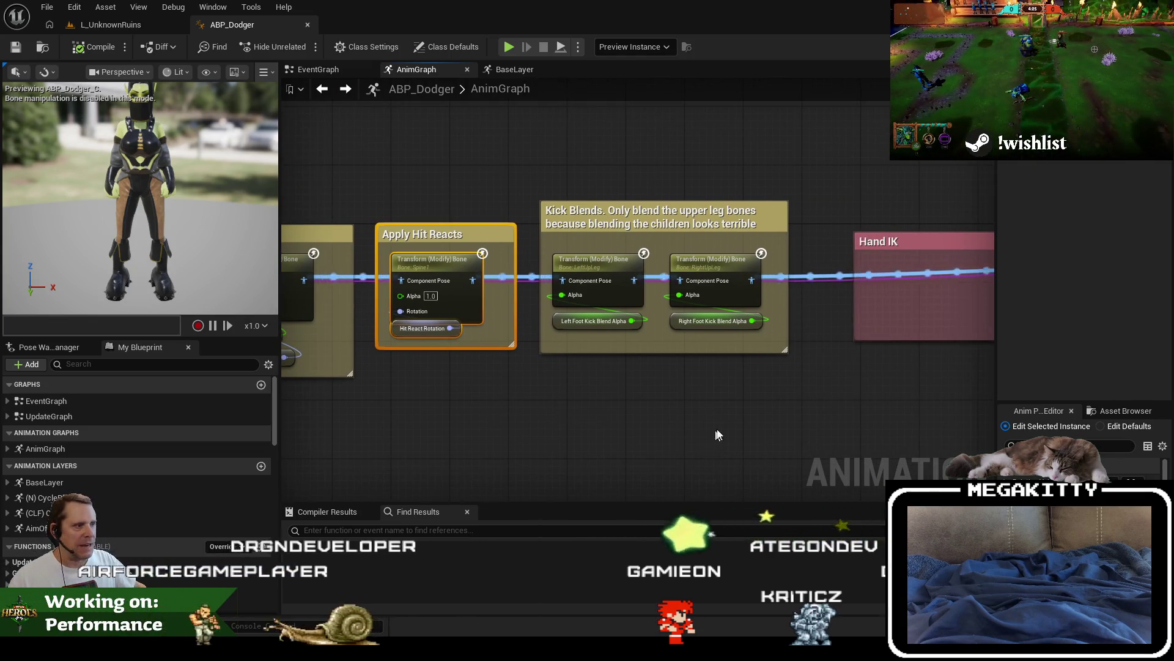
{"action": "left_click_drag", "start_coordinate": [716, 435], "coordinate": [590, 441]}
{"action": "left_click_drag", "start_coordinate": [709, 445], "coordinate": [369, 203]}
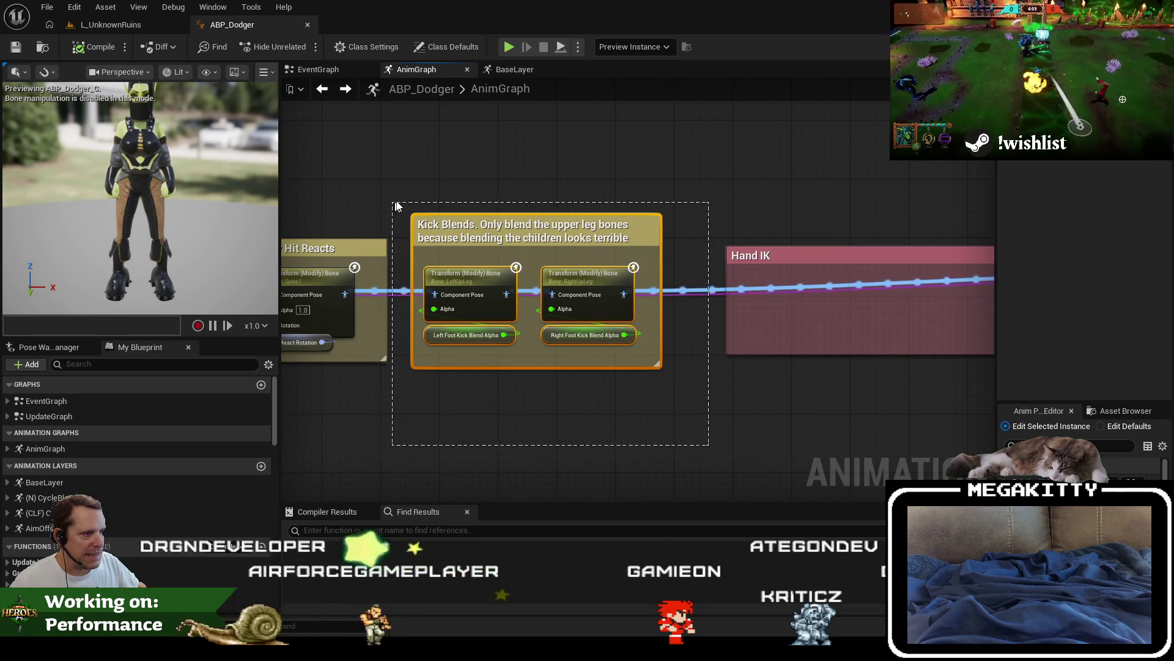
{"action": "left_click", "coordinate": [780, 432]}
{"action": "left_click_drag", "start_coordinate": [479, 231], "coordinate": [405, 196]}
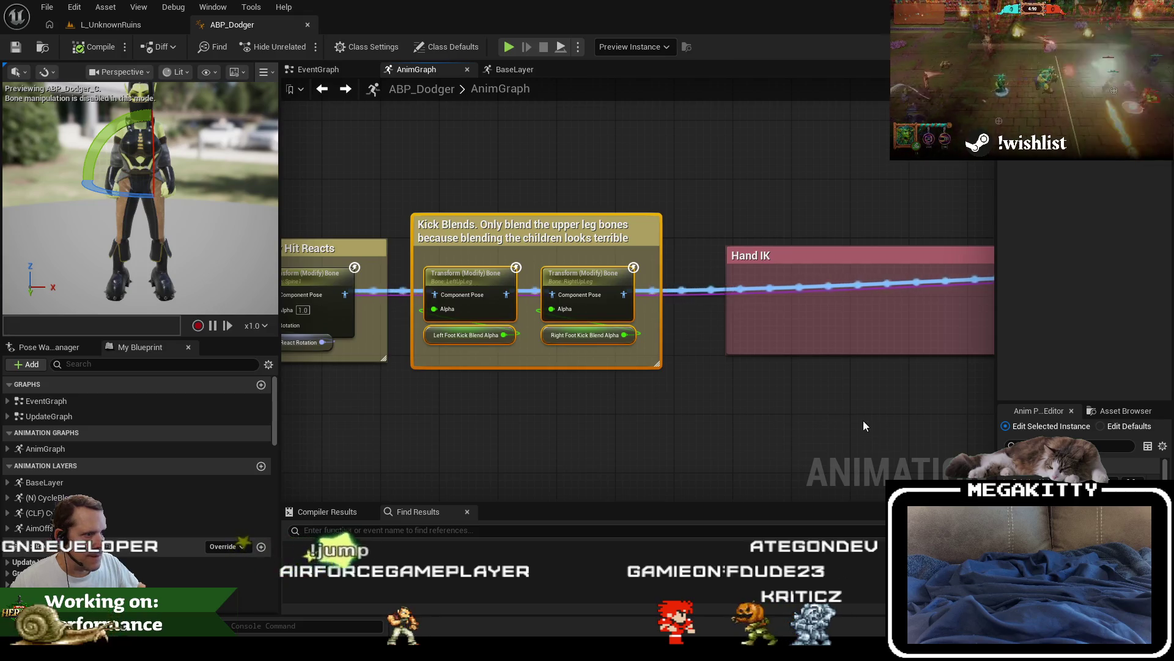
{"action": "left_click", "coordinate": [904, 420]}
{"action": "left_click_drag", "start_coordinate": [905, 419], "coordinate": [364, 400]}
{"action": "left_click_drag", "start_coordinate": [611, 398], "coordinate": [393, 380]}
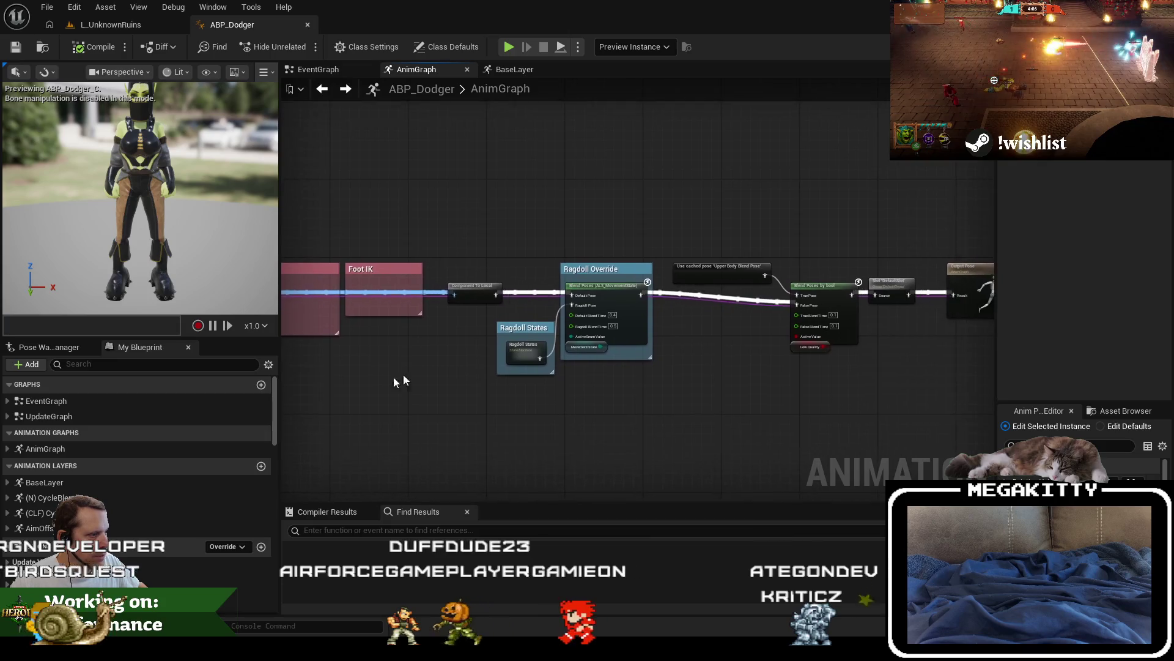
{"action": "scroll", "coordinate": [749, 370], "scroll_direction": "up", "scroll_amount": 3}
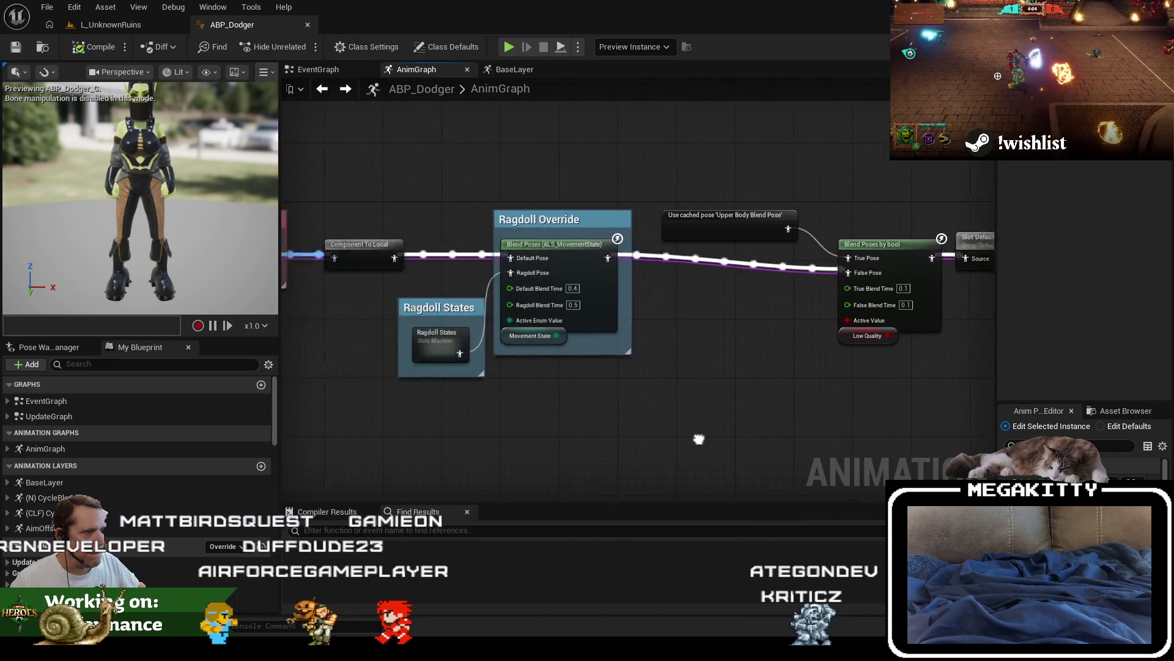
{"action": "scroll", "coordinate": [608, 396], "scroll_direction": "down", "scroll_amount": 6}
{"action": "mouse_move", "coordinate": [608, 396]}
{"action": "left_mouse_down"}
{"action": "mouse_move", "coordinate": [648, 344]}
{"action": "mouse_move", "coordinate": [716, 343]}
{"action": "left_mouse_up"}
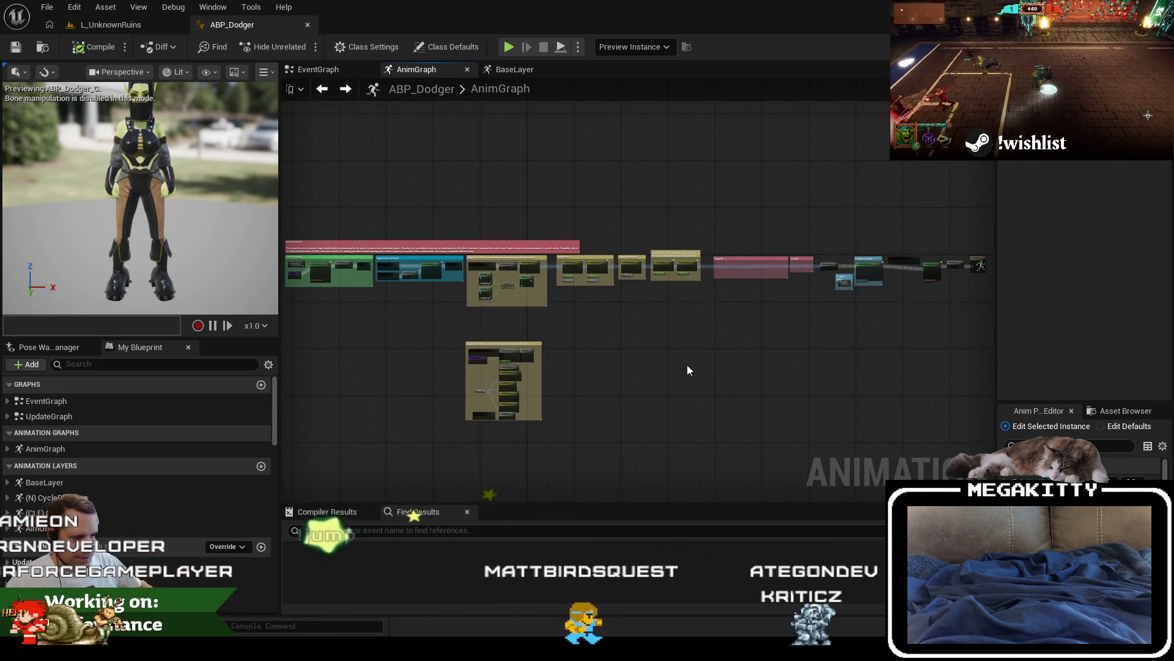
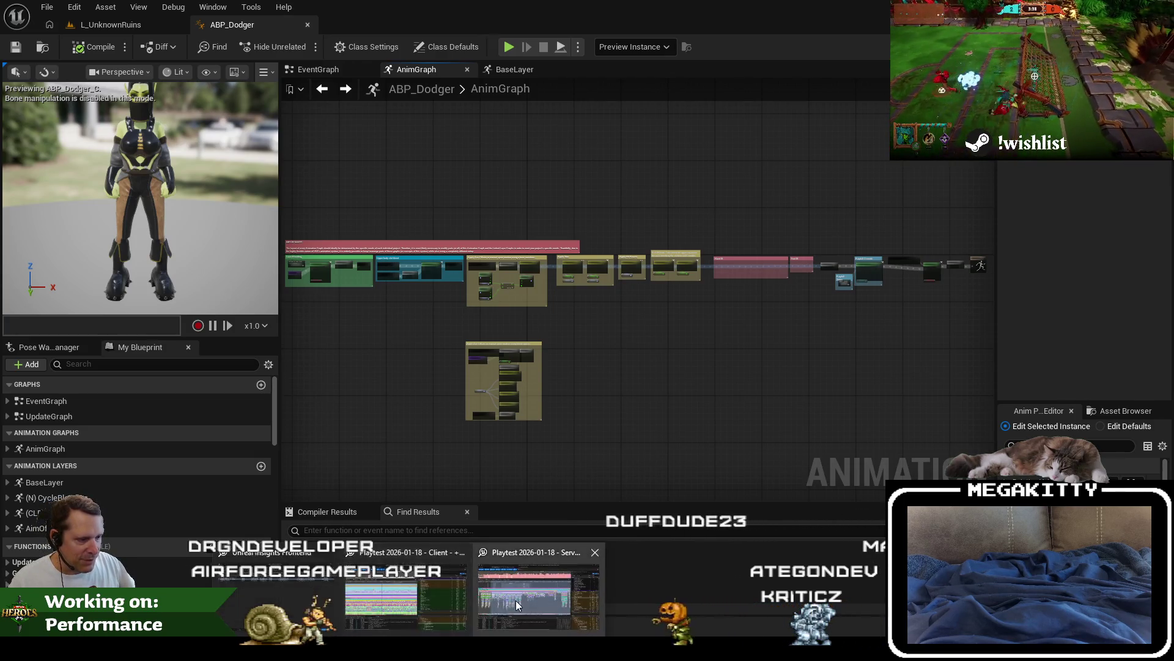
Pan and zoom the server profiling trace timeline to inspect the frame's events
{"action": "left_click", "coordinate": [532, 605]}
{"action": "scroll", "coordinate": [345, 343], "scroll_direction": "up", "scroll_amount": 4}
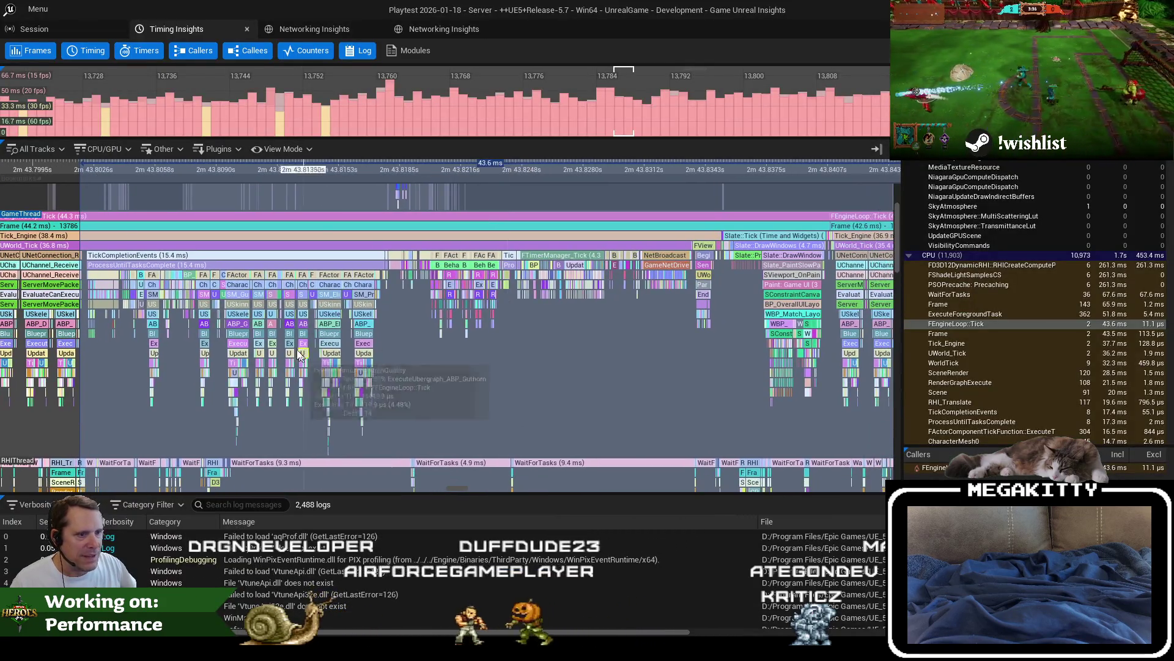
{"action": "scroll", "coordinate": [274, 346], "scroll_direction": "down", "scroll_amount": 3}
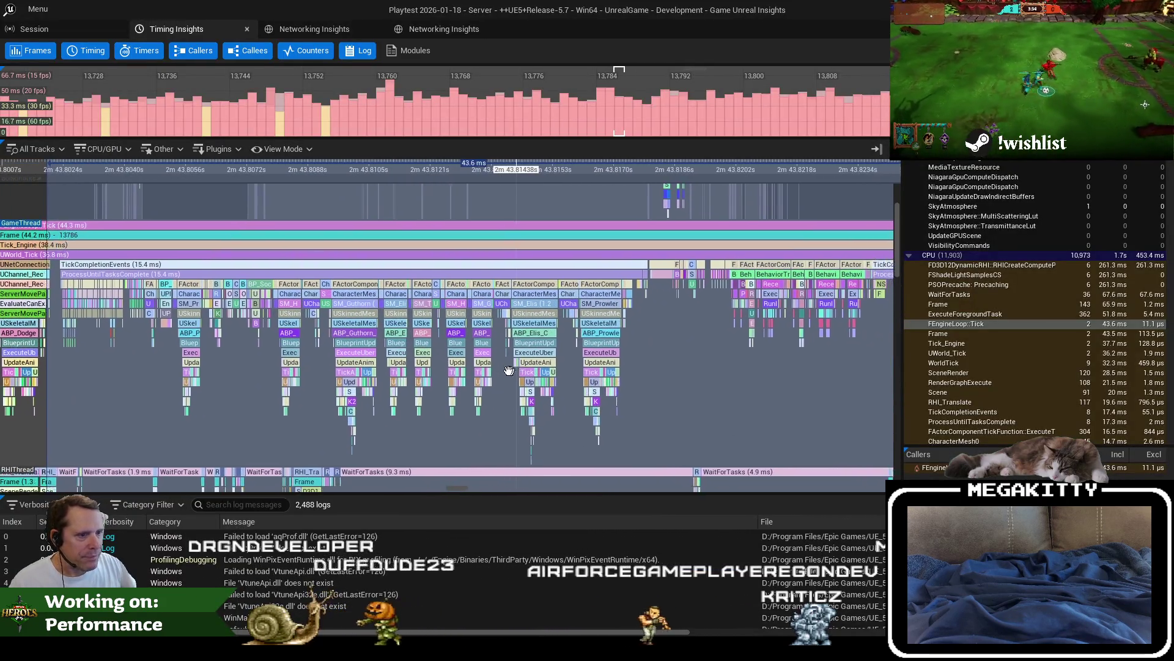
{"action": "mouse_move", "coordinate": [538, 361]}
{"action": "left_mouse_down"}
{"action": "mouse_move", "coordinate": [559, 348]}
{"action": "mouse_move", "coordinate": [451, 367]}
{"action": "mouse_move", "coordinate": [420, 385]}
{"action": "mouse_move", "coordinate": [852, 372]}
{"action": "left_mouse_up"}
{"action": "scroll", "coordinate": [550, 372], "scroll_direction": "up", "scroll_amount": 2}
{"action": "scroll", "coordinate": [406, 372], "scroll_direction": "down", "scroll_amount": 1}
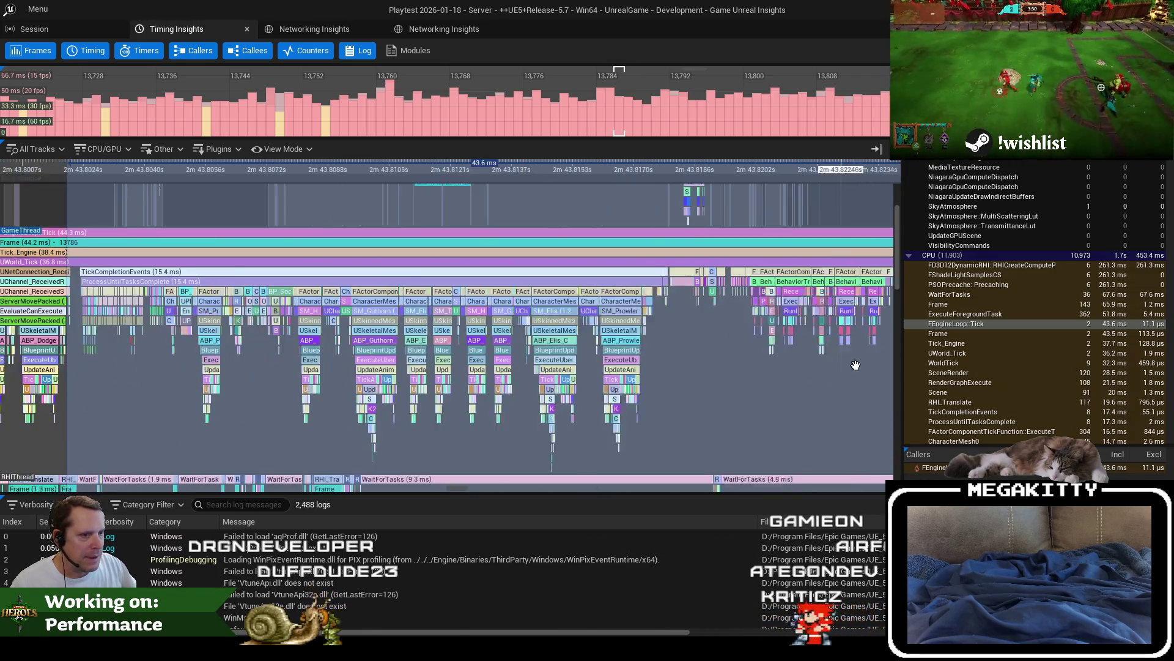
{"action": "left_click_drag", "start_coordinate": [700, 362], "coordinate": [525, 348]}
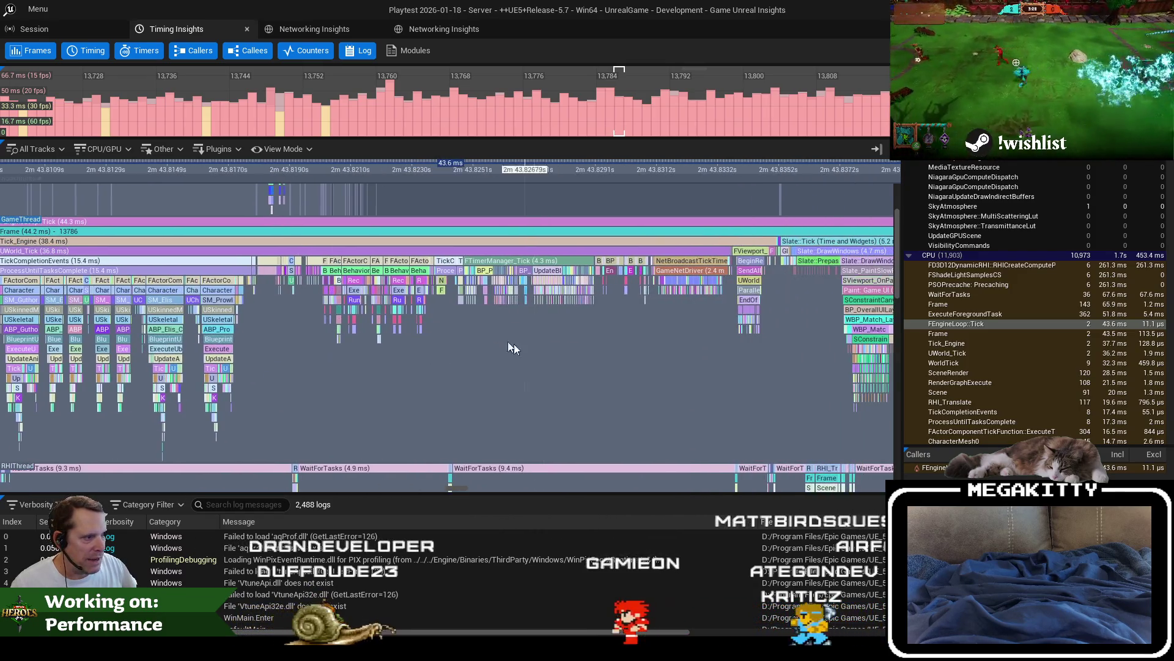
{"action": "scroll", "coordinate": [462, 320], "scroll_direction": "up", "scroll_amount": 2}
{"action": "scroll", "coordinate": [518, 355], "scroll_direction": "down", "scroll_amount": 1}
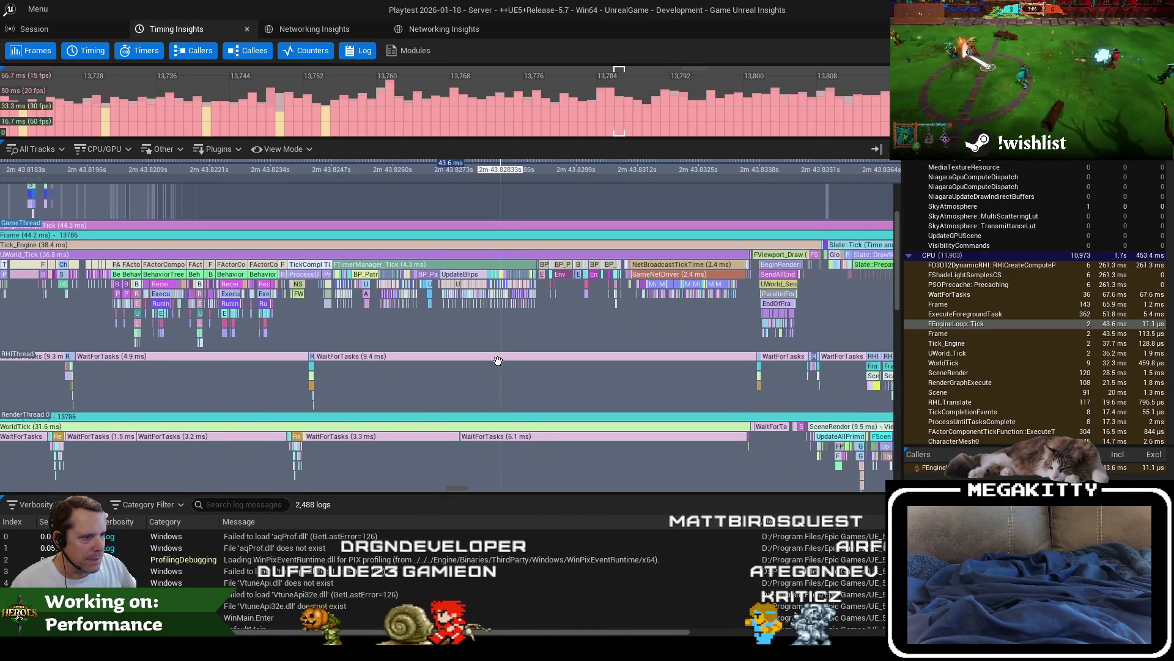
{"action": "left_click_drag", "start_coordinate": [518, 355], "coordinate": [499, 332]}
{"action": "scroll", "coordinate": [643, 336], "scroll_direction": "down", "scroll_amount": 1}
{"action": "left_click_drag", "start_coordinate": [642, 336], "coordinate": [296, 330]}
{"action": "scroll", "coordinate": [296, 331], "scroll_direction": "down", "scroll_amount": 5}
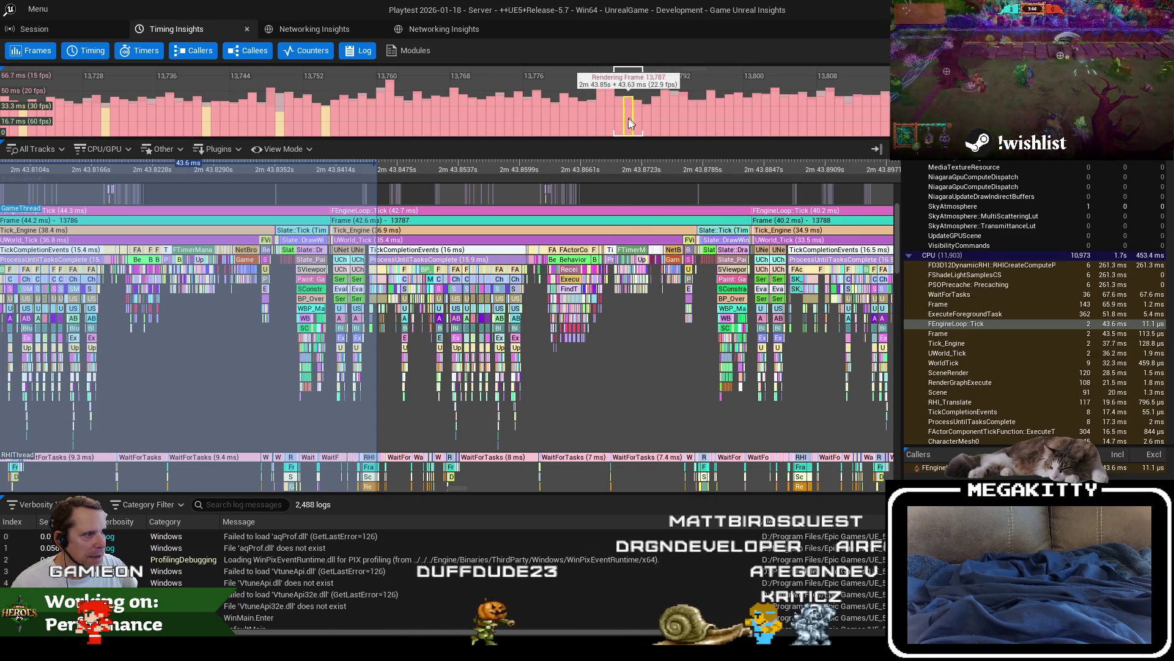
{"action": "scroll", "coordinate": [401, 282], "scroll_direction": "up", "scroll_amount": 5}
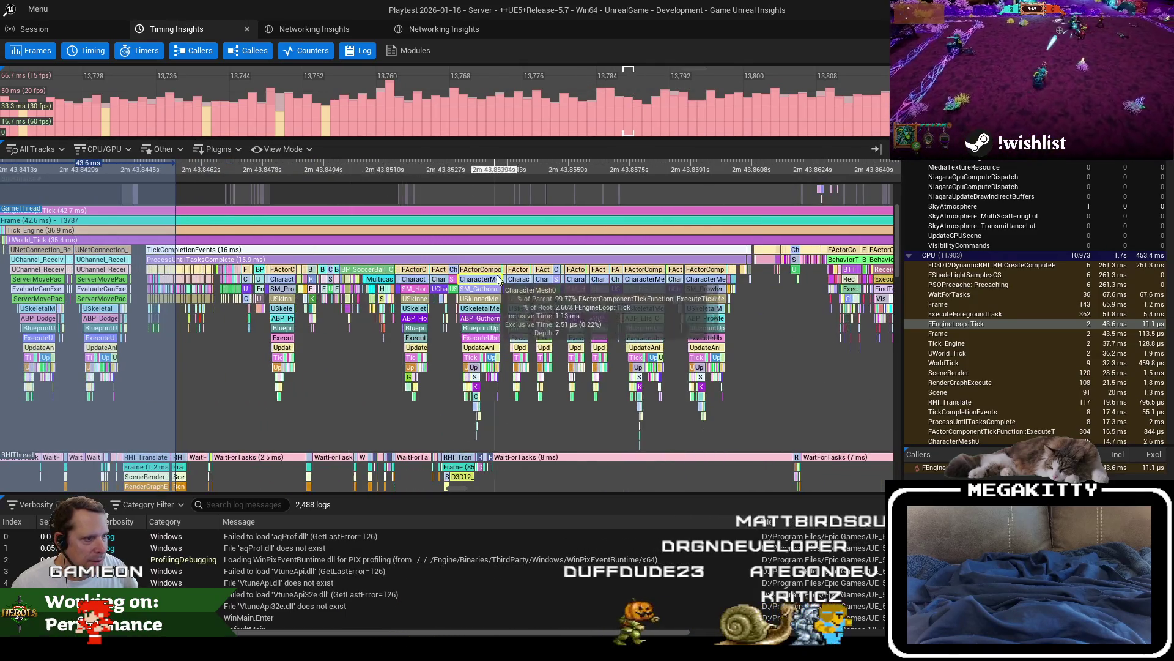
{"action": "scroll", "coordinate": [490, 284], "scroll_direction": "up", "scroll_amount": 2}
{"action": "left_click_drag", "start_coordinate": [690, 322], "coordinate": [519, 335]}
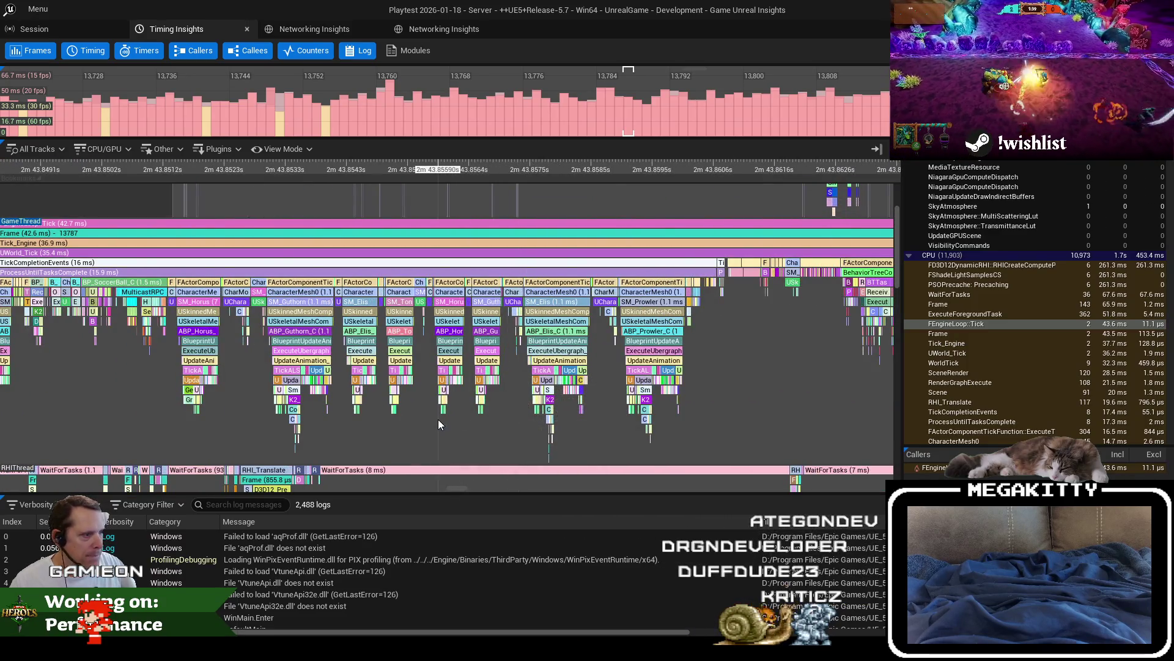
{"action": "scroll", "coordinate": [441, 416], "scroll_direction": "down", "scroll_amount": 5}
{"action": "left_click_drag", "start_coordinate": [370, 402], "coordinate": [460, 285]}
{"action": "left_click_drag", "start_coordinate": [443, 358], "coordinate": [501, 364]}
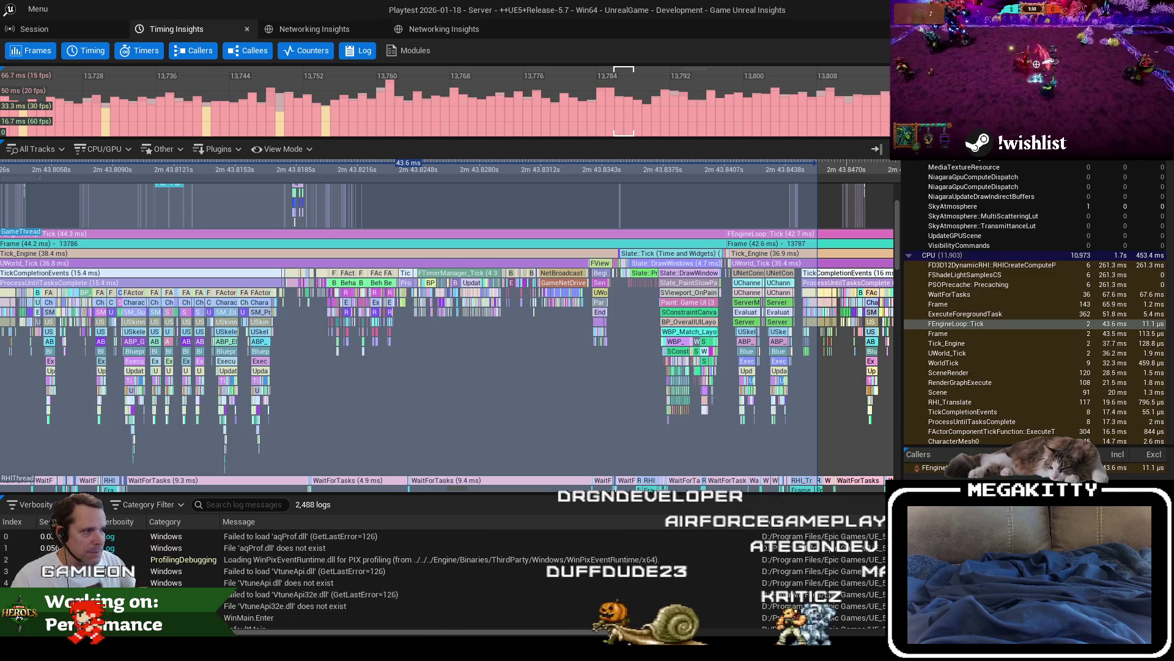
Show ABP_Dodger's class defaults in a widened Details panel and search them for 'root'
{"action": "key", "text": "alt+Tab"}
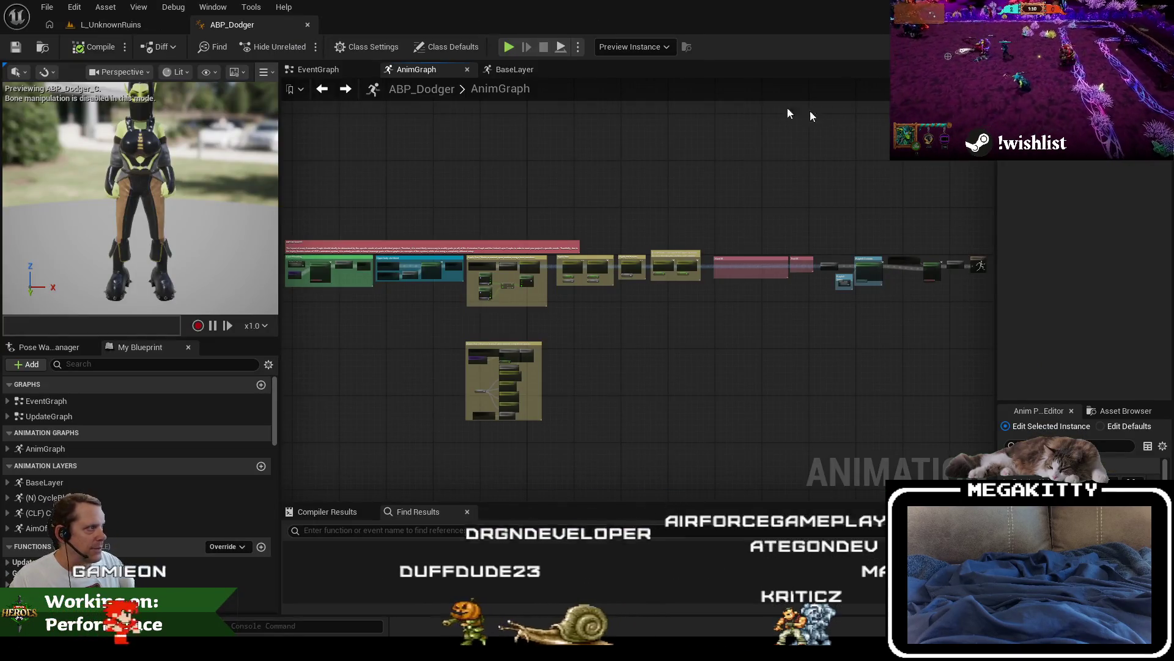
{"action": "left_click", "coordinate": [435, 49]}
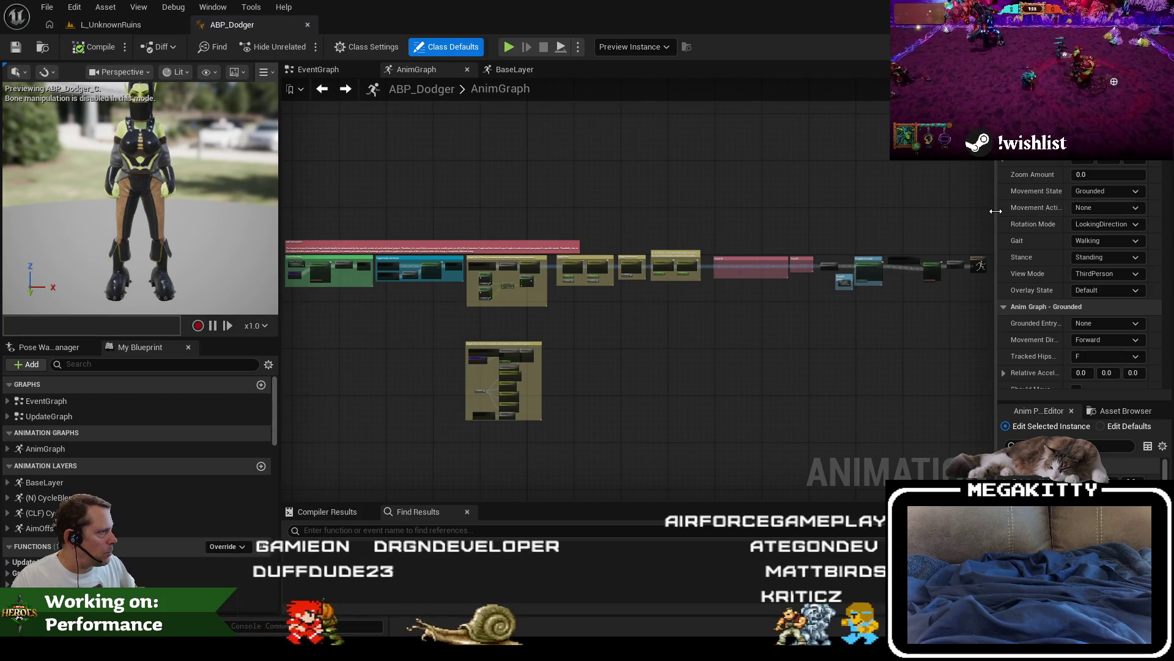
{"action": "left_click_drag", "start_coordinate": [996, 214], "coordinate": [865, 213]}
{"action": "scroll", "coordinate": [1092, 247], "scroll_direction": "down", "scroll_amount": 10}
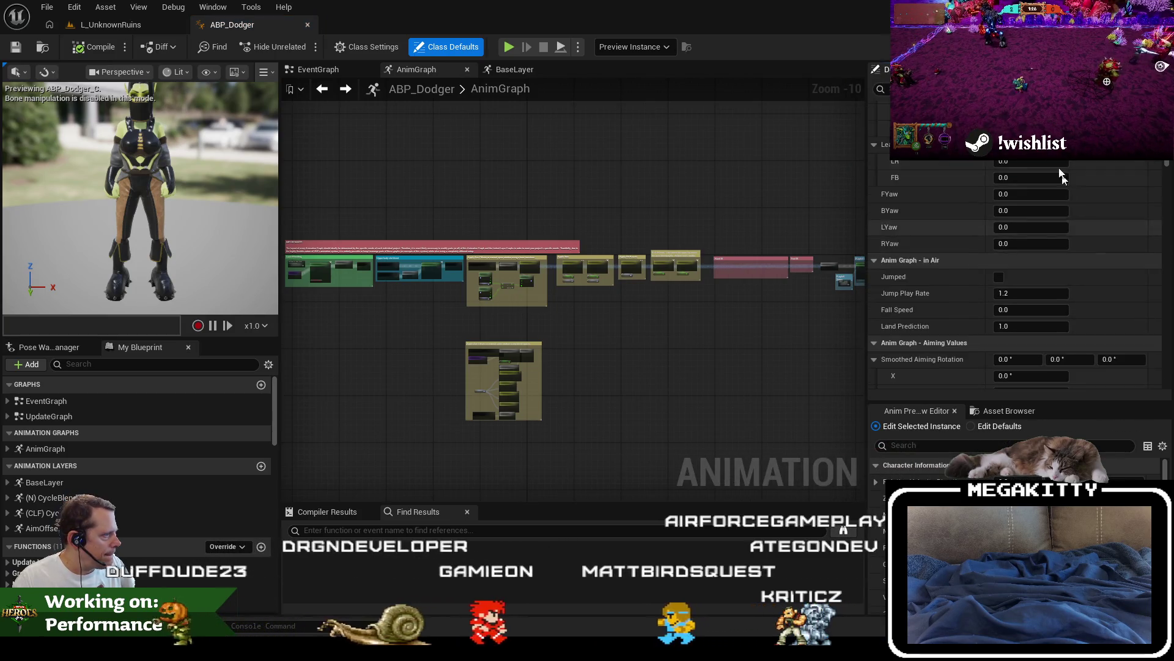
{"action": "type", "text": "root"}
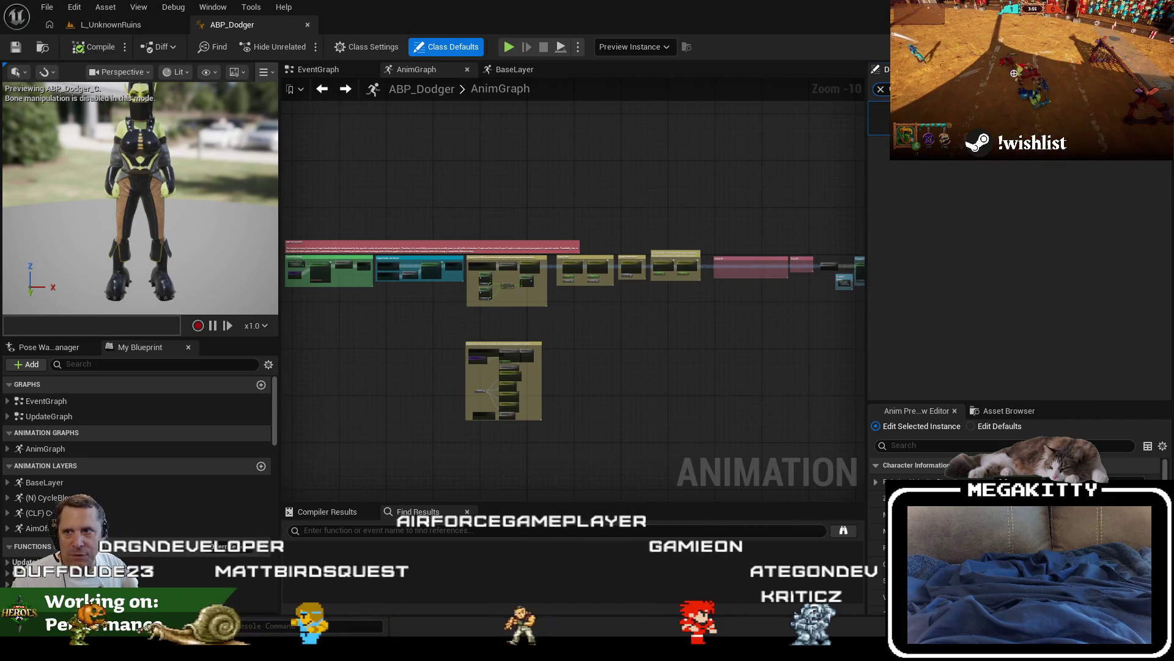
{"action": "double_click", "coordinate": [596, 12]}
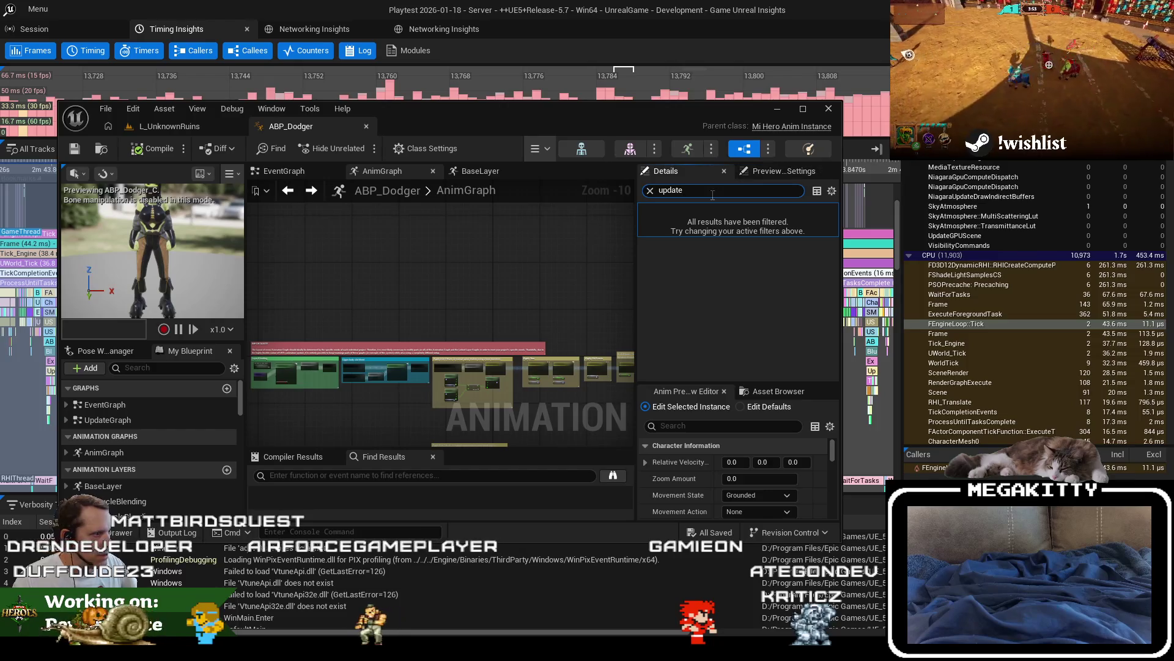
Filter the class defaults for 'bone', then clear the filter and scroll through all properties
{"action": "key", "text": "ctrl+a"}
{"action": "type", "text": "bone"}
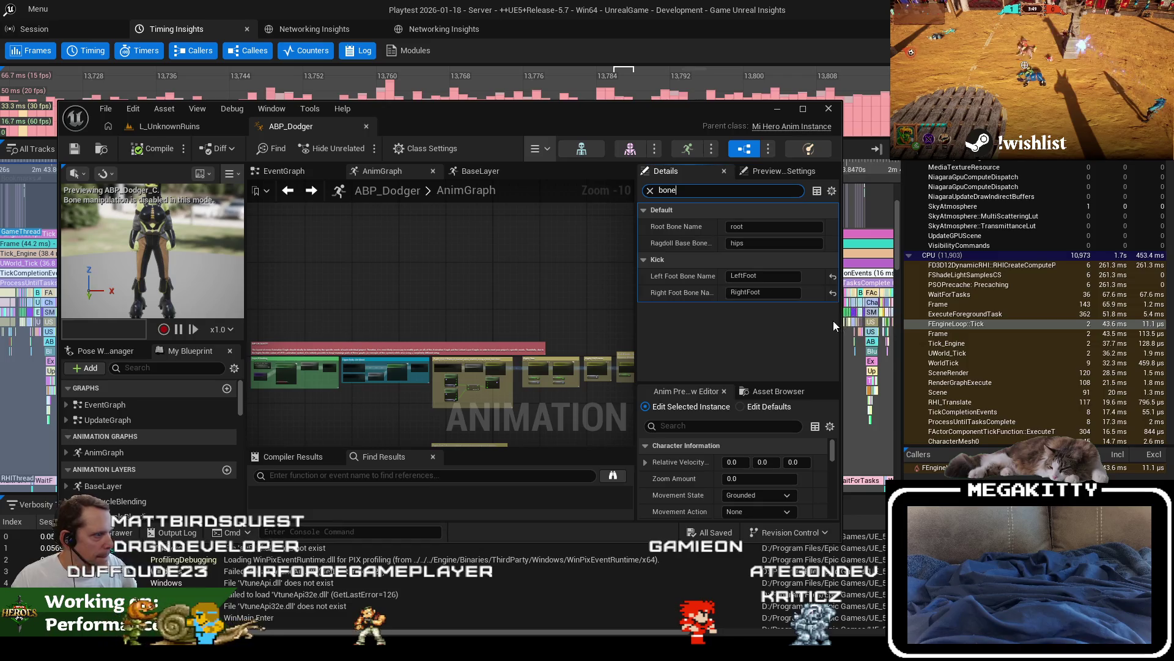
{"action": "key", "text": "Escape"}
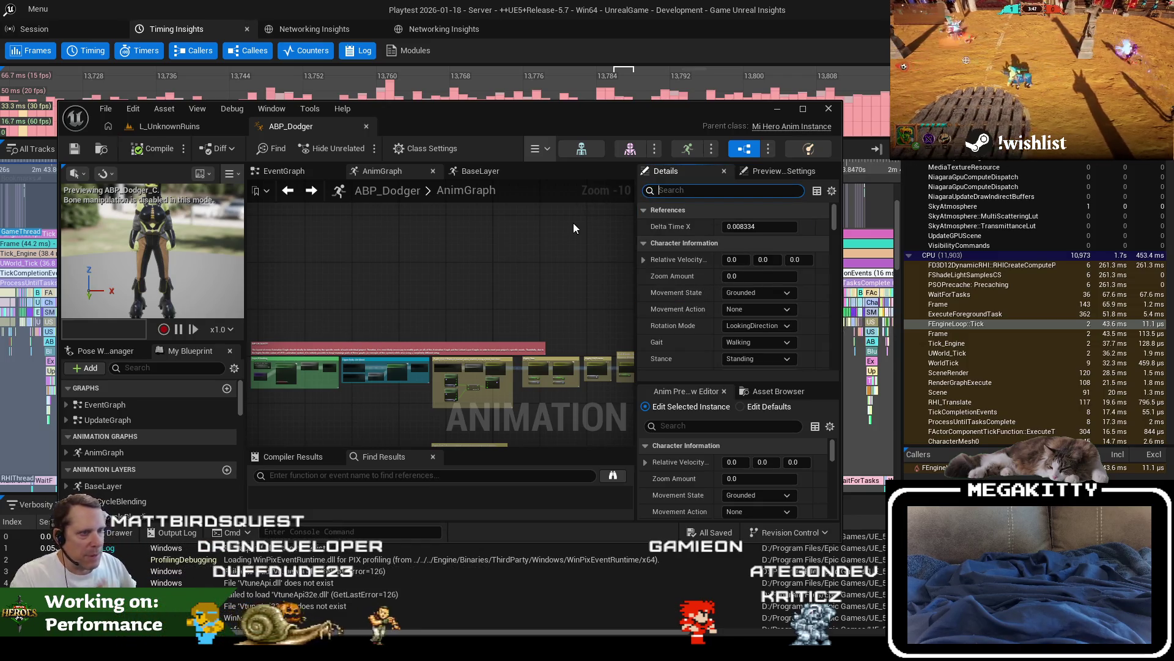
{"action": "scroll", "coordinate": [703, 290], "scroll_direction": "down", "scroll_amount": 10}
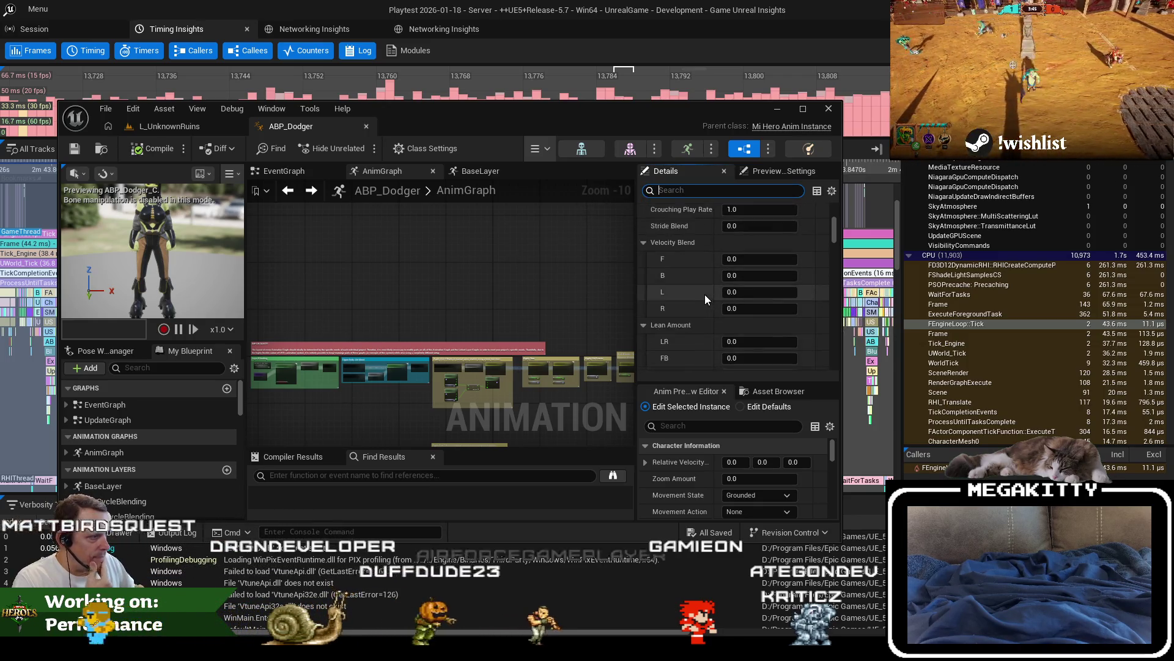
{"action": "scroll", "coordinate": [739, 273], "scroll_direction": "down", "scroll_amount": 10}
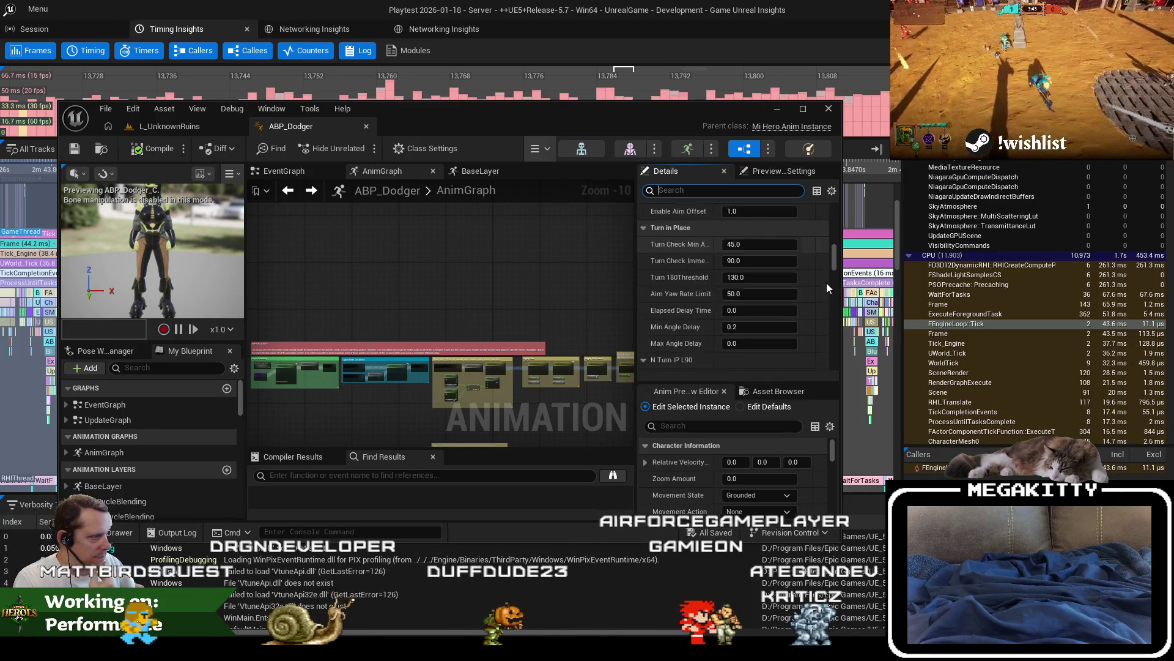
{"action": "left_click_drag", "start_coordinate": [835, 264], "coordinate": [832, 325]}
{"action": "scroll", "coordinate": [832, 325], "scroll_direction": "down", "scroll_amount": 5}
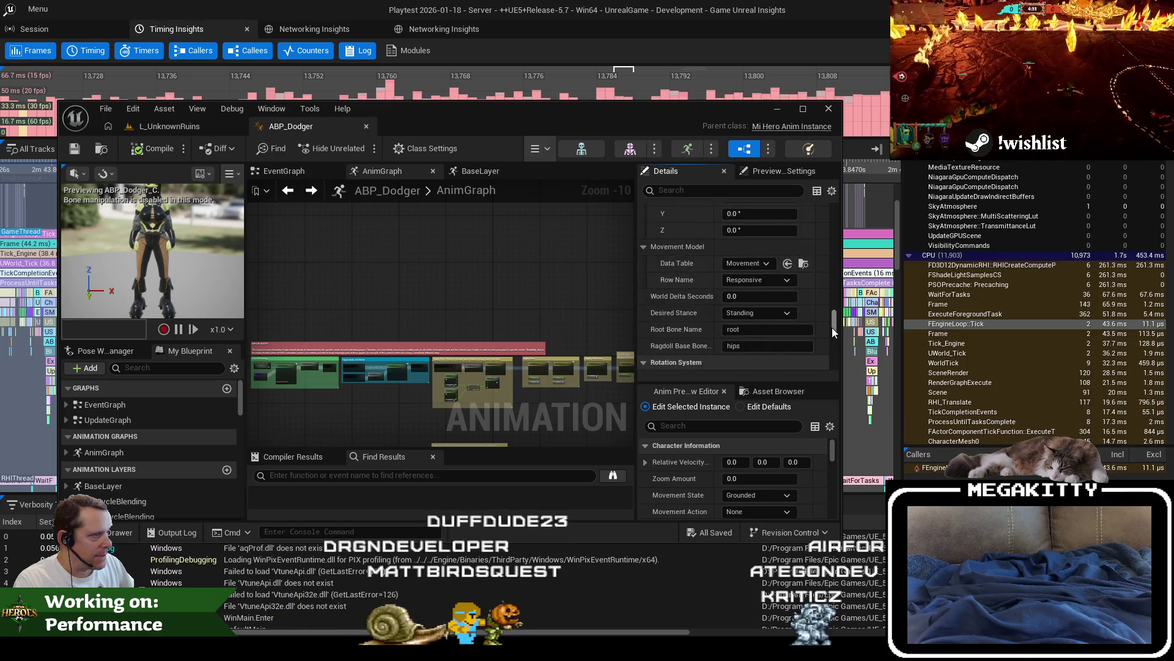
{"action": "scroll", "coordinate": [834, 326], "scroll_direction": "up", "scroll_amount": 2}
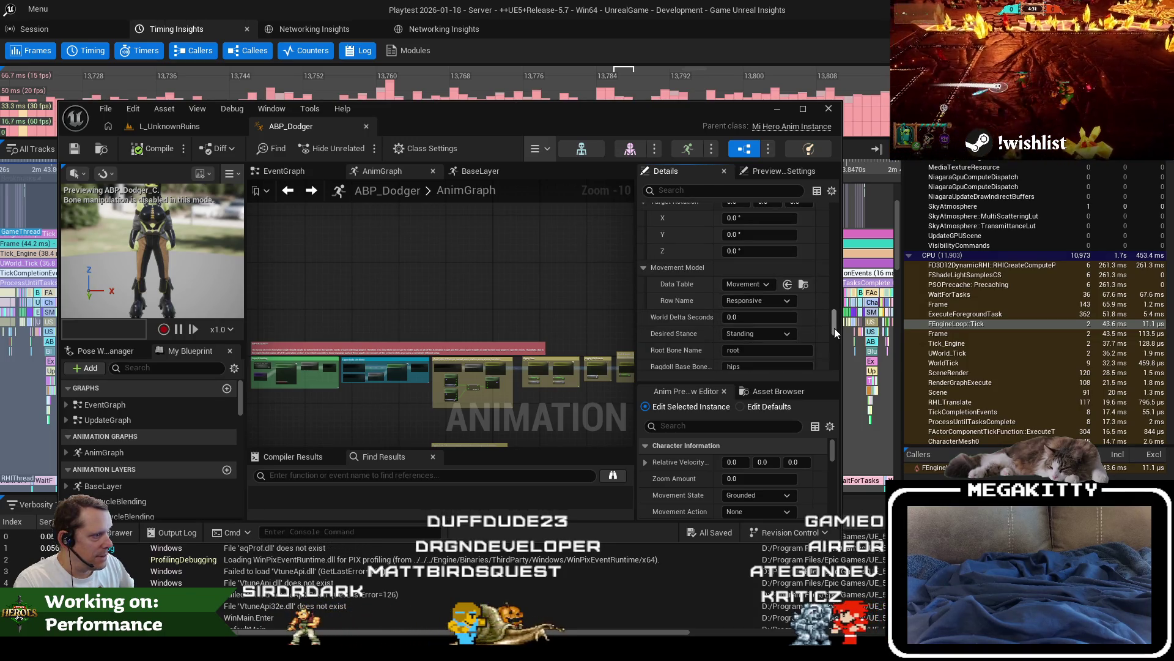
{"action": "scroll", "coordinate": [814, 325], "scroll_direction": "down", "scroll_amount": 10}
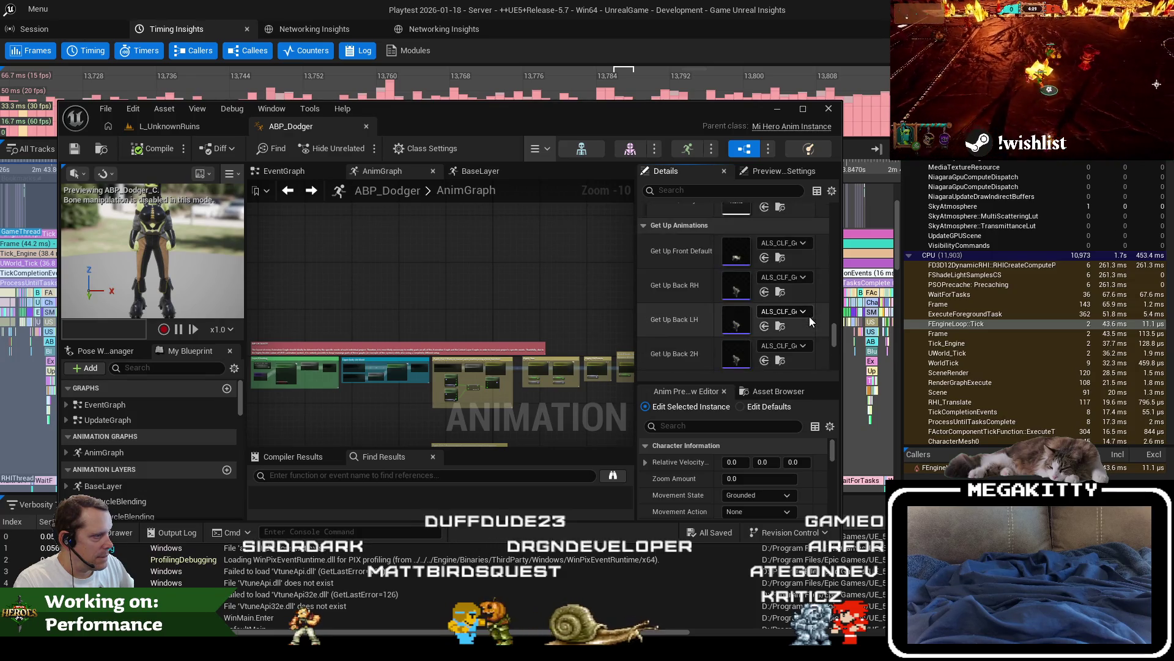
{"action": "scroll", "coordinate": [812, 323], "scroll_direction": "down", "scroll_amount": 10}
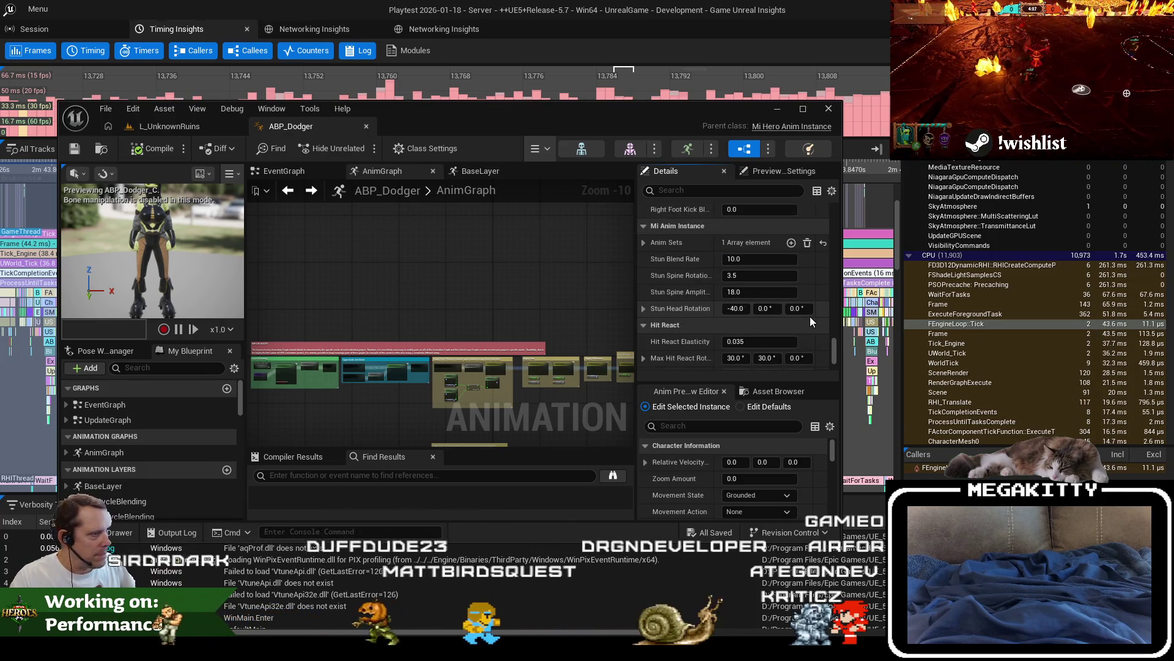
{"action": "scroll", "coordinate": [812, 321], "scroll_direction": "down", "scroll_amount": 5}
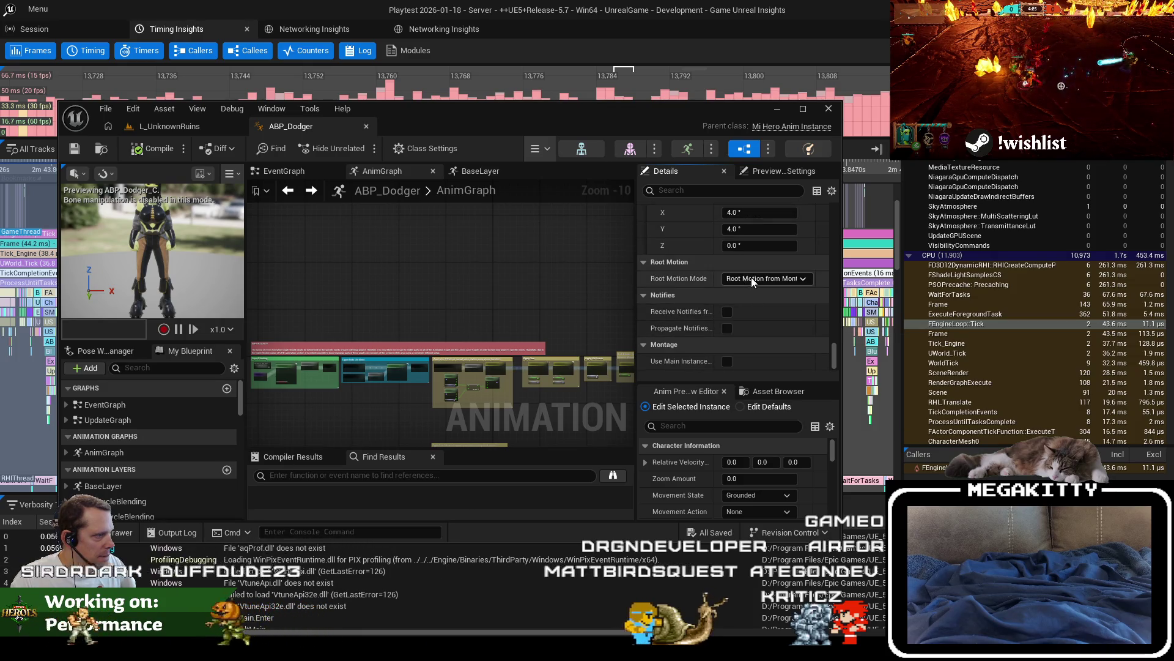
Filter the defaults for 'server' then 'bone', clear the filter, and shift the editor window right
{"action": "left_click", "coordinate": [694, 191]}
{"action": "type", "text": "server"}
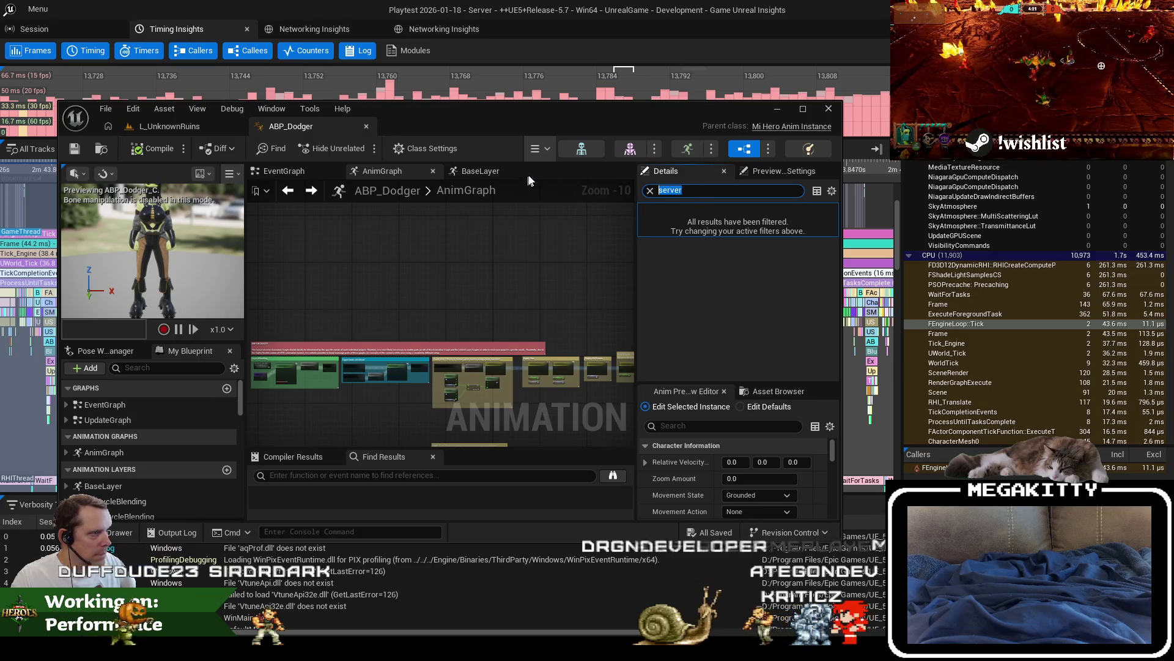
{"action": "key", "text": "ctrl+a"}
{"action": "type", "text": "bone"}
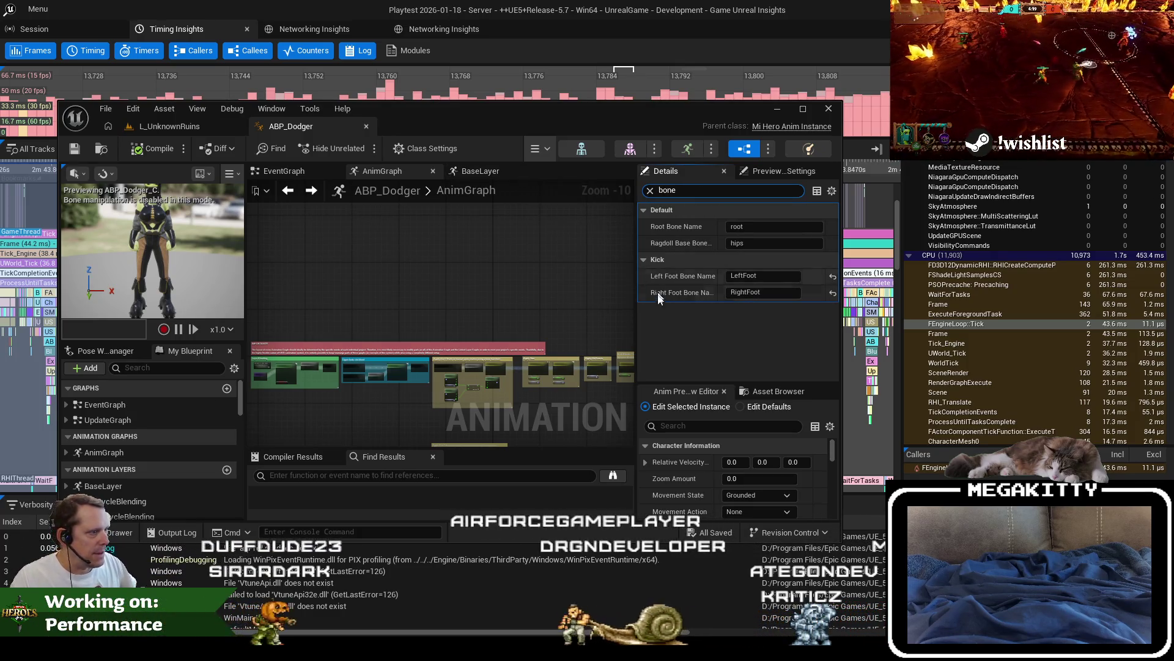
{"action": "left_click", "coordinate": [567, 228]}
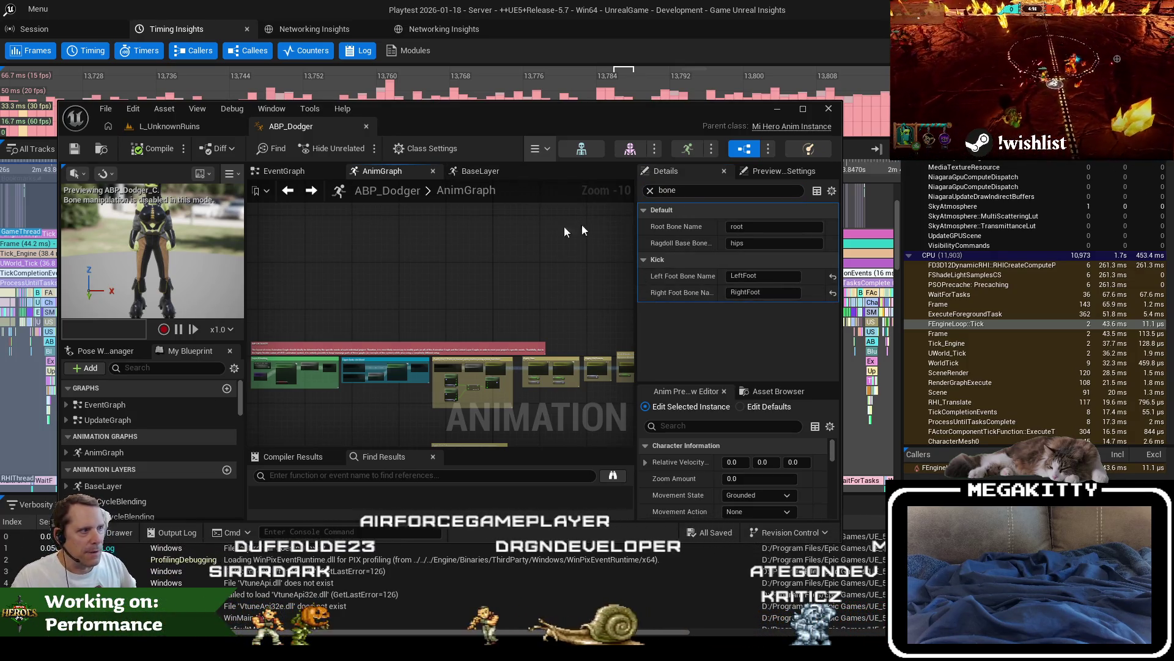
{"action": "left_click", "coordinate": [650, 190]}
{"action": "mouse_move", "coordinate": [456, 117]}
{"action": "left_mouse_down"}
{"action": "mouse_move", "coordinate": [476, 114]}
{"action": "mouse_move", "coordinate": [464, 122]}
{"action": "mouse_move", "coordinate": [437, 76]}
{"action": "mouse_move", "coordinate": [389, 68]}
{"action": "left_mouse_up"}
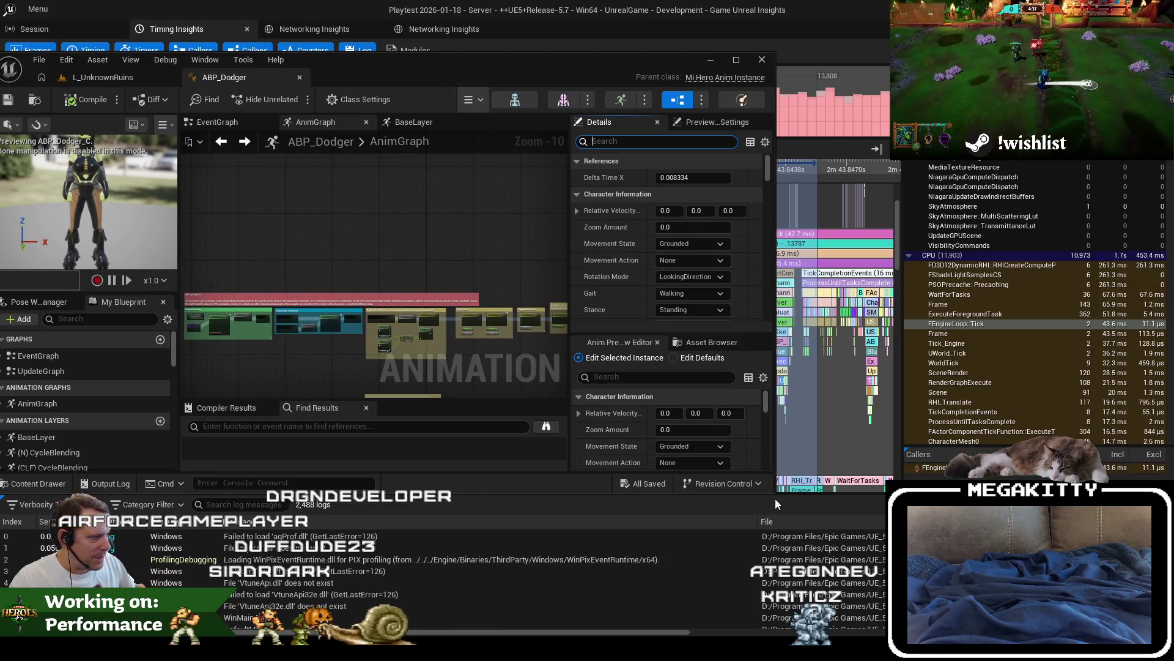
Enlarge the editor, scroll through ABP_Dodger's class default values, and bring notes.txt forward
{"action": "mouse_move", "coordinate": [774, 493]}
{"action": "left_mouse_down"}
{"action": "mouse_move", "coordinate": [790, 541]}
{"action": "mouse_move", "coordinate": [827, 580]}
{"action": "left_mouse_up"}
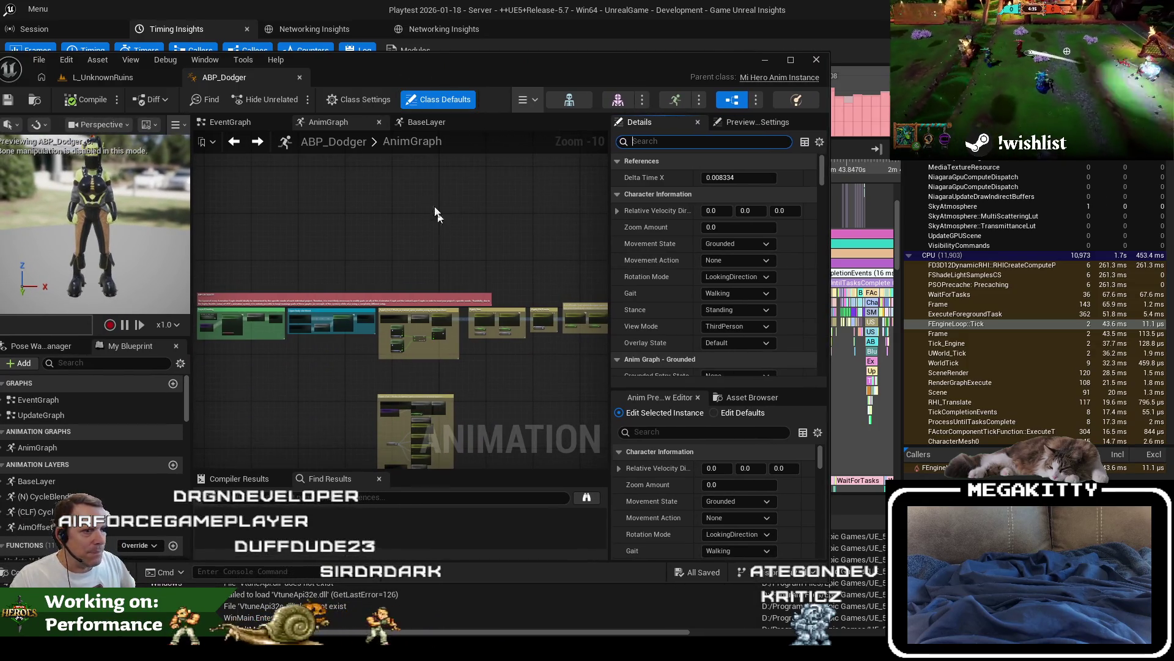
{"action": "left_click_drag", "start_coordinate": [388, 58], "coordinate": [411, 63]}
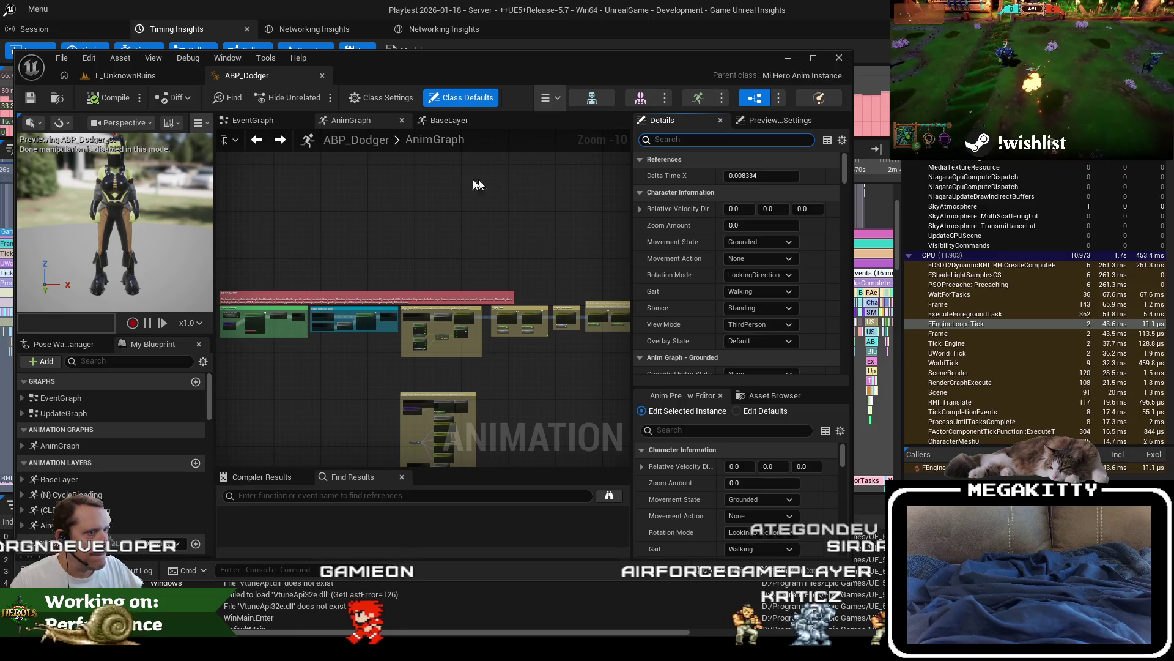
{"action": "left_click", "coordinate": [468, 93]}
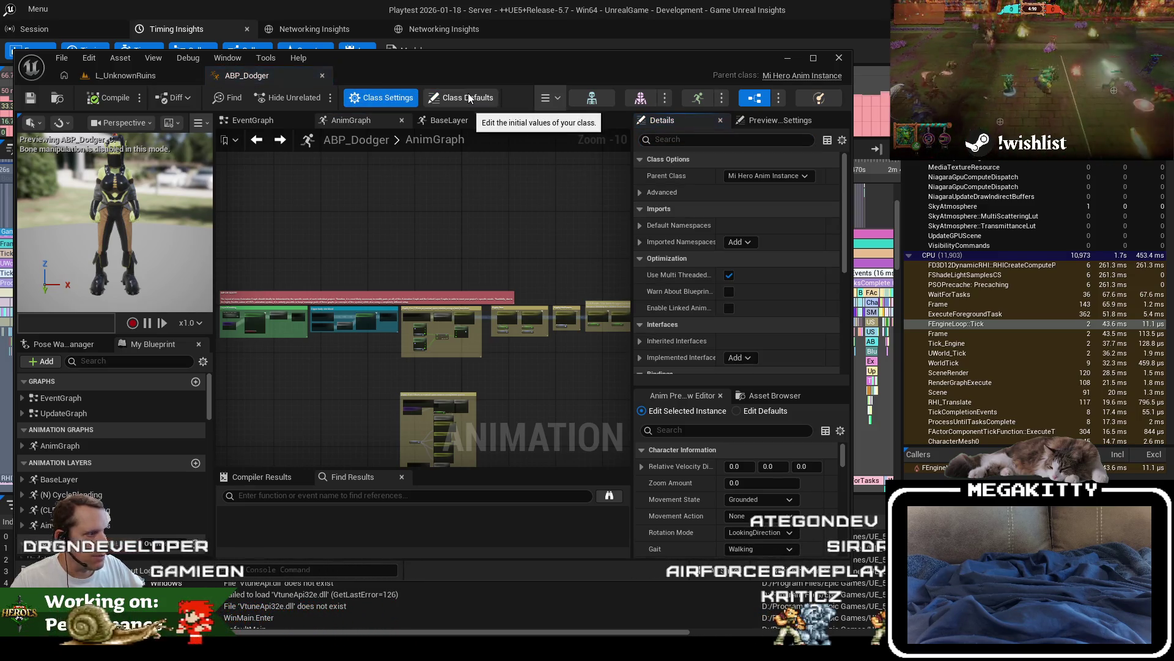
{"action": "scroll", "coordinate": [761, 277], "scroll_direction": "down", "scroll_amount": 10}
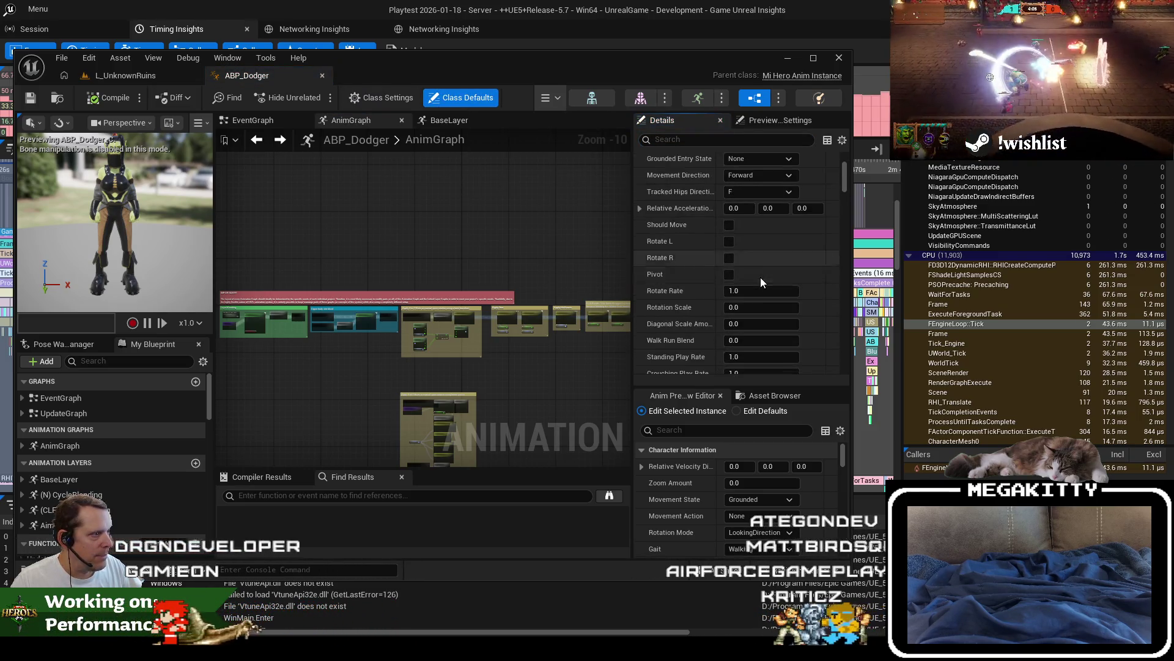
{"action": "scroll", "coordinate": [760, 280], "scroll_direction": "down", "scroll_amount": 4}
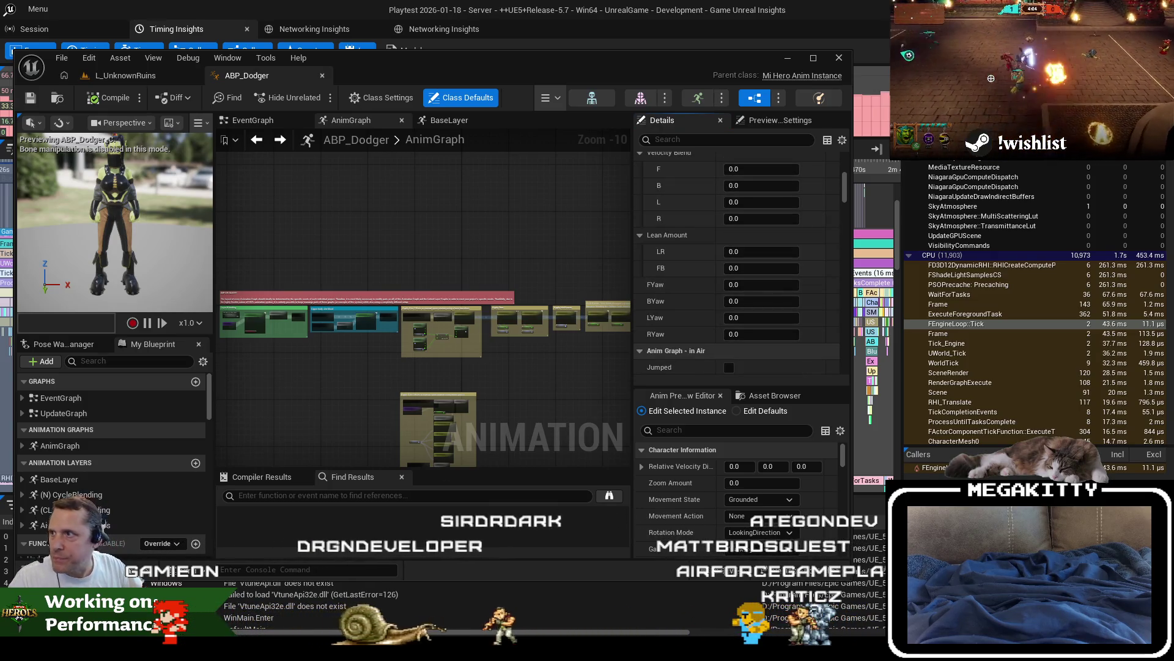
{"action": "key", "text": "alt+Tab"}
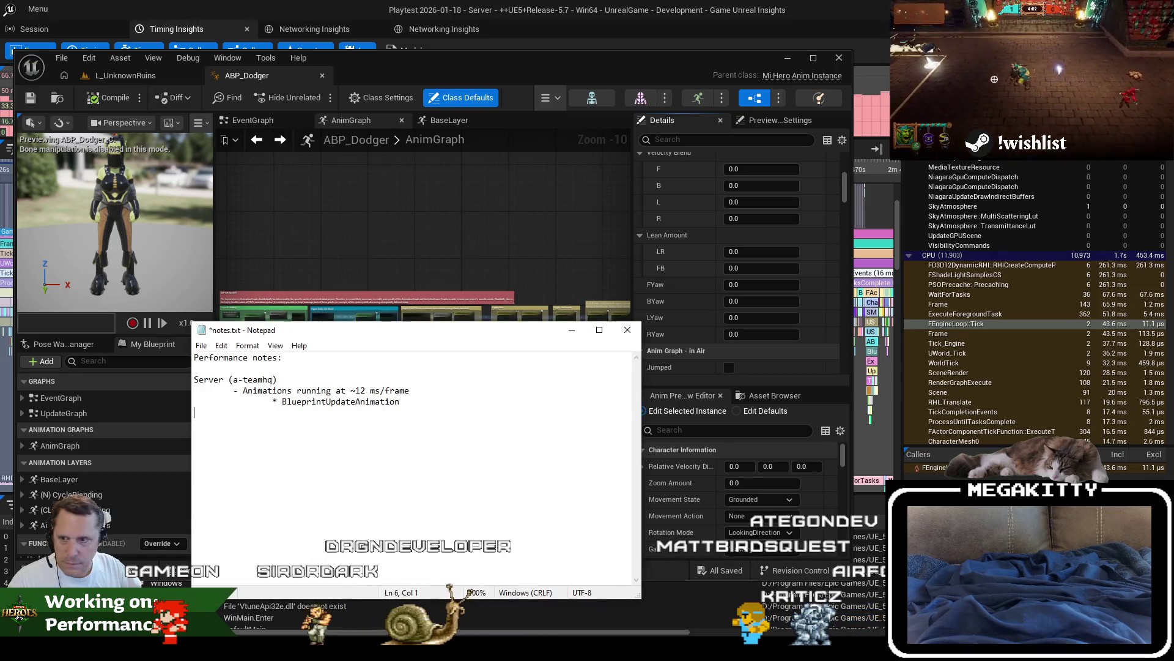
Minimize the Notepad notes and shift the Unreal editor right to reveal Timing Insights
{"action": "left_click", "coordinate": [571, 333]}
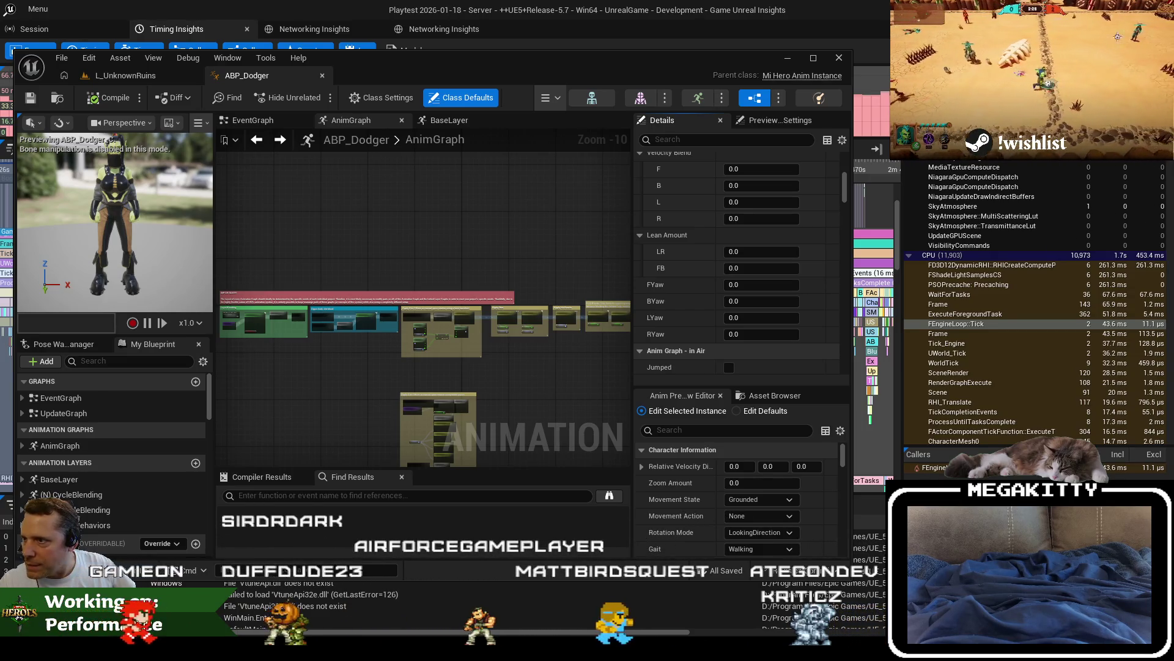
{"action": "left_click_drag", "start_coordinate": [449, 73], "coordinate": [537, 50]}
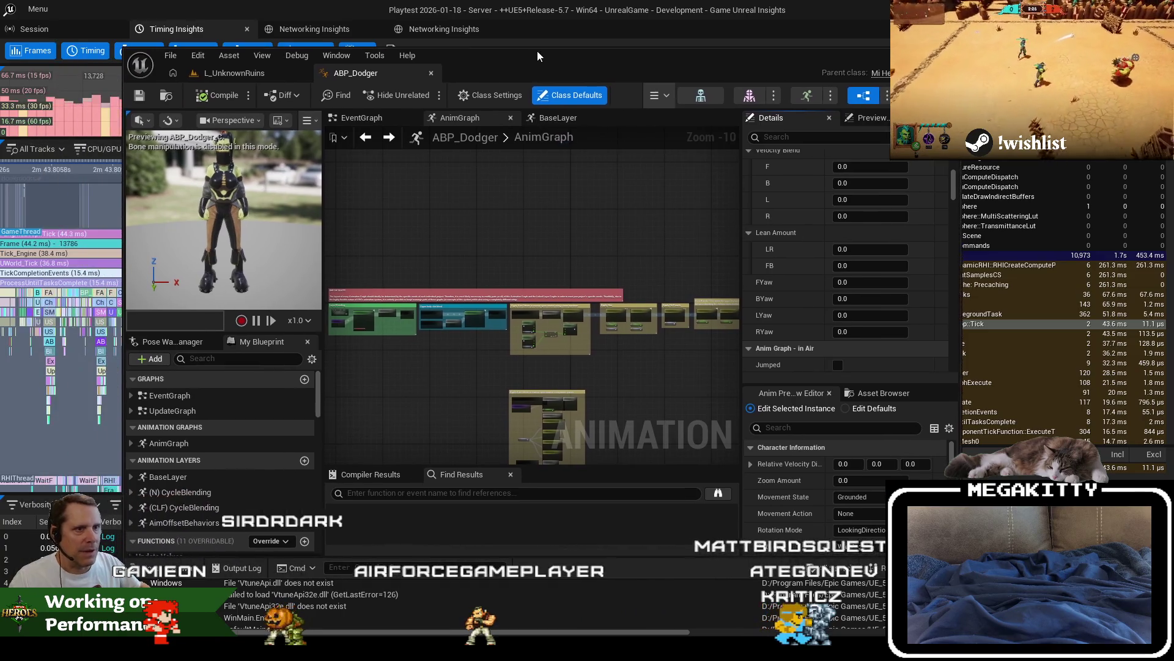
From the L_UnknownRuins tab, go up to the Dodger folder and open BP_Dodger
{"action": "left_click", "coordinate": [253, 74]}
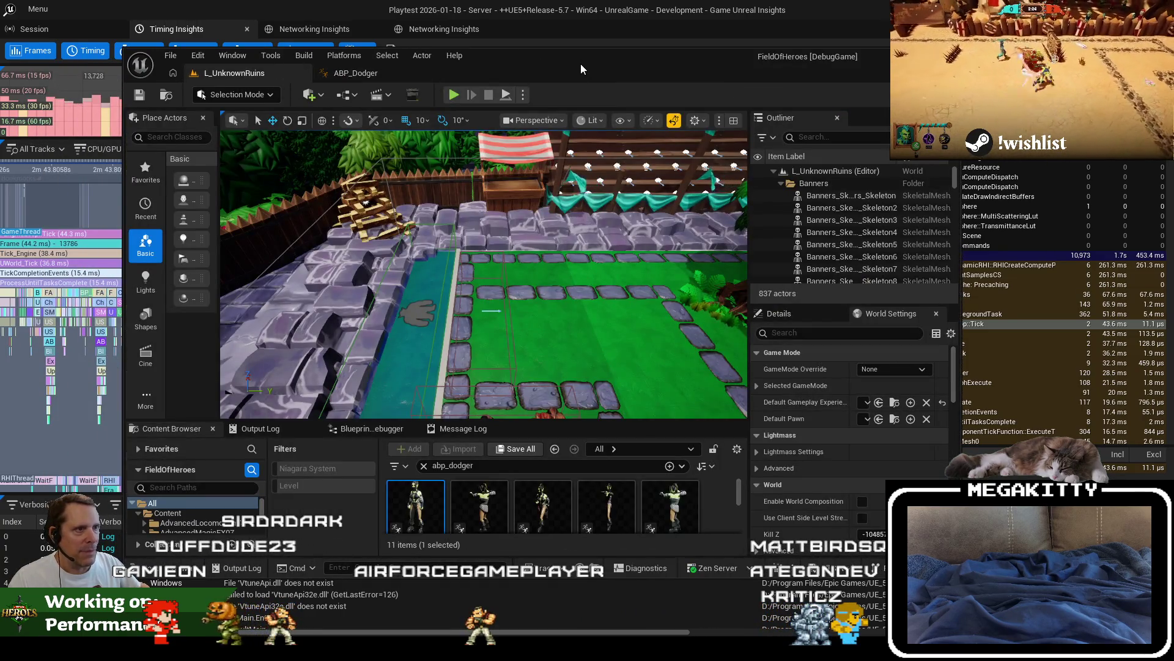
{"action": "left_click", "coordinate": [356, 73]}
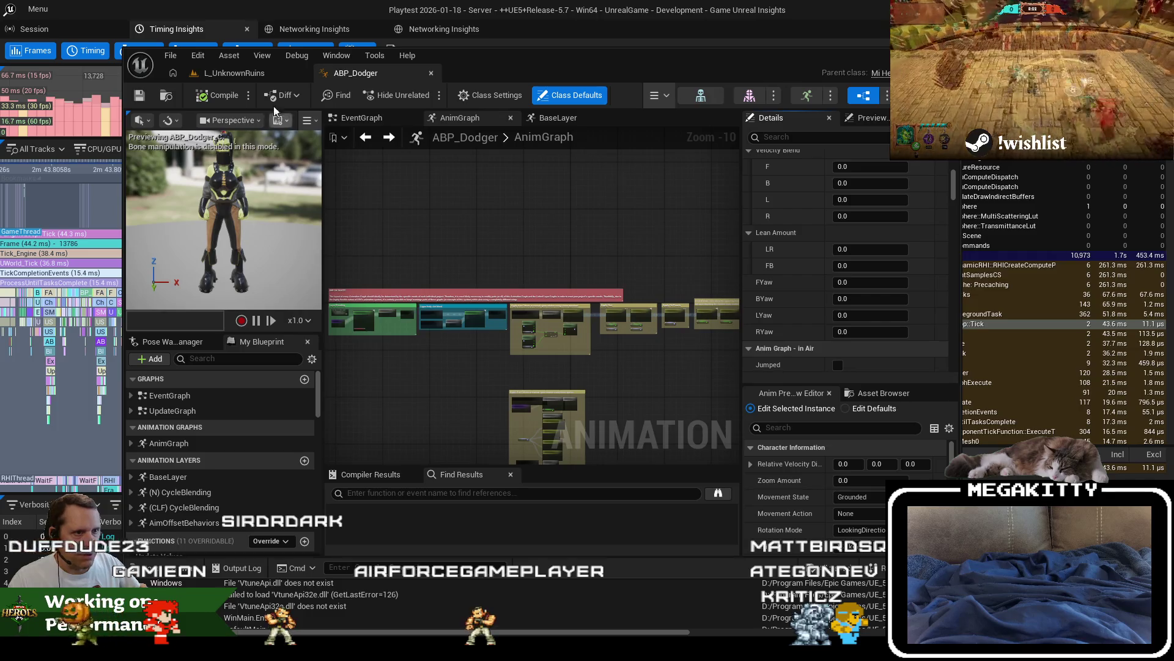
{"action": "left_click", "coordinate": [237, 74]}
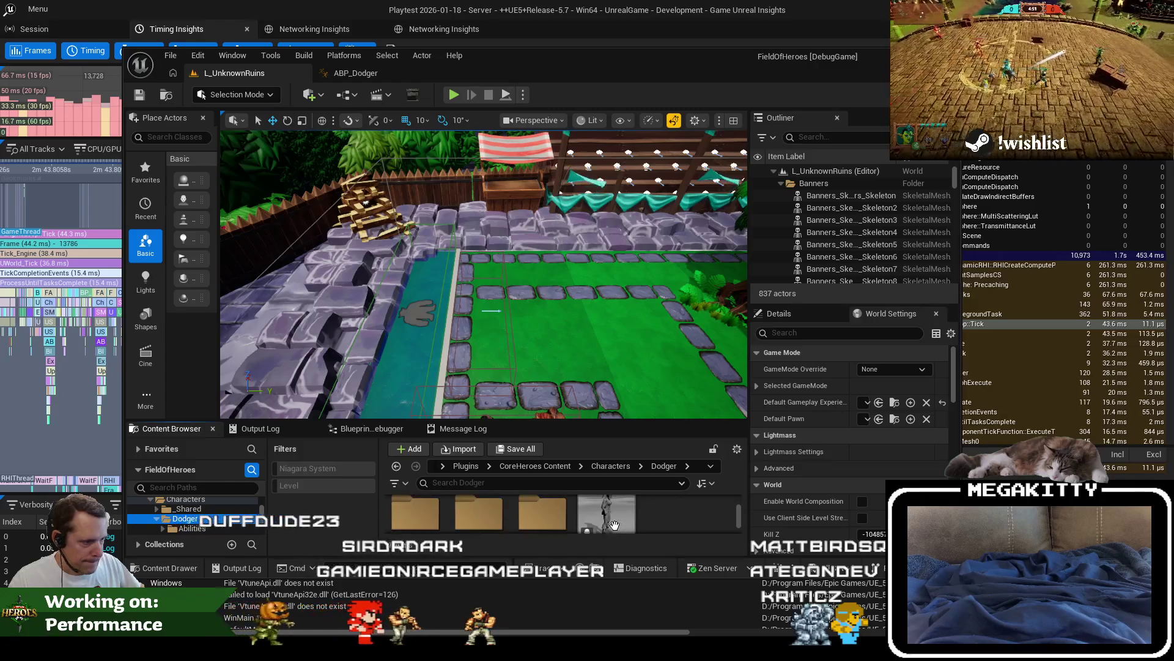
{"action": "key", "text": "alt+Left"}
{"action": "double_click", "coordinate": [607, 516]}
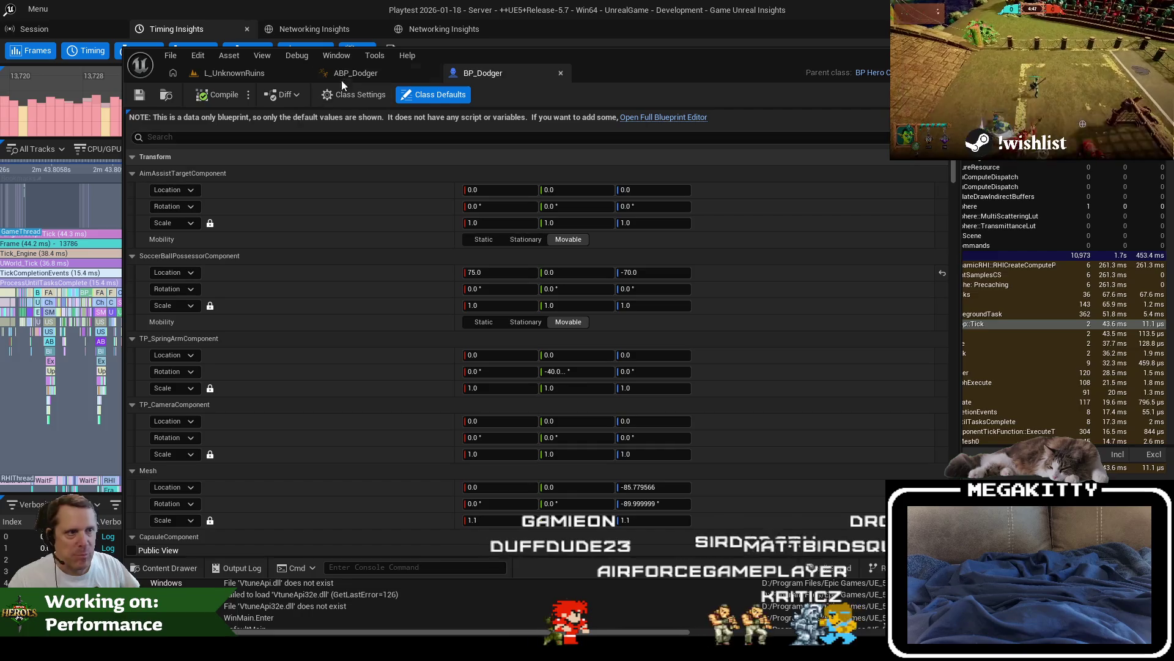
Filter BP_Dodger's defaults by 'visibility', review the anim tick options, then start Find in Files in Visual Studio
{"action": "left_click", "coordinate": [333, 138]}
{"action": "type", "text": "visibility"}
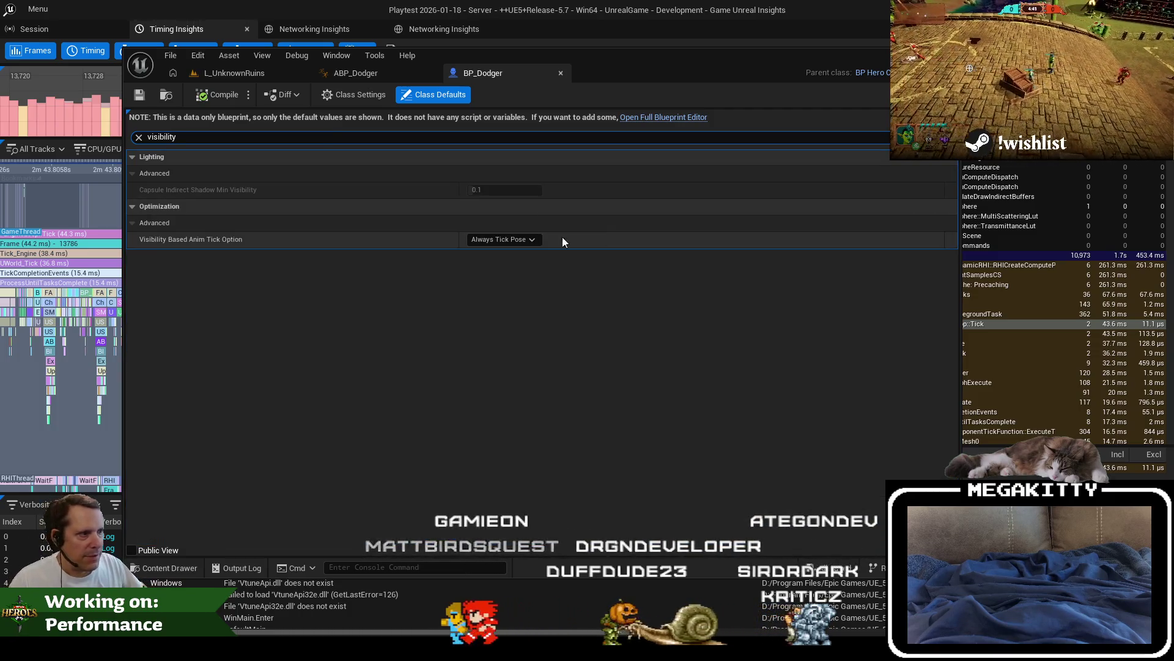
{"action": "left_click", "coordinate": [512, 240]}
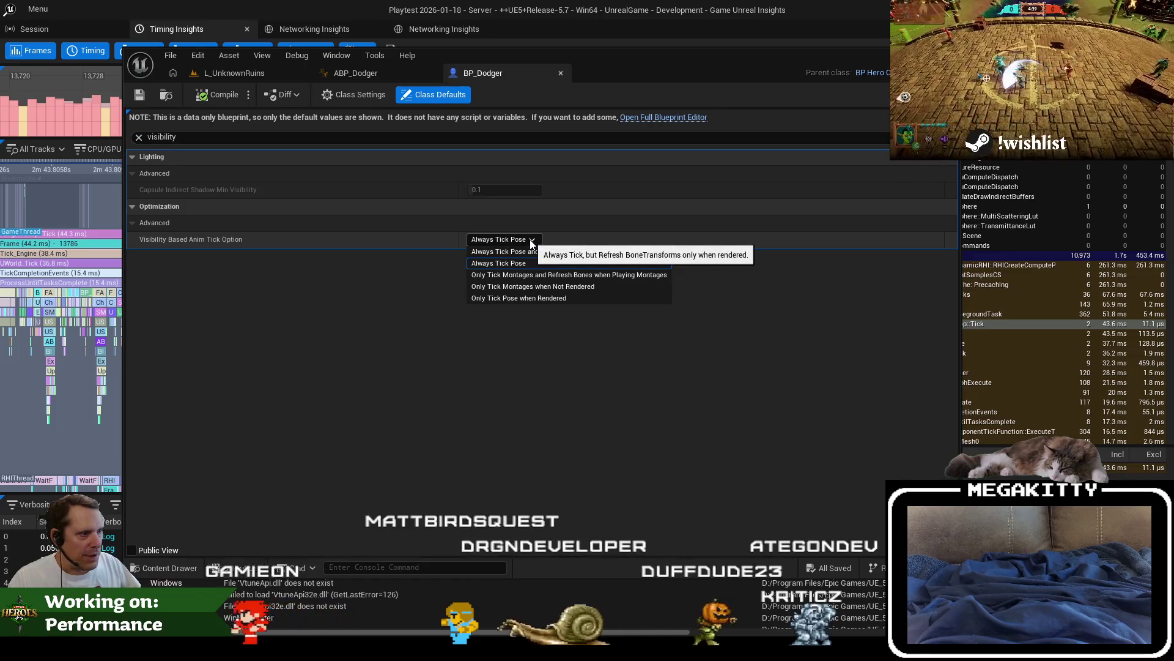
{"action": "left_click", "coordinate": [597, 232]}
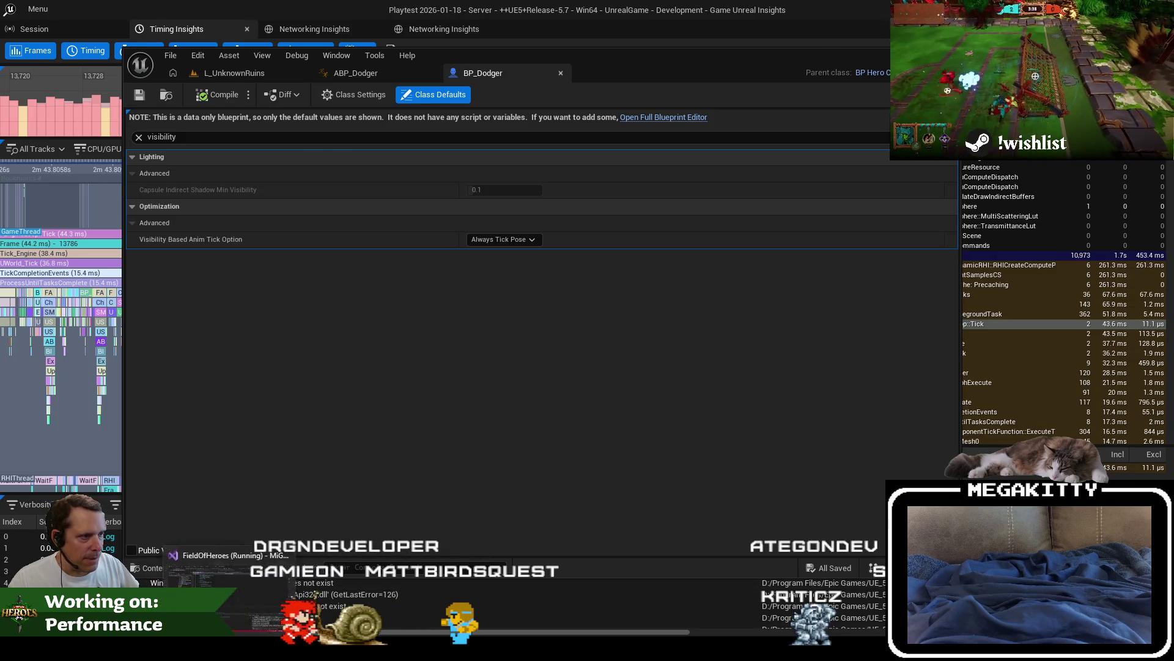
{"action": "left_click", "coordinate": [208, 572]}
{"action": "left_click", "coordinate": [541, 31]}
Search the current project for AlwaysTickPose ('alwaystickpose') with Find All
{"action": "type", "text": "alwaystickpose"}
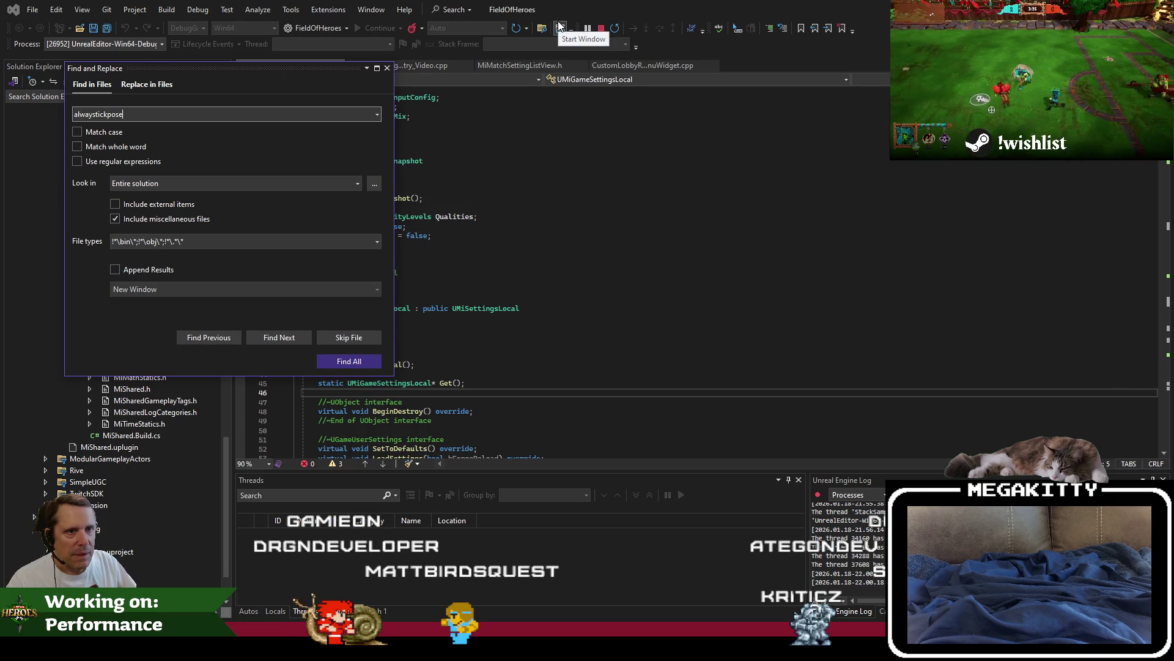
{"action": "key", "text": "Return"}
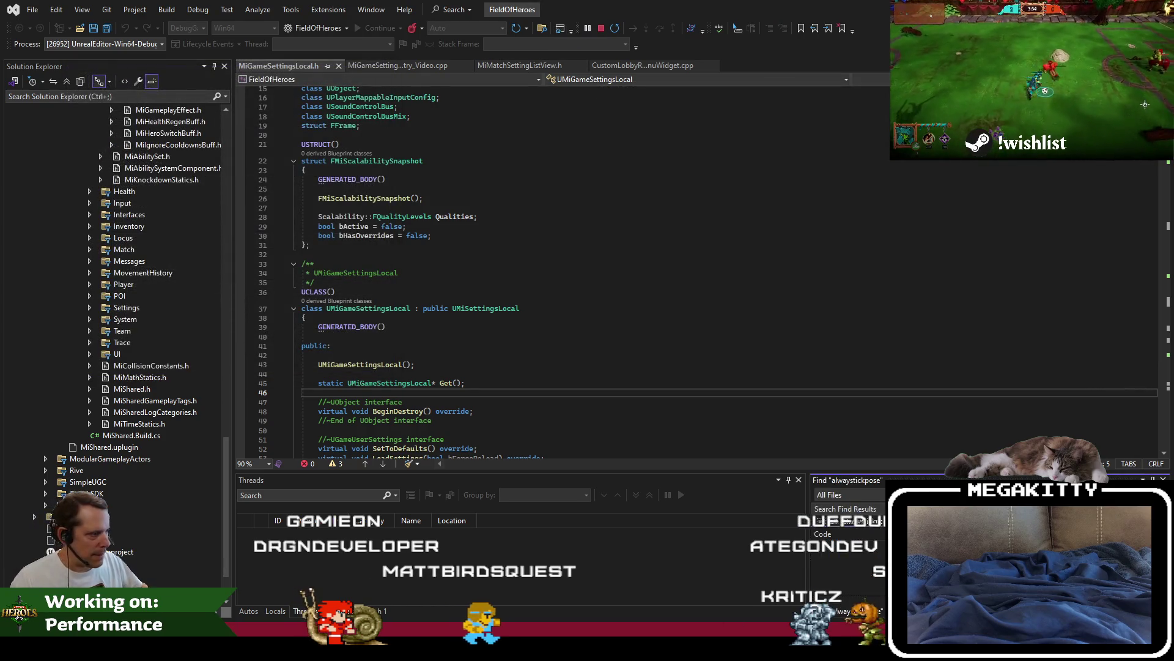
{"action": "left_click", "coordinate": [529, 189]}
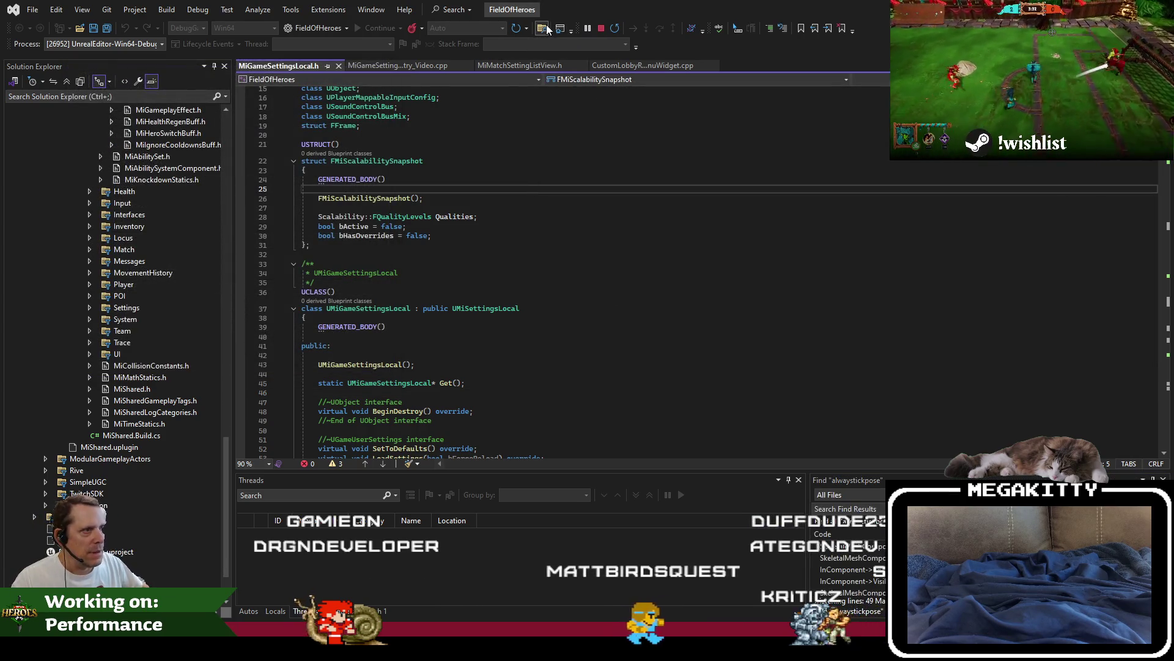
{"action": "left_click", "coordinate": [546, 29]}
{"action": "left_click", "coordinate": [355, 185]}
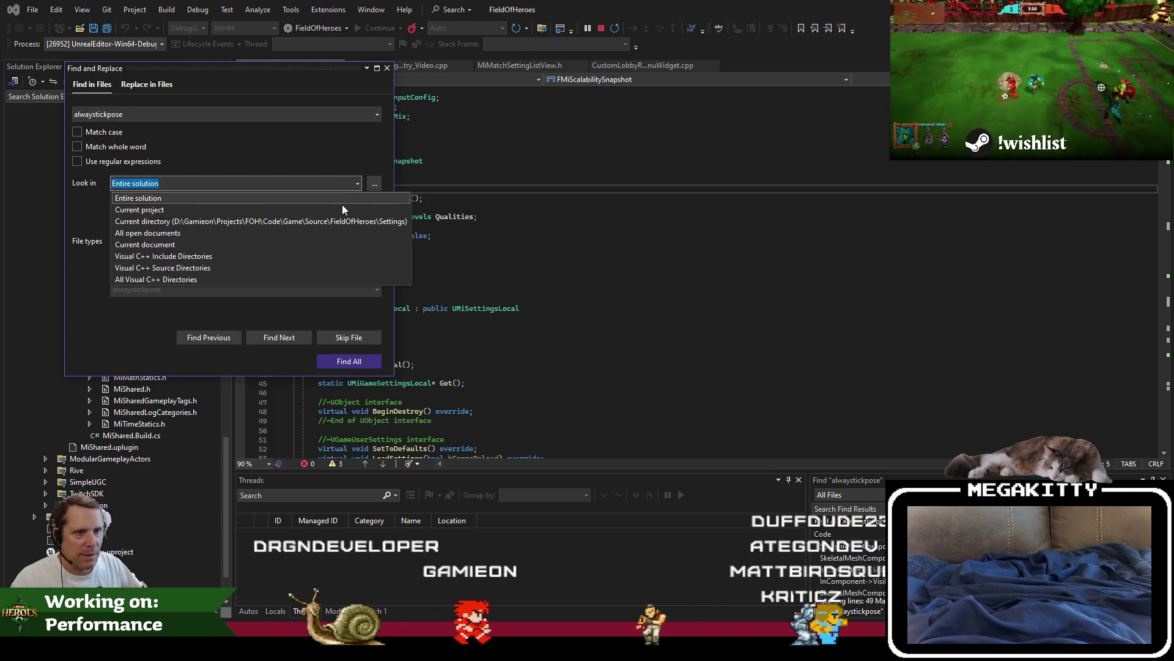
{"action": "left_click", "coordinate": [343, 209]}
{"action": "left_click", "coordinate": [362, 361]}
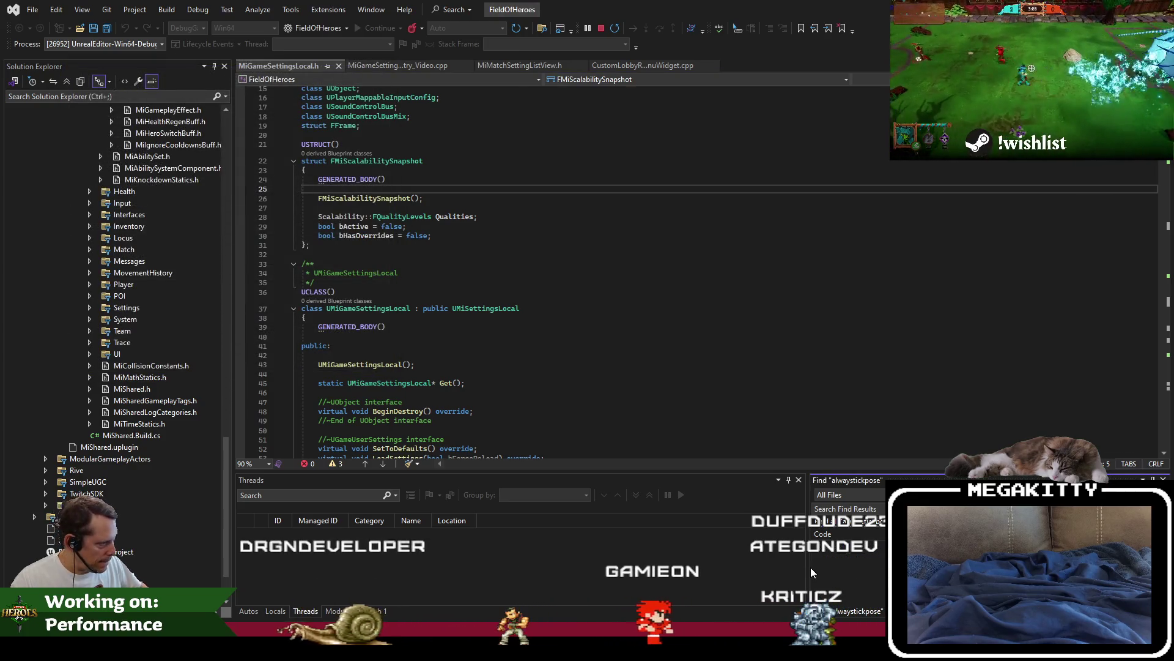
Open the first match in MiPawnExtensionComponent.cpp, review lines 172-184, then reopen BP_Dodger's tick options
{"action": "left_click_drag", "start_coordinate": [810, 572], "coordinate": [651, 572]}
{"action": "double_click", "coordinate": [882, 547]}
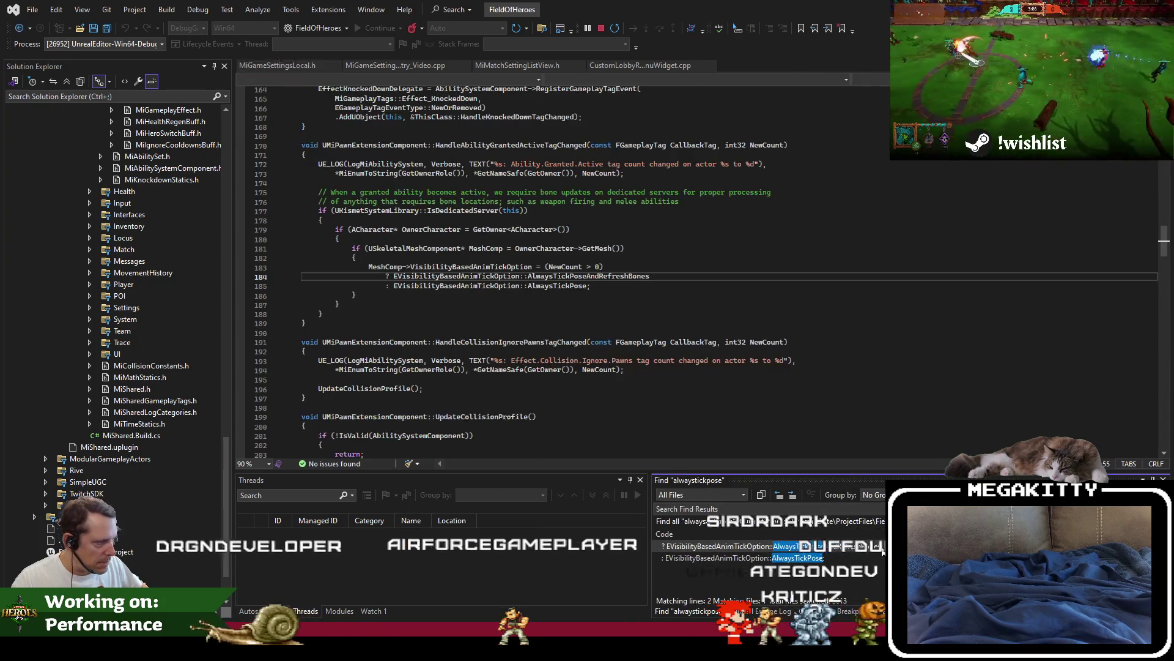
{"action": "scroll", "coordinate": [612, 306], "scroll_direction": "up", "scroll_amount": 2}
{"action": "double_click", "coordinate": [568, 343]}
{"action": "scroll", "coordinate": [584, 352], "scroll_direction": "up", "scroll_amount": 1}
{"action": "left_click", "coordinate": [471, 360]}
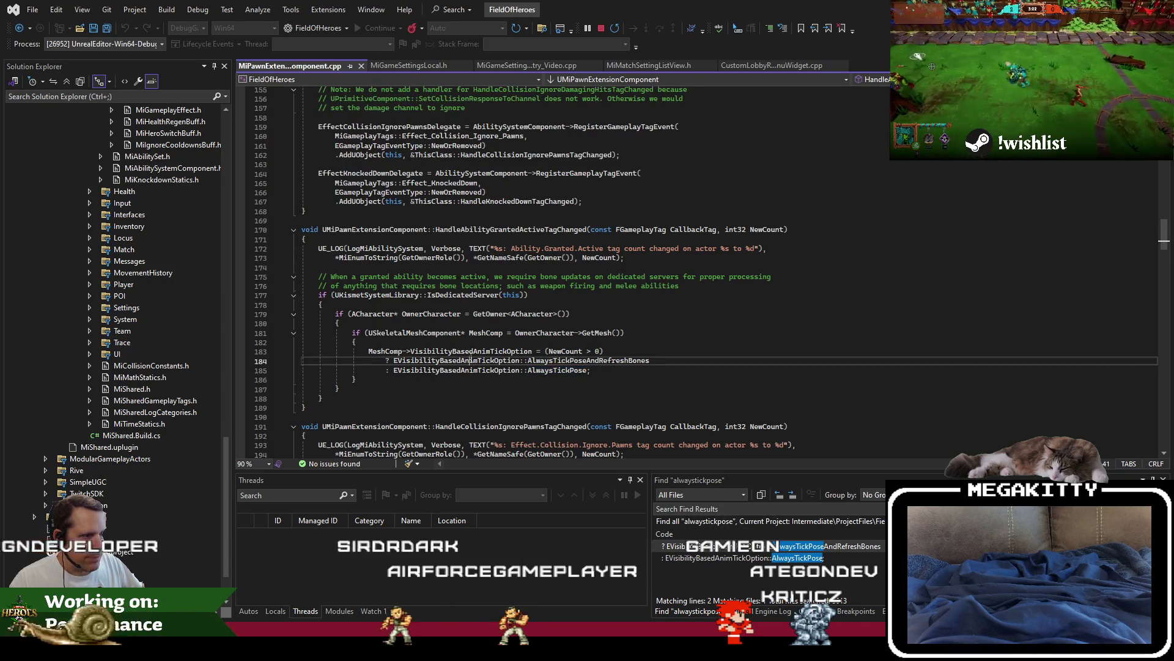
{"action": "left_click", "coordinate": [534, 221]}
{"action": "left_click", "coordinate": [583, 249]}
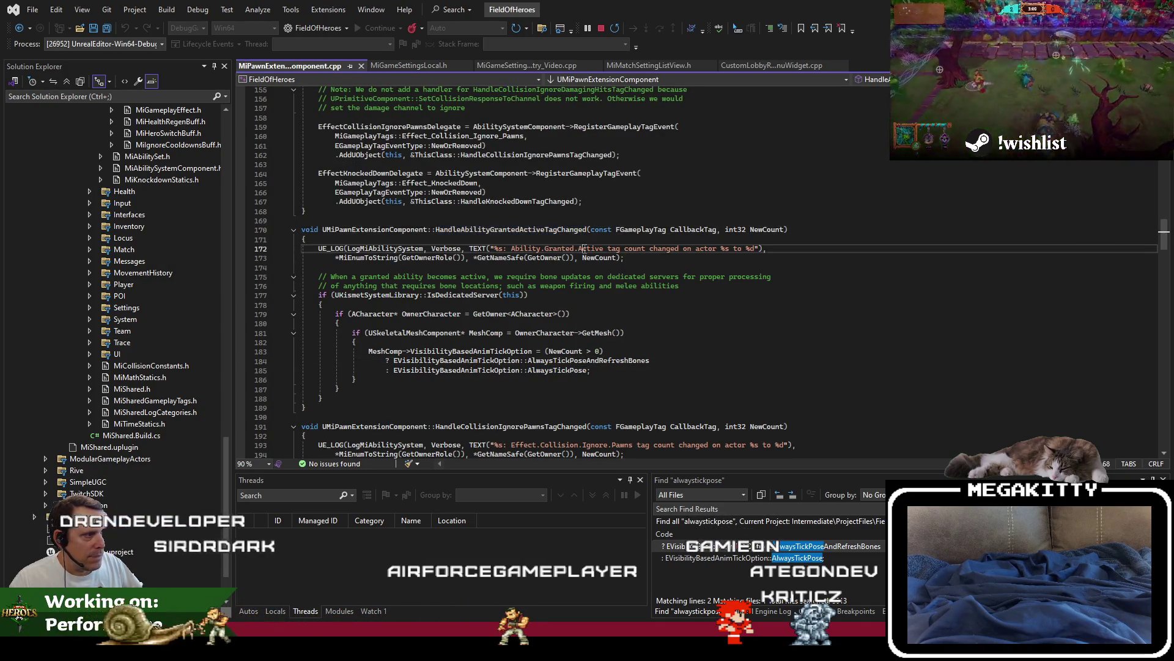
{"action": "key", "text": "alt+Tab"}
{"action": "left_click", "coordinate": [498, 239]}
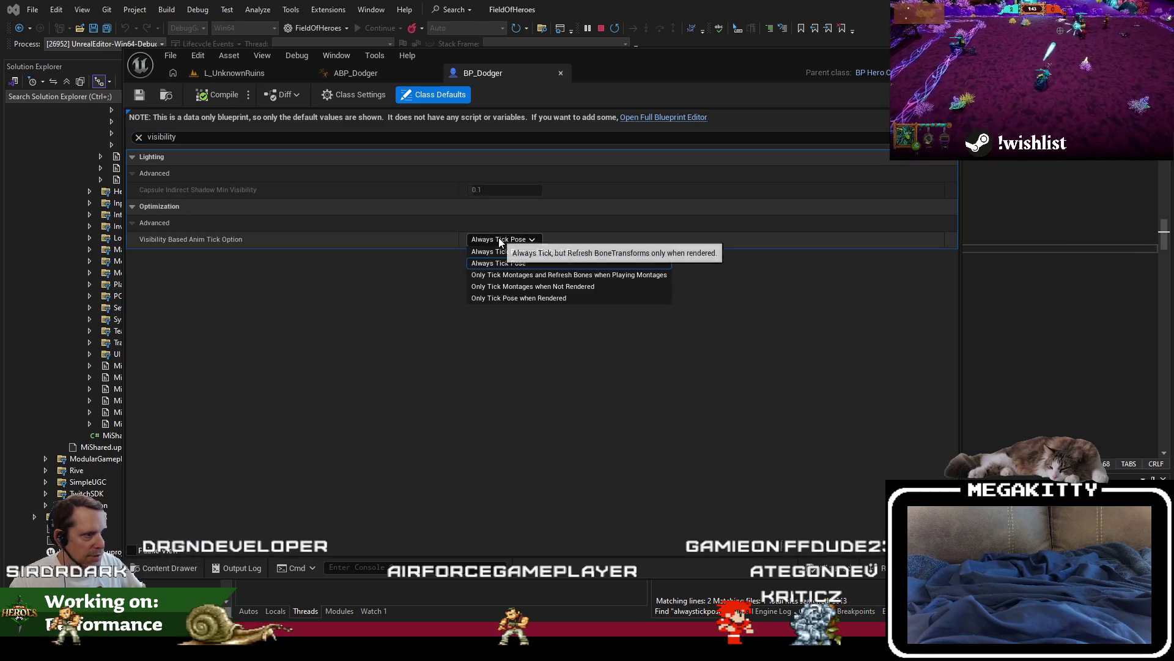
Compare BP_Dodger's anim tick options keeping Always Tick Pose, then select code lines 179-186 in Visual Studio
{"action": "left_click", "coordinate": [499, 240]}
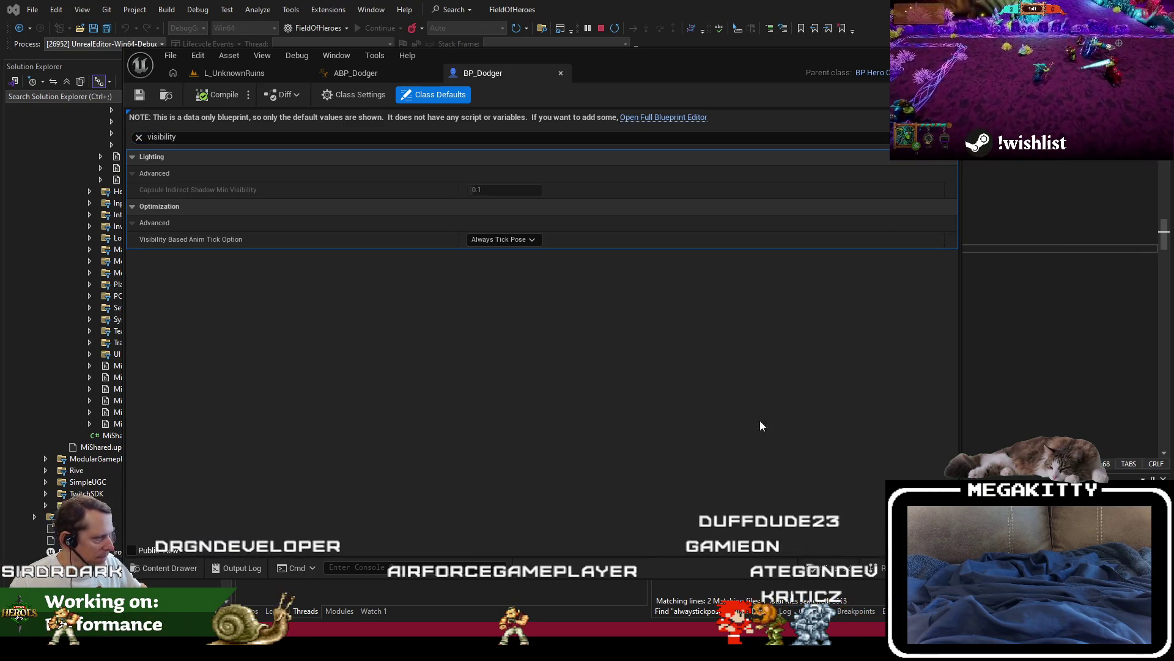
{"action": "left_click", "coordinate": [505, 236]}
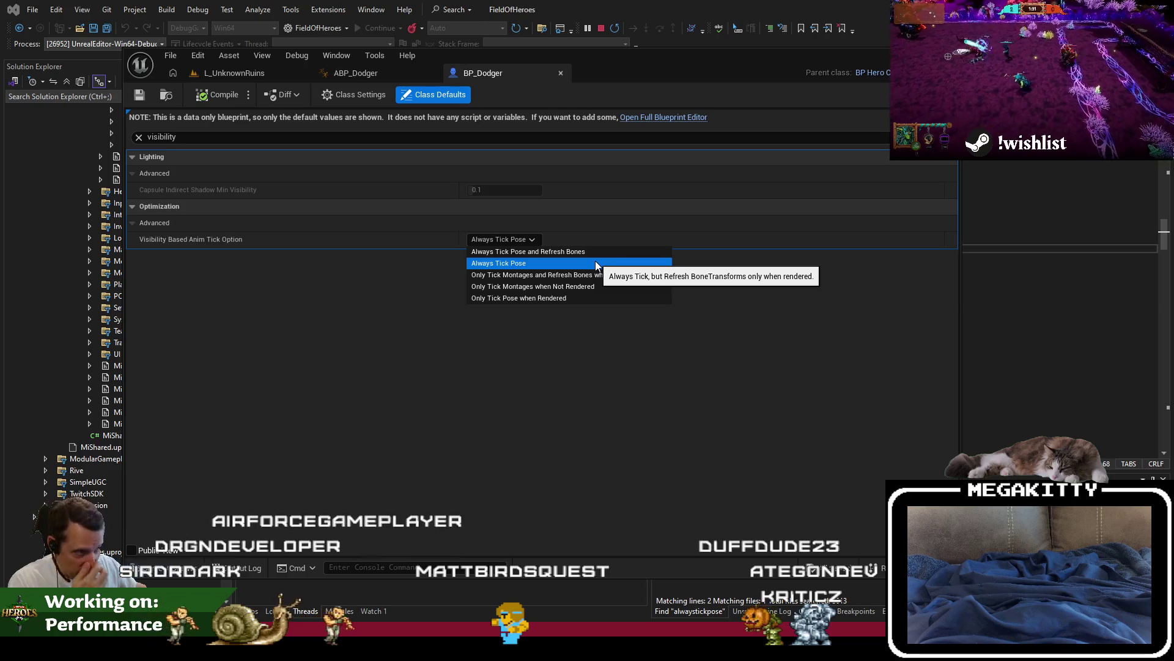
{"action": "left_click", "coordinate": [519, 264]}
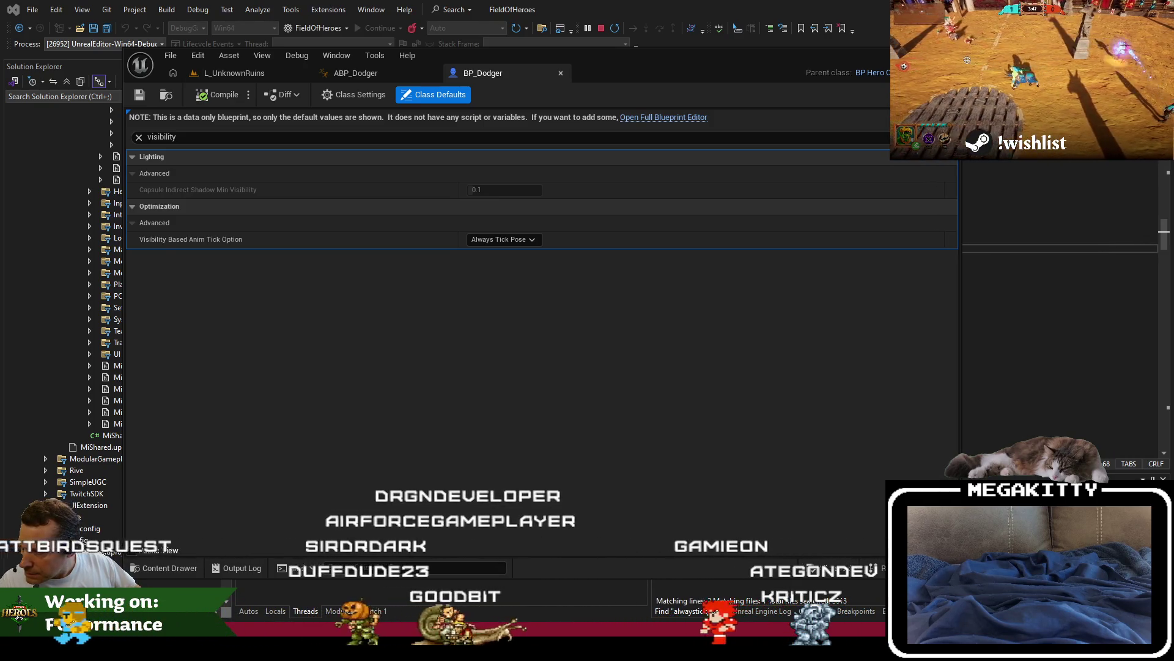
{"action": "left_click", "coordinate": [496, 239]}
{"action": "key", "text": "Escape"}
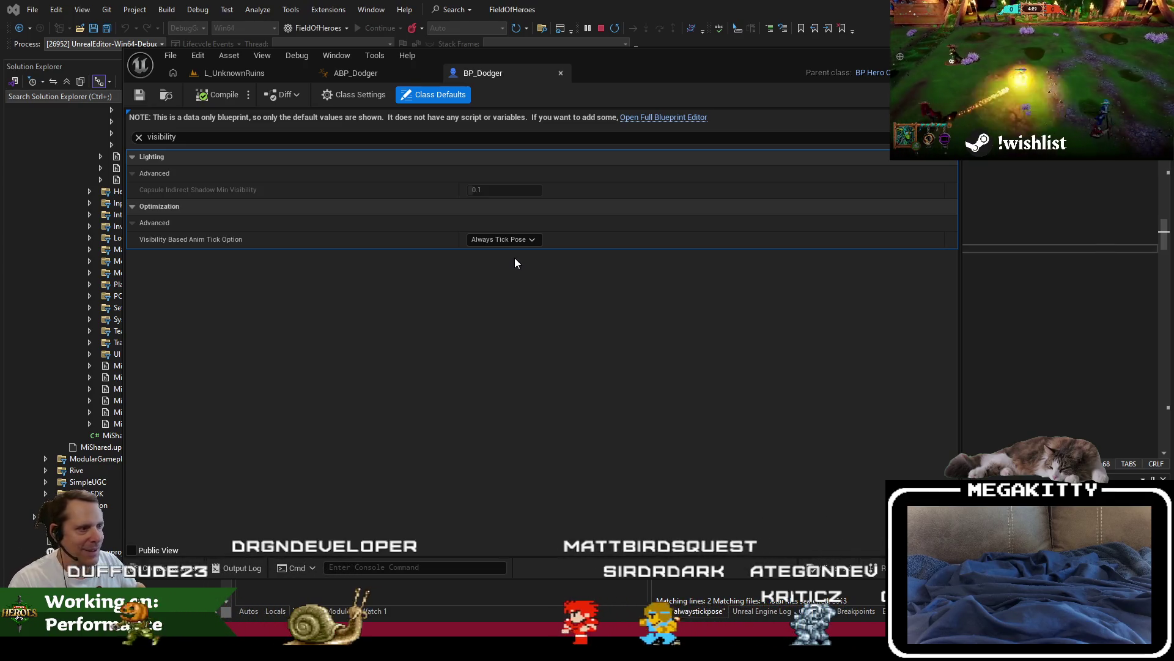
{"action": "left_click", "coordinate": [510, 240]}
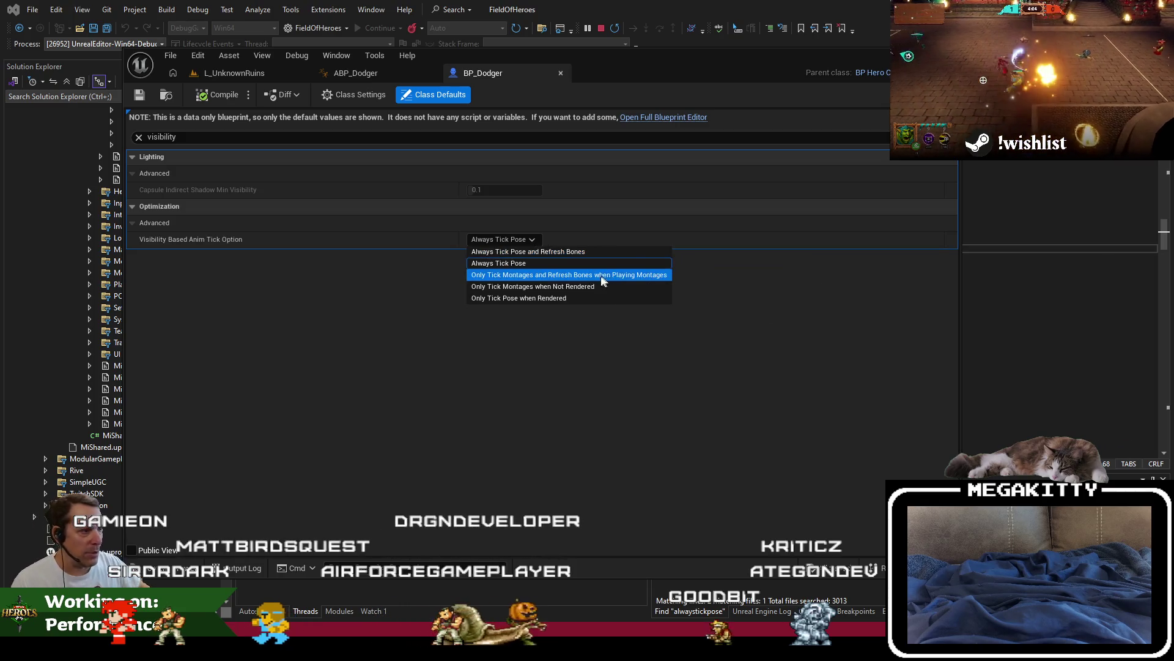
{"action": "left_click", "coordinate": [826, 324]}
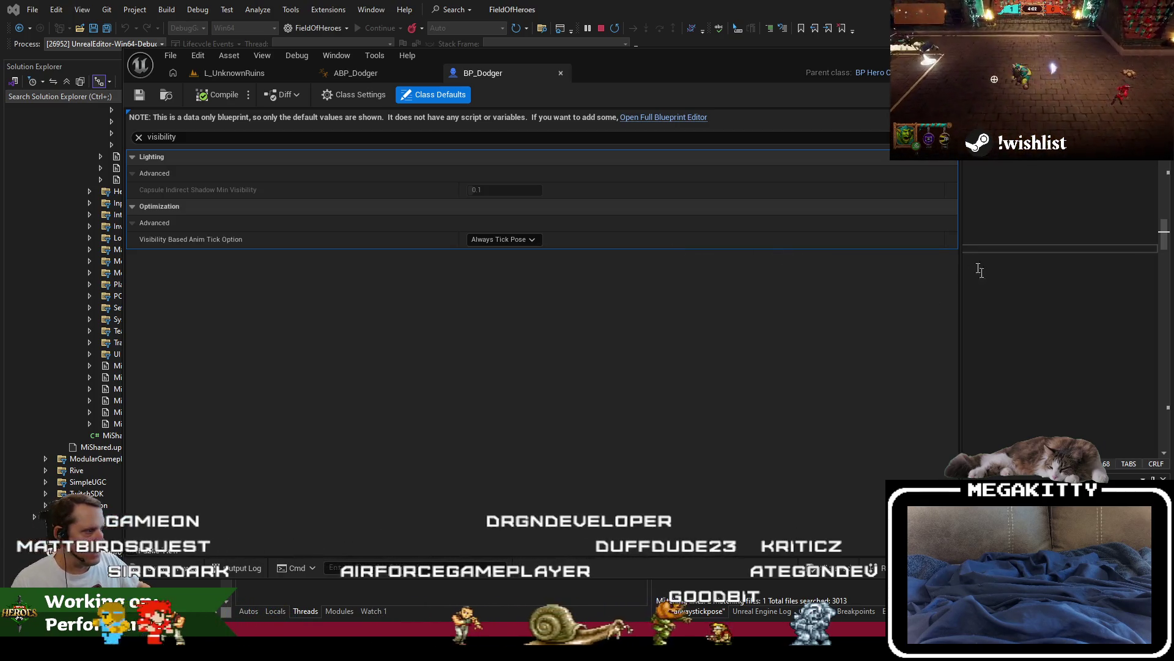
{"action": "key", "text": "alt+Tab"}
{"action": "left_click_drag", "start_coordinate": [358, 379], "coordinate": [304, 316]}
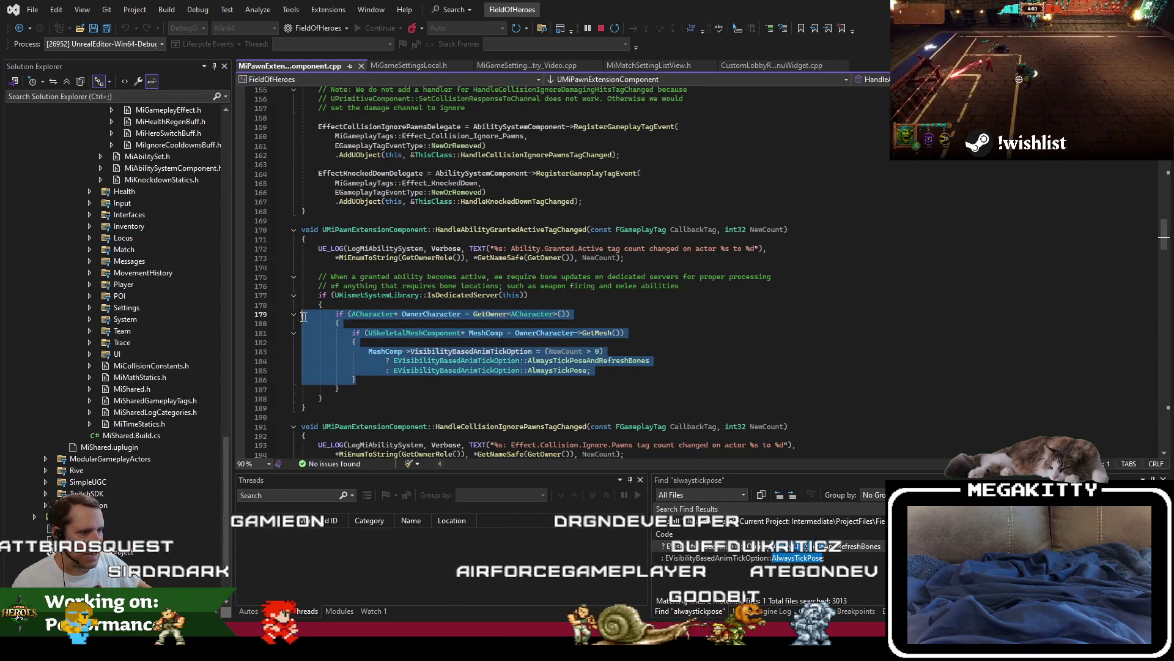
Select tick option lines 183-185 and the dedicated-server bone update comment in MiPawnExtensionComponent.cpp
{"action": "left_click", "coordinate": [417, 405]}
{"action": "left_click_drag", "start_coordinate": [360, 388], "coordinate": [352, 333]}
{"action": "left_click", "coordinate": [418, 405]}
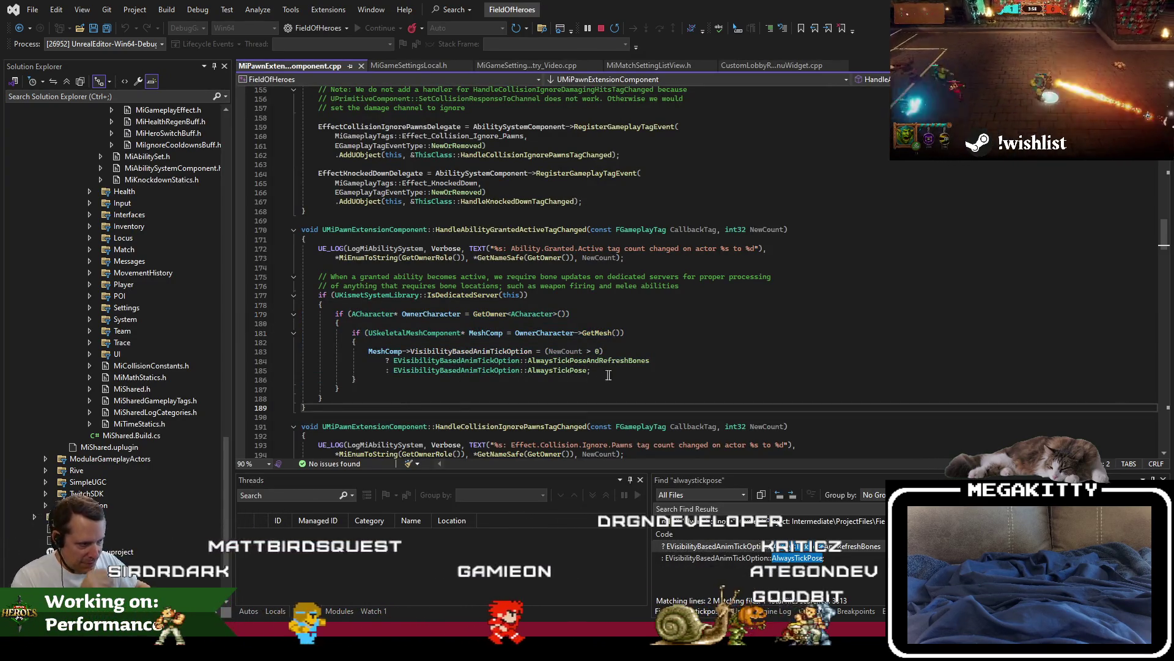
{"action": "left_click_drag", "start_coordinate": [596, 370], "coordinate": [302, 351]}
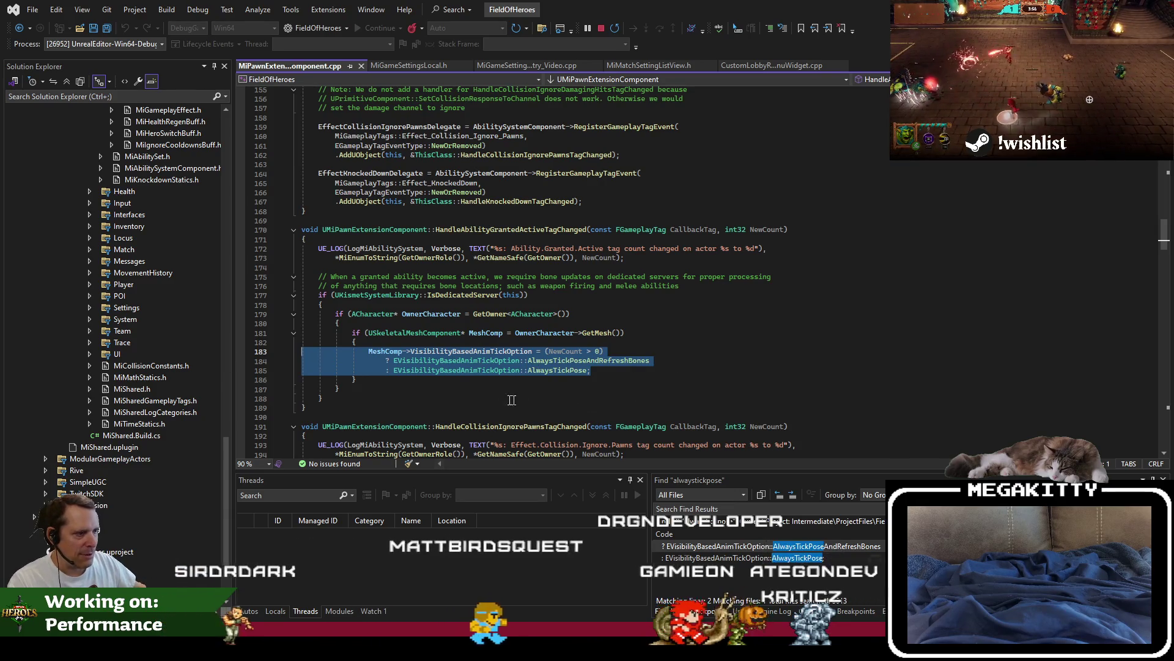
{"action": "left_click", "coordinate": [588, 285]}
{"action": "left_click", "coordinate": [626, 278]}
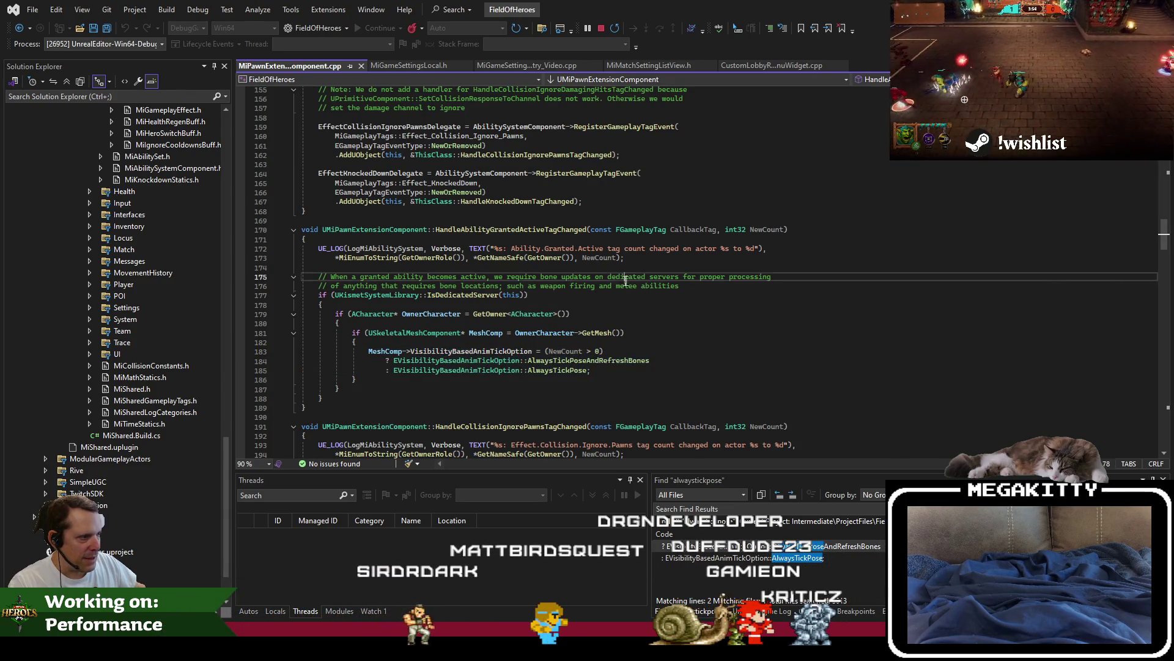
{"action": "left_click_drag", "start_coordinate": [319, 286], "coordinate": [399, 286]}
{"action": "left_click_drag", "start_coordinate": [705, 286], "coordinate": [185, 280]}
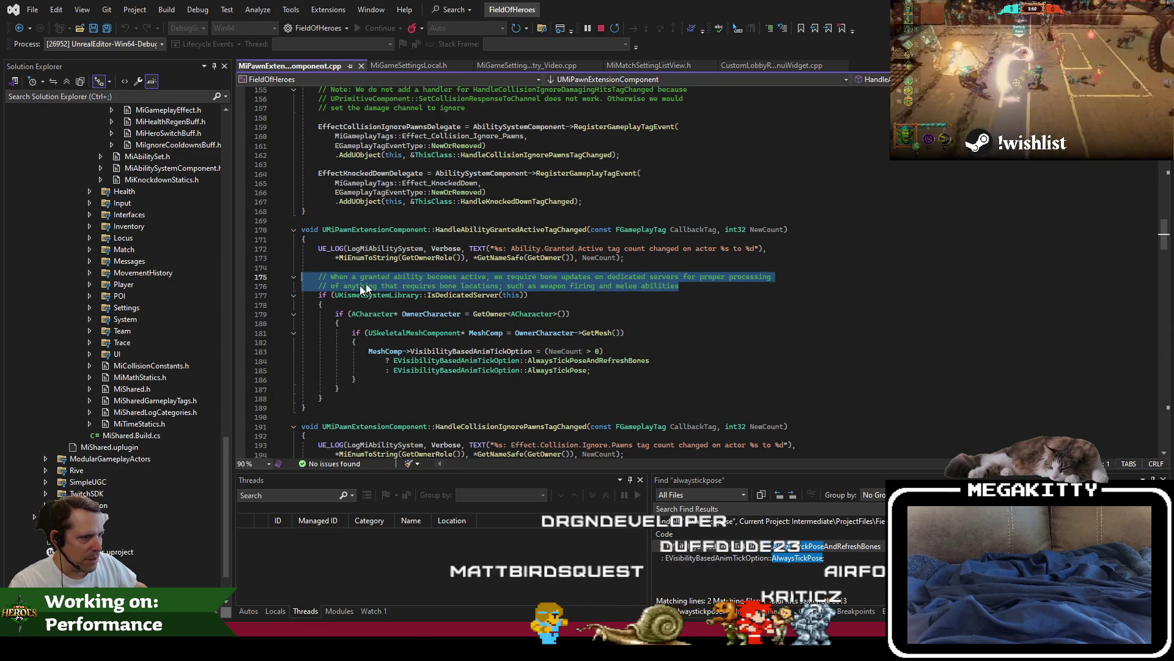
{"action": "left_click", "coordinate": [558, 287]}
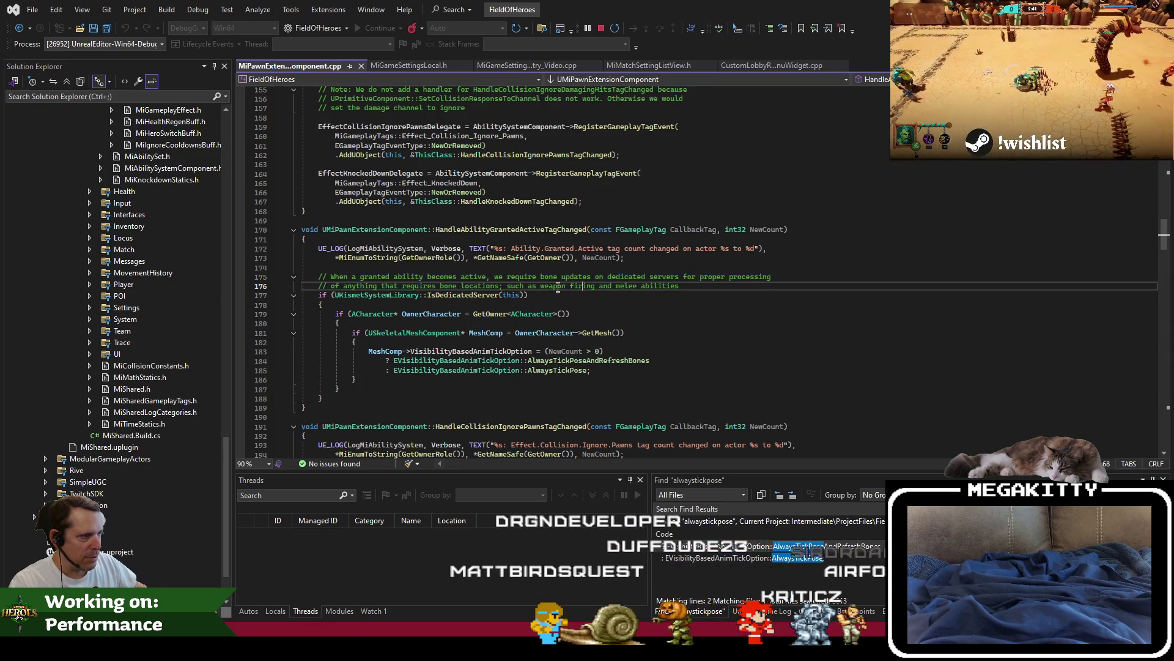
{"action": "left_click", "coordinate": [684, 314]}
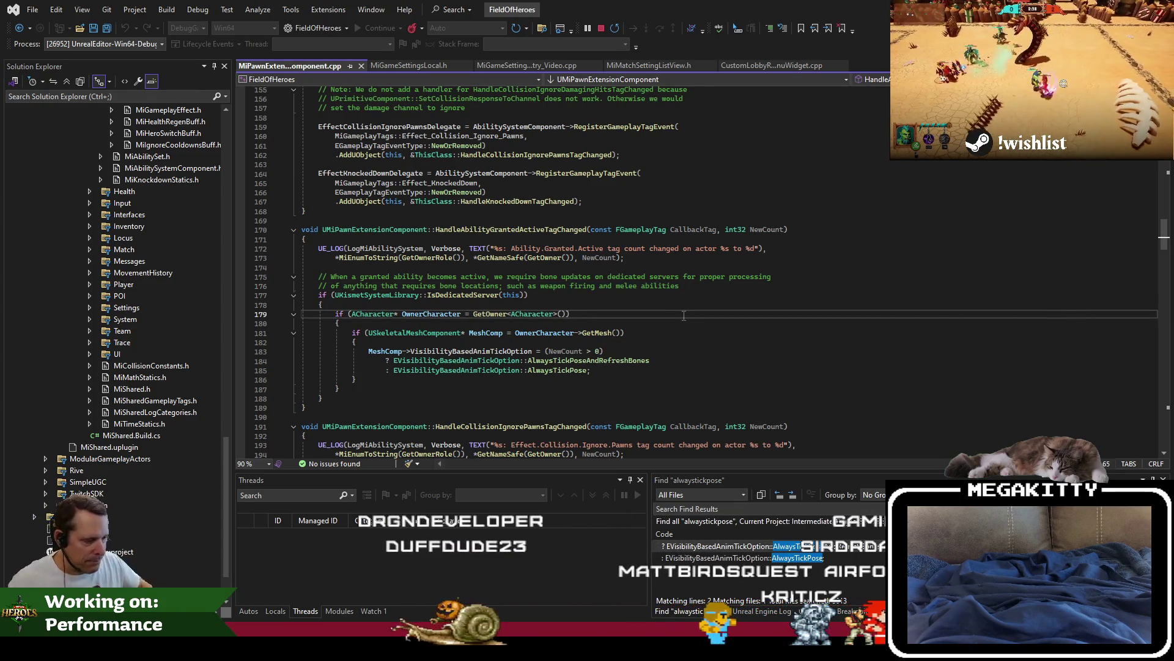
Return to BP_Dodger's class defaults, then switch to the server playtest Insights session
{"action": "key", "text": "alt+Tab"}
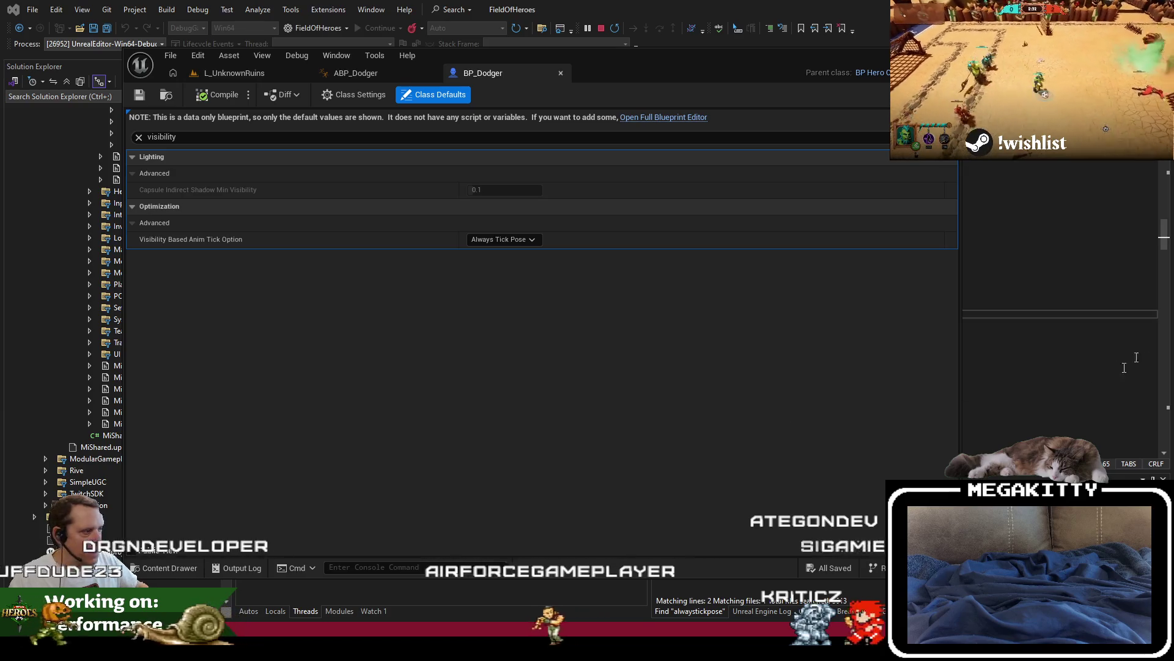
{"action": "mouse_move", "coordinate": [406, 649]}
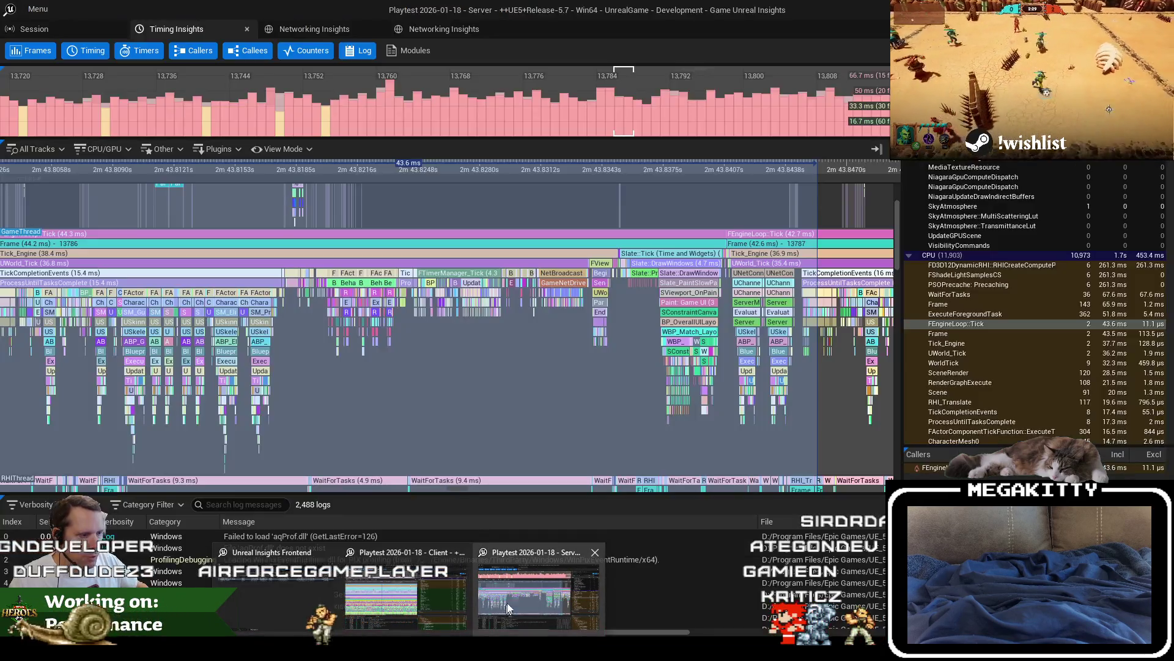
{"action": "left_click", "coordinate": [507, 609]}
Zoom and pan into frame 13786 to inspect BallFollowWidget's 148.69 µs component tick
{"action": "scroll", "coordinate": [432, 362], "scroll_direction": "down", "scroll_amount": 2}
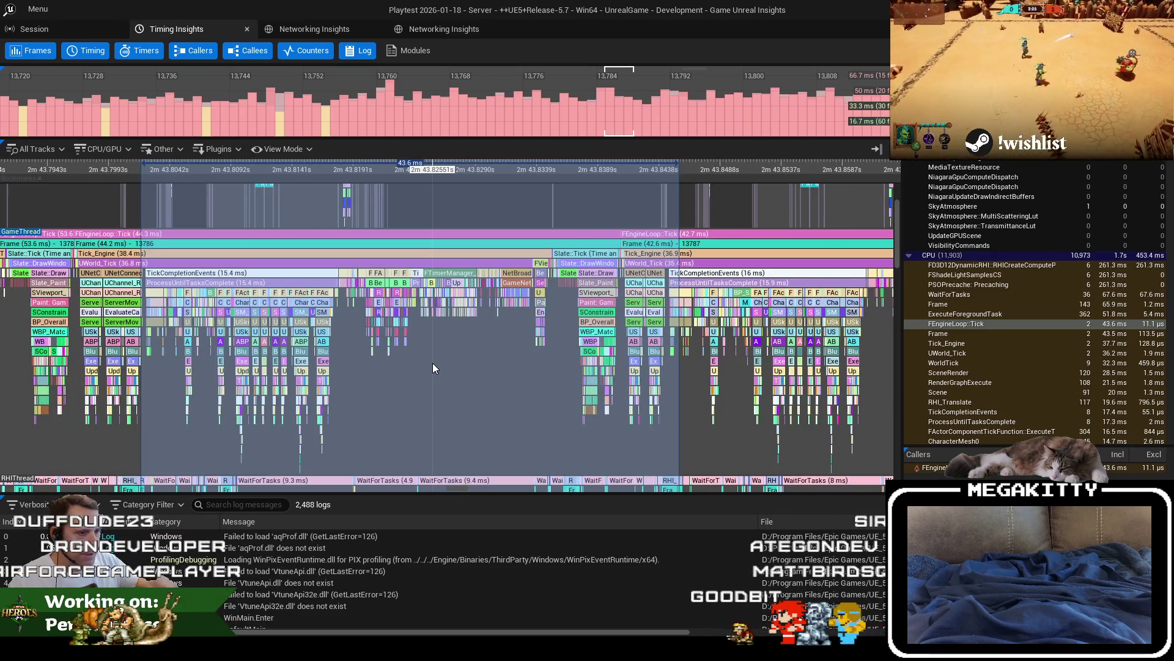
{"action": "left_click_drag", "start_coordinate": [489, 401], "coordinate": [591, 397]}
{"action": "scroll", "coordinate": [309, 300], "scroll_direction": "up", "scroll_amount": 3}
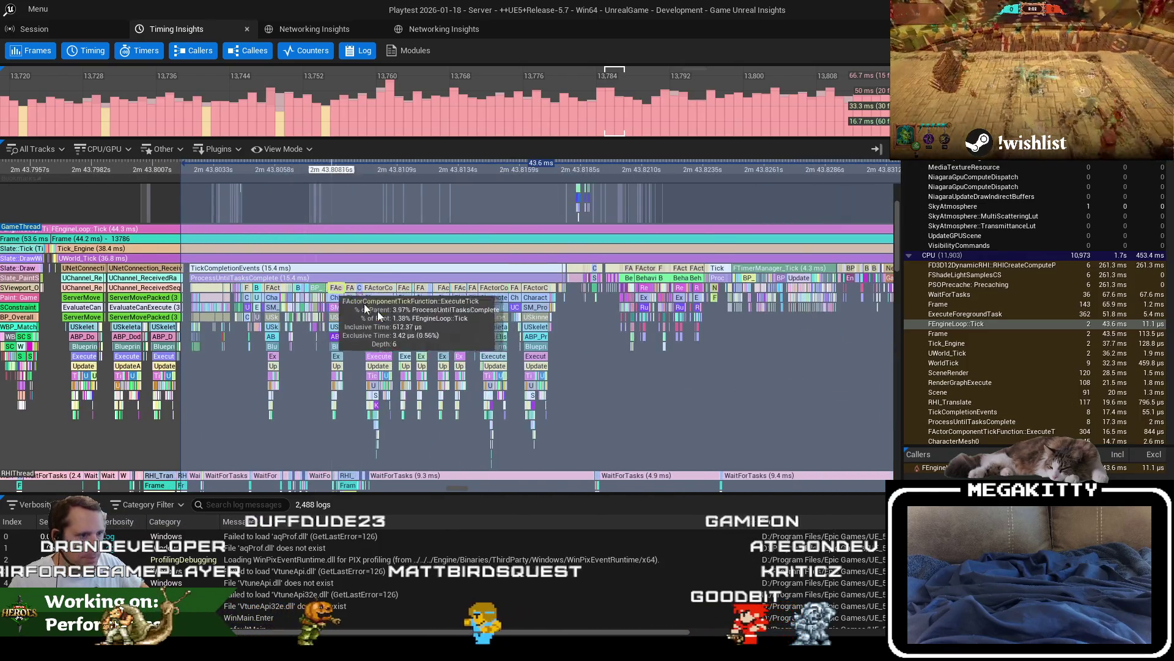
{"action": "scroll", "coordinate": [480, 328], "scroll_direction": "up", "scroll_amount": 2}
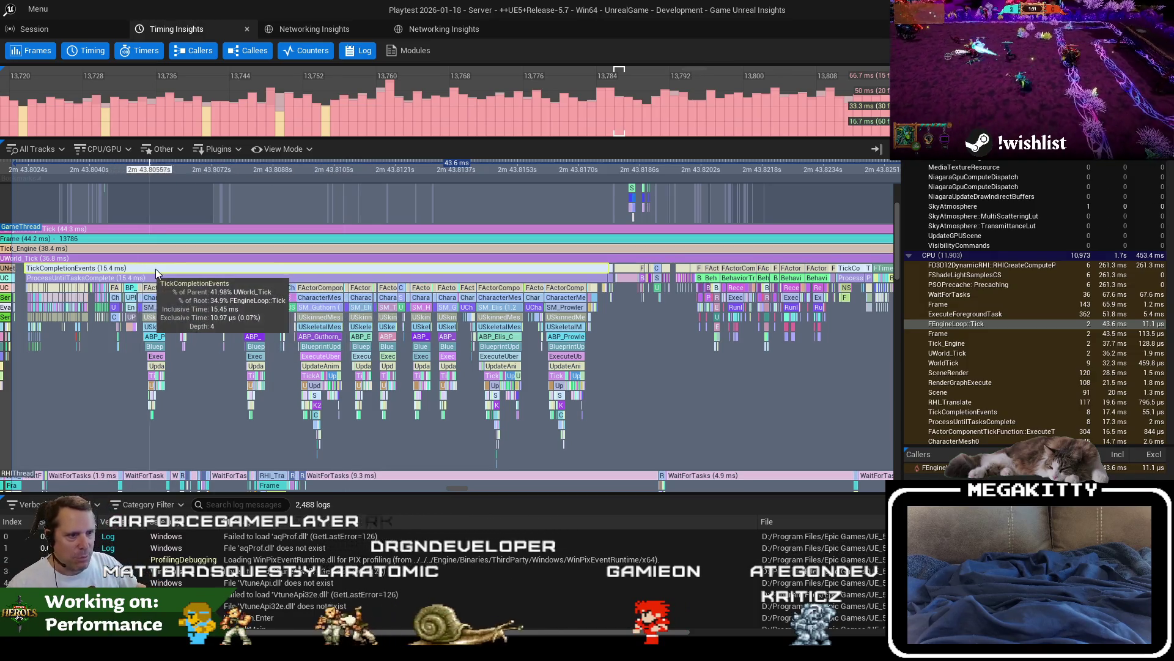
{"action": "scroll", "coordinate": [632, 396], "scroll_direction": "down", "scroll_amount": 5}
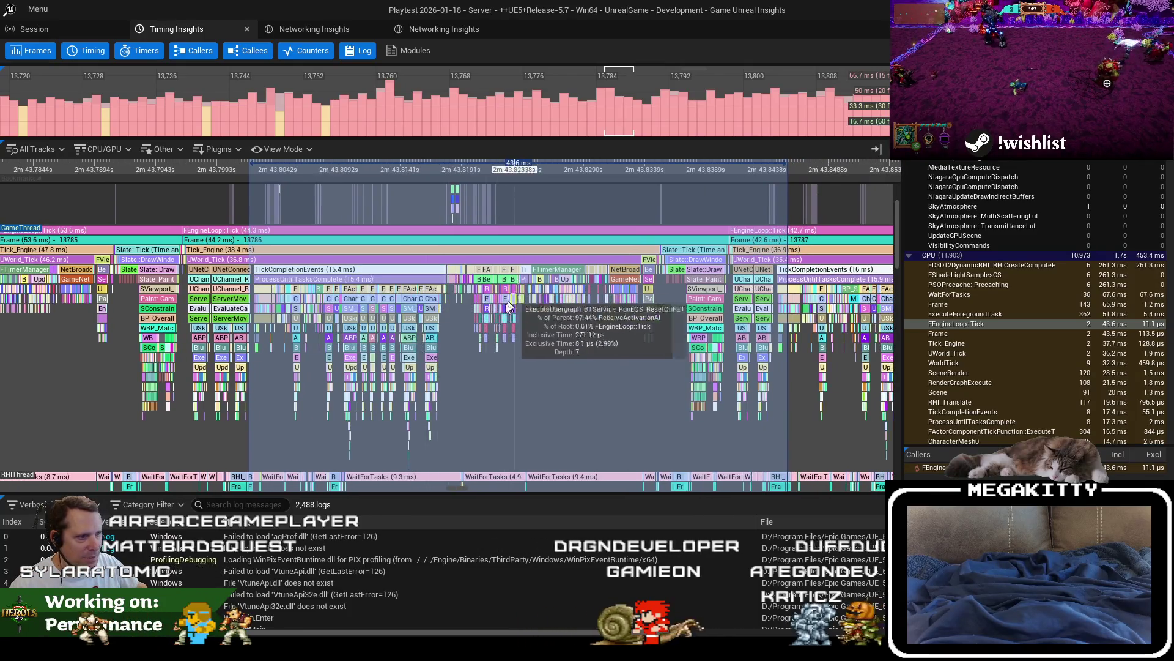
{"action": "left_click_drag", "start_coordinate": [549, 332], "coordinate": [519, 332]}
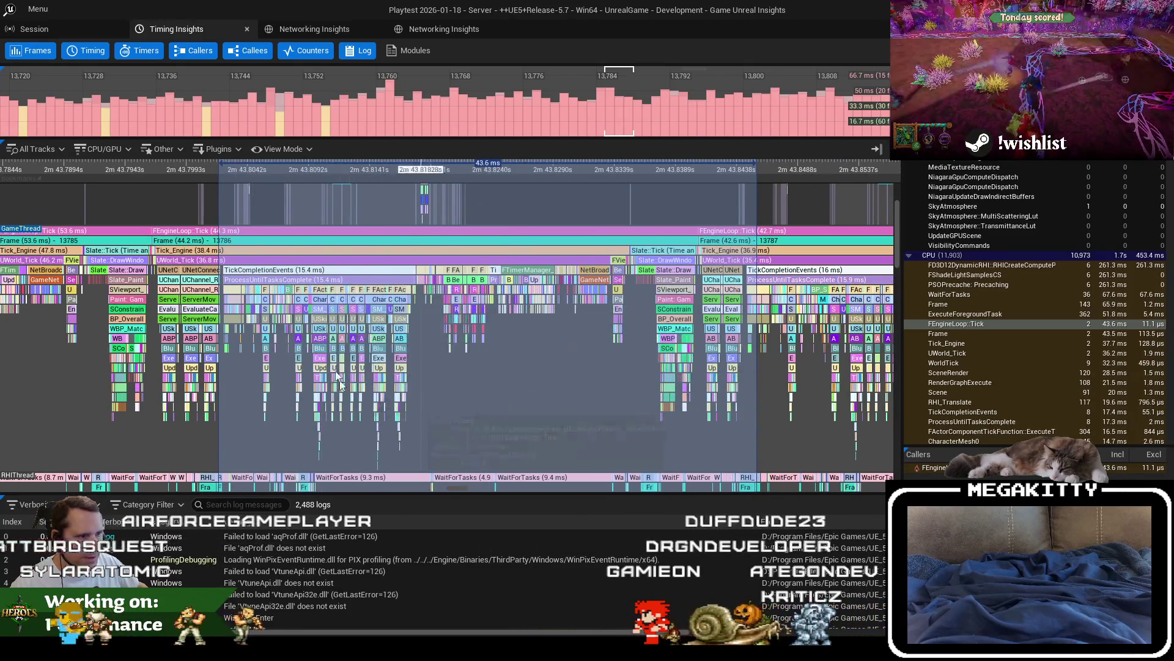
{"action": "scroll", "coordinate": [456, 294], "scroll_direction": "up", "scroll_amount": 4}
{"action": "scroll", "coordinate": [455, 294], "scroll_direction": "up", "scroll_amount": 10}
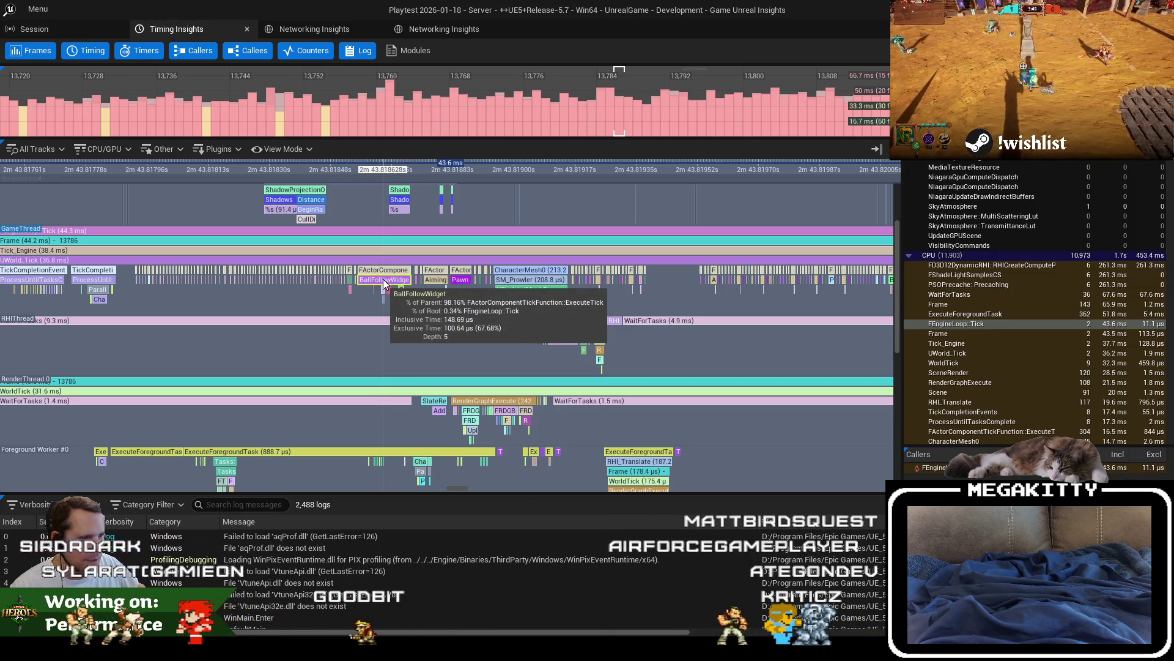
Scroll and pan the Timing Insights tracks to examine the server behavior tree events
{"action": "scroll", "coordinate": [384, 283], "scroll_direction": "down", "scroll_amount": 1}
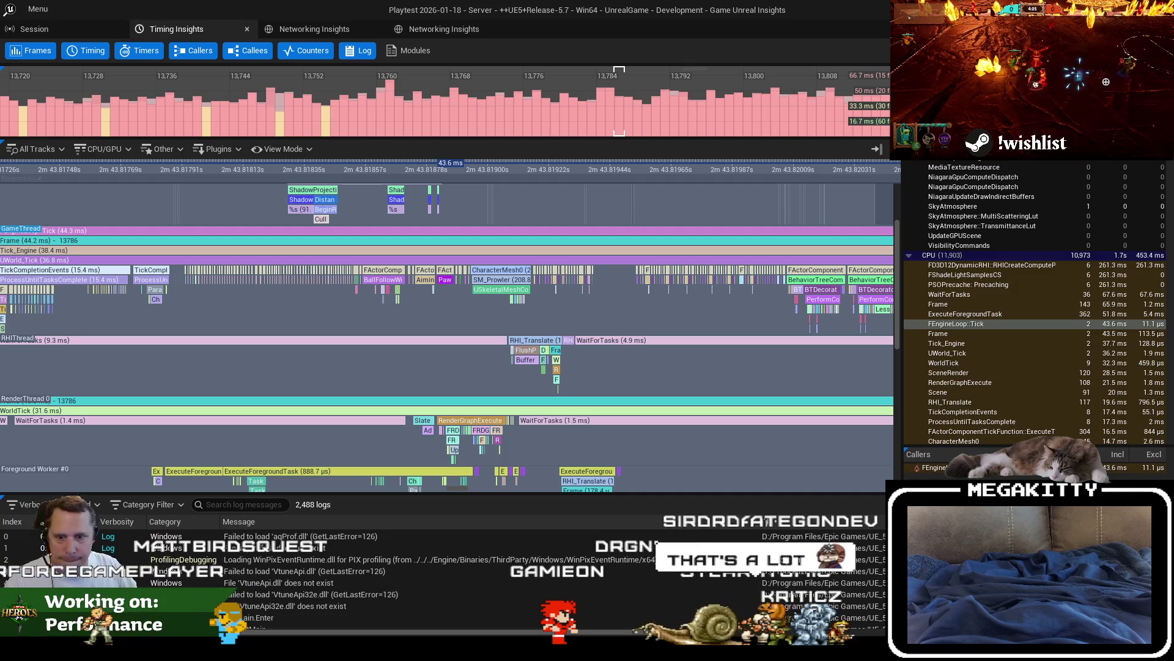
{"action": "mouse_move", "coordinate": [384, 282]}
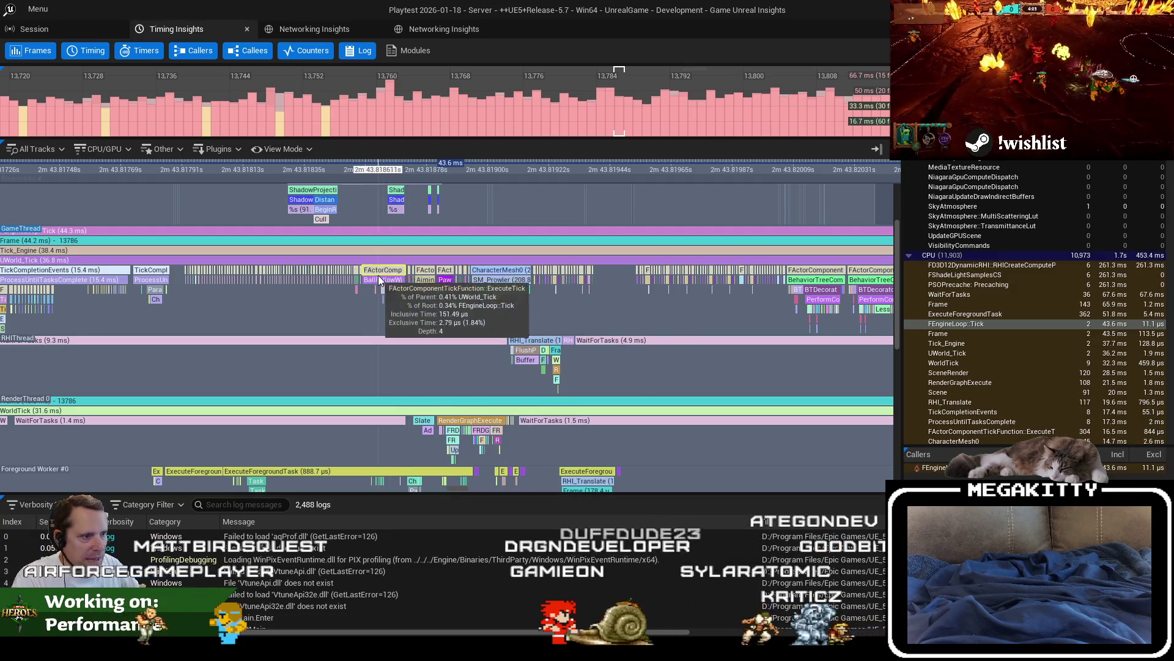
{"action": "mouse_move", "coordinate": [423, 280]}
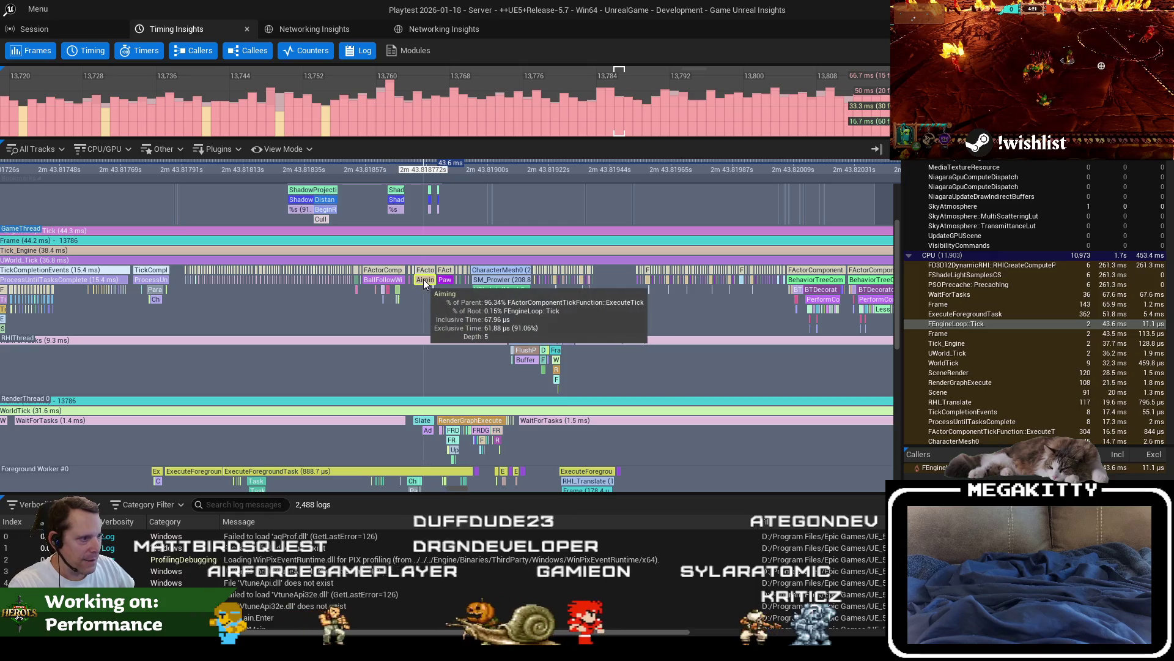
{"action": "scroll", "coordinate": [423, 279], "scroll_direction": "up", "scroll_amount": 7}
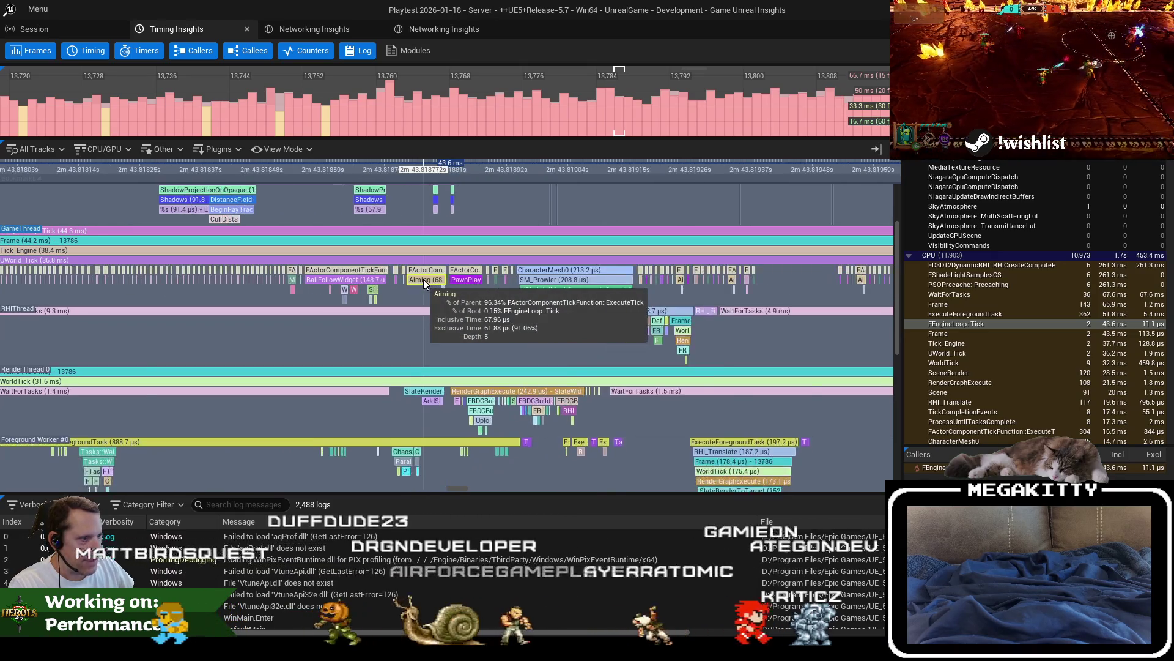
{"action": "scroll", "coordinate": [588, 308], "scroll_direction": "right", "scroll_amount": 3}
{"action": "mouse_move", "coordinate": [586, 298]}
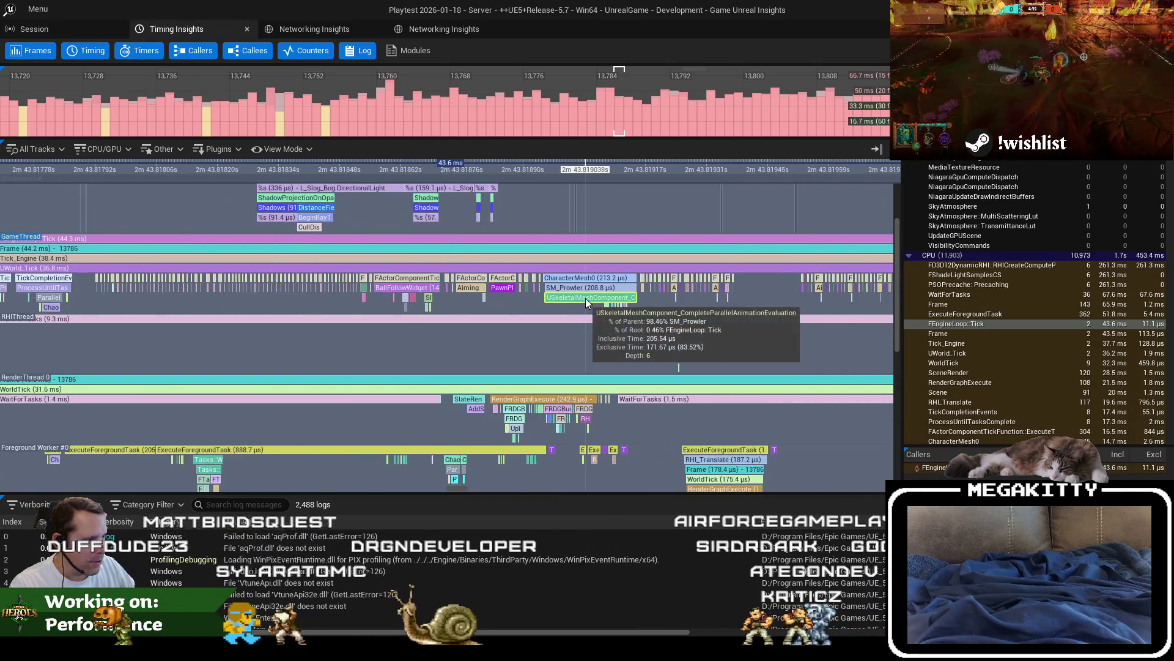
{"action": "scroll", "coordinate": [465, 301], "scroll_direction": "down", "scroll_amount": 5}
{"action": "scroll", "coordinate": [458, 301], "scroll_direction": "up", "scroll_amount": 5}
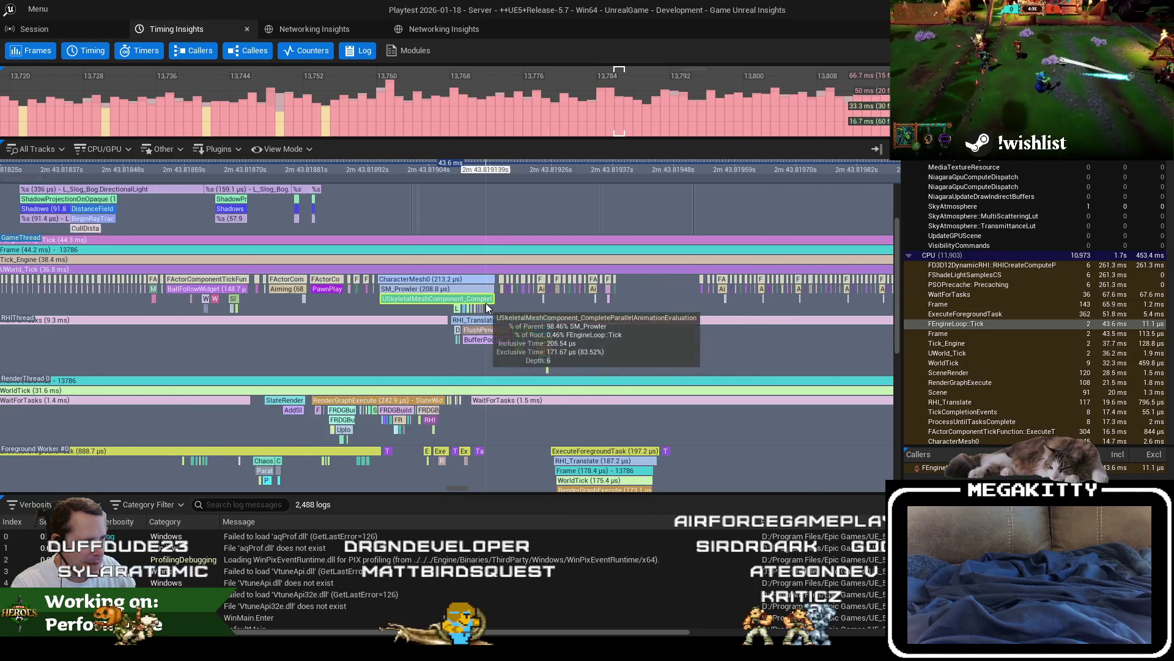
{"action": "scroll", "coordinate": [500, 305], "scroll_direction": "down", "scroll_amount": 5}
{"action": "scroll", "coordinate": [527, 306], "scroll_direction": "up", "scroll_amount": 3}
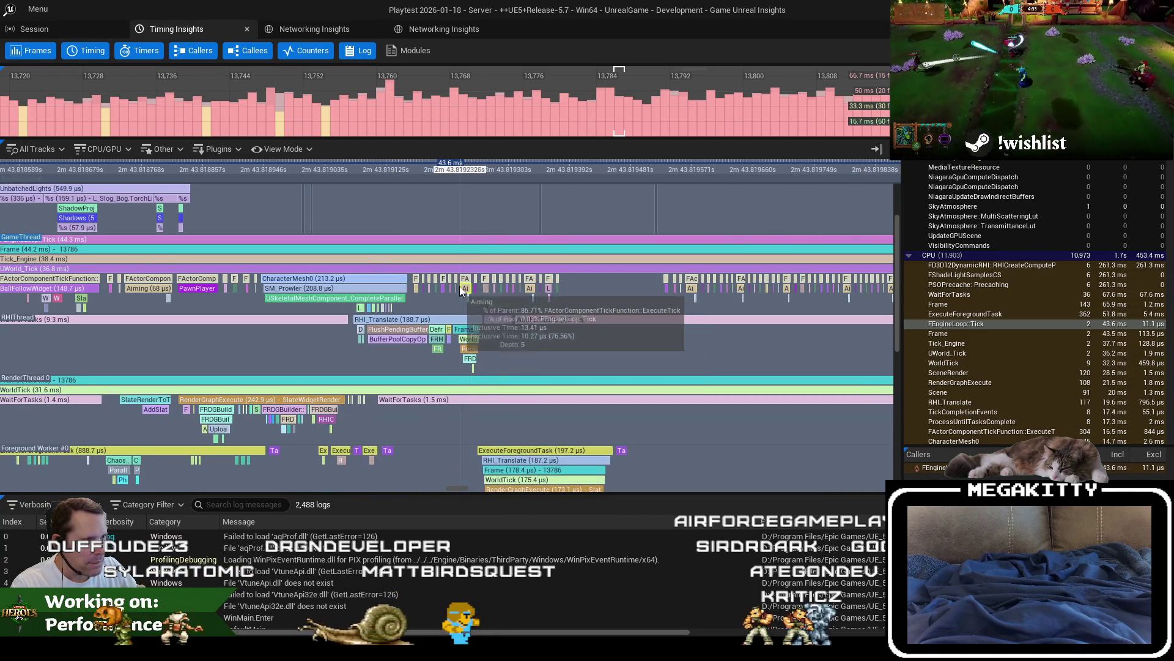
{"action": "left_click_drag", "start_coordinate": [479, 286], "coordinate": [356, 312]}
{"action": "scroll", "coordinate": [361, 318], "scroll_direction": "down", "scroll_amount": 7}
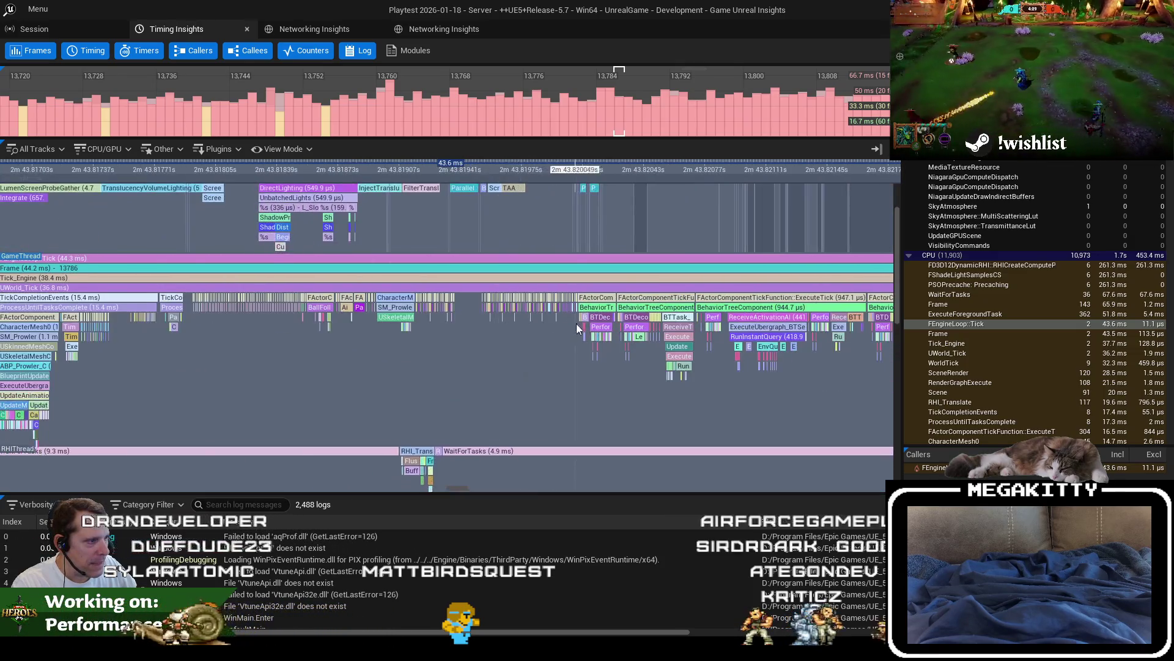
{"action": "scroll", "coordinate": [369, 332], "scroll_direction": "up", "scroll_amount": 3}
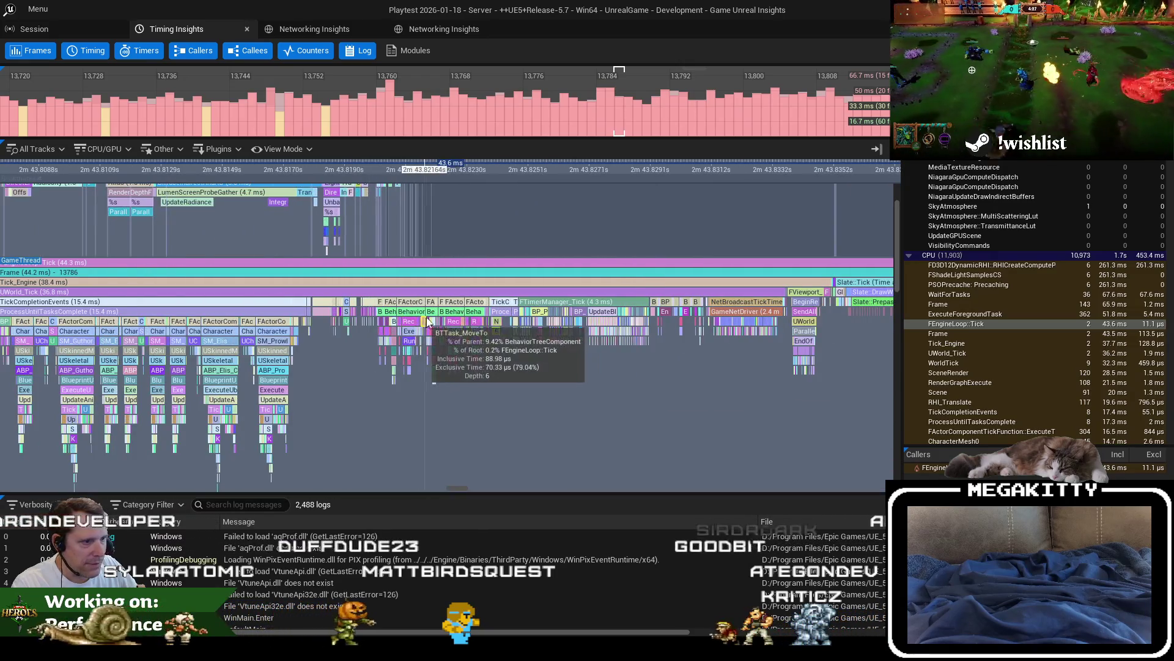
{"action": "scroll", "coordinate": [331, 317], "scroll_direction": "up", "scroll_amount": 2}
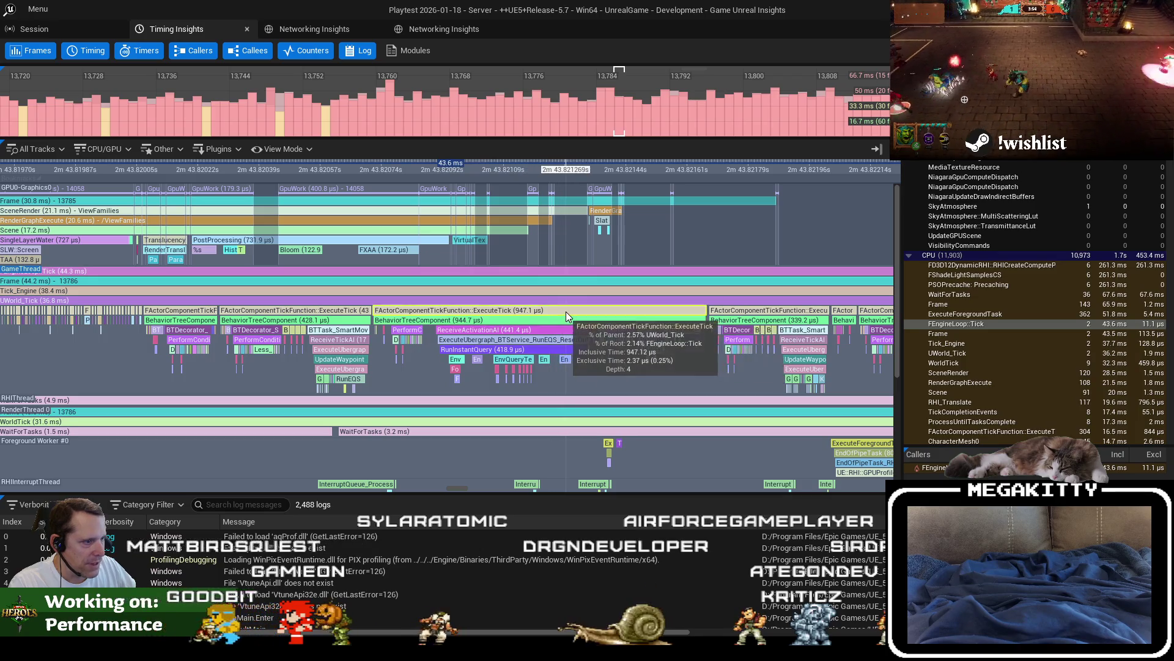
{"action": "scroll", "coordinate": [510, 325], "scroll_direction": "up", "scroll_amount": 3}
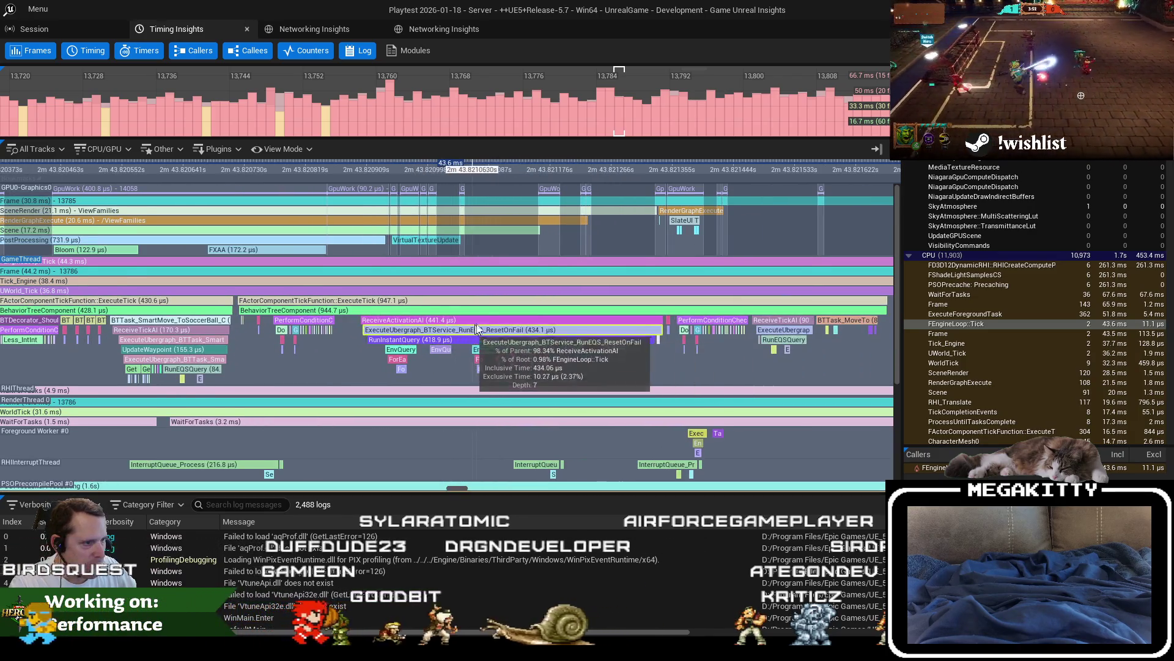
{"action": "scroll", "coordinate": [474, 330], "scroll_direction": "down", "scroll_amount": 3}
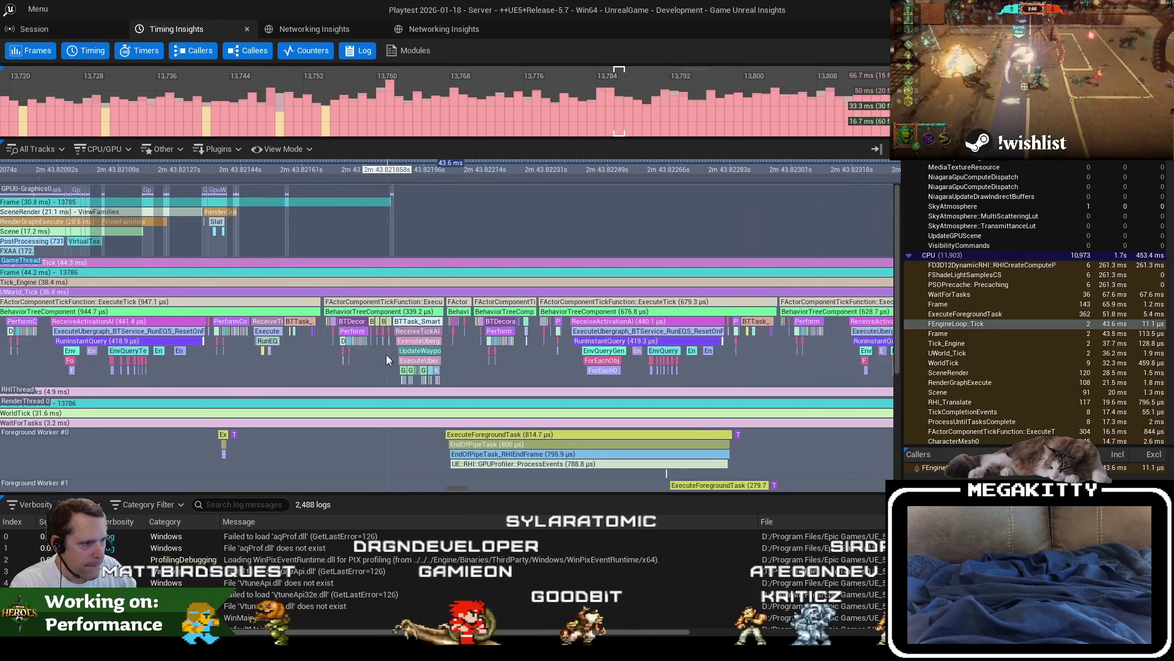
{"action": "scroll", "coordinate": [391, 349], "scroll_direction": "up", "scroll_amount": 2}
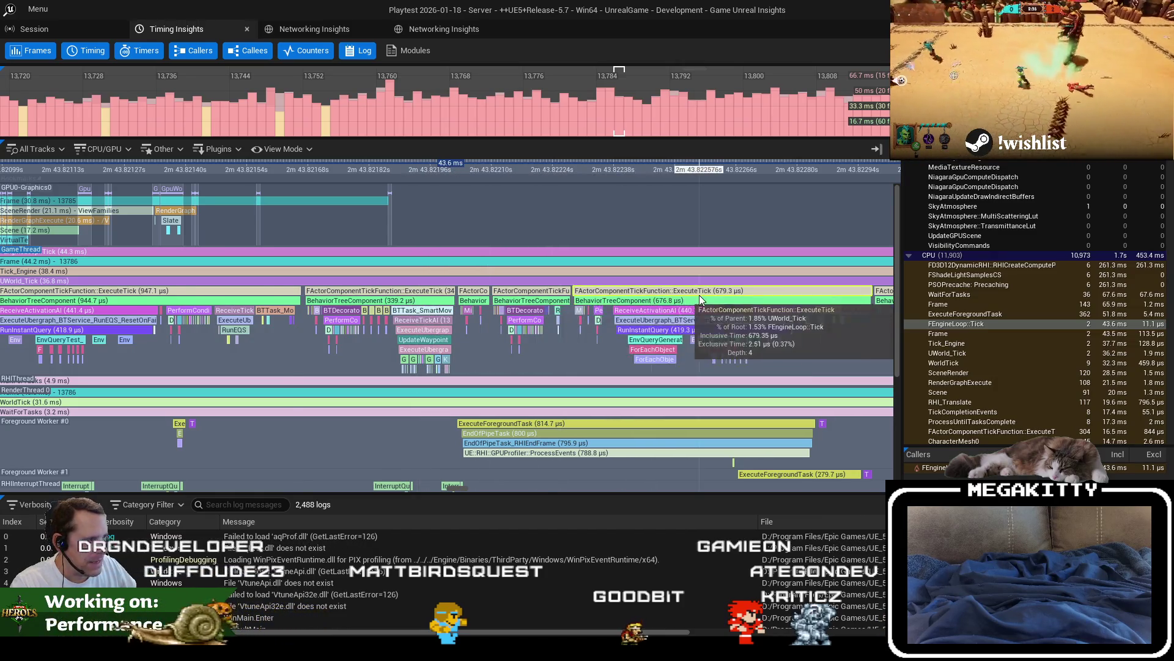
{"action": "scroll", "coordinate": [581, 361], "scroll_direction": "down", "scroll_amount": 5}
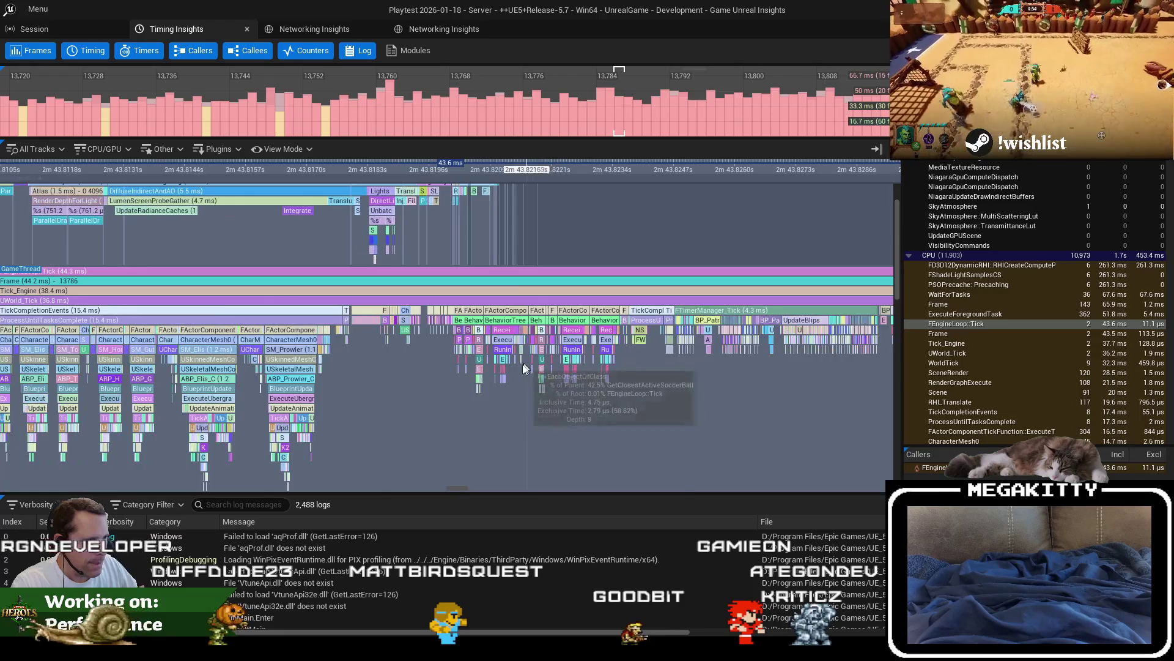
{"action": "left_click_drag", "start_coordinate": [551, 355], "coordinate": [575, 352]}
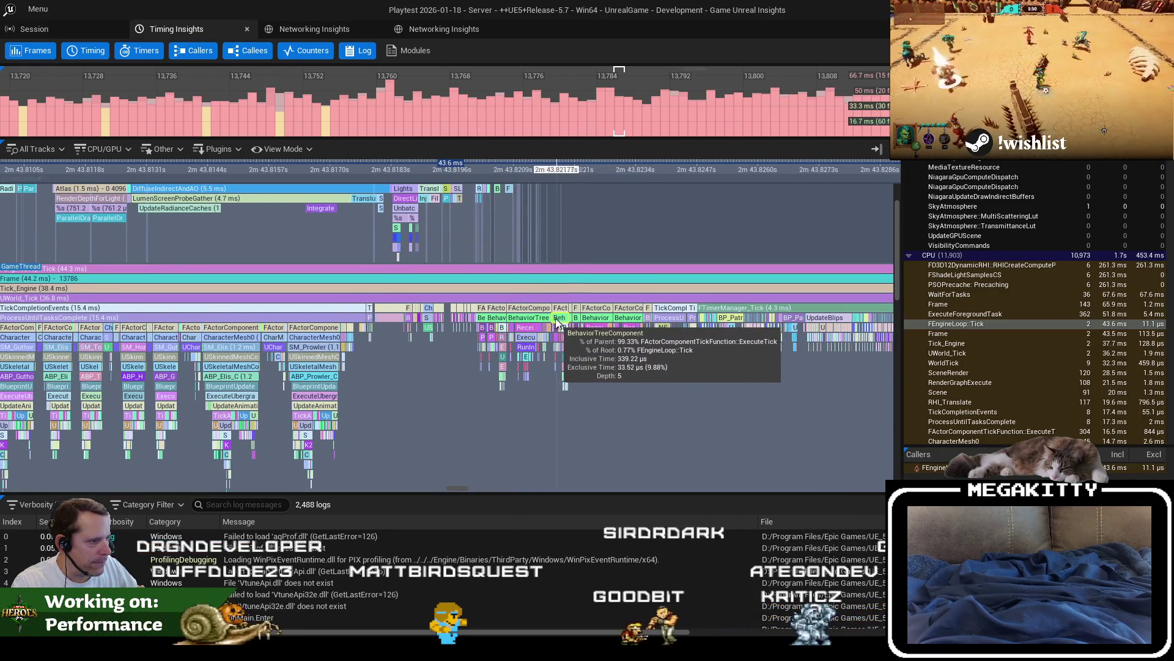
{"action": "scroll", "coordinate": [515, 321], "scroll_direction": "down", "scroll_amount": 1}
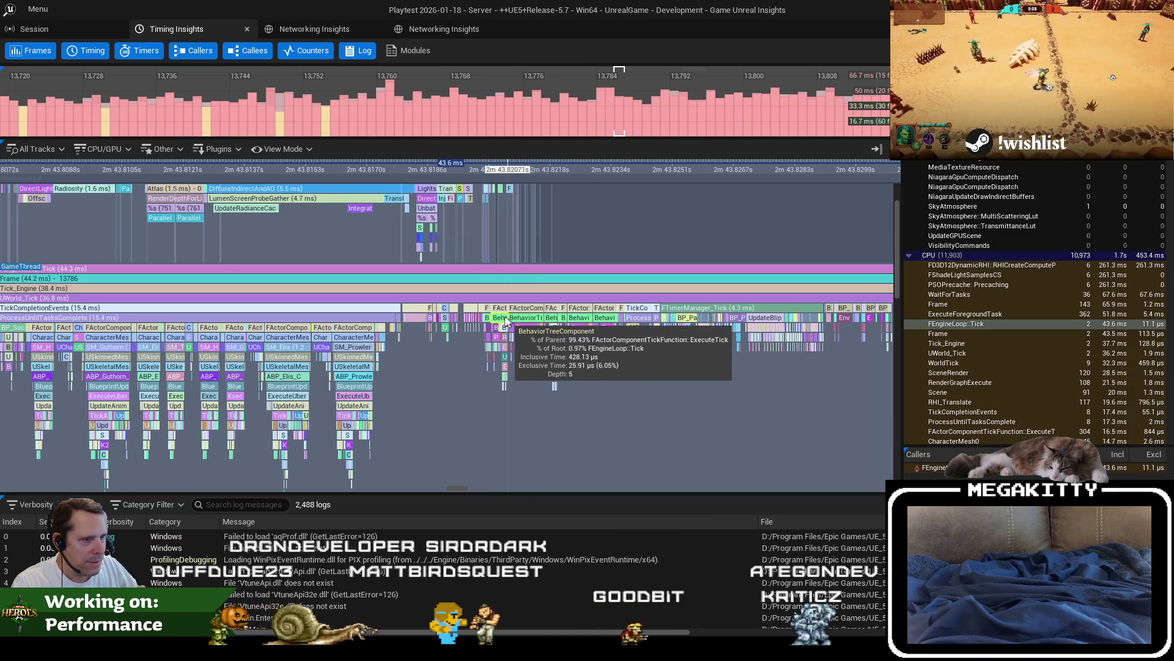
{"action": "scroll", "coordinate": [489, 322], "scroll_direction": "up", "scroll_amount": 5}
Log server behavior trees at ~5 ms/frame (BTService_RunEQS_ResetOnFail) in notes.txt, then return to L_UnknownRuins
{"action": "key", "text": "alt+Tab"}
{"action": "mouse_move", "coordinate": [440, 331]}
{"action": "left_mouse_down"}
{"action": "mouse_move", "coordinate": [484, 367]}
{"action": "mouse_move", "coordinate": [530, 377]}
{"action": "left_mouse_up"}
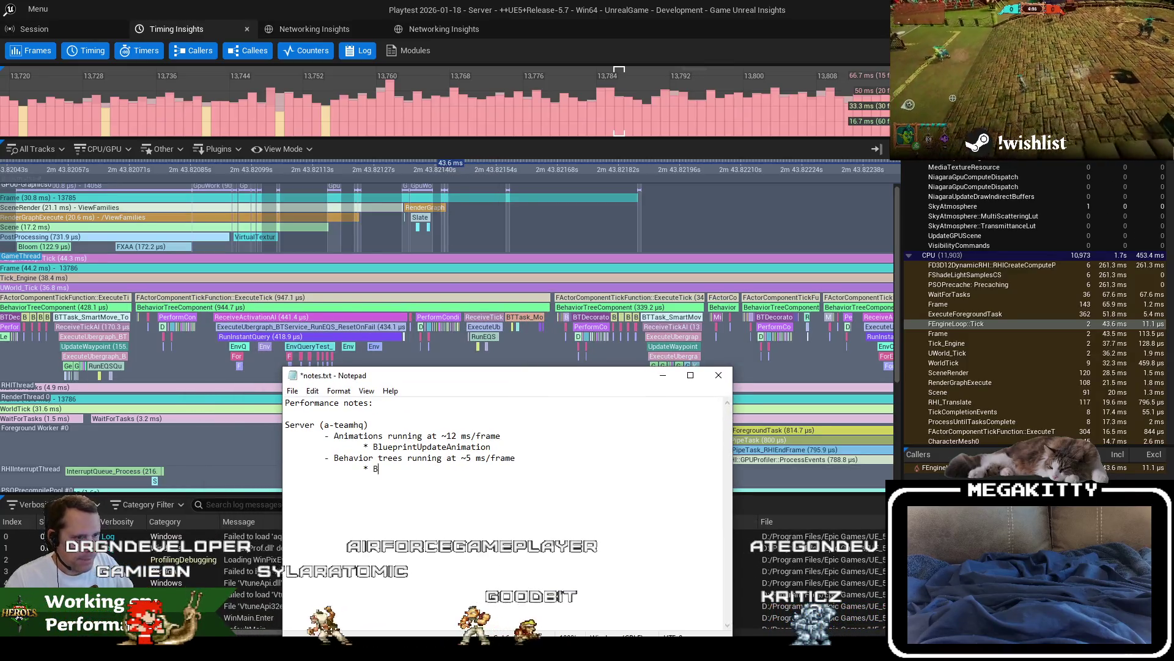
{"action": "type", "text": "vice_RunEQS_ResetOnFail"}
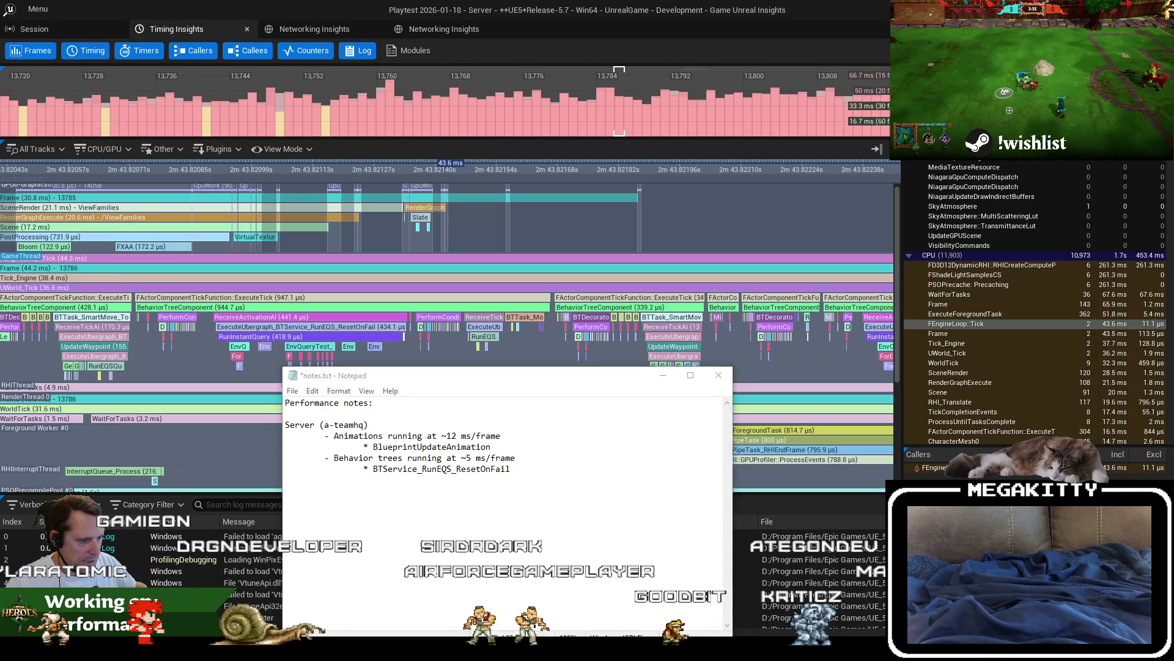
{"action": "key", "text": "alt+Tab"}
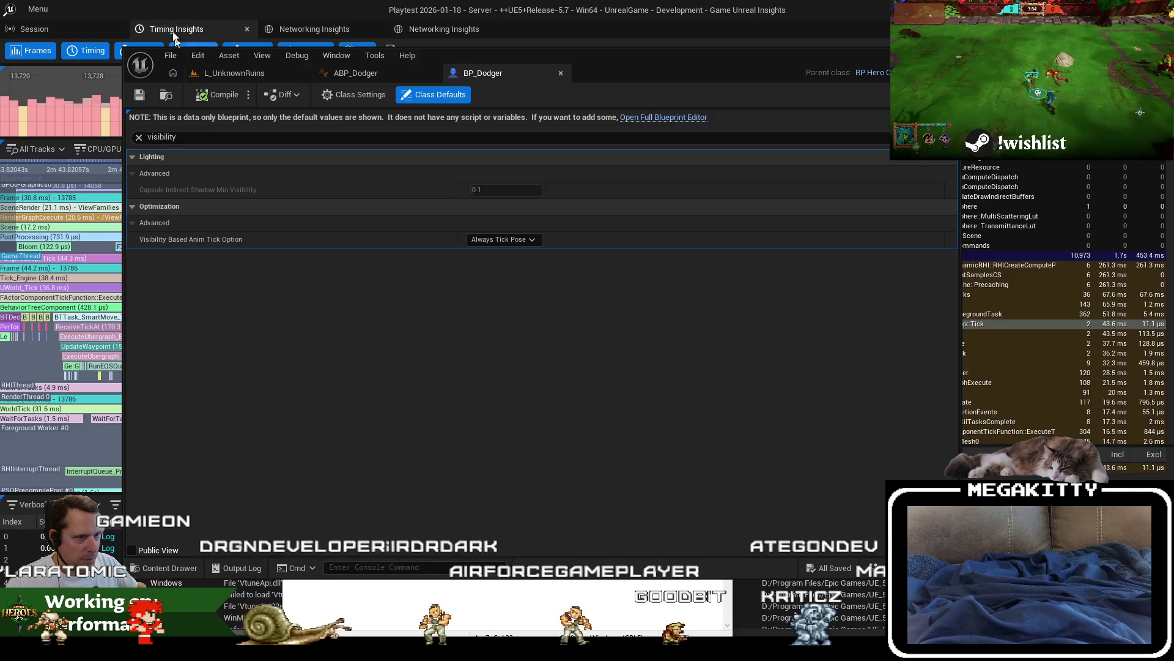
{"action": "left_click", "coordinate": [208, 71]}
Maximise the level editor, show all content, and copy the BTService_RunEQS_ResetOnFail name from the notes
{"action": "right_click", "coordinate": [236, 74]}
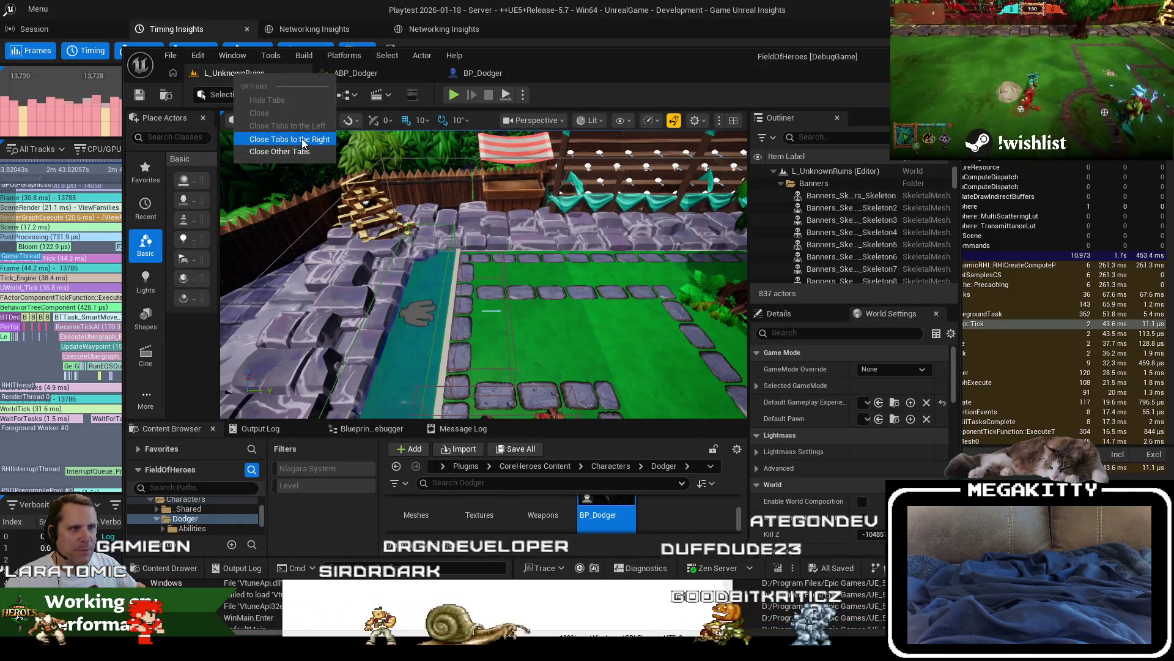
{"action": "key", "text": "Escape"}
{"action": "double_click", "coordinate": [516, 53]}
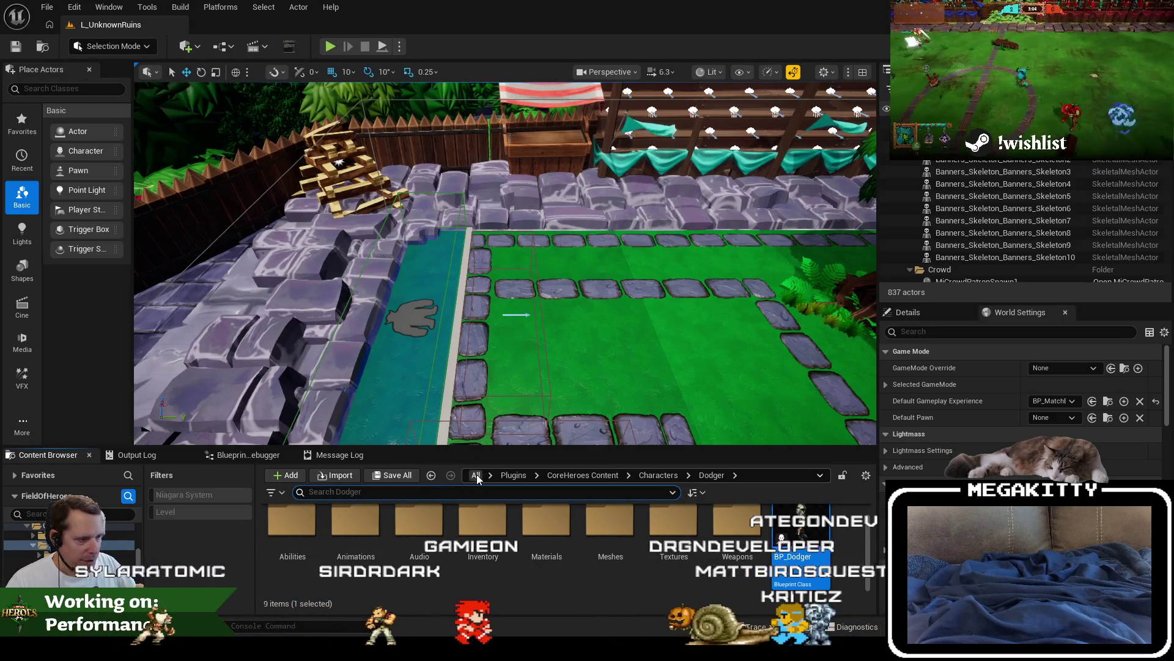
{"action": "left_click", "coordinate": [476, 474]}
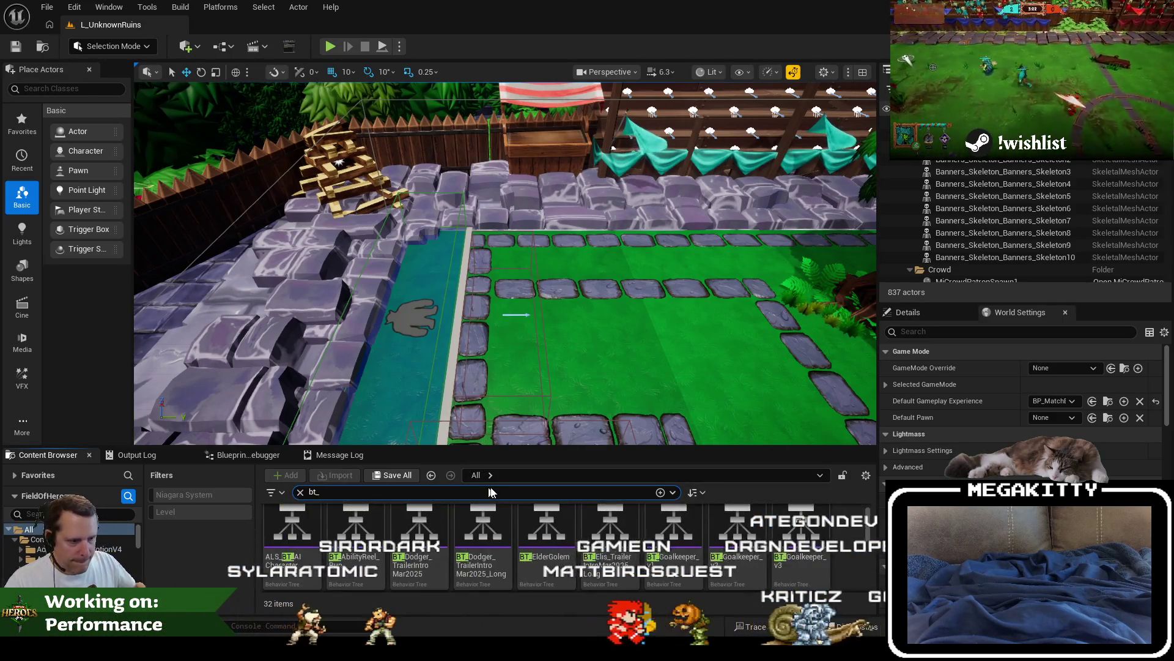
{"action": "key", "text": "alt+Tab"}
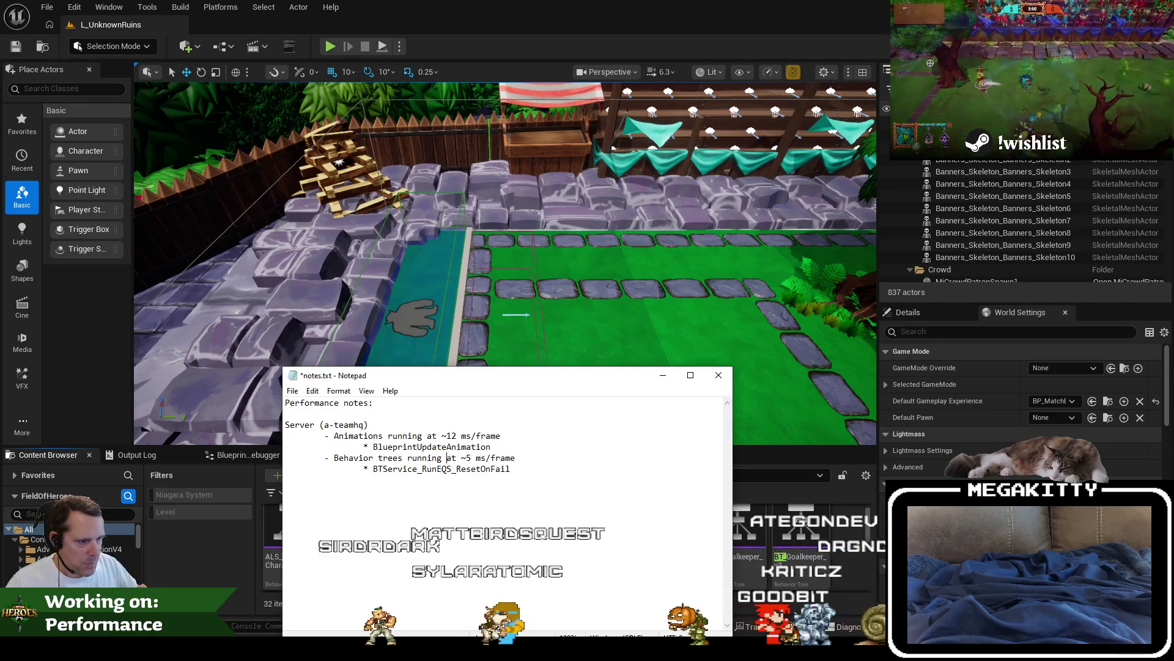
{"action": "key", "text": "ctrl+shift+Left"}
{"action": "key", "text": "alt+Tab"}
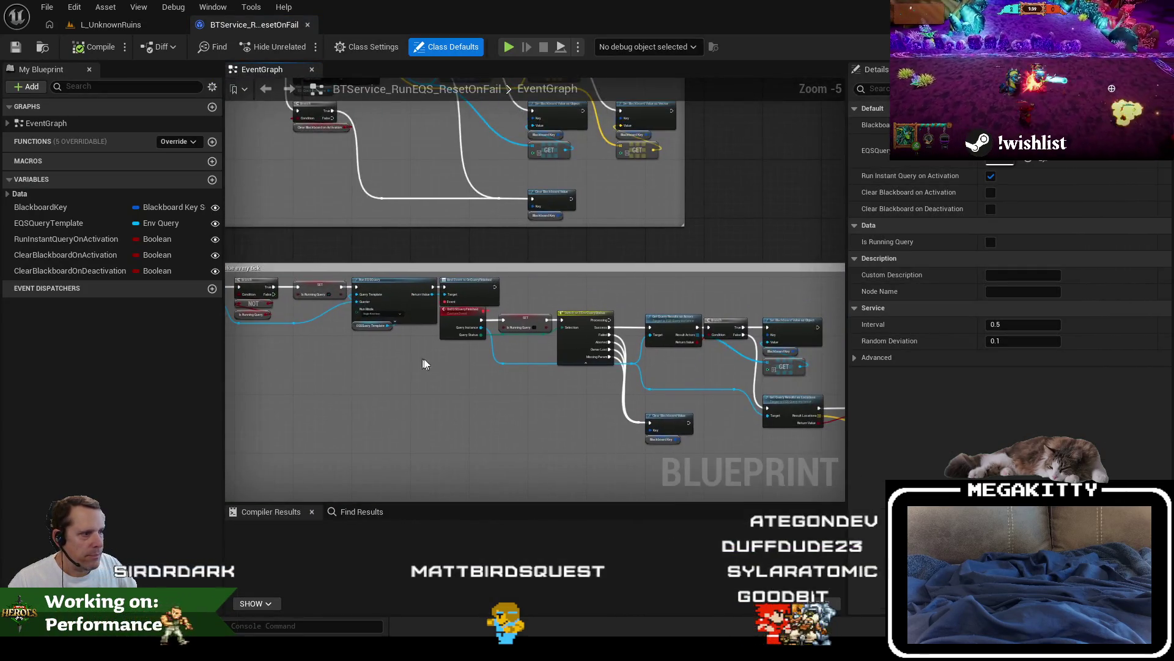
Jump to the 'immed' comment search result and pan around the Run Instant Query node
{"action": "scroll", "coordinate": [438, 357], "scroll_direction": "up", "scroll_amount": 3}
{"action": "scroll", "coordinate": [439, 354], "scroll_direction": "down", "scroll_amount": 4}
{"action": "scroll", "coordinate": [504, 384], "scroll_direction": "up", "scroll_amount": 4}
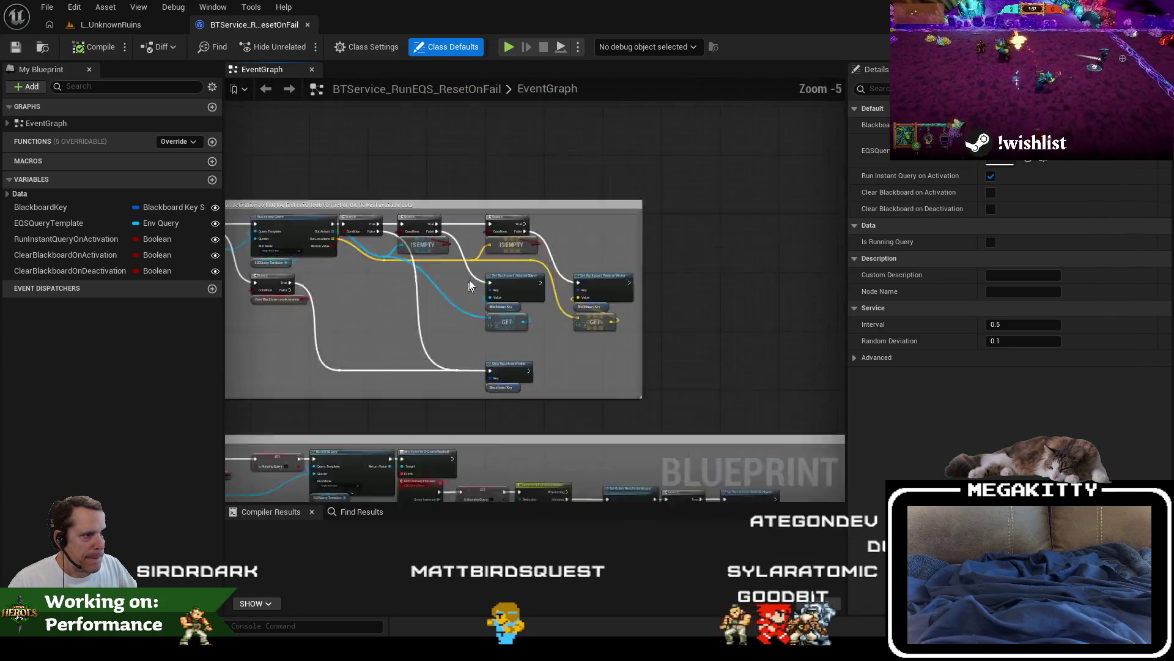
{"action": "left_click", "coordinate": [356, 511]}
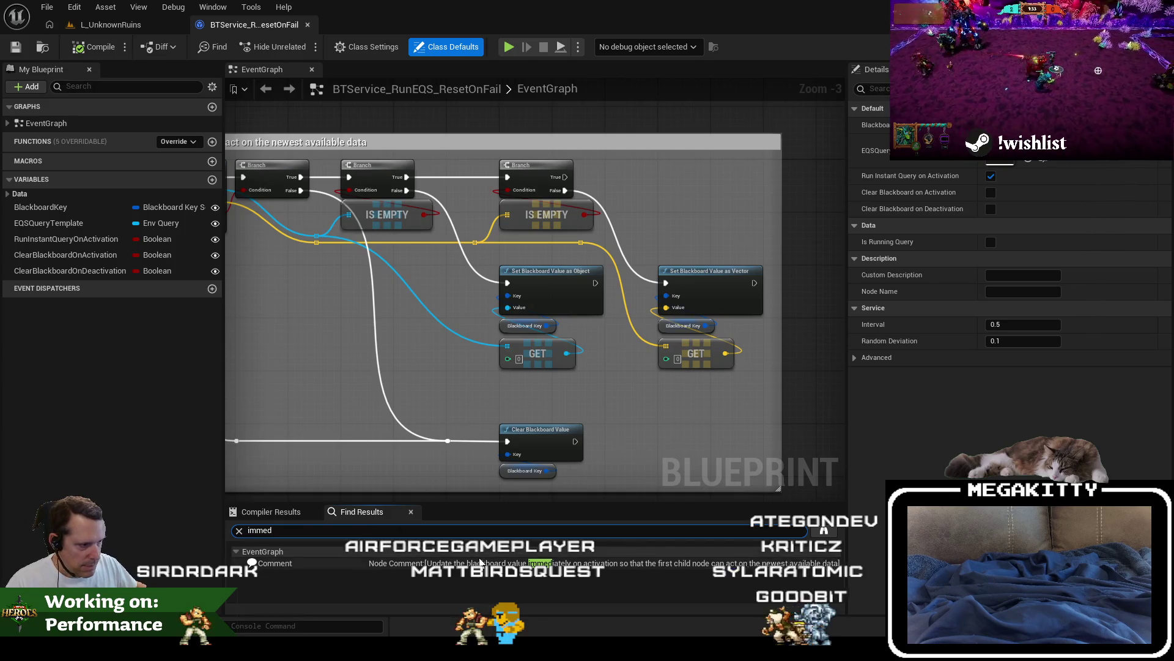
{"action": "left_click", "coordinate": [481, 563]}
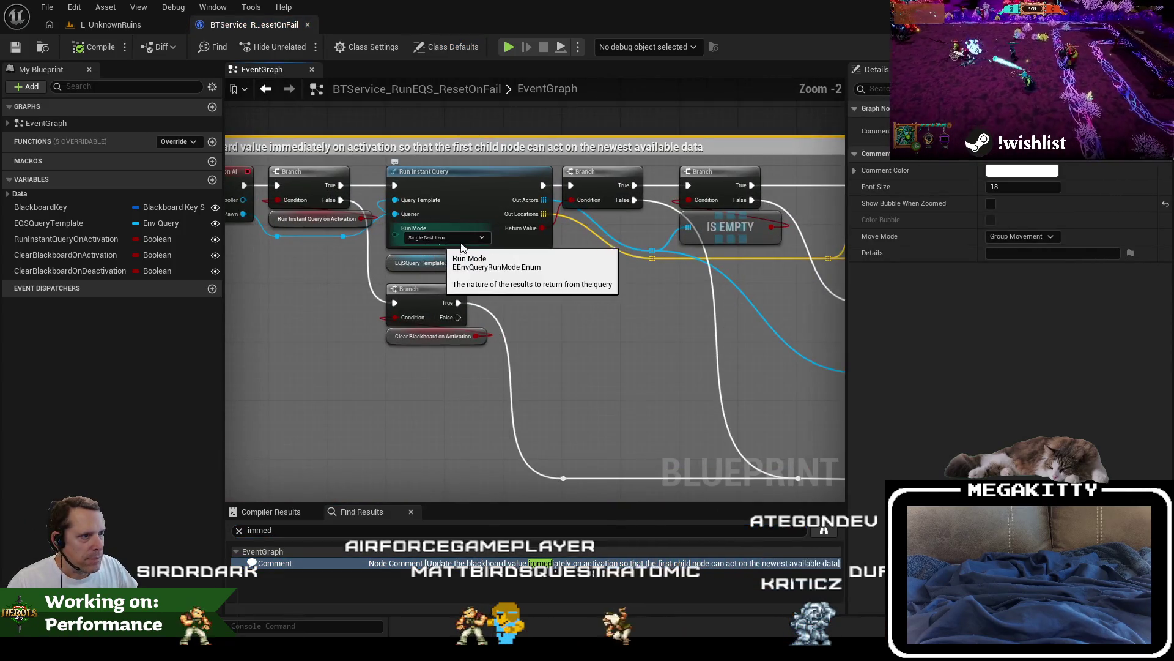
{"action": "mouse_move", "coordinate": [428, 195]}
{"action": "left_mouse_down"}
{"action": "mouse_move", "coordinate": [453, 202]}
{"action": "mouse_move", "coordinate": [438, 209]}
{"action": "mouse_move", "coordinate": [548, 299]}
{"action": "mouse_move", "coordinate": [627, 331]}
{"action": "left_mouse_up"}
{"action": "scroll", "coordinate": [438, 209], "scroll_direction": "down", "scroll_amount": 1}
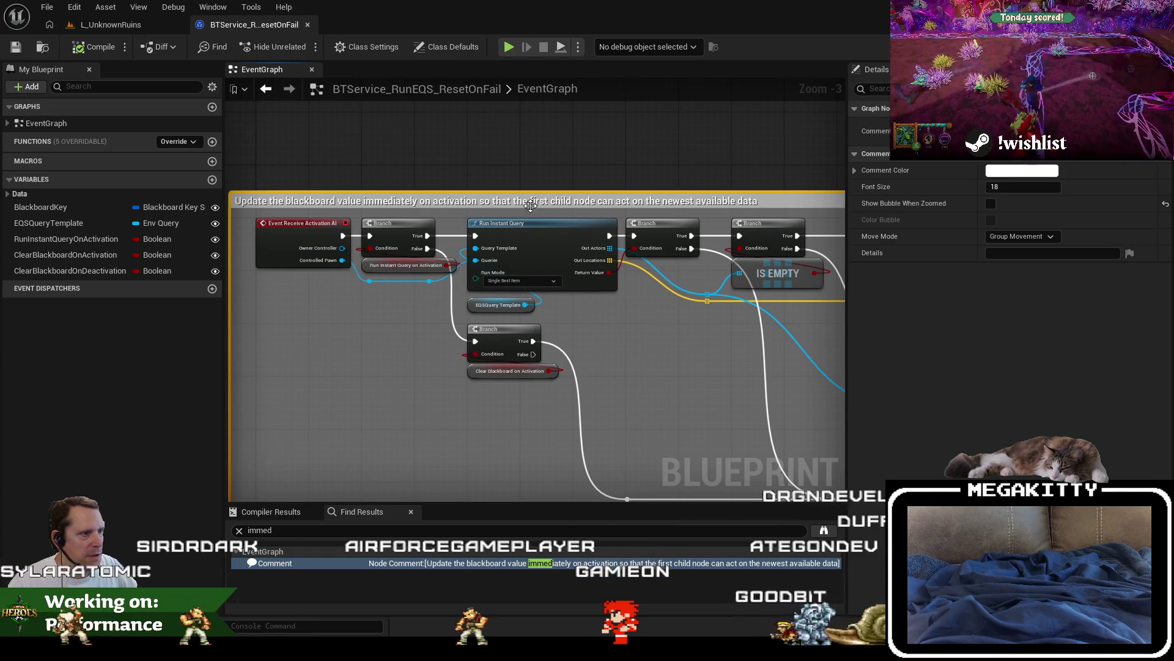
{"action": "left_click_drag", "start_coordinate": [794, 206], "coordinate": [632, 200]}
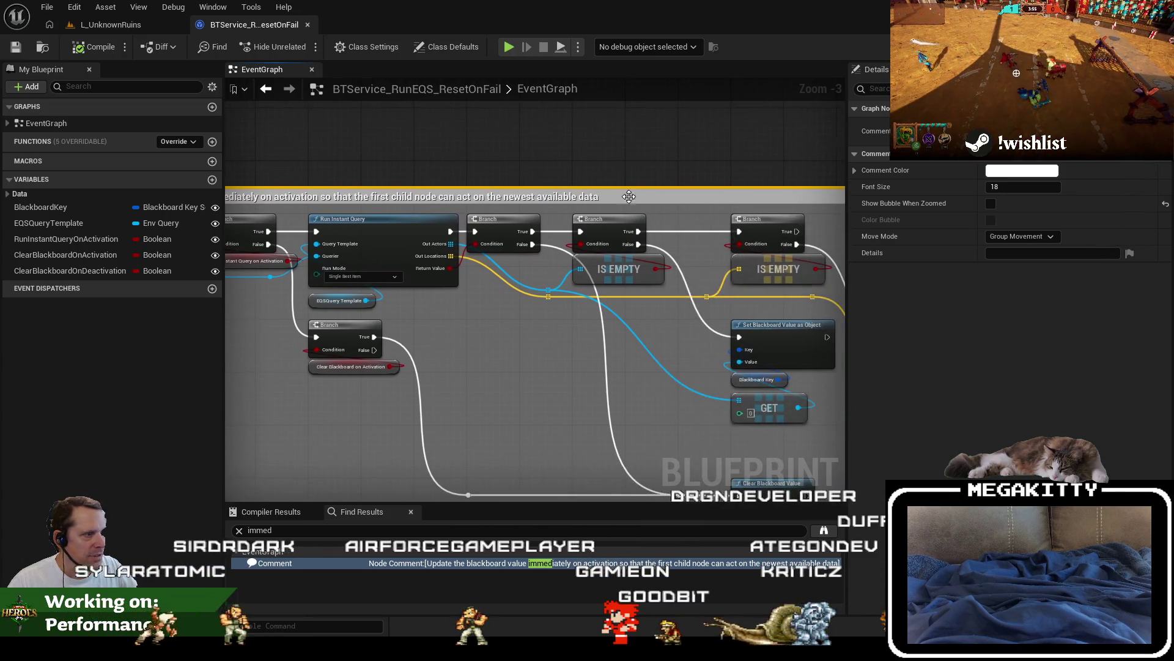
{"action": "scroll", "coordinate": [632, 200], "scroll_direction": "down", "scroll_amount": 1}
{"action": "left_click_drag", "start_coordinate": [585, 300], "coordinate": [540, 300]}
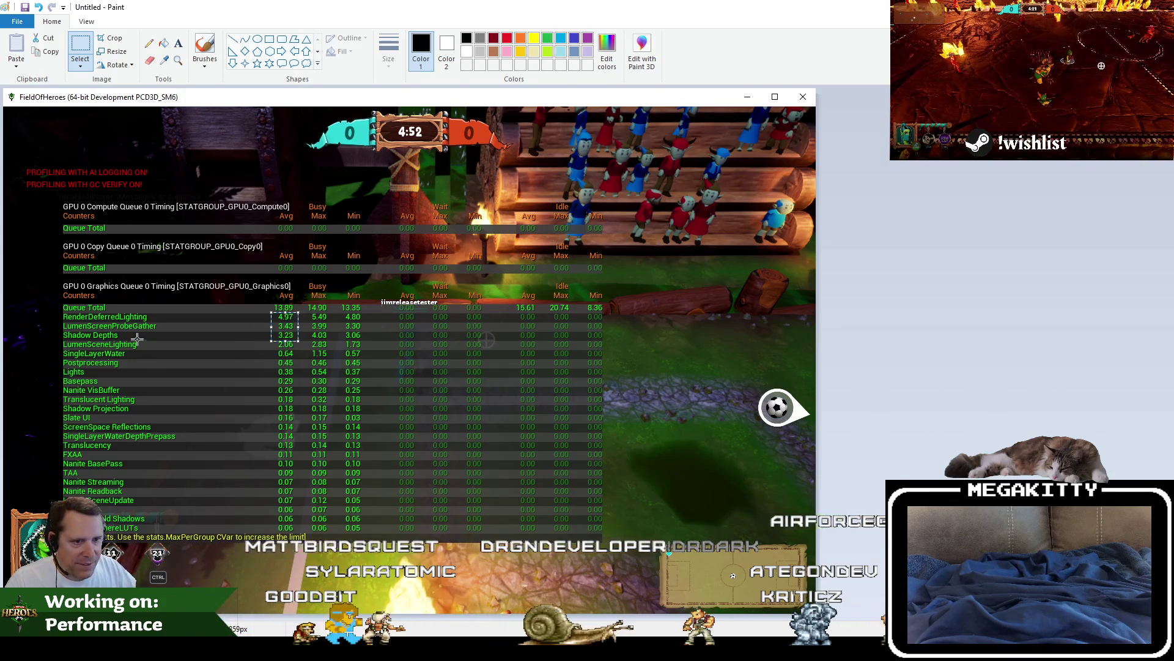
Box the RenderDeferredLighting timings in the Paint capture, then return to the L_UnknownRuins level
{"action": "left_click_drag", "start_coordinate": [275, 312], "coordinate": [300, 329]}
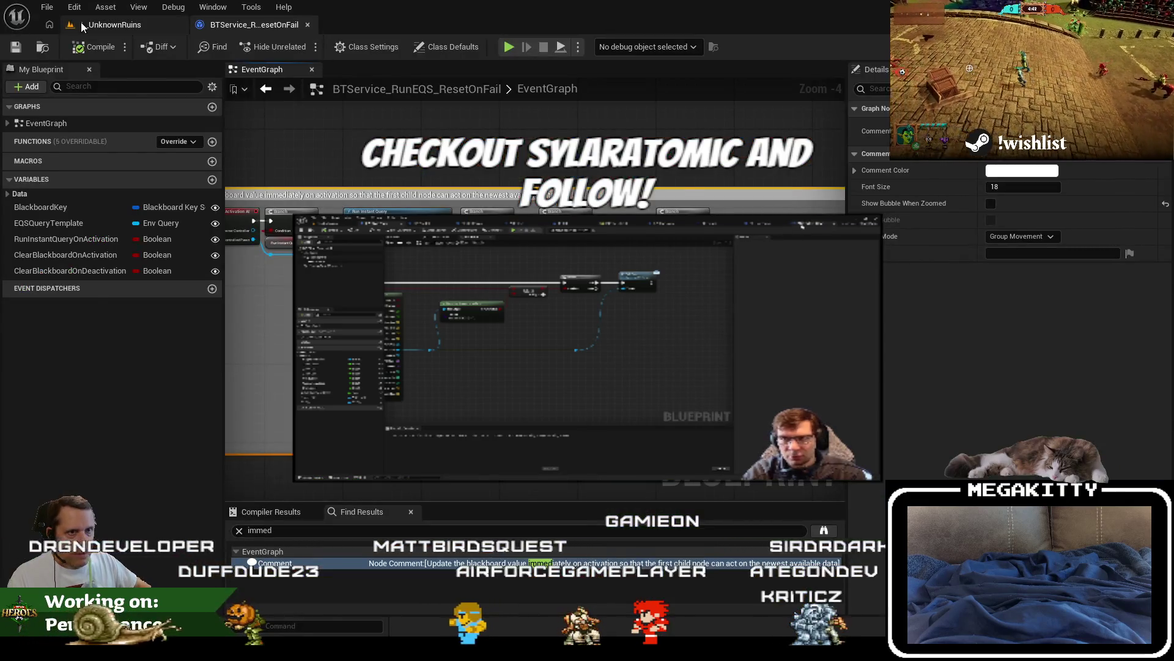
{"action": "left_click", "coordinate": [81, 26]}
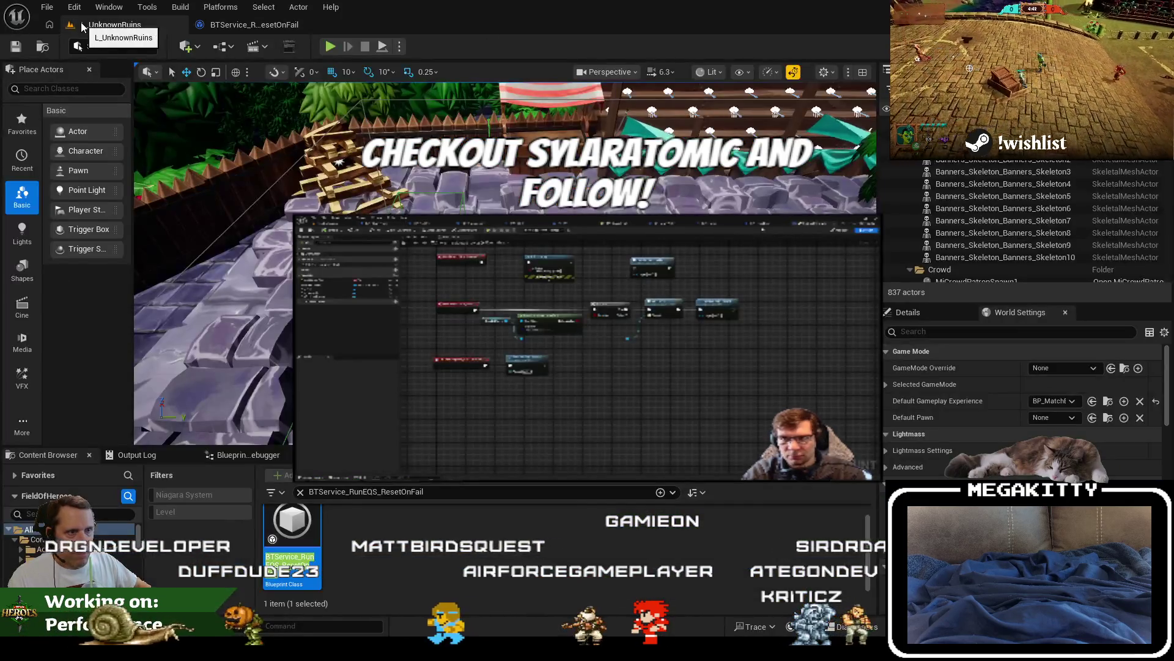
Load L_Slog_Bog from the recent levels list and bring the editor in front of Notepad
{"action": "left_click", "coordinate": [48, 6]}
{"action": "mouse_move", "coordinate": [89, 93]}
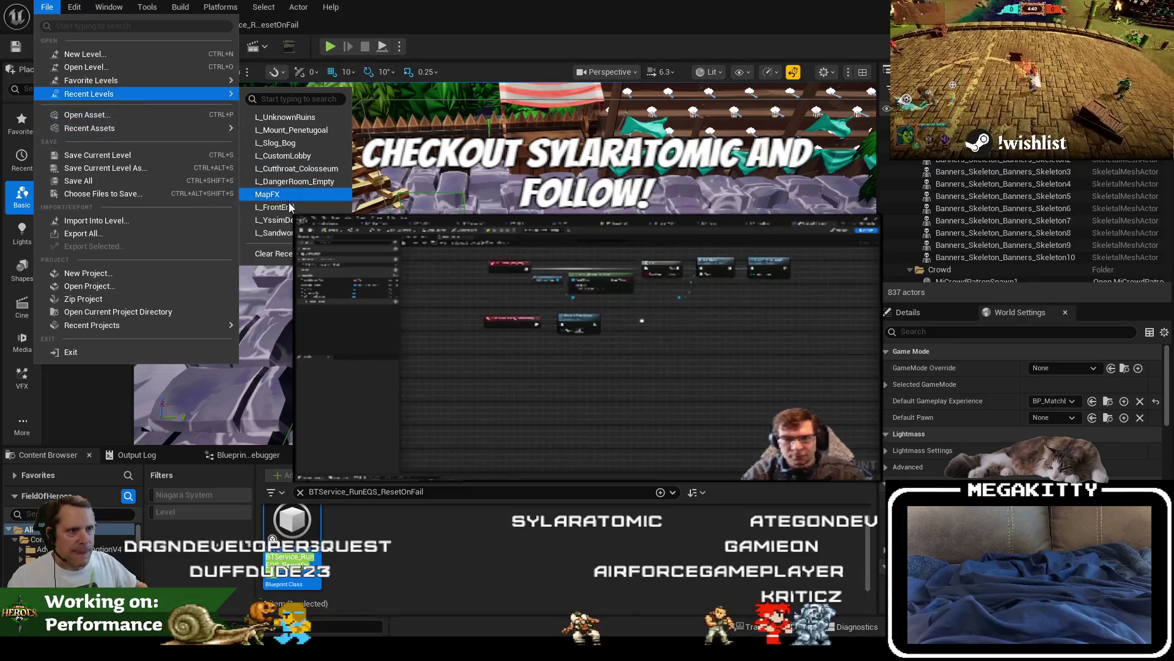
{"action": "left_click", "coordinate": [47, 7]}
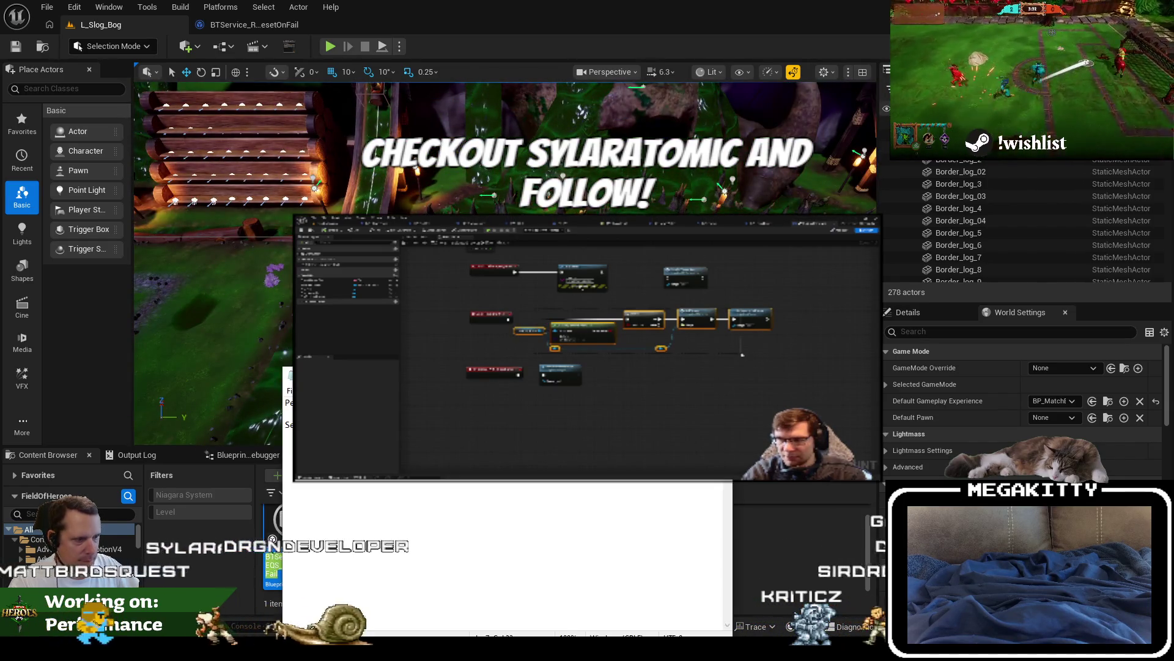
{"action": "left_click", "coordinate": [273, 538]}
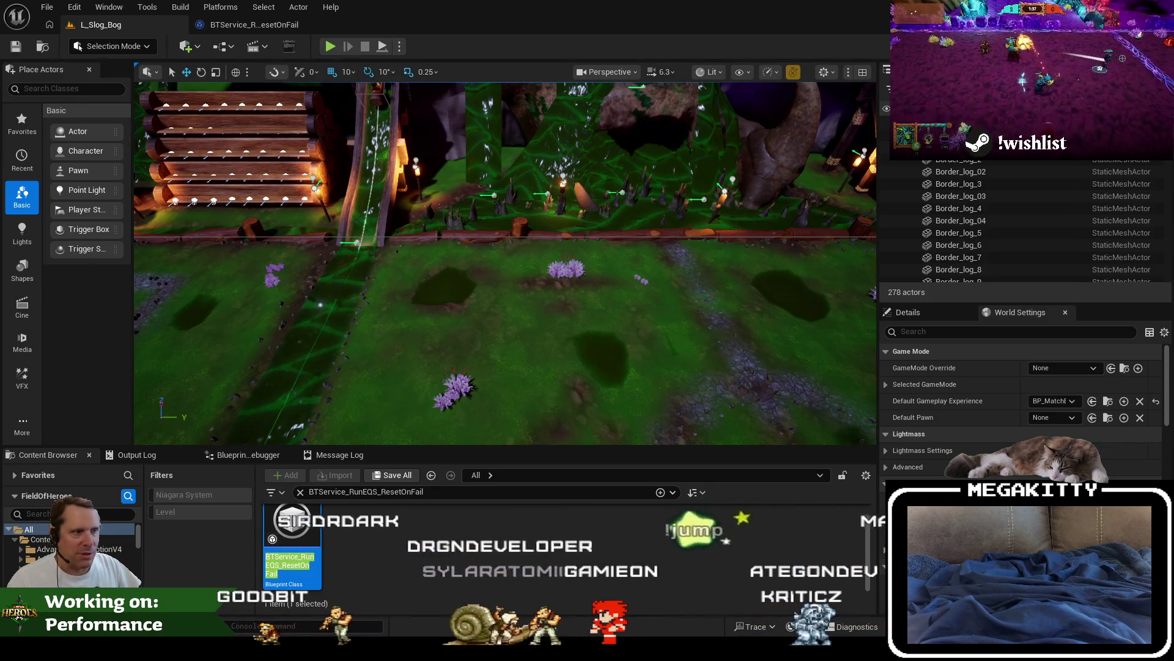
{"action": "left_click_drag", "start_coordinate": [483, 270], "coordinate": [428, 244]}
{"action": "scroll", "coordinate": [673, 267], "scroll_direction": "down", "scroll_amount": 5}
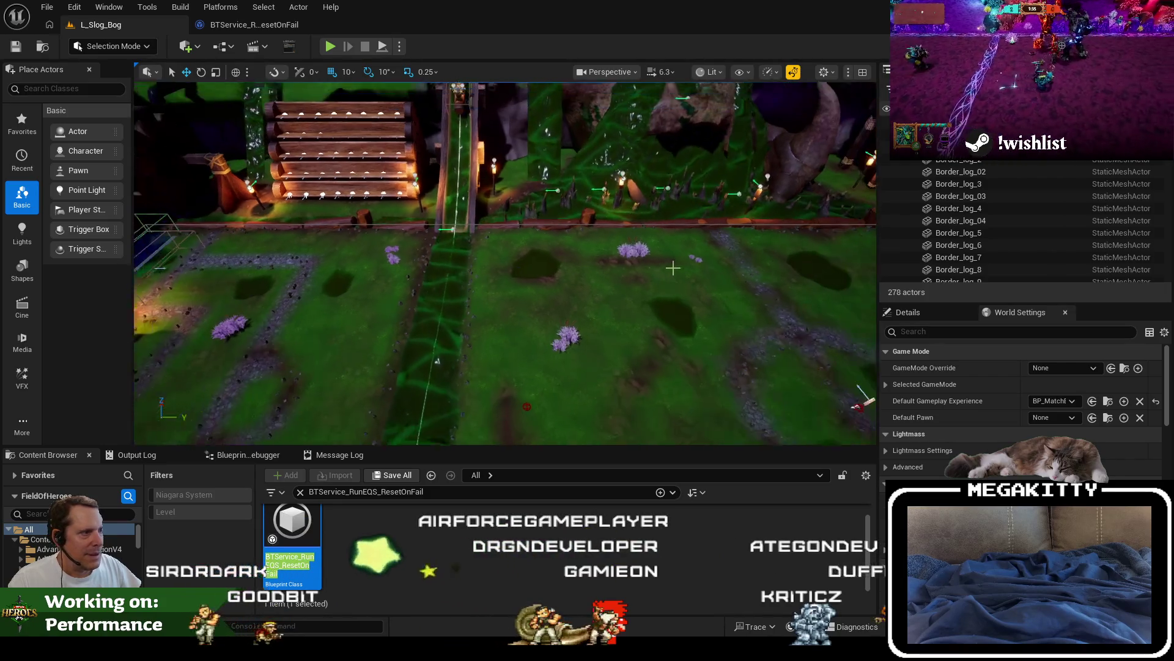
{"action": "mouse_move", "coordinate": [673, 267]}
{"action": "left_mouse_down"}
{"action": "mouse_move", "coordinate": [650, 260]}
{"action": "mouse_move", "coordinate": [641, 280]}
{"action": "left_mouse_up"}
{"action": "left_click", "coordinate": [641, 281]}
{"action": "type", "text": "st"}
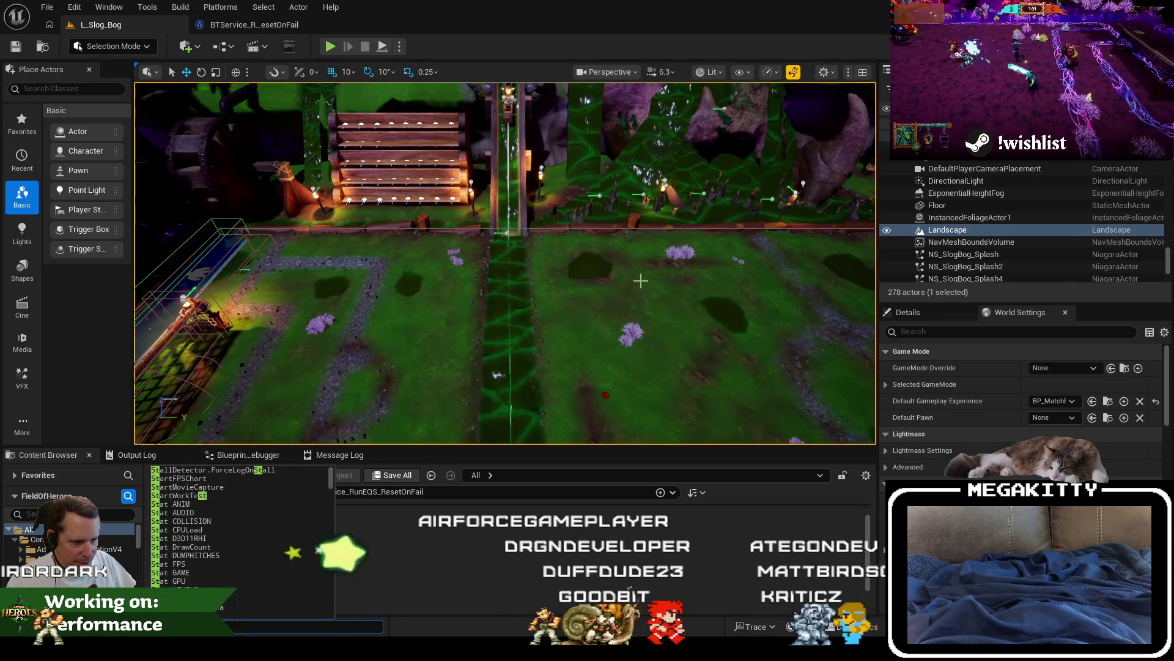
{"action": "type", "text": "at gpu"}
{"action": "key", "text": "Return"}
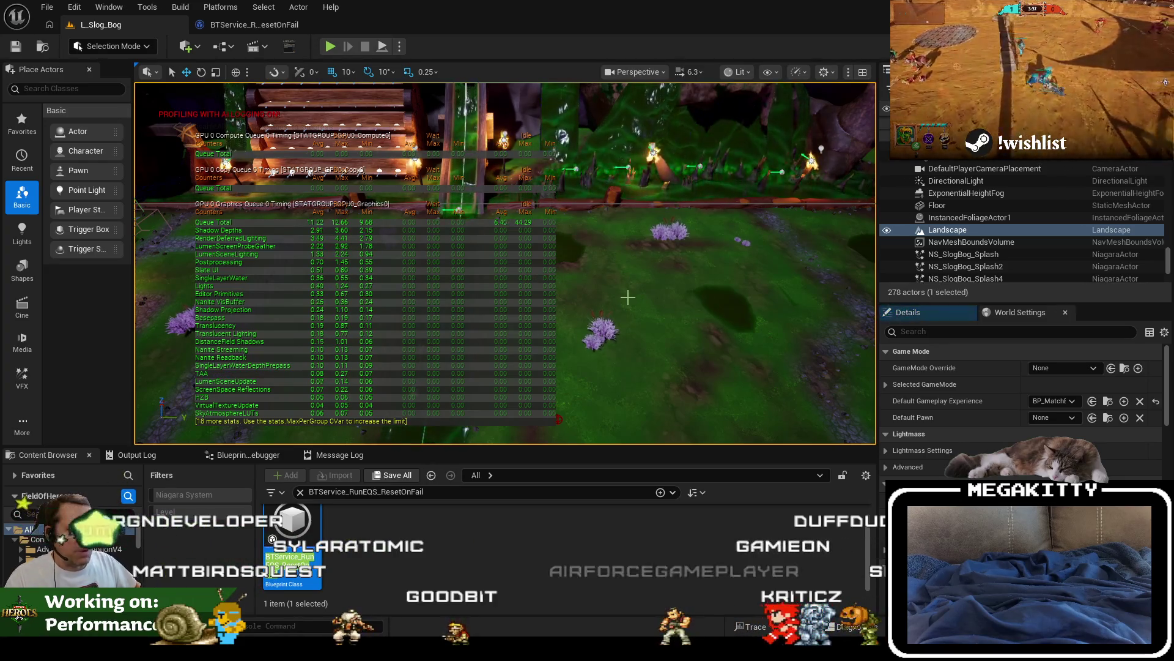
{"action": "type", "text": "stat gpu"}
{"action": "key", "text": "Return"}
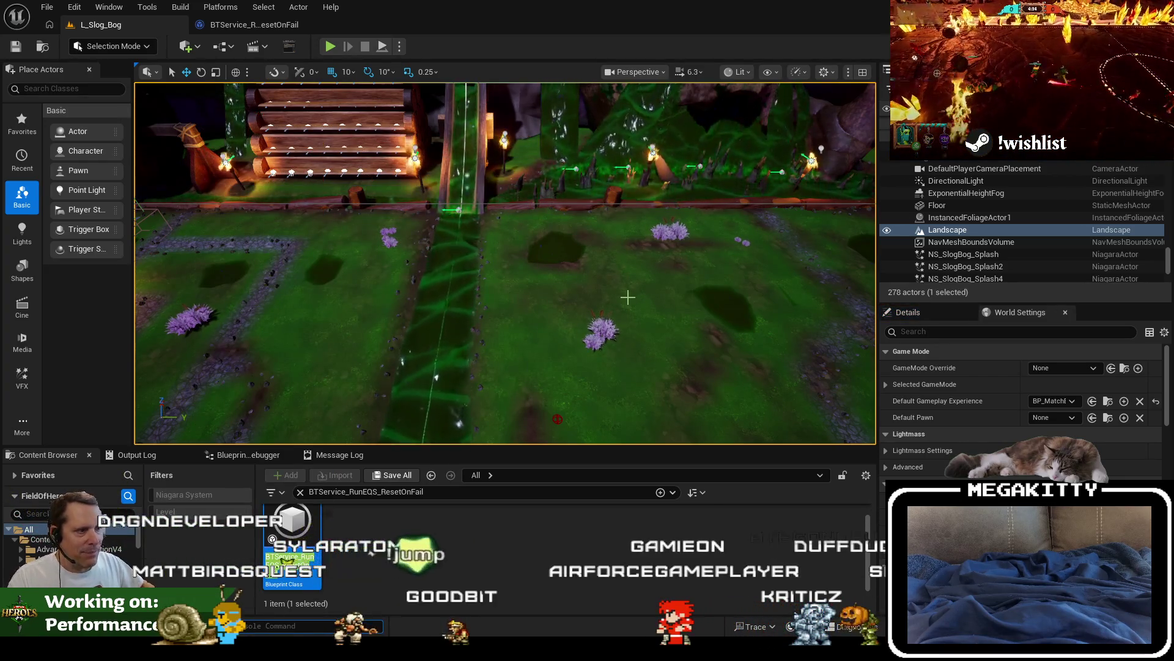
{"action": "scroll", "coordinate": [628, 298], "scroll_direction": "down", "scroll_amount": 5}
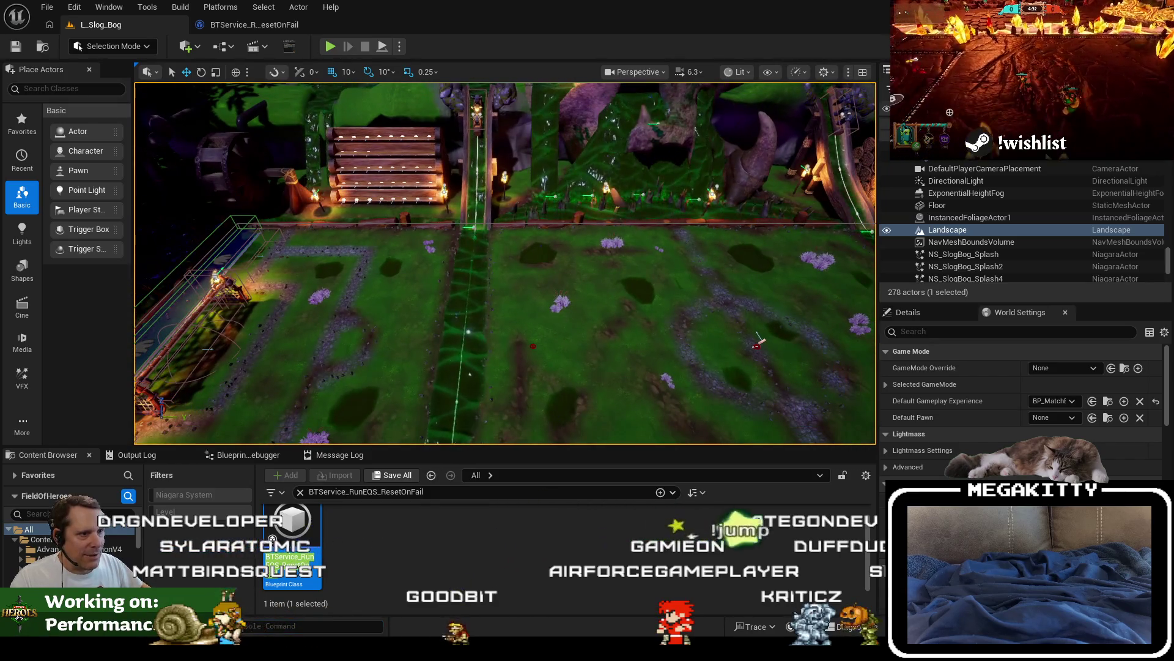
Filter the Outliner for 'light' and frame TorchLight01 and the skull's left-eye torch light
{"action": "left_click", "coordinate": [757, 345]}
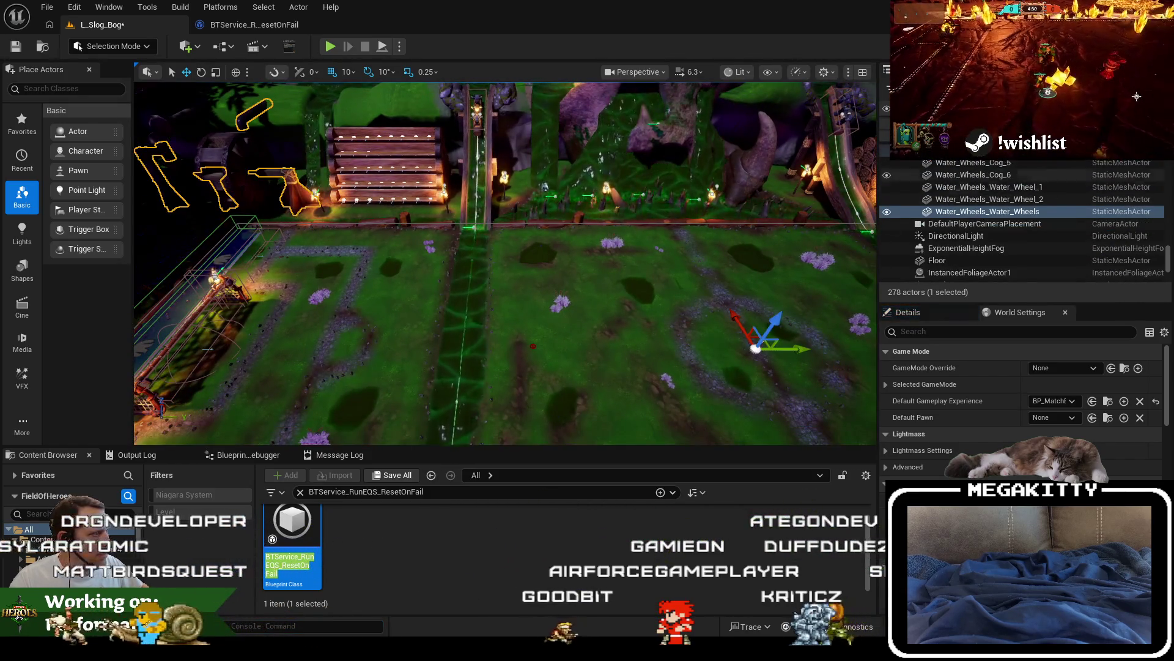
{"action": "type", "text": "light"}
{"action": "scroll", "coordinate": [1007, 198], "scroll_direction": "up", "scroll_amount": 4}
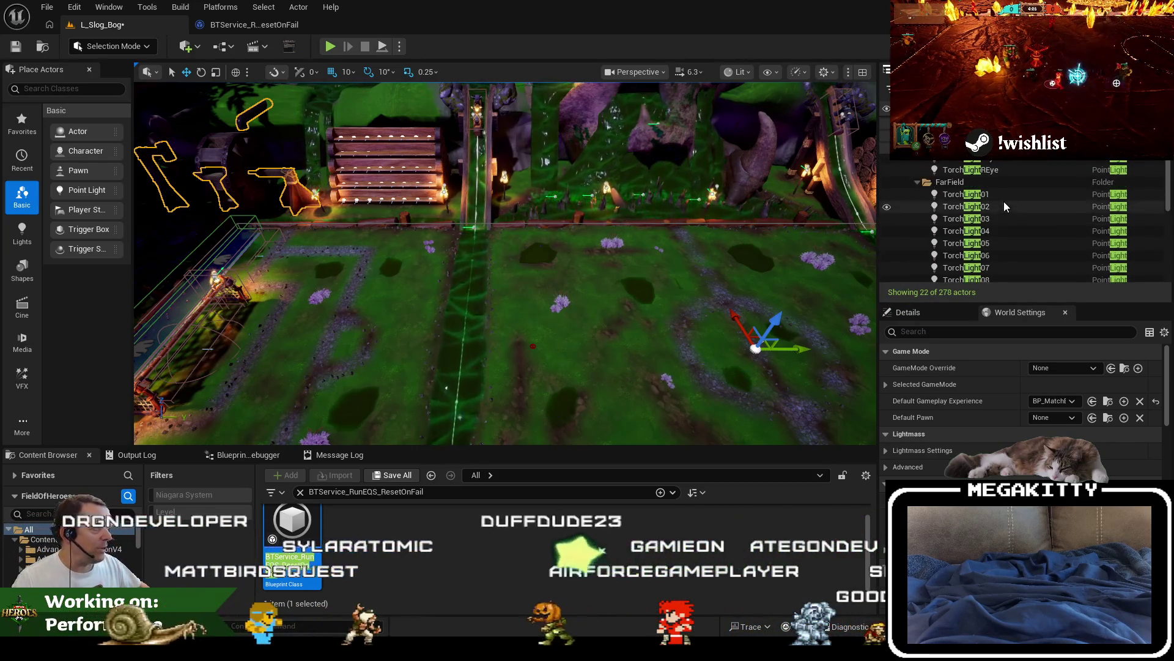
{"action": "left_click", "coordinate": [999, 194]}
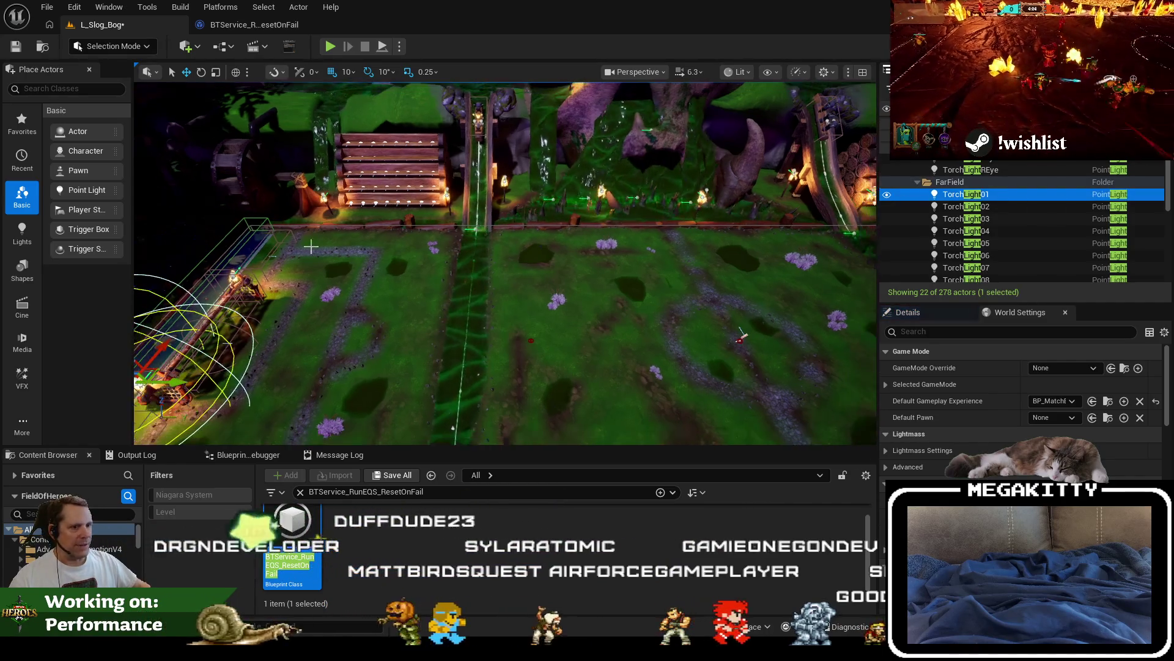
{"action": "key", "text": "f"}
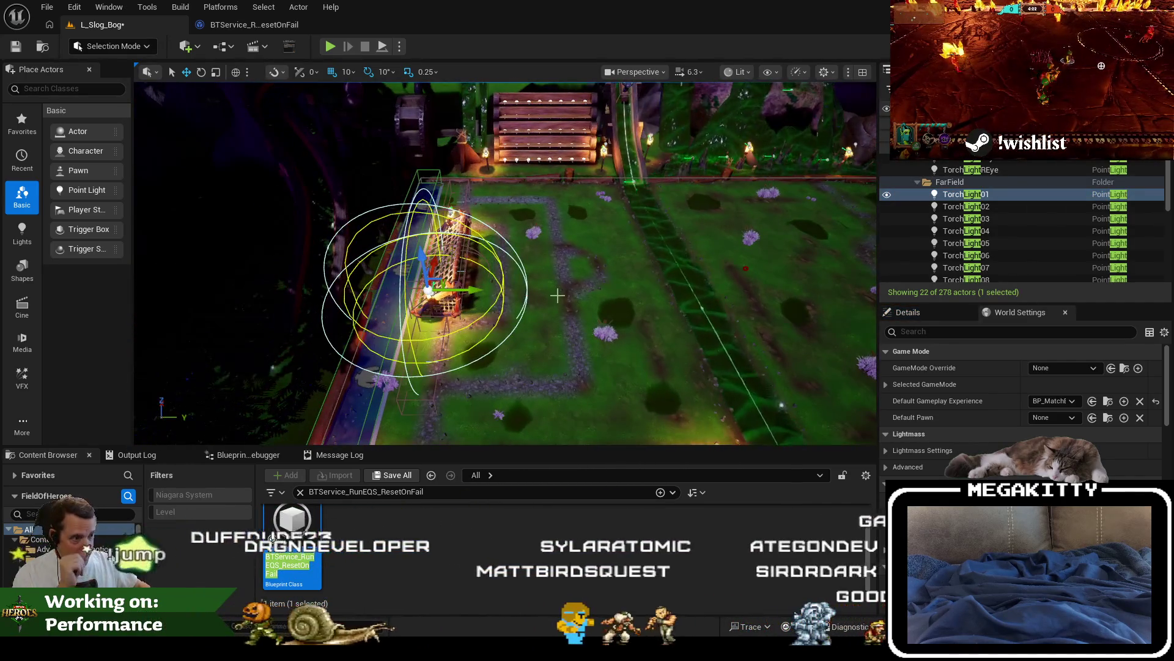
{"action": "scroll", "coordinate": [557, 295], "scroll_direction": "down", "scroll_amount": 3}
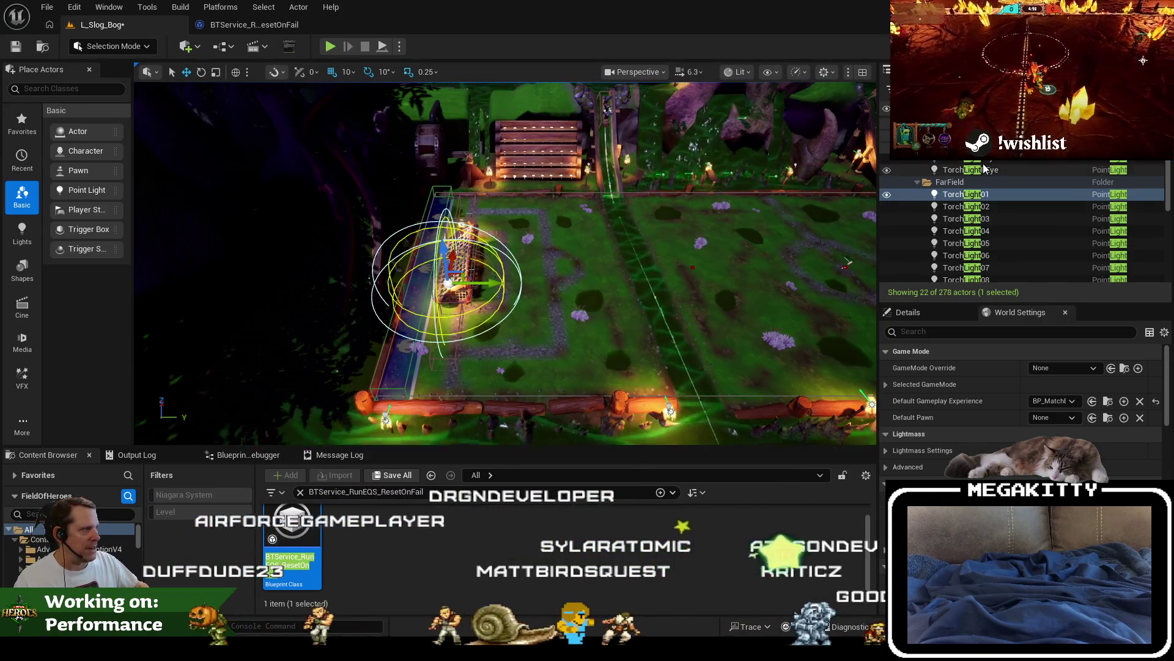
{"action": "left_click", "coordinate": [1012, 160]}
{"action": "double_click", "coordinate": [1012, 159]}
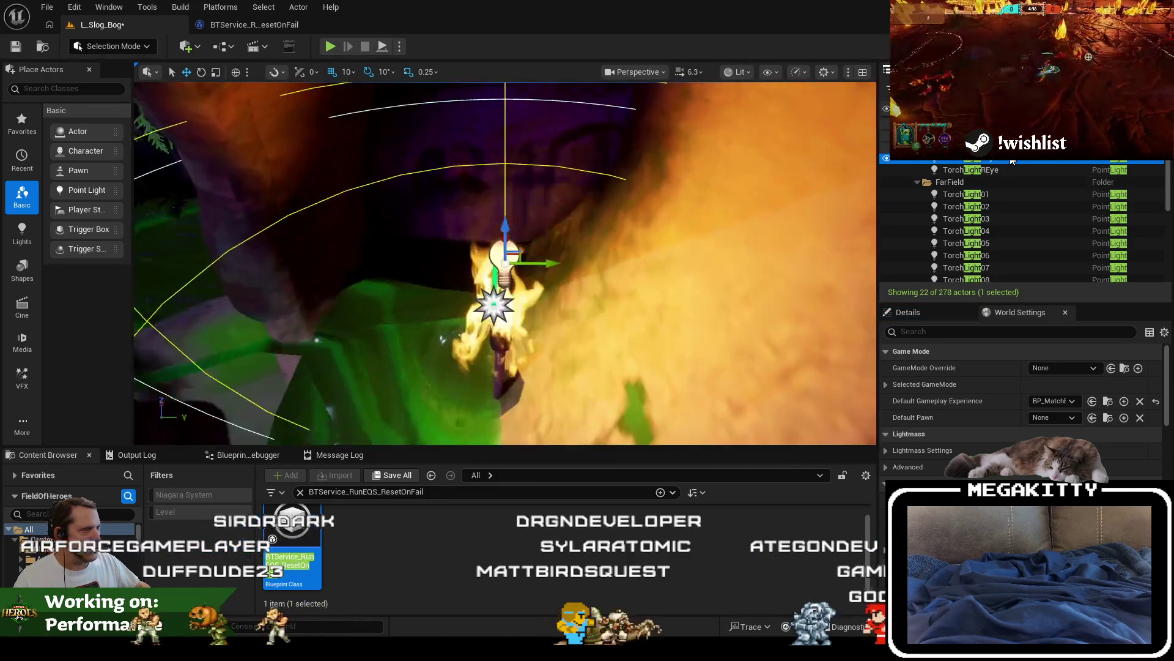
Review the eye torch light's properties, then select the torch light in the skull's right eye
{"action": "scroll", "coordinate": [652, 270], "scroll_direction": "down", "scroll_amount": 6}
{"action": "scroll", "coordinate": [652, 270], "scroll_direction": "down", "scroll_amount": 8}
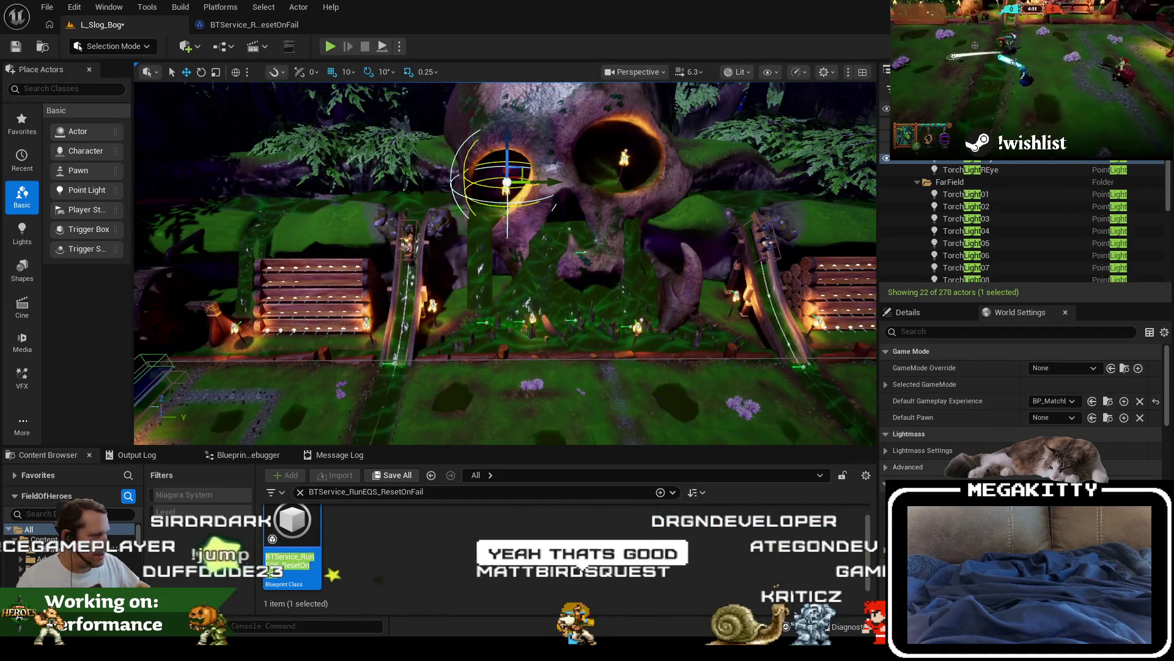
{"action": "left_click", "coordinate": [909, 312]}
{"action": "scroll", "coordinate": [1022, 452], "scroll_direction": "down", "scroll_amount": 2}
{"action": "scroll", "coordinate": [1022, 453], "scroll_direction": "down", "scroll_amount": 1}
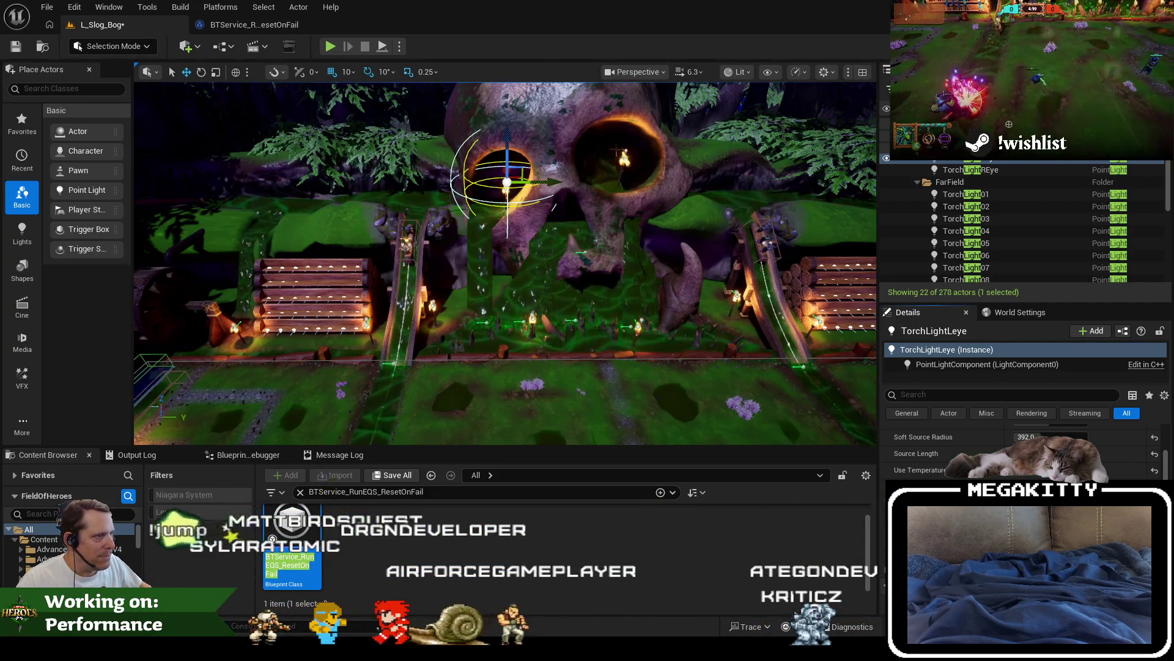
{"action": "left_click", "coordinate": [794, 293]}
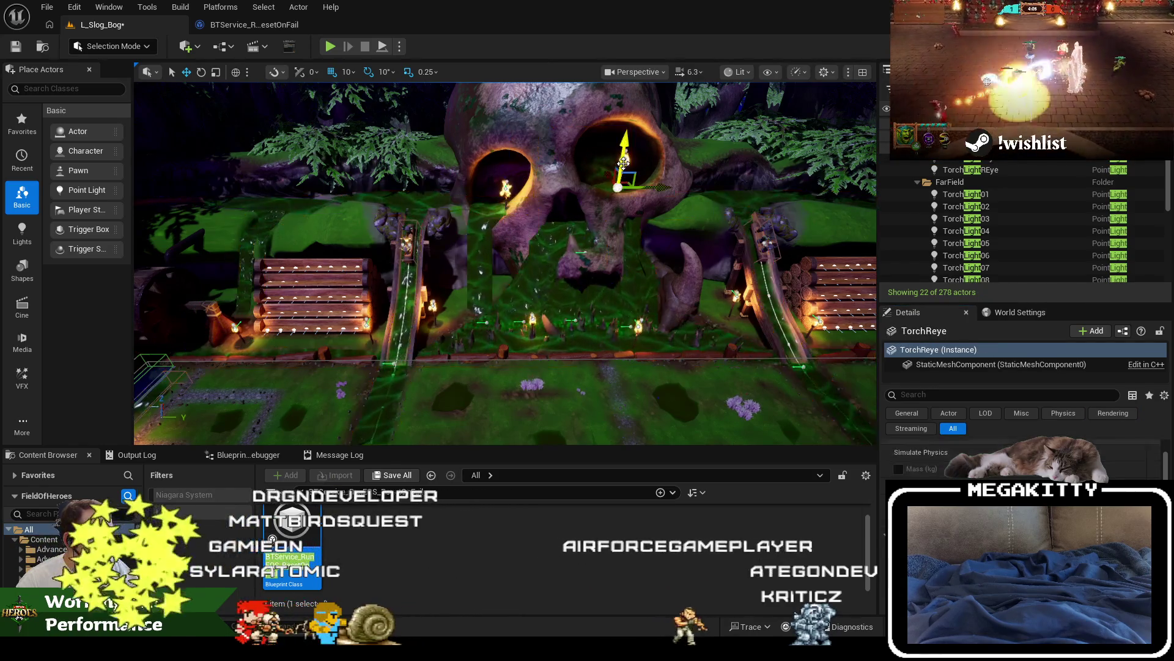
{"action": "left_click", "coordinate": [958, 171]}
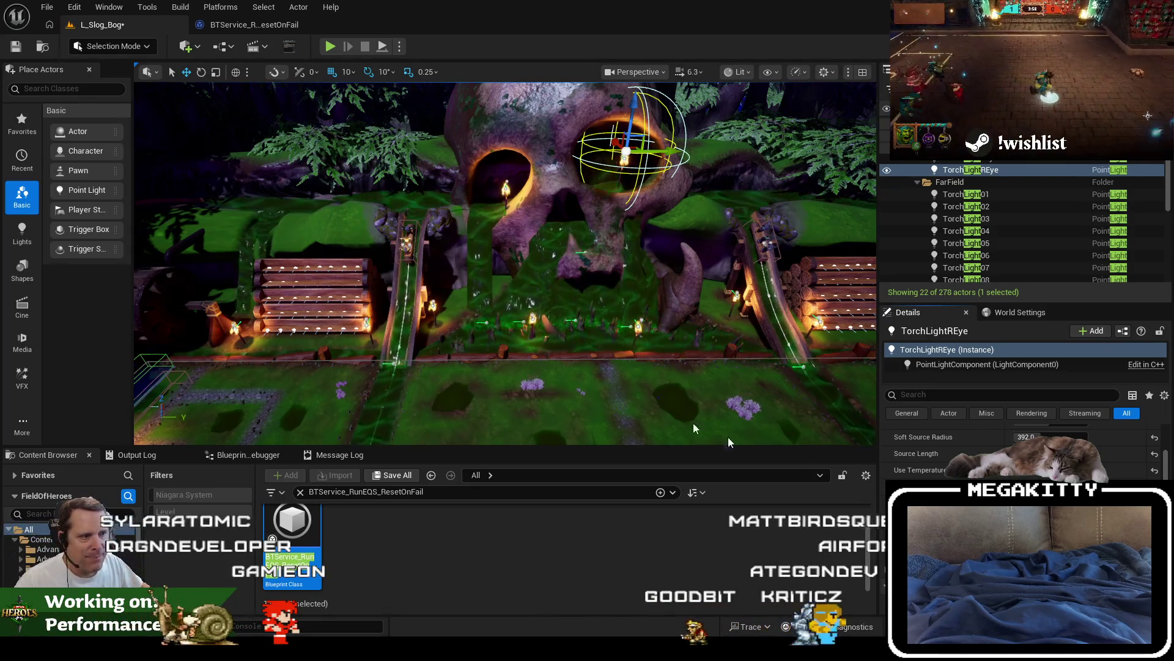
{"action": "key", "text": "alt+Tab"}
Add a 'Slog Bog' heading with an indented bullet to turn off light shadows, then select TorchLight04
{"action": "left_click", "coordinate": [459, 493]}
{"action": "type", "text": "Slog Bog"}
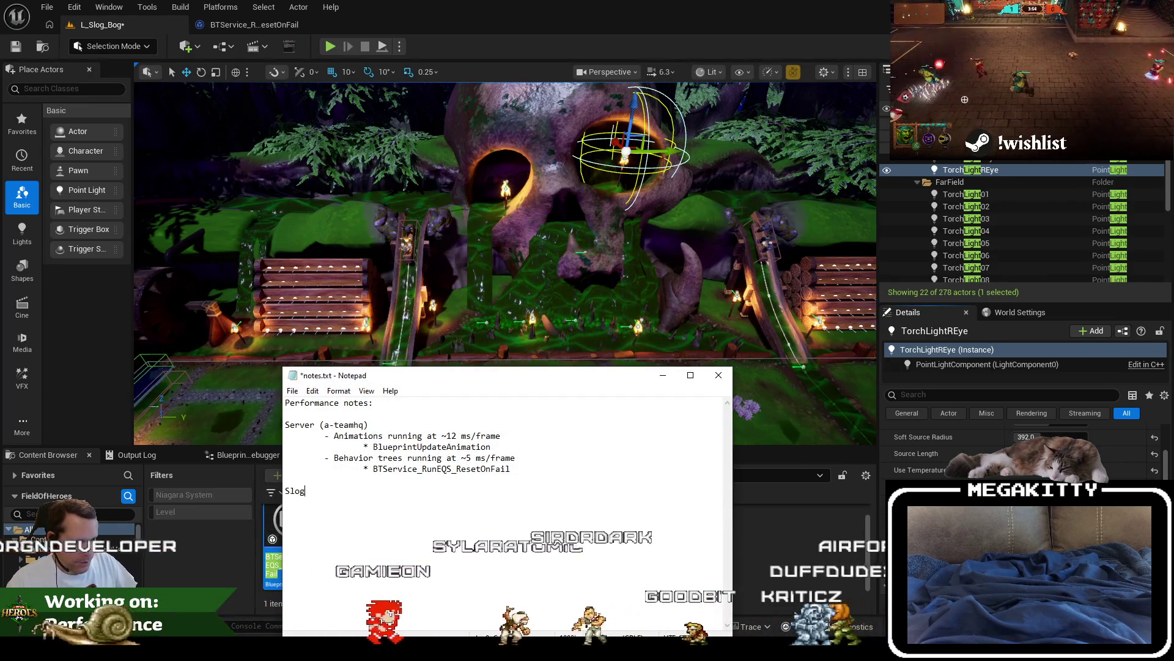
{"action": "key", "text": "Return"}
{"action": "key", "text": "Tab"}
{"action": "type", "text": "- Go t"}
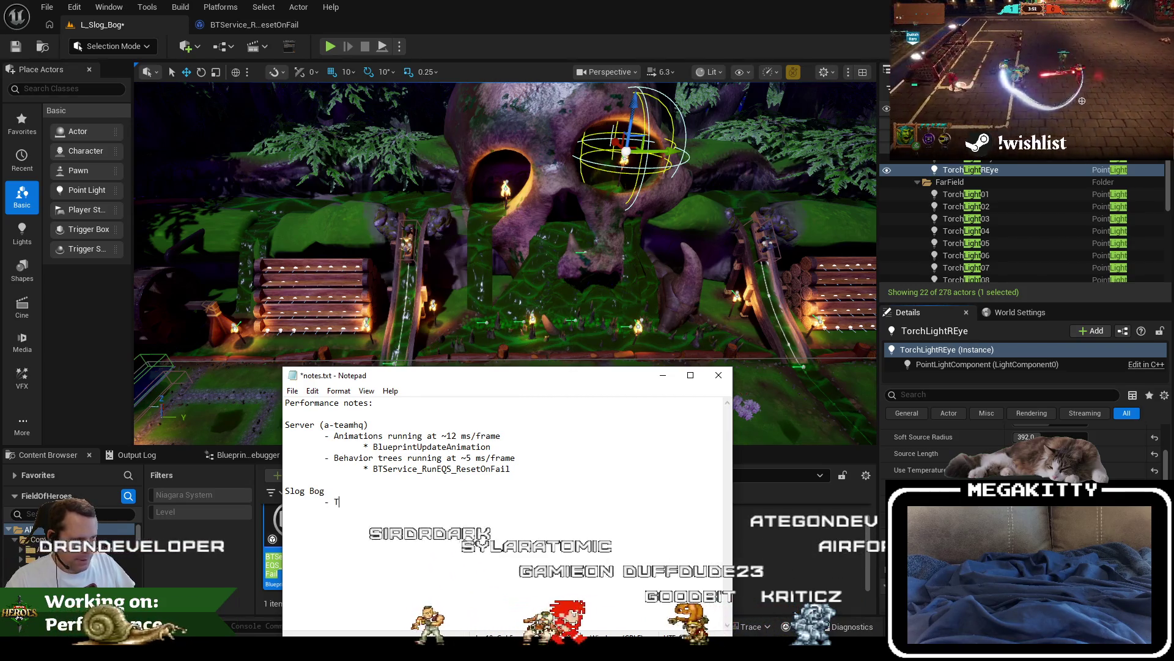
{"action": "type", "text": "hrough all light "}
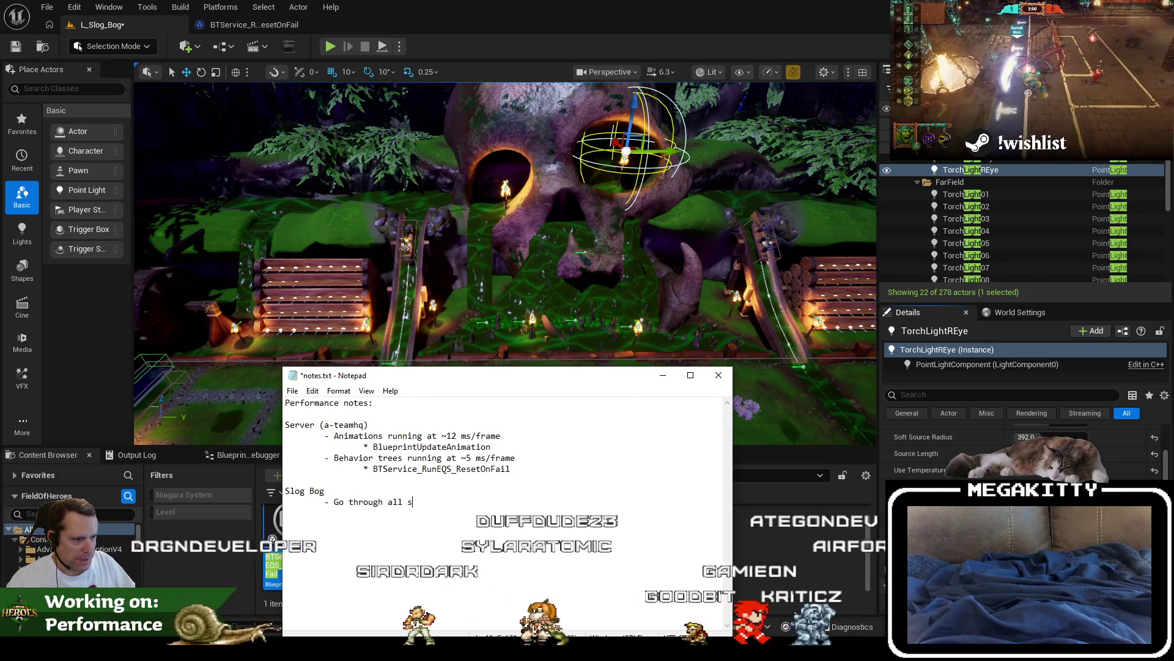
{"action": "type", "text": "sources and turn off shado"}
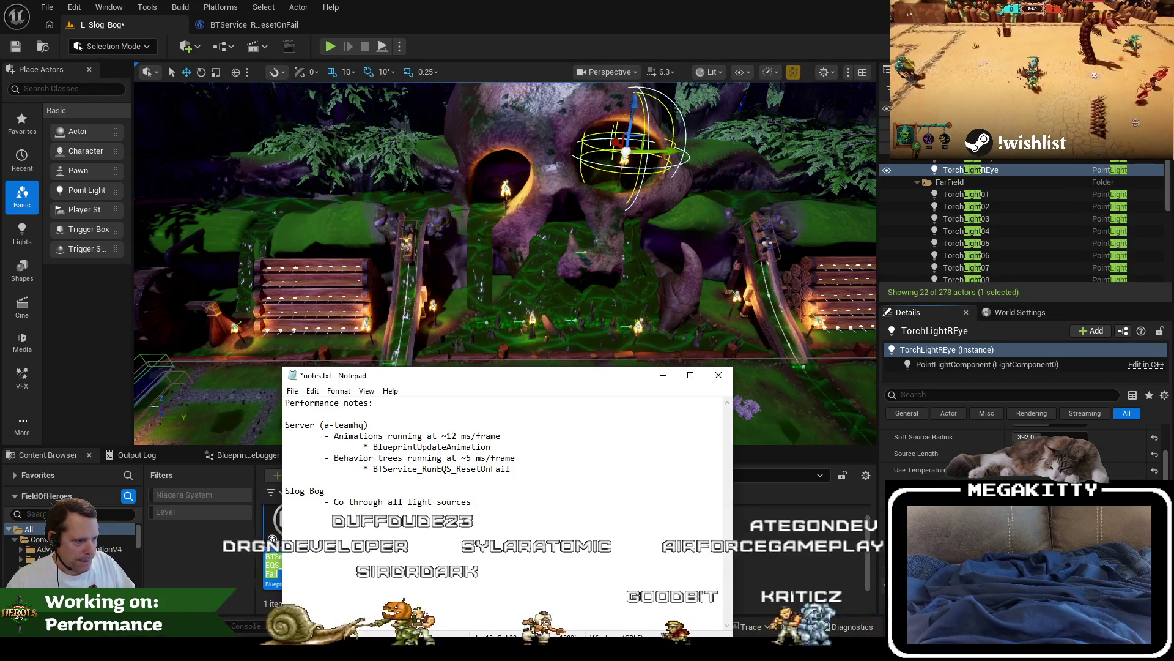
{"action": "type", "text": "ws where practical"}
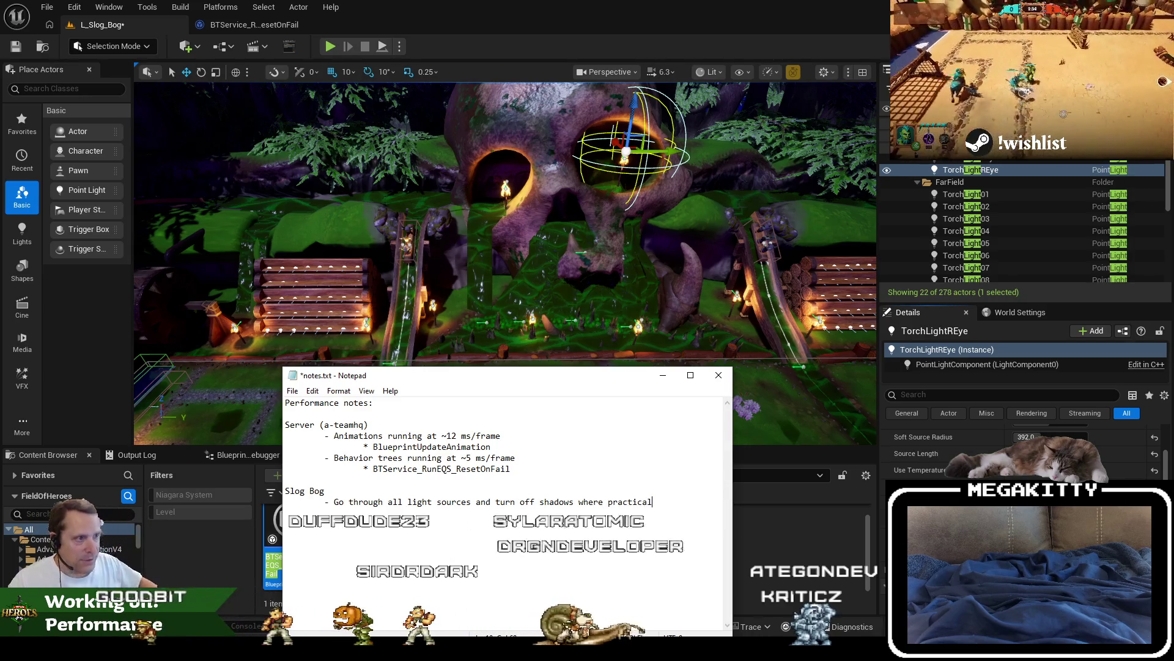
{"action": "key", "text": "alt+Tab"}
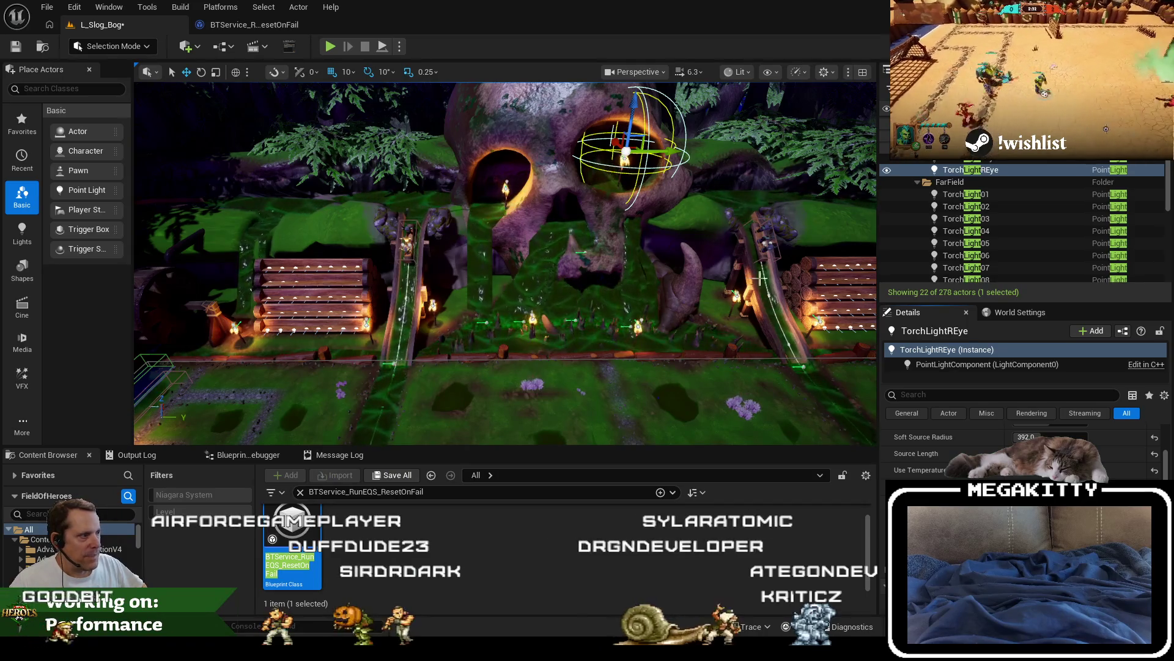
{"action": "left_click", "coordinate": [1001, 231]}
{"action": "key", "text": "Down"}
{"action": "key", "text": "Down"}
{"action": "key", "text": "Down"}
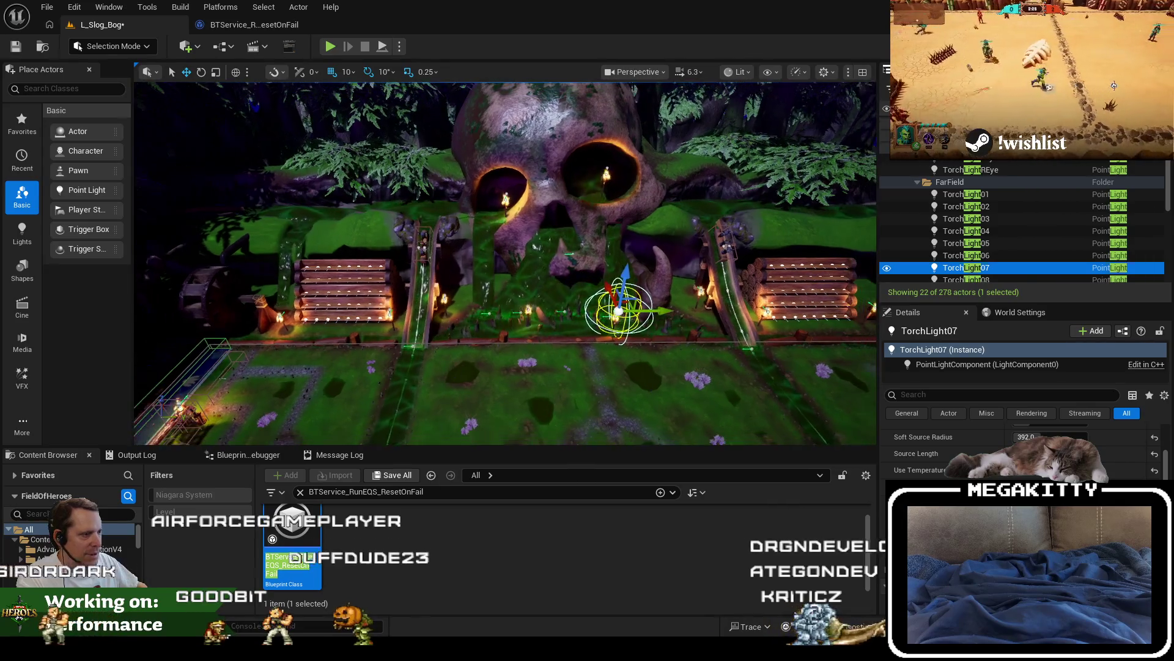
Frame TorchLight07, then select TorchLight05, 20 and 19 around the skull arena
{"action": "key", "text": "f"}
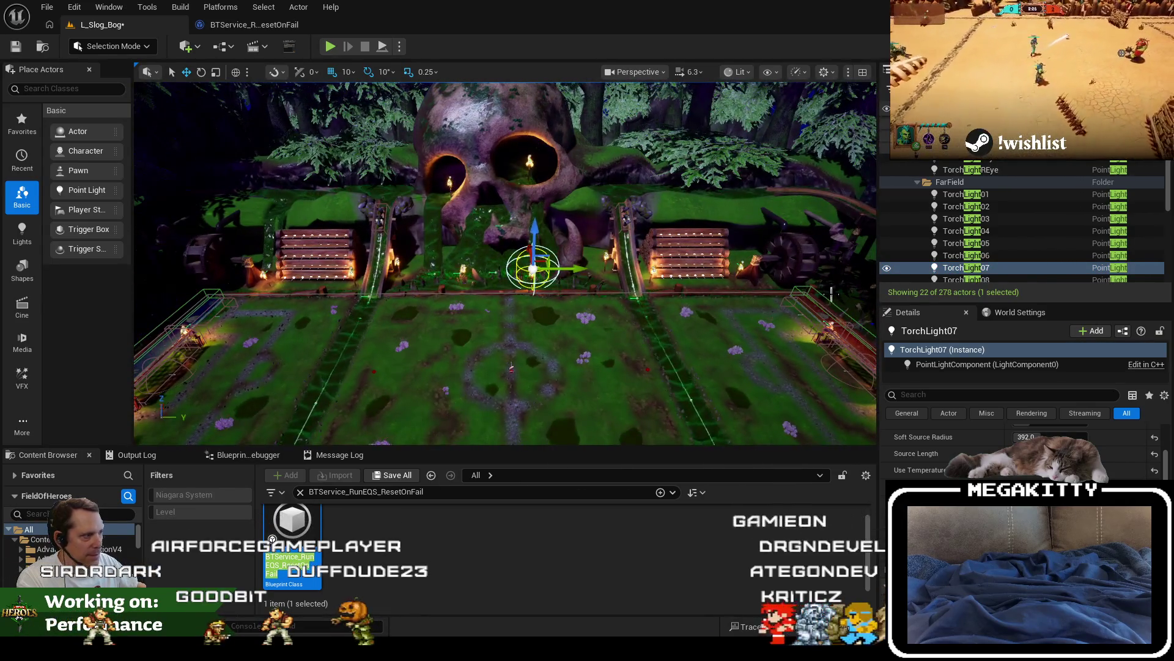
{"action": "left_click", "coordinate": [1016, 245]}
{"action": "scroll", "coordinate": [1017, 245], "scroll_direction": "down", "scroll_amount": 3}
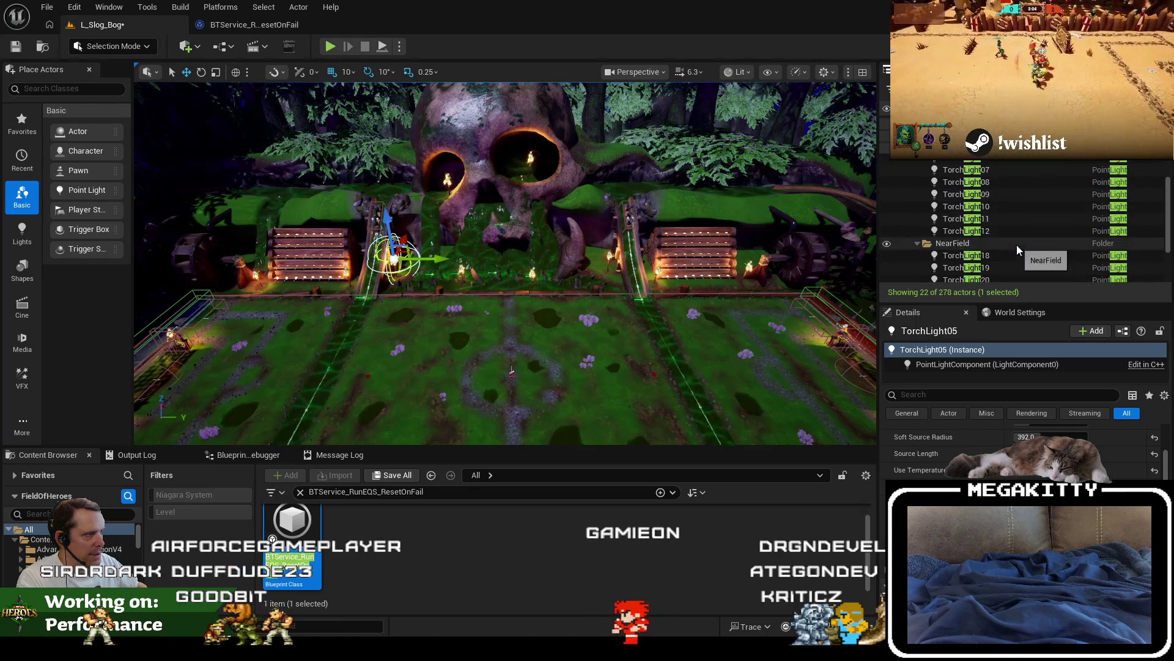
{"action": "left_click", "coordinate": [969, 278]}
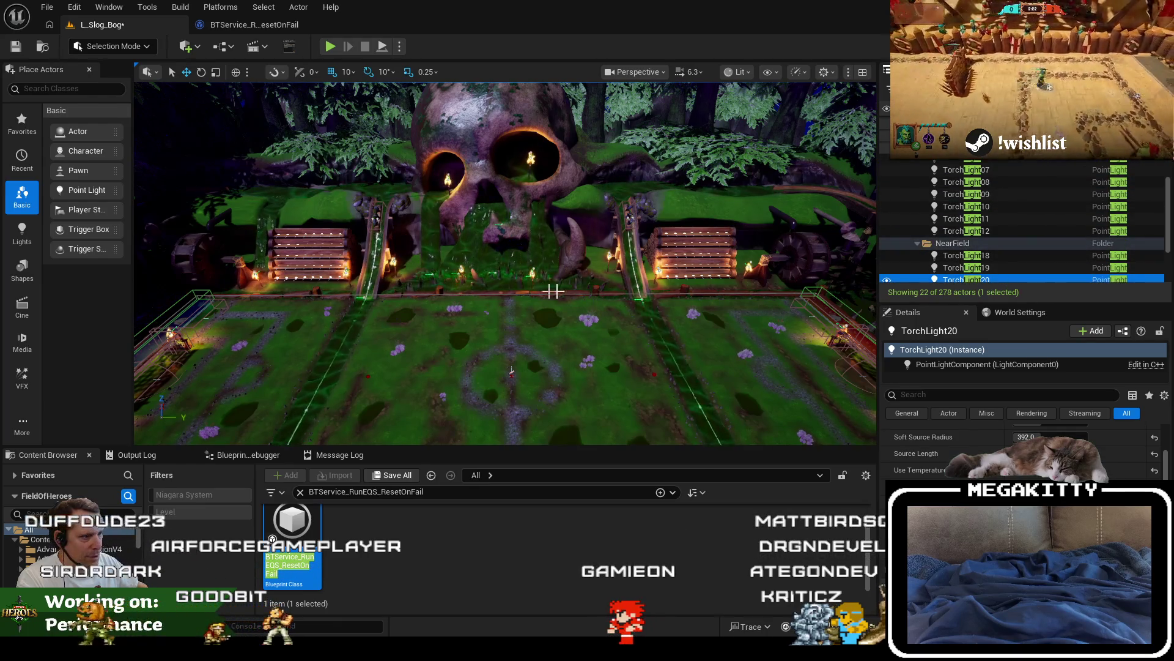
{"action": "scroll", "coordinate": [1001, 225], "scroll_direction": "down", "scroll_amount": 3}
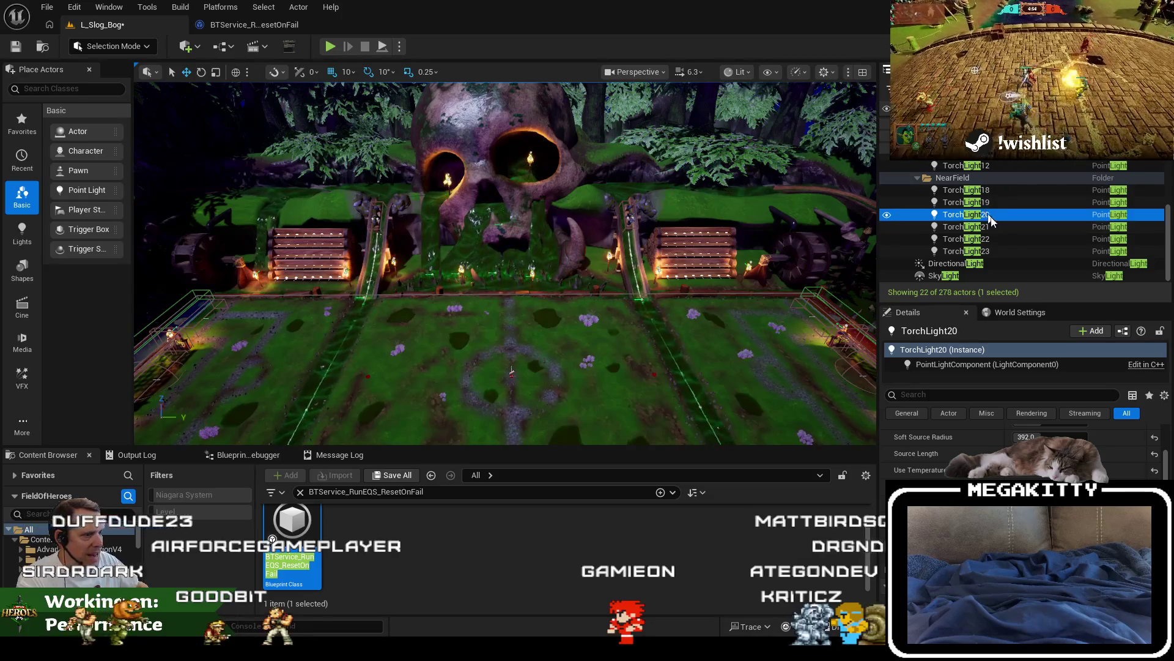
{"action": "left_click", "coordinate": [1000, 204]}
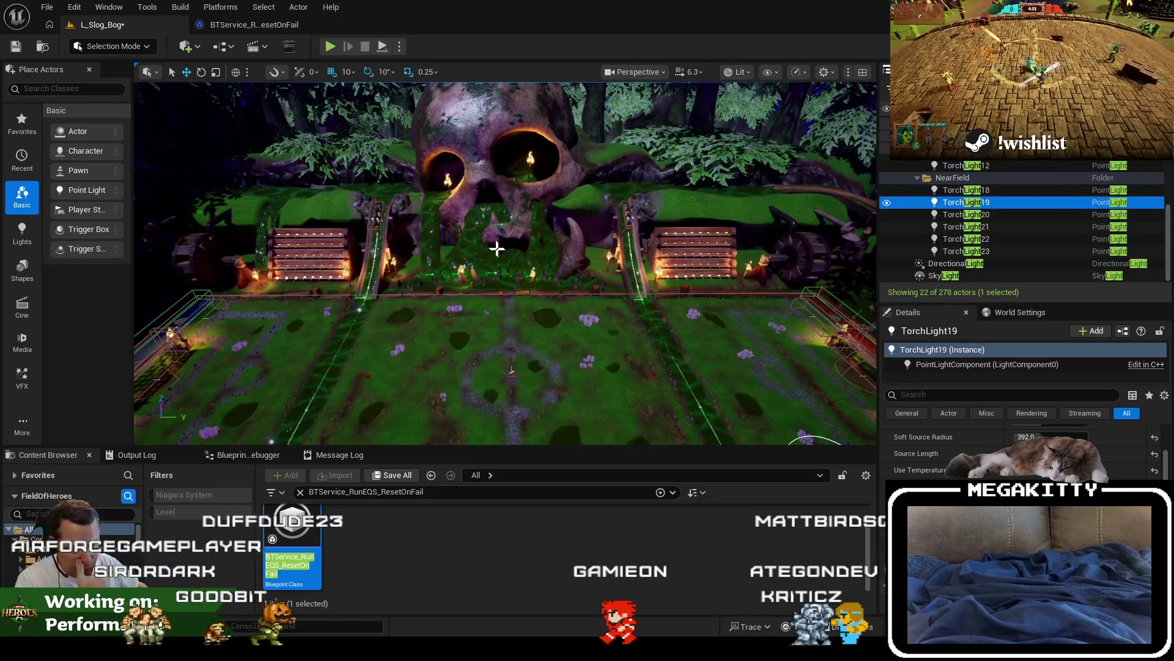
{"action": "key", "text": "w"}
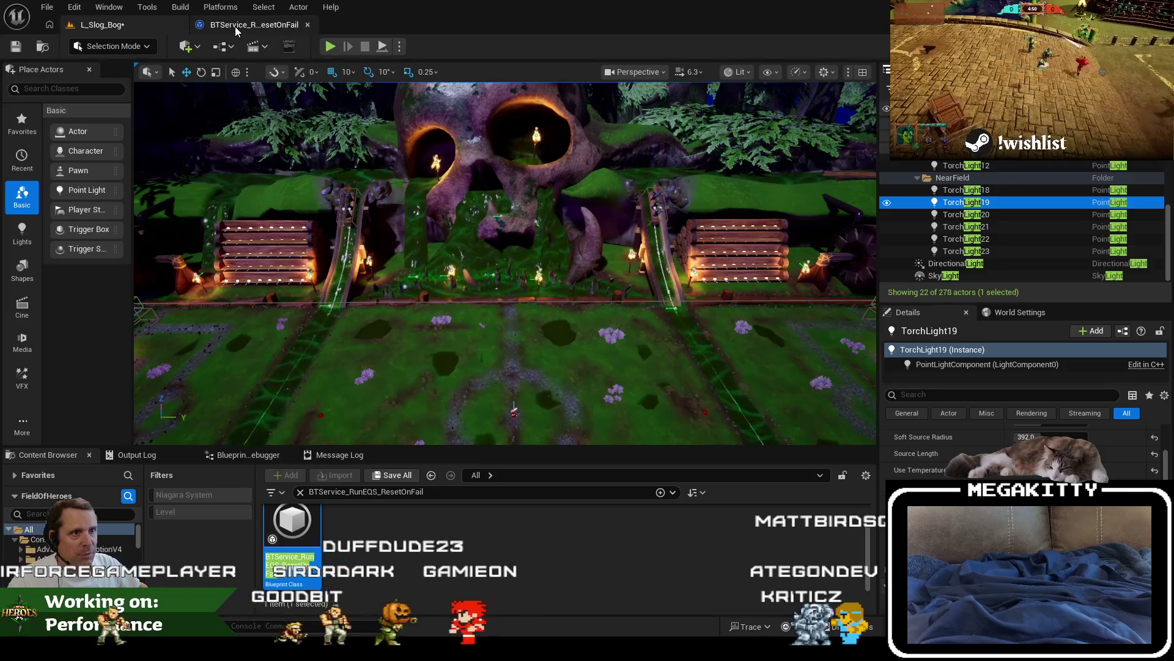
Turn off Realtime rendering in the level viewport's performance options
{"action": "left_click", "coordinate": [768, 73]}
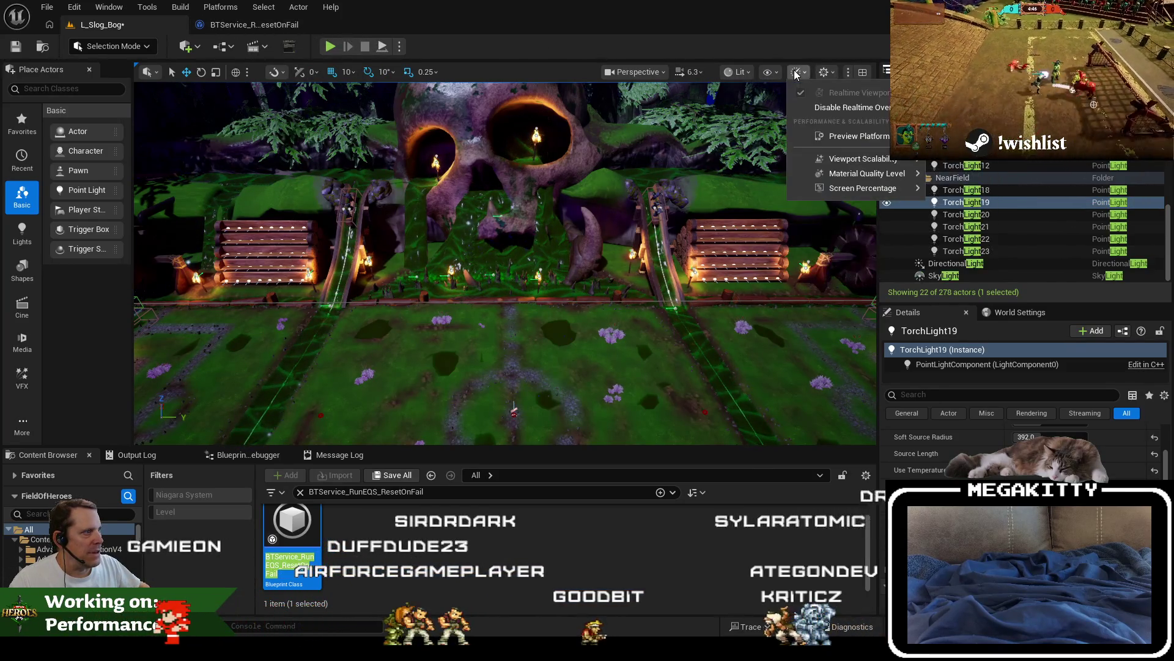
{"action": "left_click", "coordinate": [830, 108]}
{"action": "left_click", "coordinate": [797, 72]}
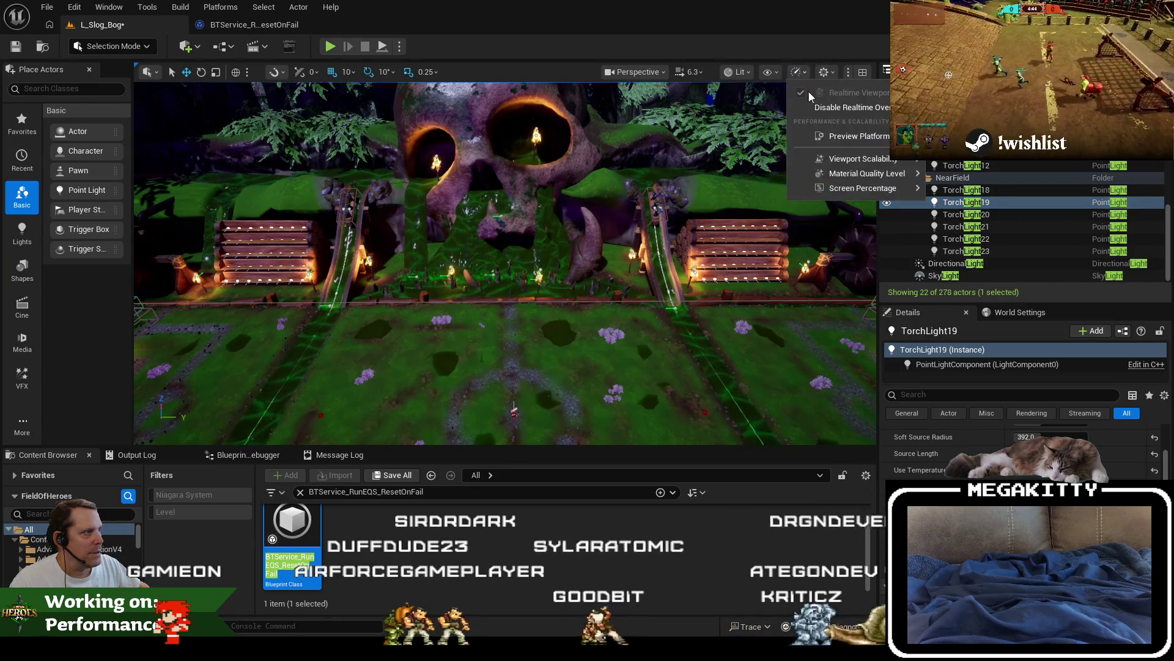
{"action": "left_click", "coordinate": [845, 108]}
{"action": "left_click", "coordinate": [796, 72]}
{"action": "left_click", "coordinate": [844, 108]}
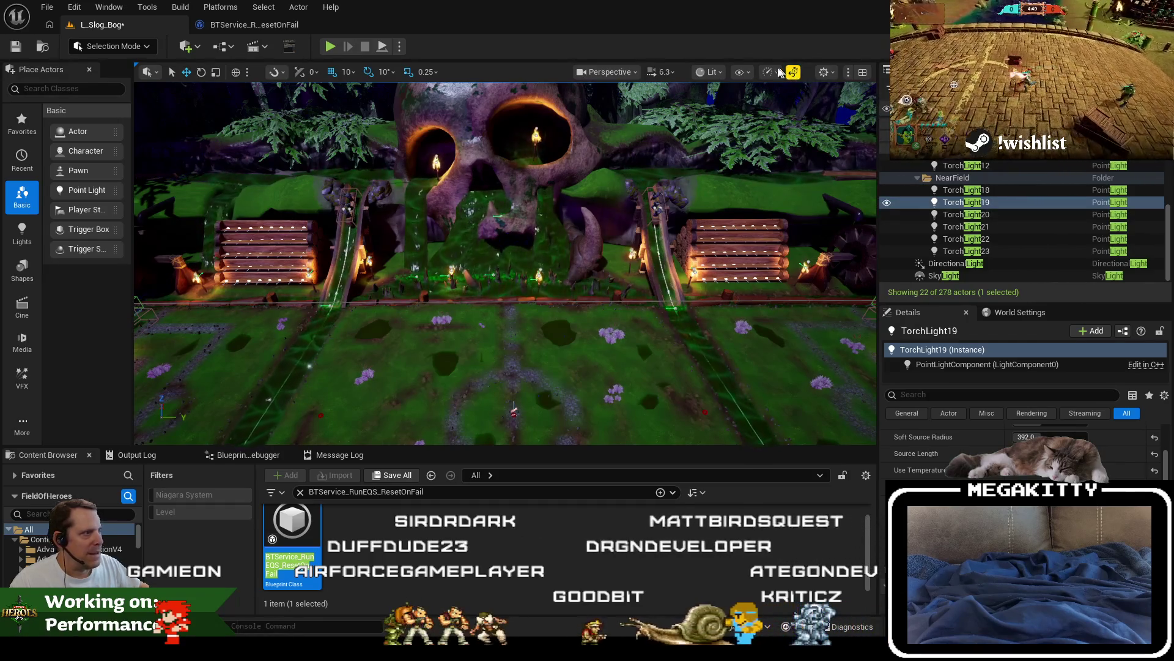
{"action": "left_click", "coordinate": [770, 72]}
{"action": "left_click", "coordinate": [772, 91]}
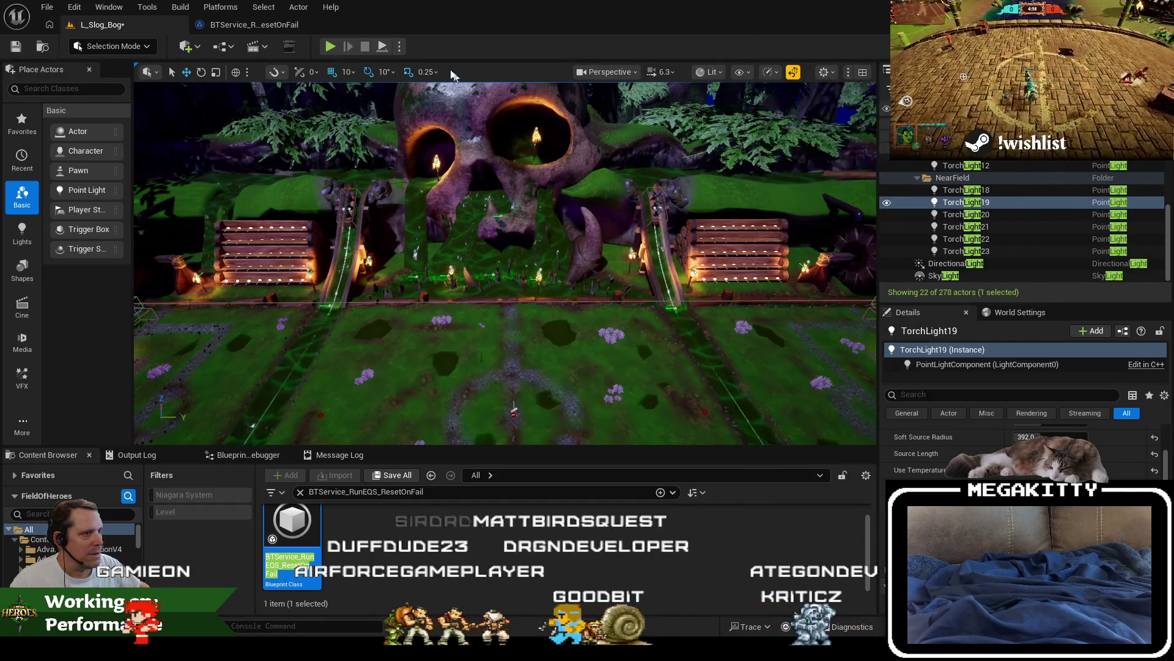
{"action": "left_click_drag", "start_coordinate": [486, 233], "coordinate": [553, 341]}
{"action": "left_click", "coordinate": [248, 25]}
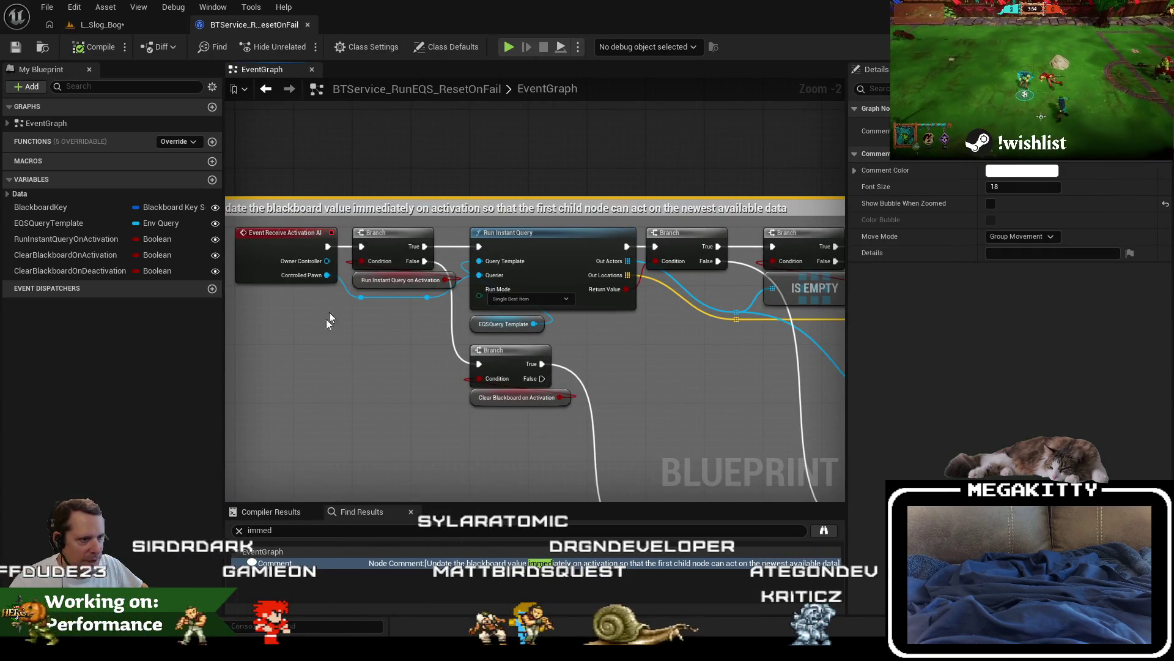
Check the Insights capture, then select and examine the Run Instant Query node in the EventGraph
{"action": "left_click", "coordinate": [438, 608]}
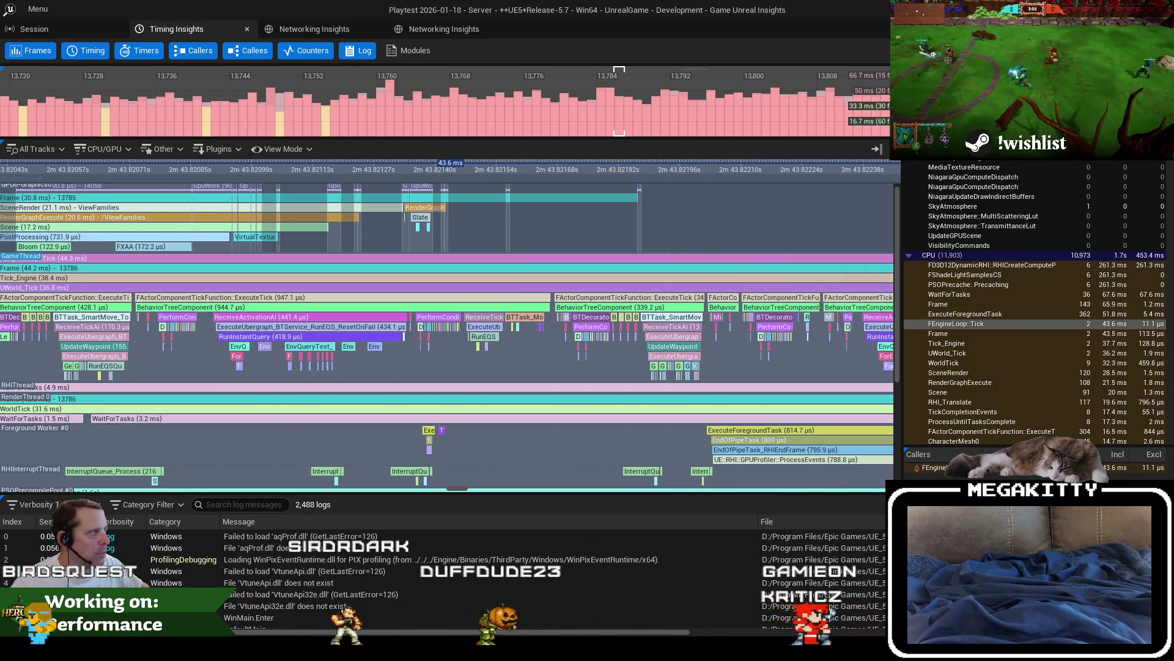
{"action": "key", "text": "alt+Tab"}
{"action": "left_click", "coordinate": [551, 244]}
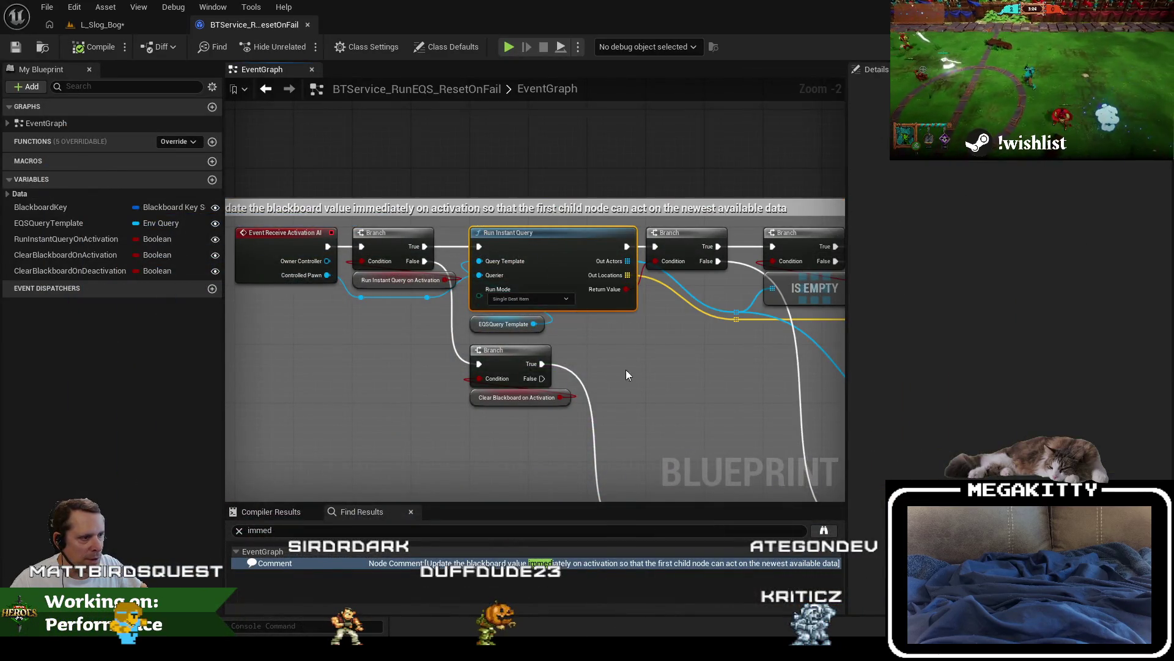
{"action": "scroll", "coordinate": [522, 296], "scroll_direction": "down", "scroll_amount": 2}
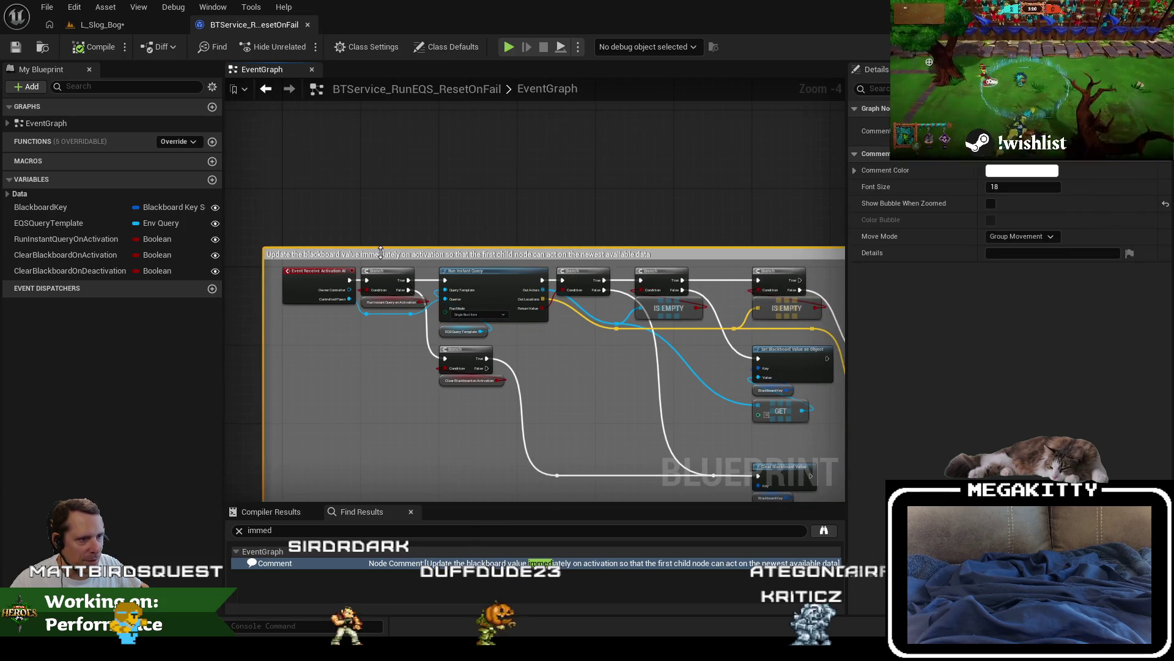
{"action": "scroll", "coordinate": [408, 257], "scroll_direction": "up", "scroll_amount": 2}
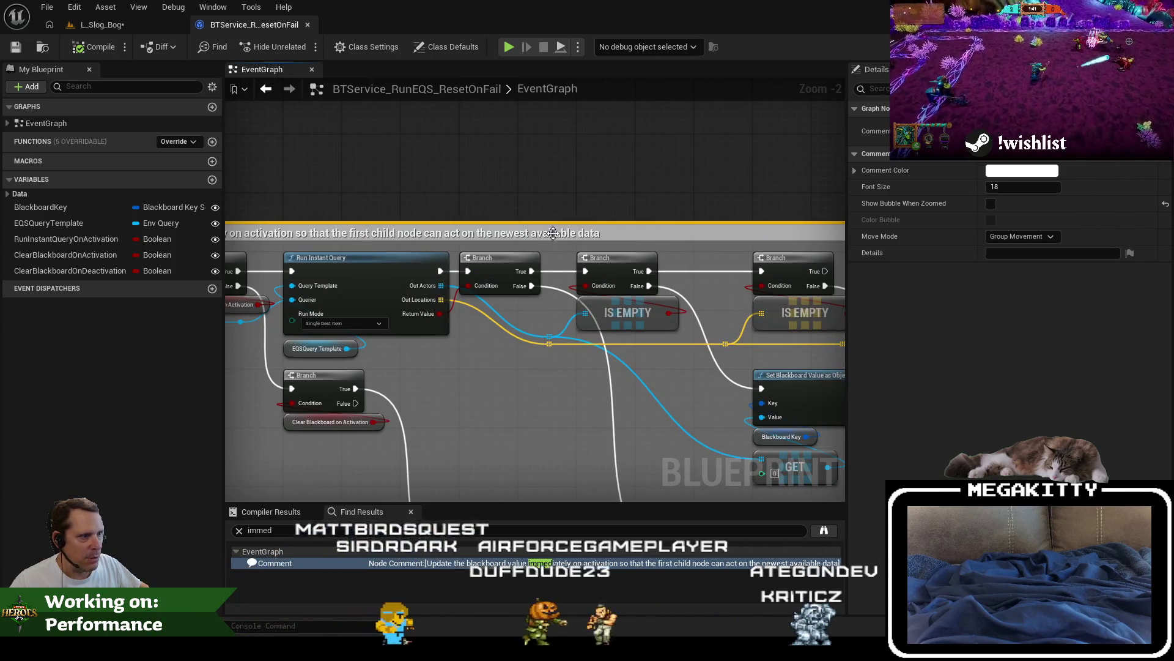
{"action": "scroll", "coordinate": [471, 205], "scroll_direction": "down", "scroll_amount": 3}
{"action": "scroll", "coordinate": [472, 211], "scroll_direction": "up", "scroll_amount": 1}
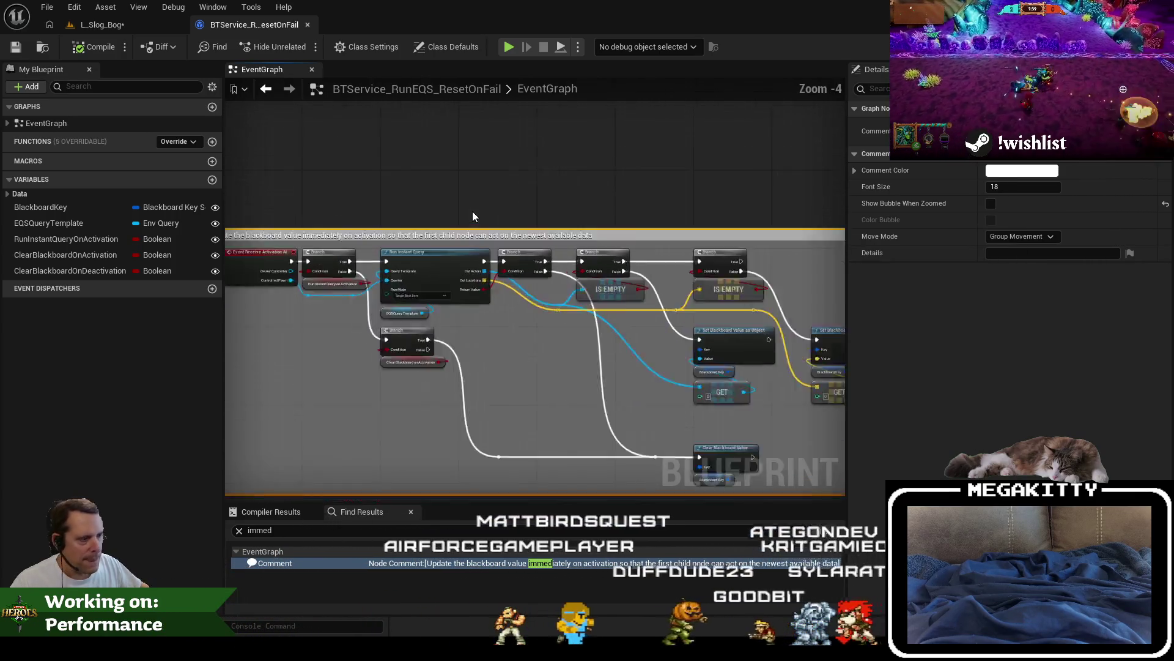
{"action": "scroll", "coordinate": [468, 213], "scroll_direction": "up", "scroll_amount": 1}
{"action": "scroll", "coordinate": [469, 218], "scroll_direction": "down", "scroll_amount": 2}
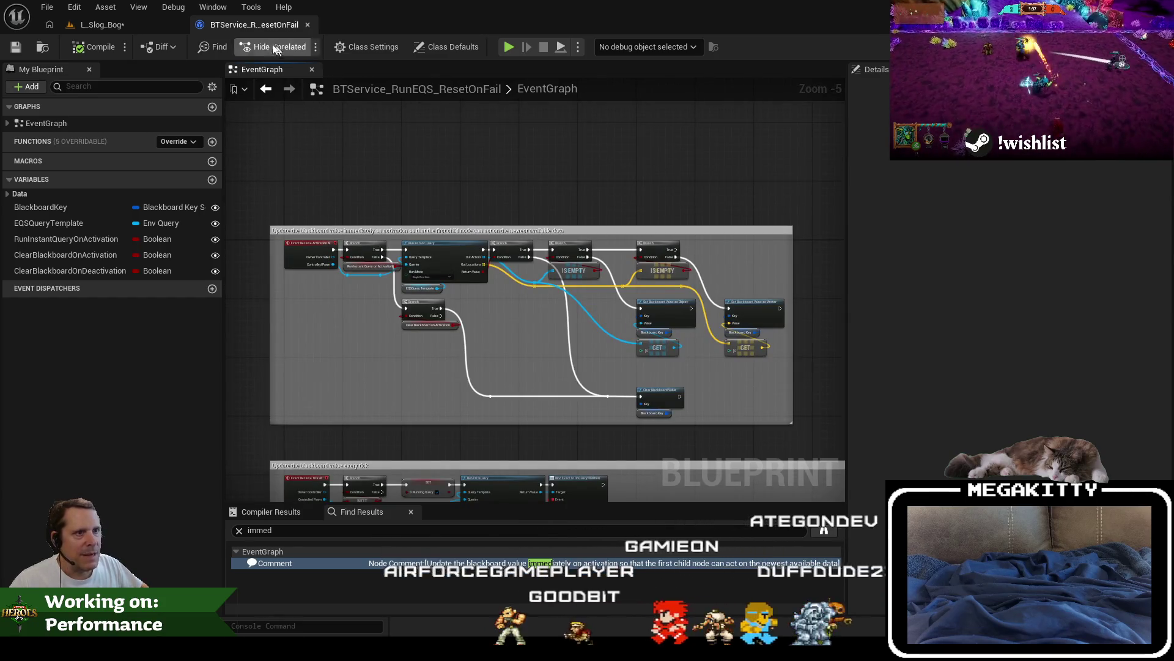
{"action": "scroll", "coordinate": [513, 231], "scroll_direction": "up", "scroll_amount": 3}
Open the blackboard-update comment's title for editing and review the surrounding activation logic
{"action": "double_click", "coordinate": [513, 232]}
{"action": "scroll", "coordinate": [513, 231], "scroll_direction": "down", "scroll_amount": 3}
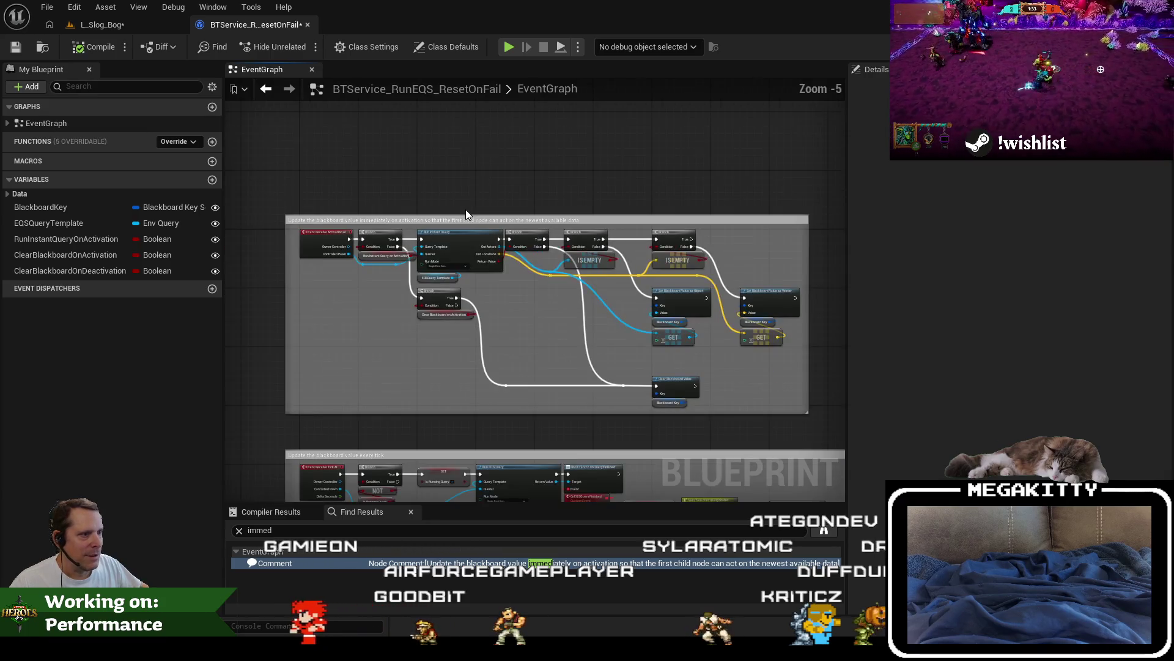
{"action": "scroll", "coordinate": [466, 211], "scroll_direction": "up", "scroll_amount": 1}
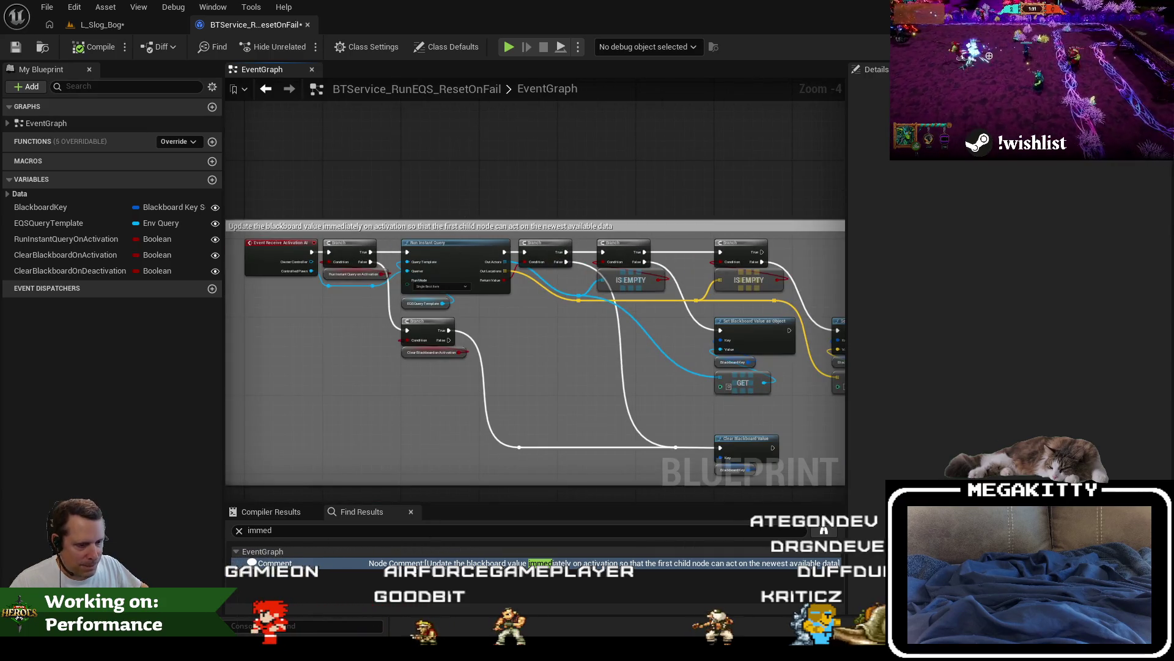
{"action": "key", "text": "alt+Tab"}
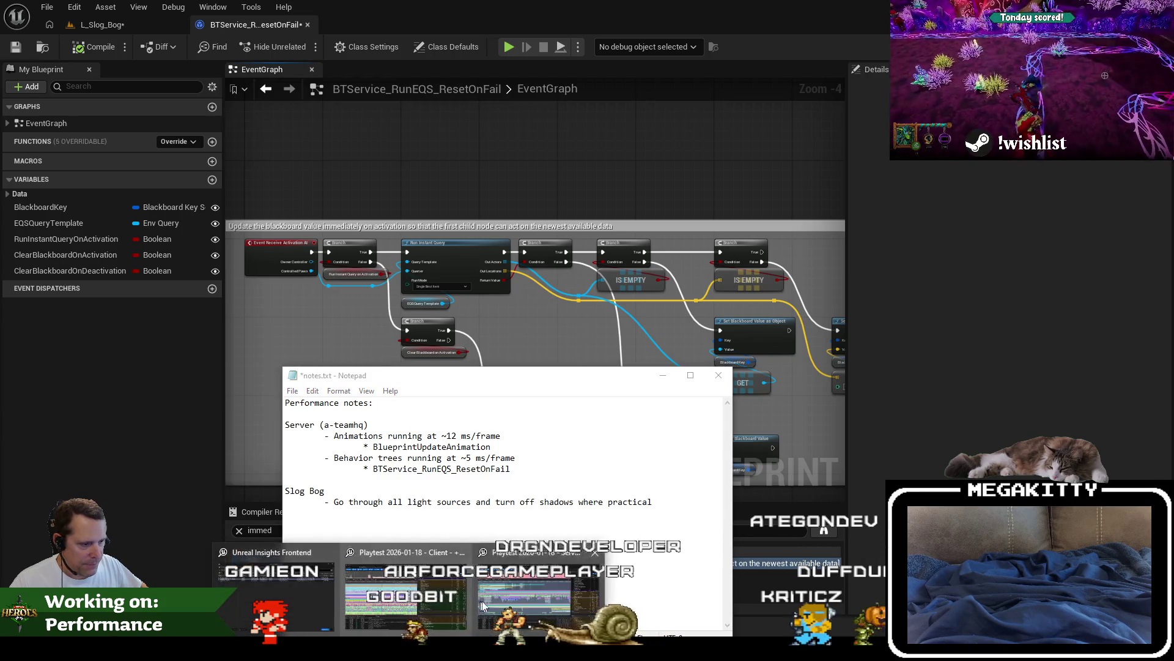
Zoom and pan the Timing Insights tracks through the 43.6 ms frame's game-thread events
{"action": "key", "text": "alt+Tab"}
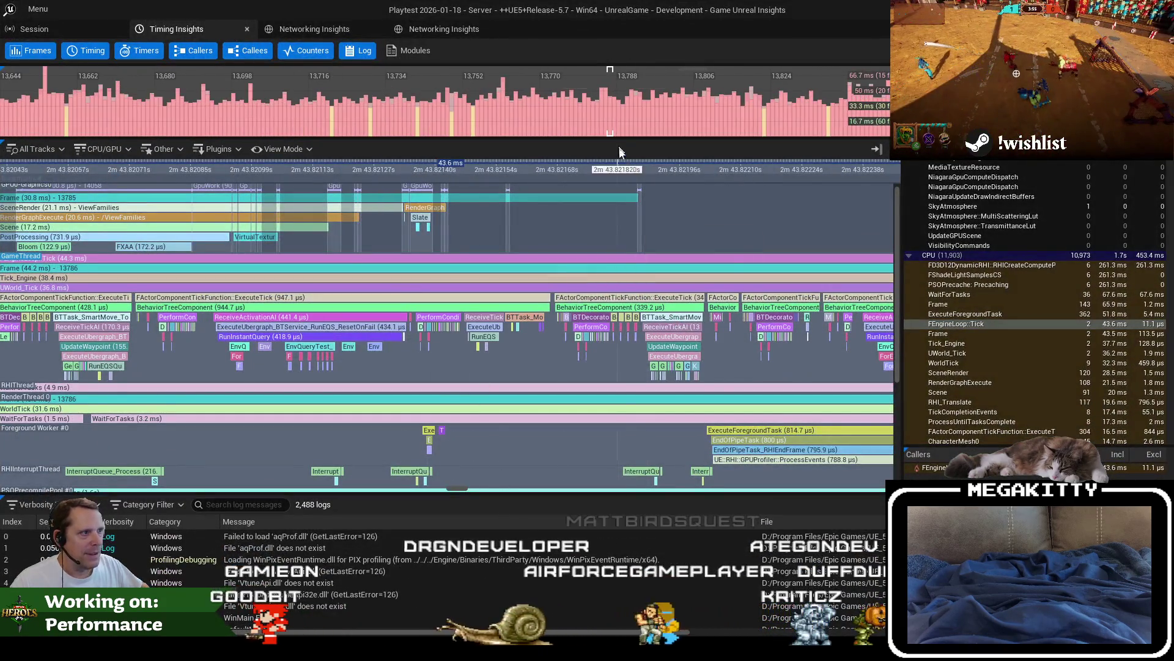
{"action": "scroll", "coordinate": [588, 234], "scroll_direction": "down", "scroll_amount": 5}
{"action": "scroll", "coordinate": [587, 240], "scroll_direction": "down", "scroll_amount": 3}
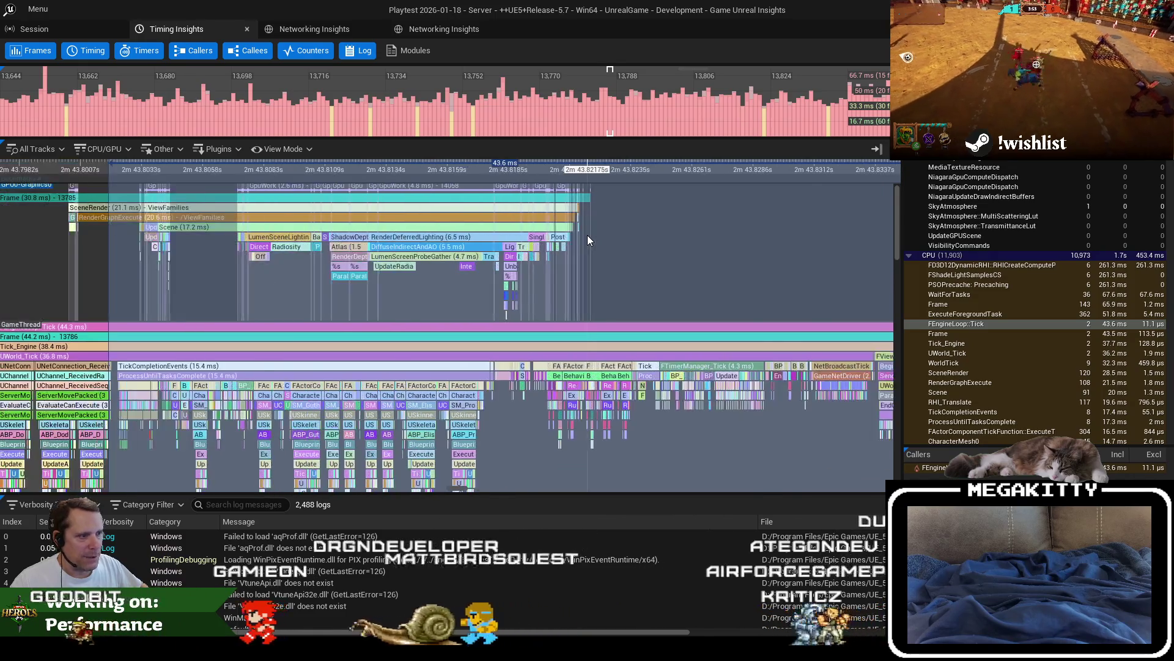
{"action": "scroll", "coordinate": [578, 402], "scroll_direction": "up", "scroll_amount": 2}
{"action": "scroll", "coordinate": [483, 449], "scroll_direction": "up", "scroll_amount": 4}
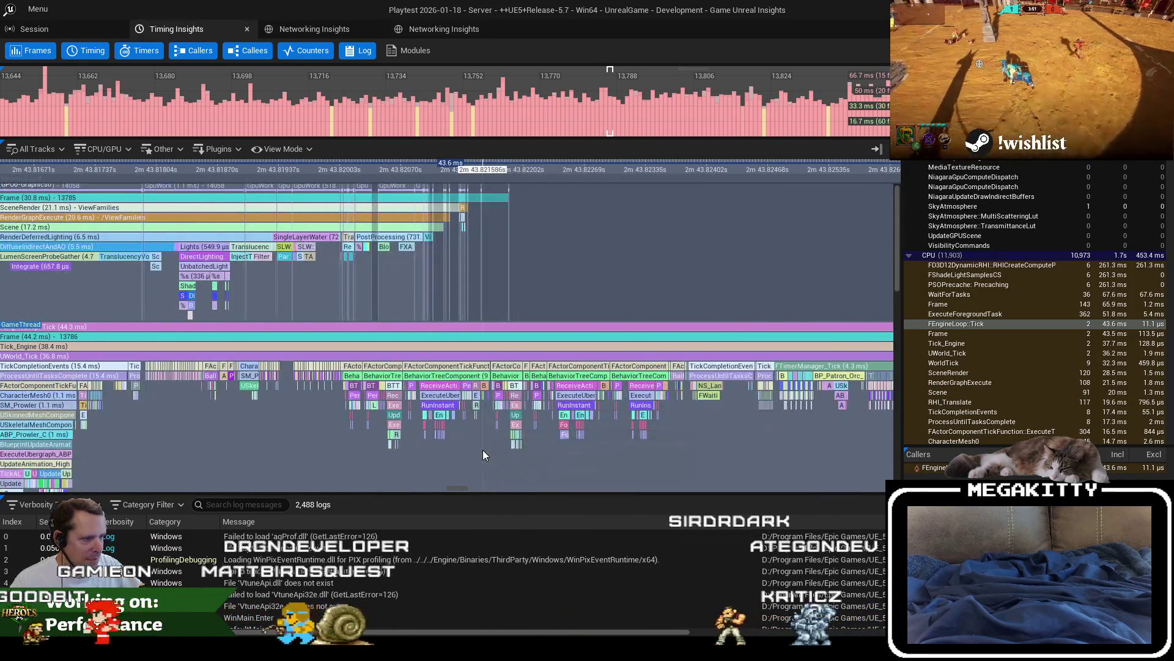
{"action": "left_click_drag", "start_coordinate": [626, 284], "coordinate": [627, 245]}
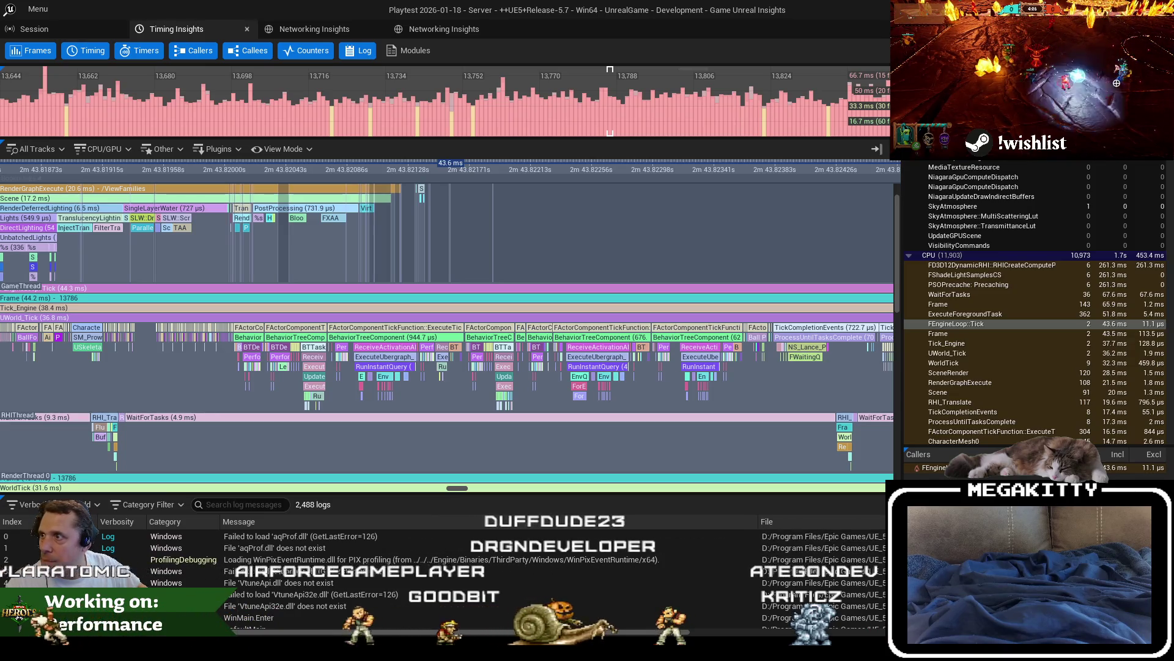
{"action": "key", "text": "alt+Tab"}
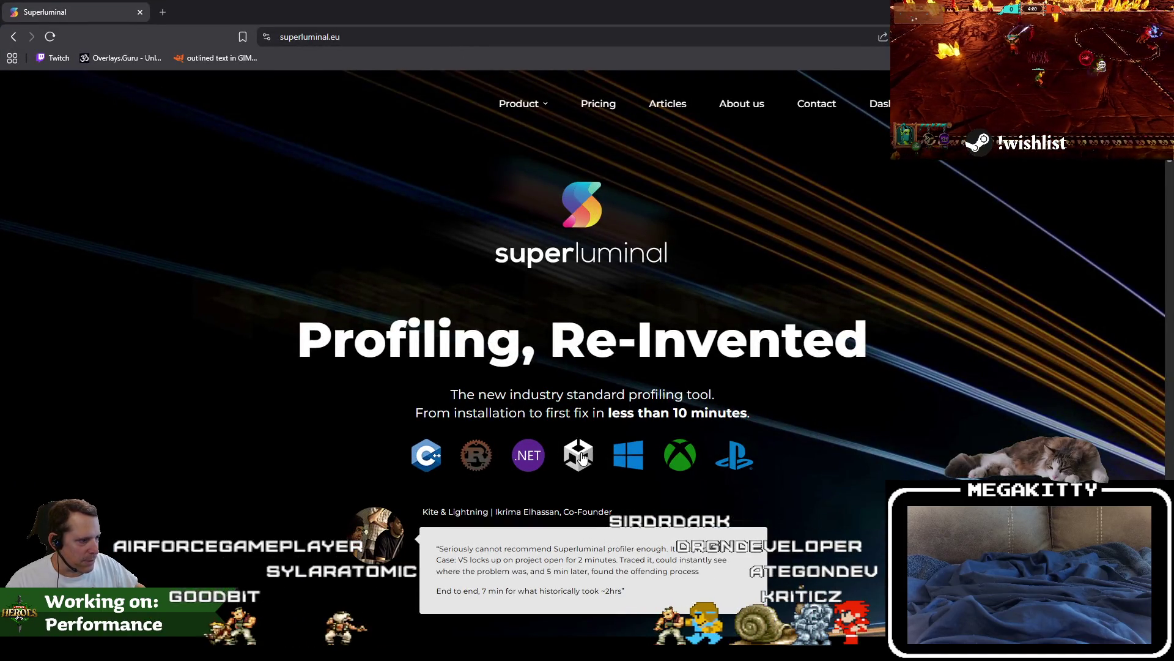
Browse the Superluminal home, About us and Pricing pages, then return to Unreal Insights
{"action": "scroll", "coordinate": [463, 456], "scroll_direction": "down", "scroll_amount": 5}
{"action": "scroll", "coordinate": [497, 450], "scroll_direction": "up", "scroll_amount": 5}
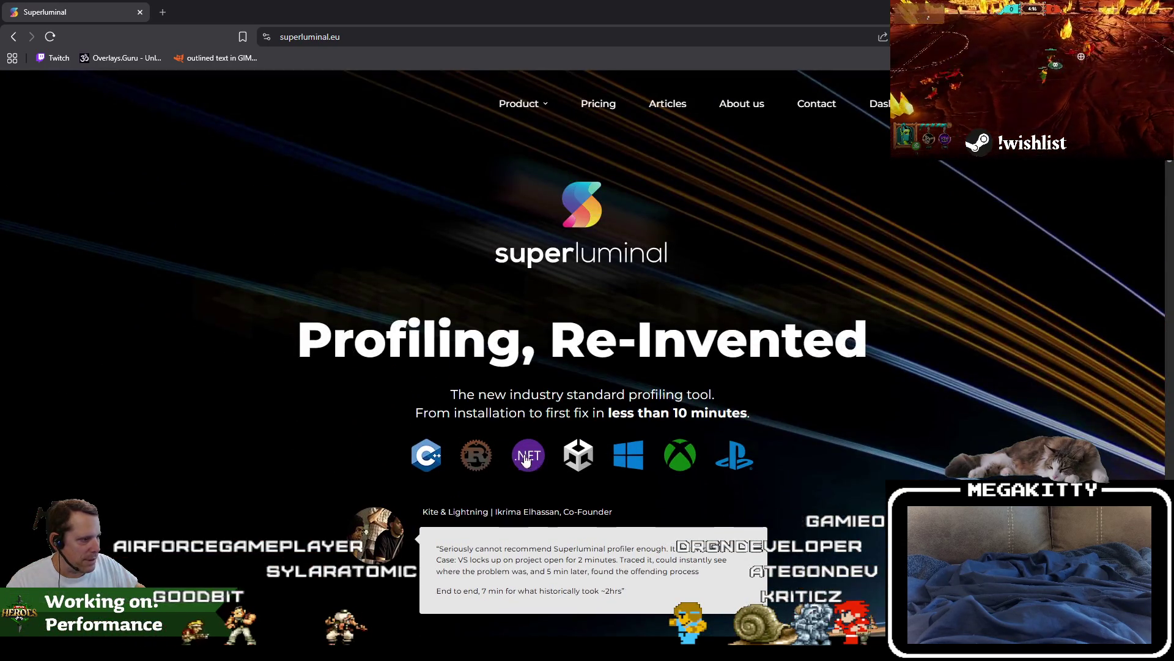
{"action": "scroll", "coordinate": [819, 378], "scroll_direction": "down", "scroll_amount": 12}
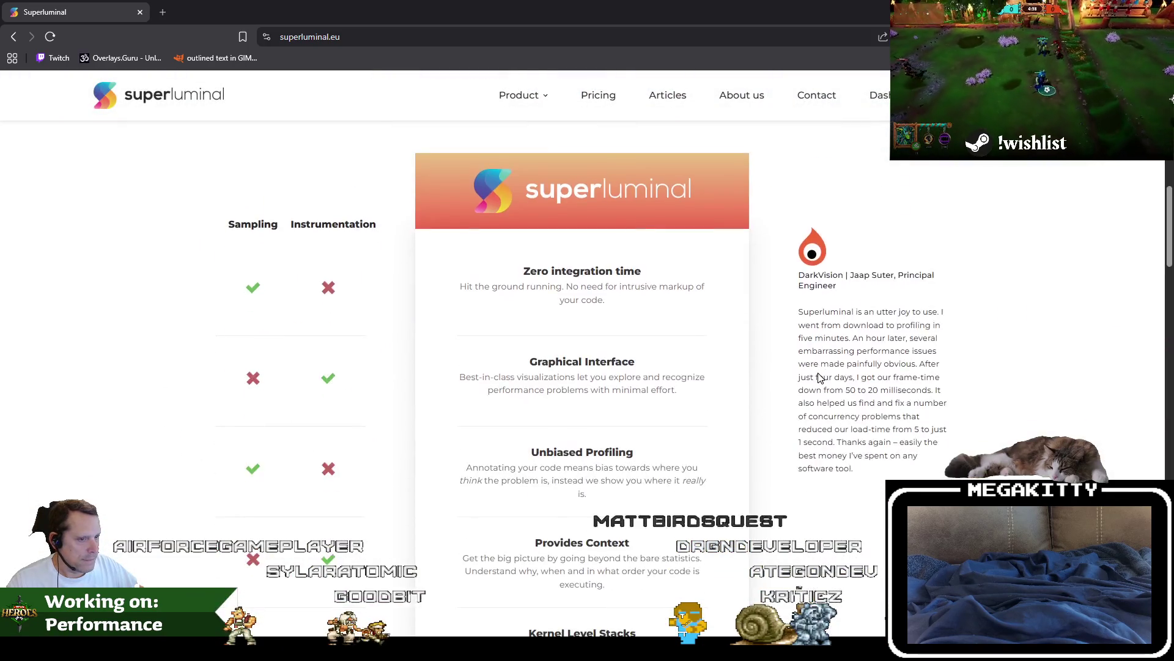
{"action": "scroll", "coordinate": [819, 378], "scroll_direction": "up", "scroll_amount": 12}
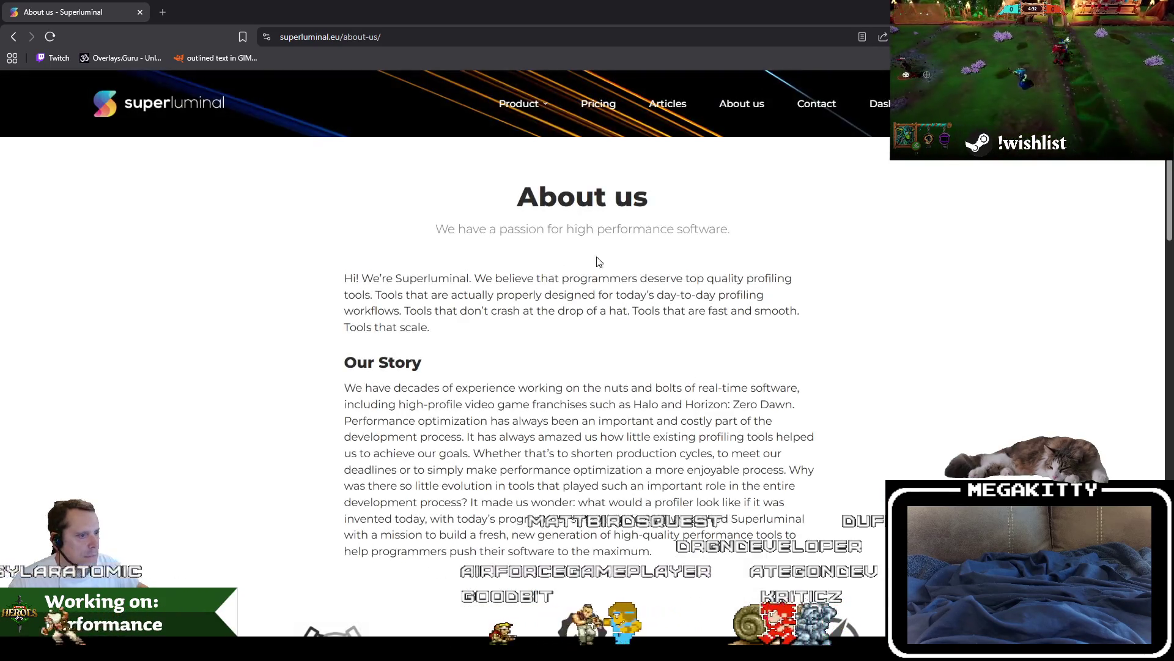
{"action": "scroll", "coordinate": [631, 462], "scroll_direction": "down", "scroll_amount": 10}
{"action": "scroll", "coordinate": [630, 462], "scroll_direction": "down", "scroll_amount": 5}
{"action": "scroll", "coordinate": [894, 419], "scroll_direction": "up", "scroll_amount": 15}
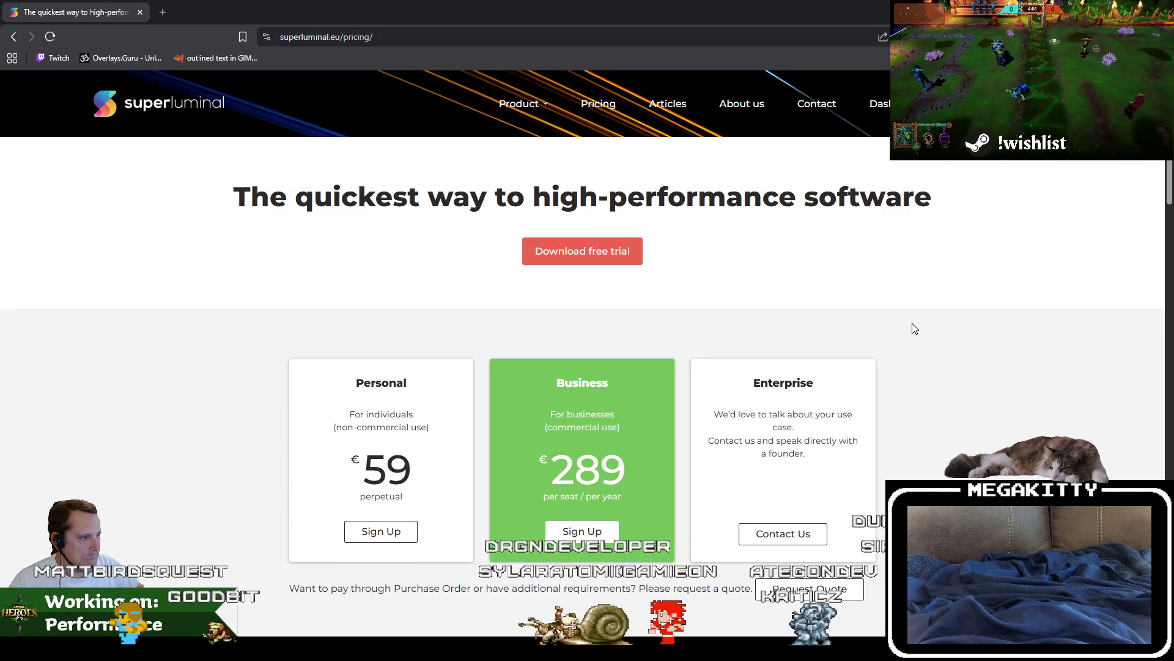
{"action": "scroll", "coordinate": [912, 324], "scroll_direction": "down", "scroll_amount": 2}
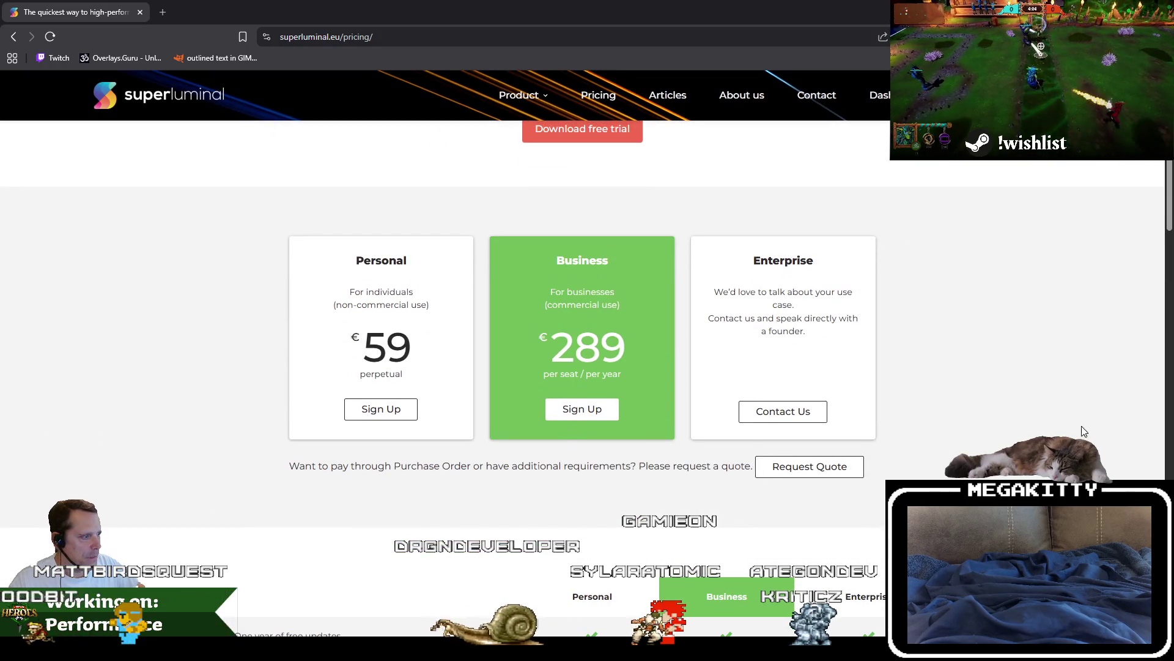
{"action": "scroll", "coordinate": [1052, 427], "scroll_direction": "down", "scroll_amount": 3}
{"action": "scroll", "coordinate": [1052, 427], "scroll_direction": "up", "scroll_amount": 4}
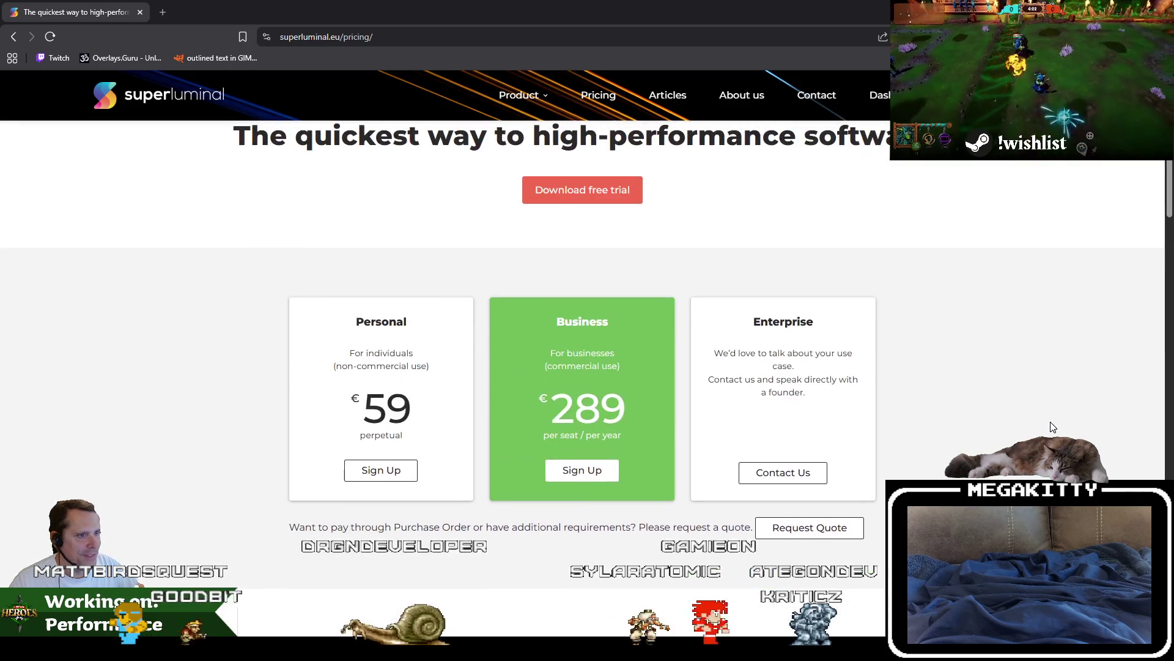
{"action": "key", "text": "alt+Tab"}
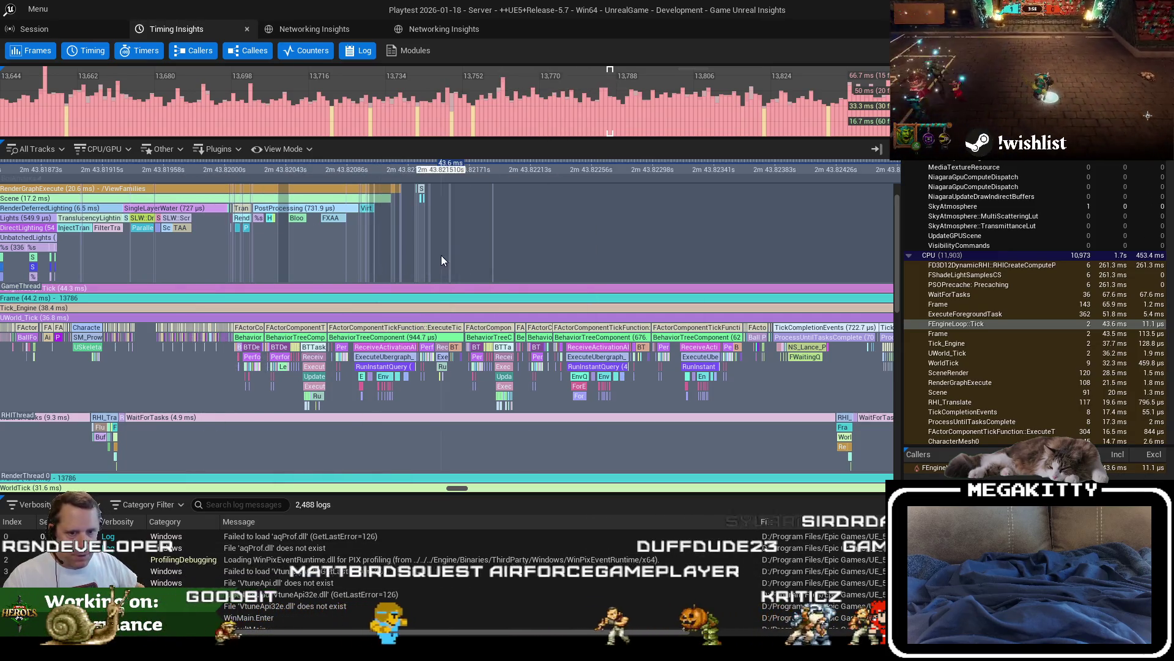
Zoom and pan the timing view over BP_Patron_Orc_CrowdM updates and WBP_Nameplate events
{"action": "scroll", "coordinate": [245, 386], "scroll_direction": "down", "scroll_amount": 8}
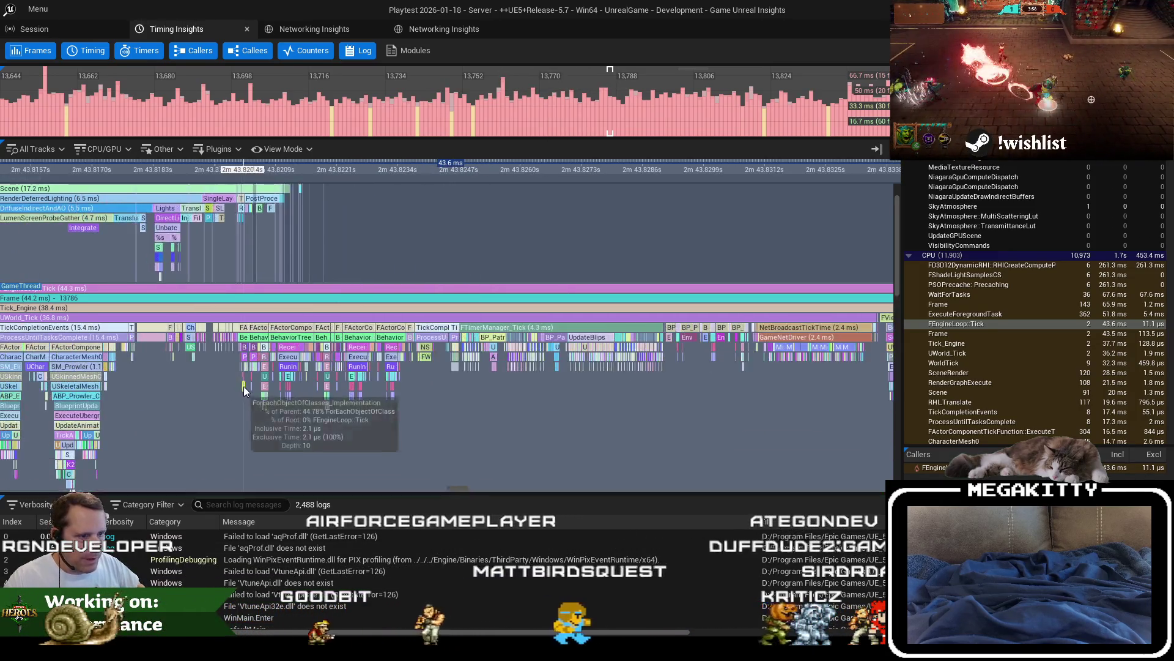
{"action": "mouse_move", "coordinate": [249, 389]}
{"action": "left_mouse_down"}
{"action": "mouse_move", "coordinate": [526, 309]}
{"action": "mouse_move", "coordinate": [511, 312]}
{"action": "mouse_move", "coordinate": [463, 410]}
{"action": "mouse_move", "coordinate": [398, 408]}
{"action": "left_mouse_up"}
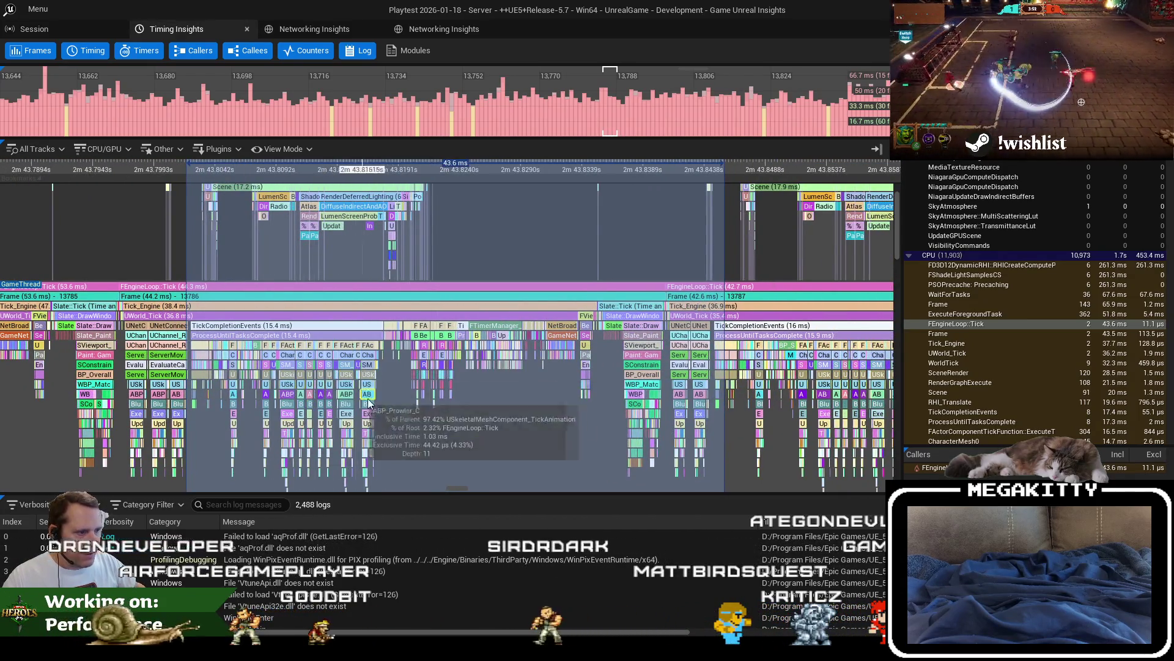
{"action": "scroll", "coordinate": [494, 409], "scroll_direction": "up", "scroll_amount": 3}
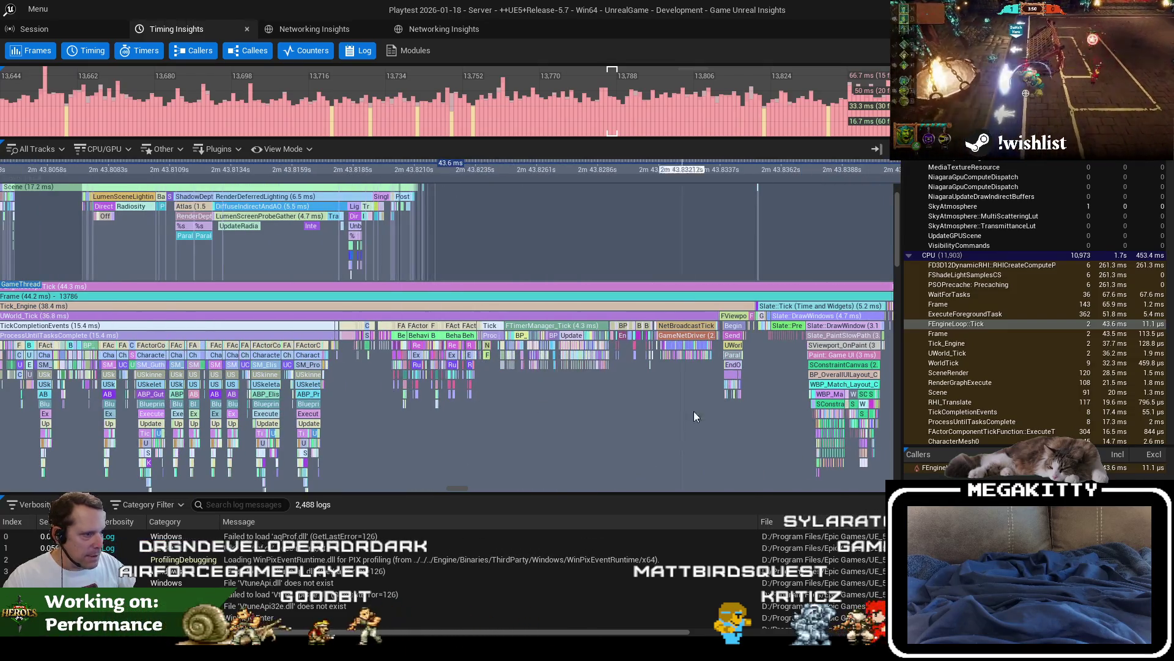
{"action": "scroll", "coordinate": [418, 382], "scroll_direction": "up", "scroll_amount": 9}
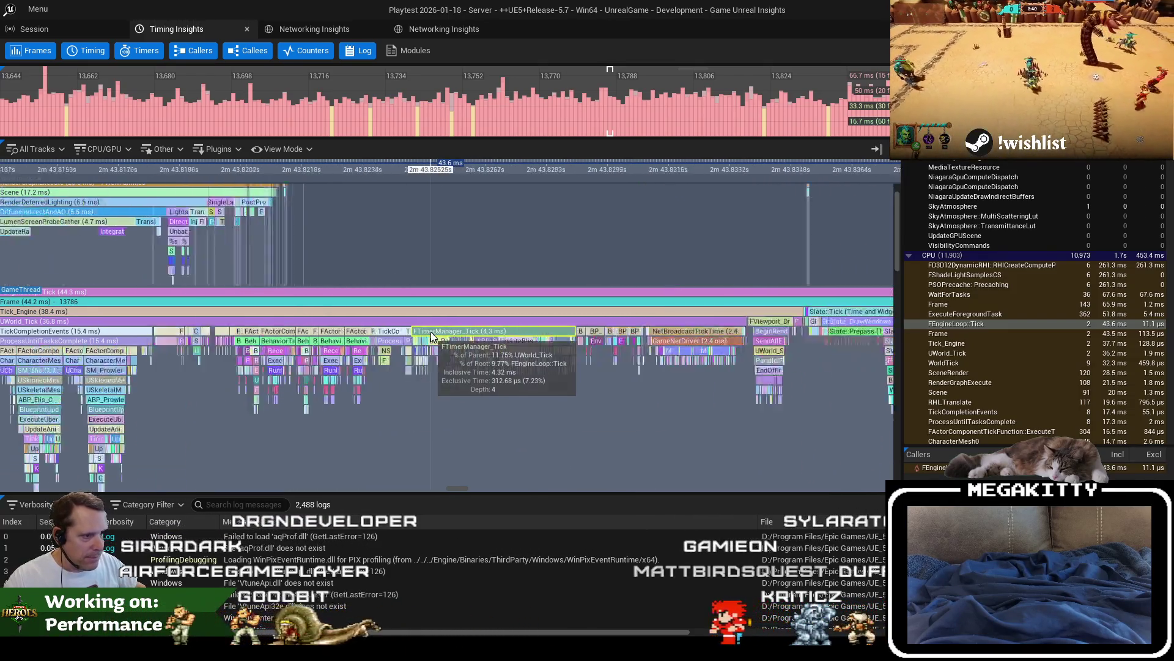
{"action": "scroll", "coordinate": [419, 381], "scroll_direction": "up", "scroll_amount": 4}
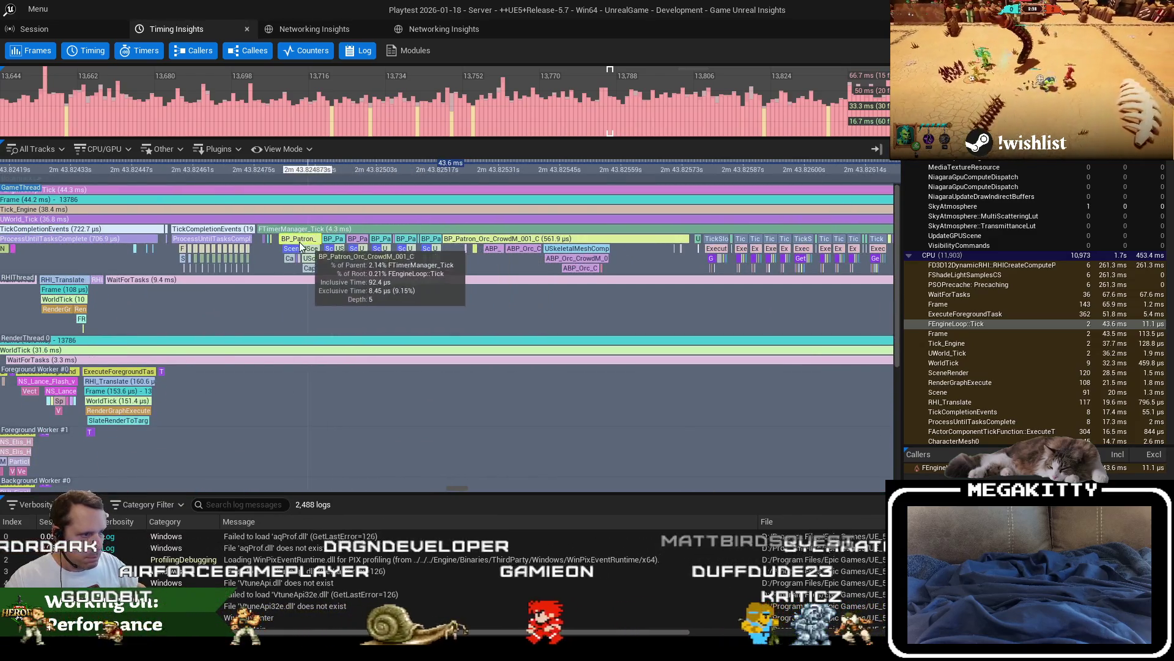
{"action": "scroll", "coordinate": [334, 245], "scroll_direction": "down", "scroll_amount": 2}
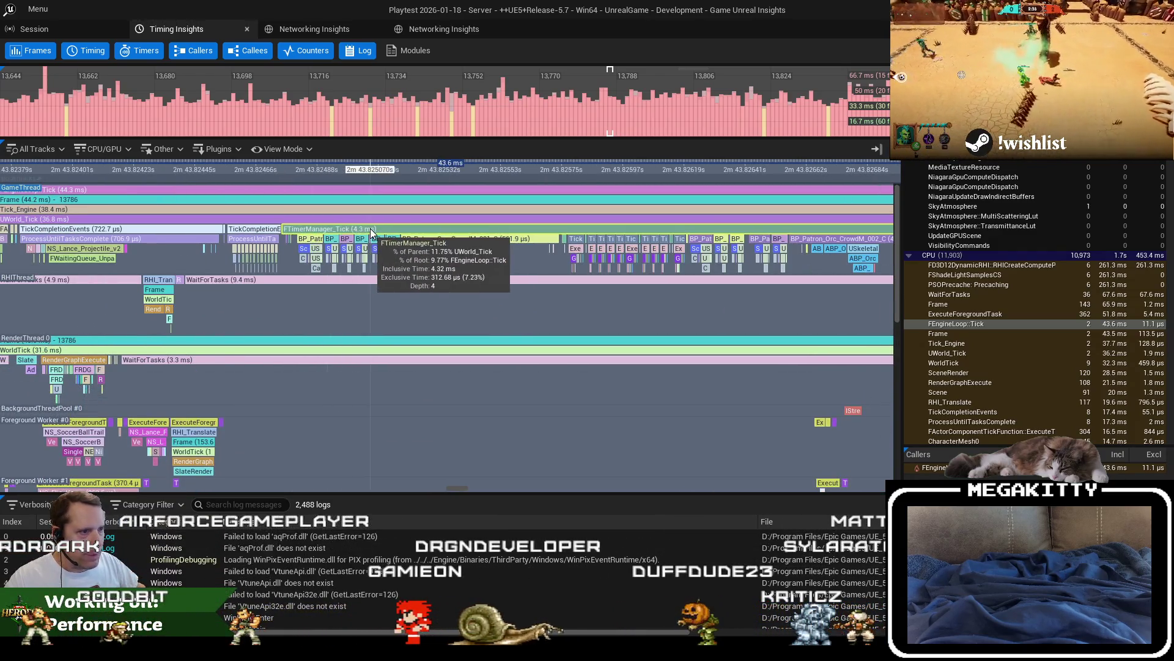
{"action": "left_click_drag", "start_coordinate": [543, 245], "coordinate": [344, 245]}
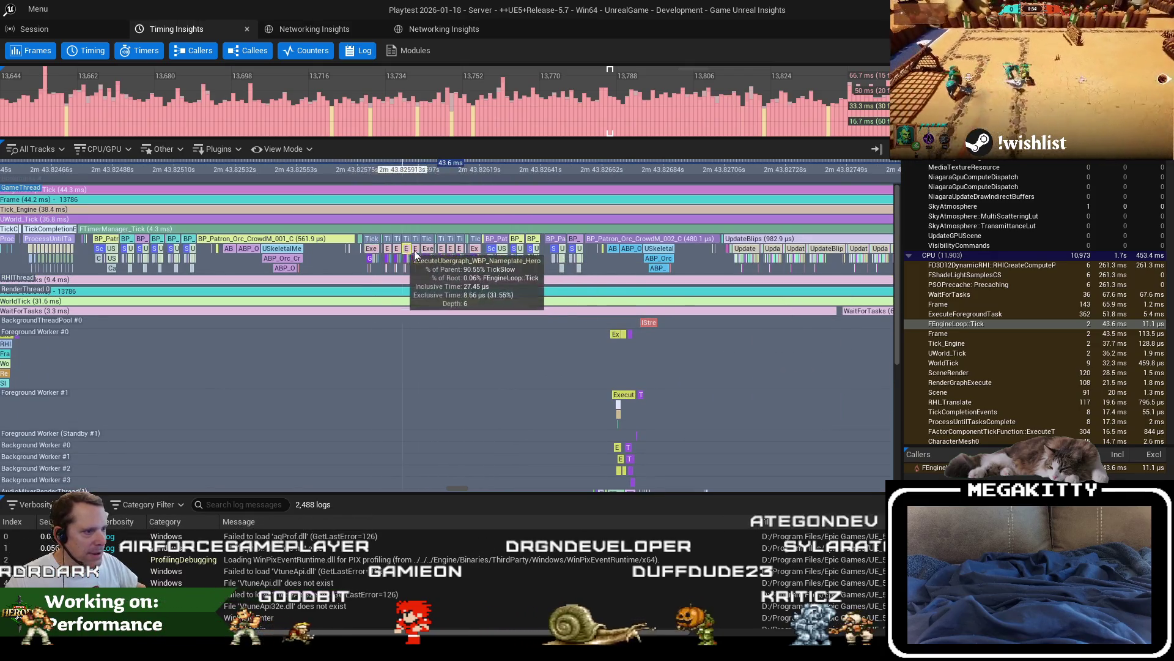
{"action": "key", "text": "alt+Tab"}
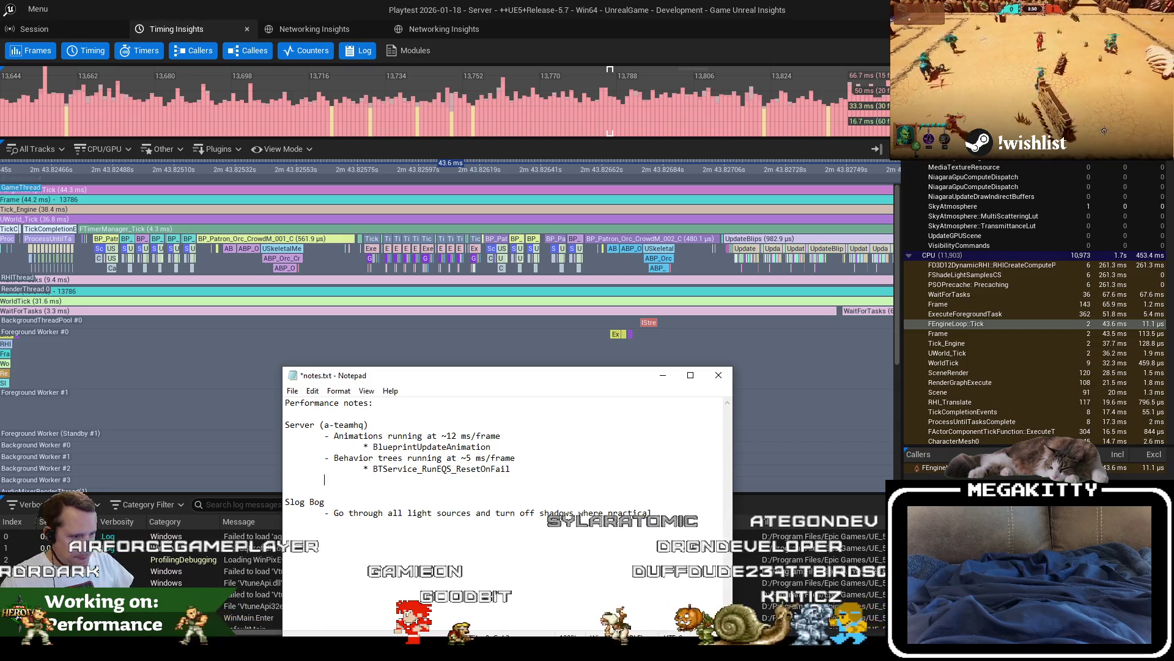
Note under Server in notes.txt that crowd updates run at 4.3 ms/frame
{"action": "type", "text": "ates running at "}
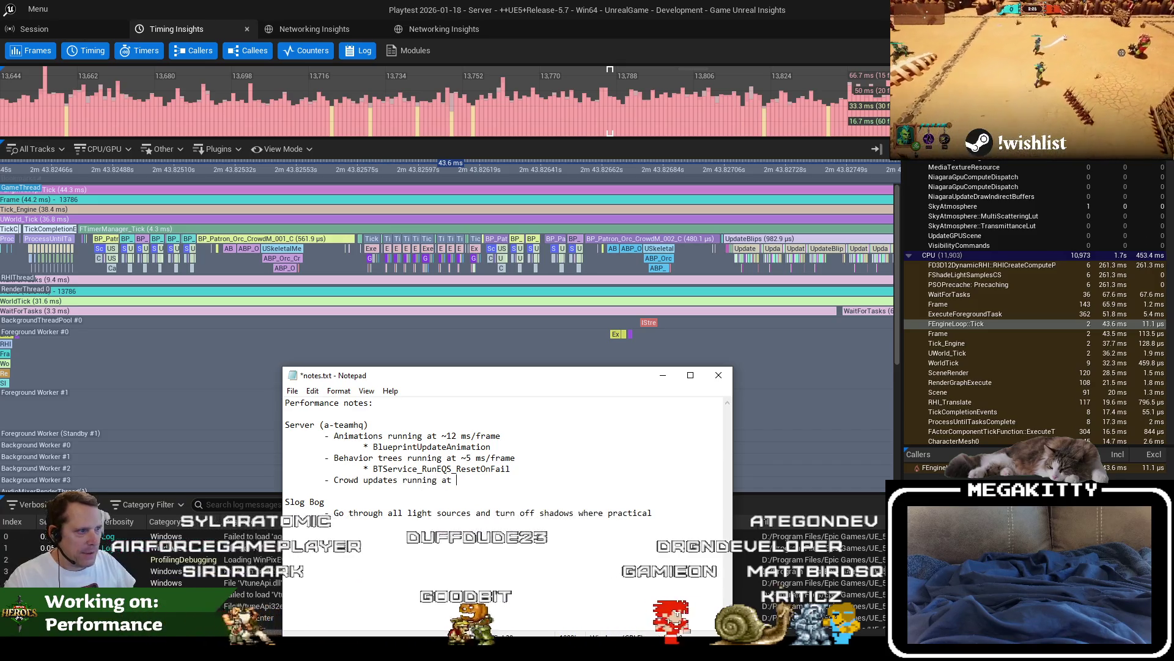
{"action": "type", "text": "4.3 ms/frame"}
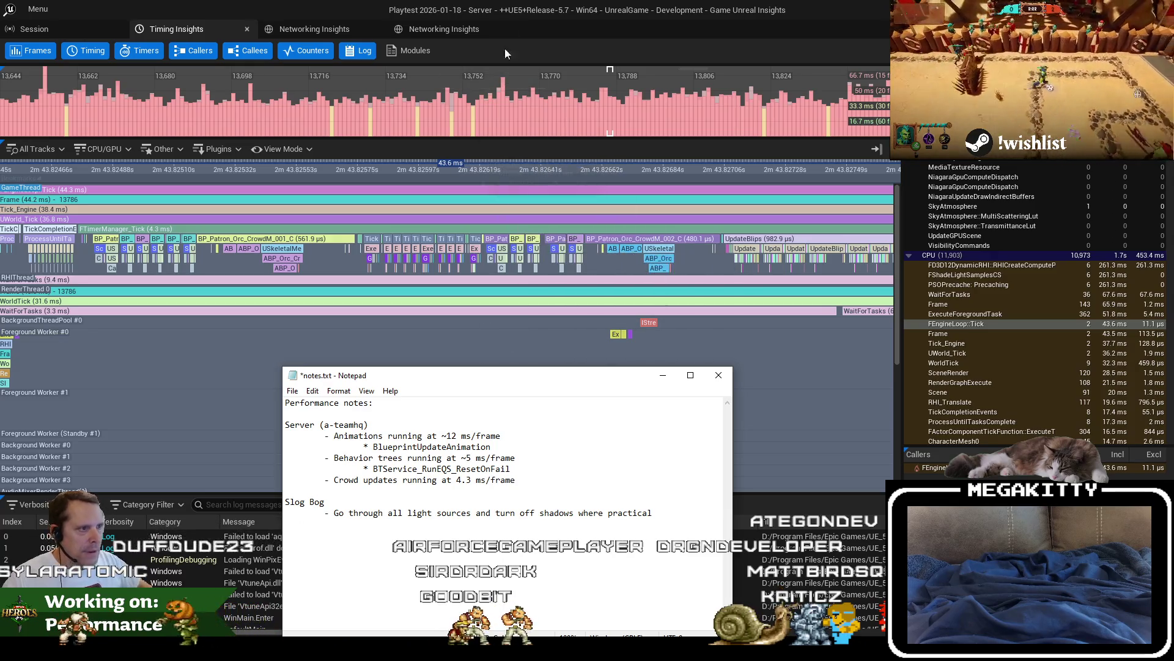
{"action": "left_click", "coordinate": [527, 9]}
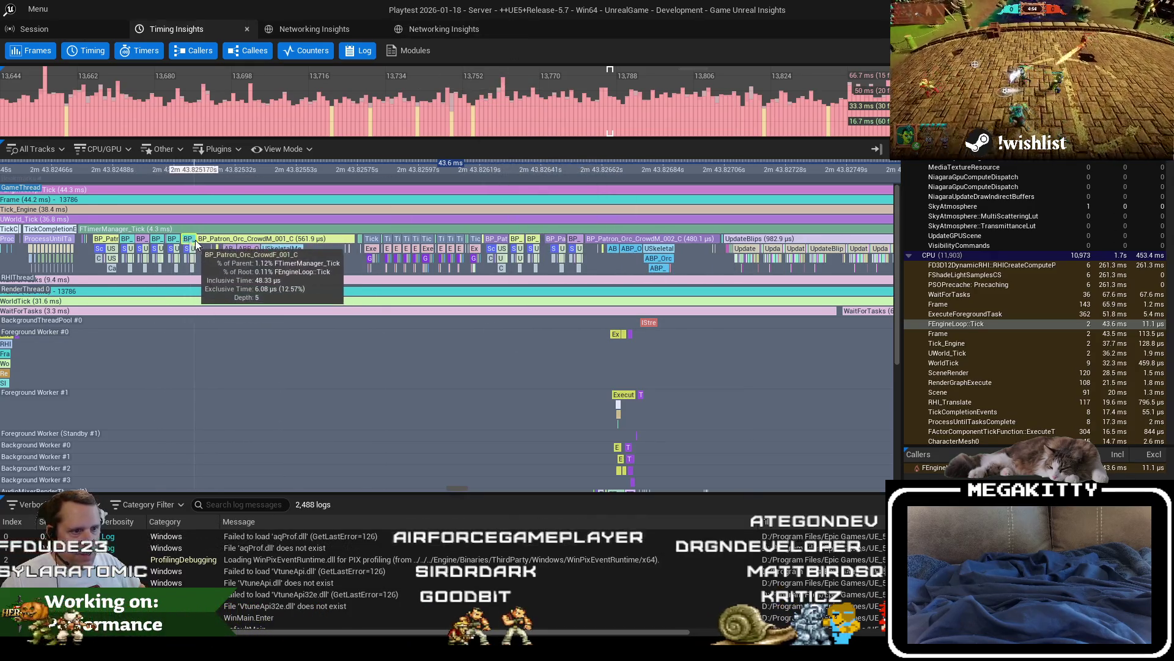
Show the L_Slog_Bog level in Unreal Editor and start Play In Editor
{"action": "scroll", "coordinate": [196, 244], "scroll_direction": "up", "scroll_amount": 2}
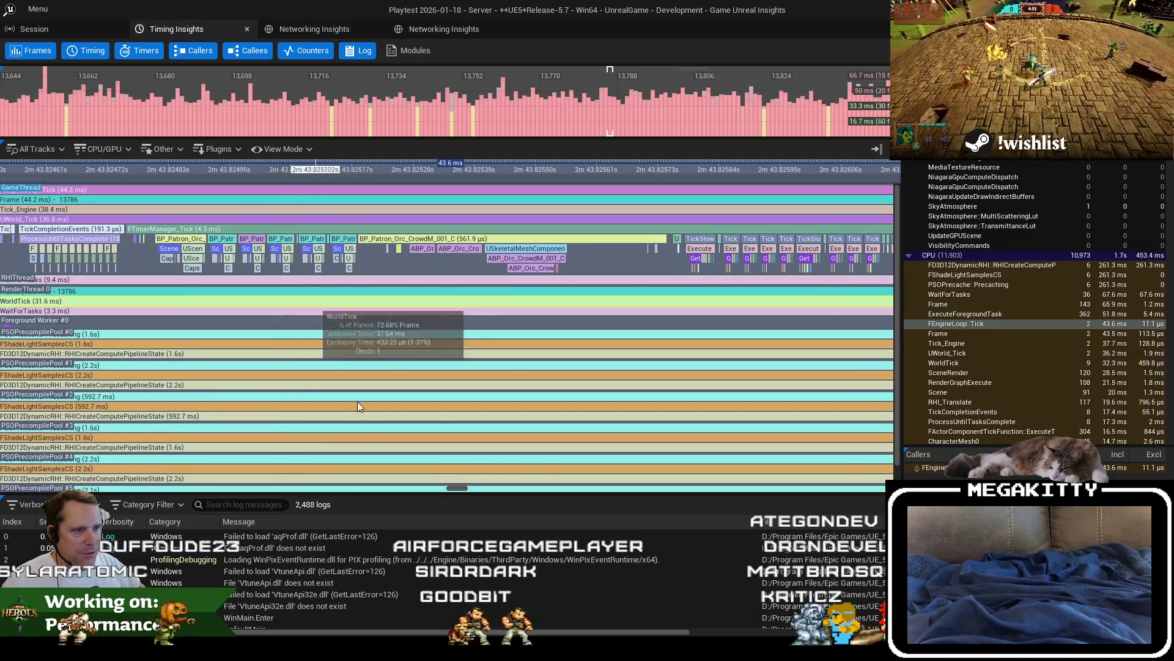
{"action": "key", "text": "alt+Tab"}
{"action": "left_click", "coordinate": [120, 24]}
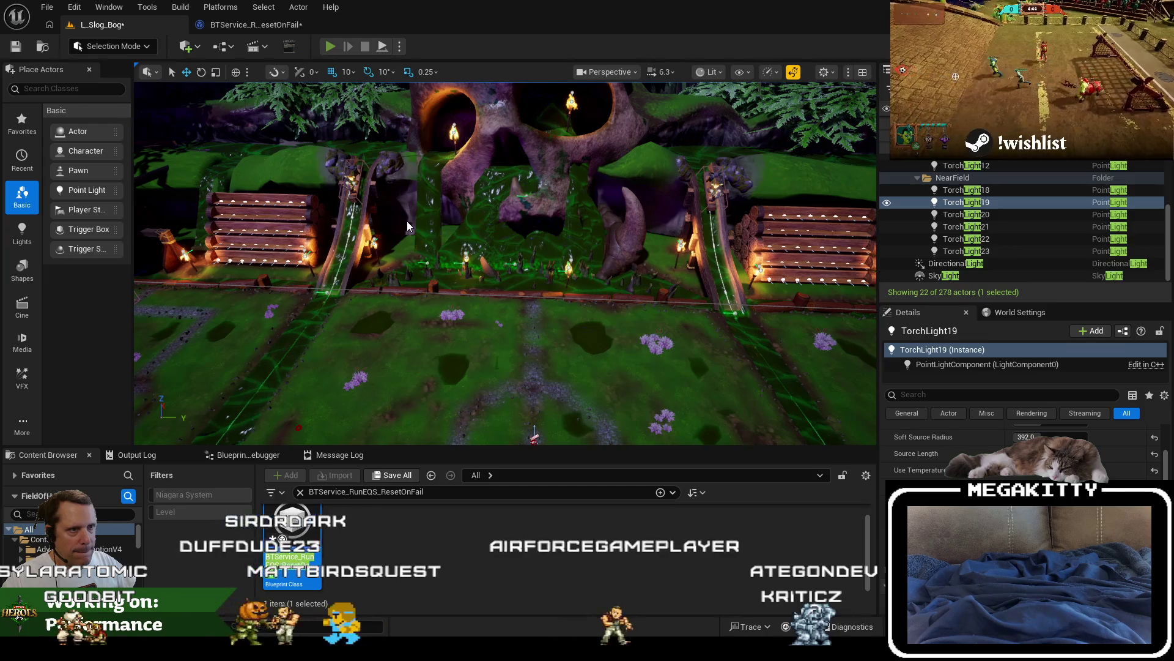
{"action": "key", "text": "alt+p"}
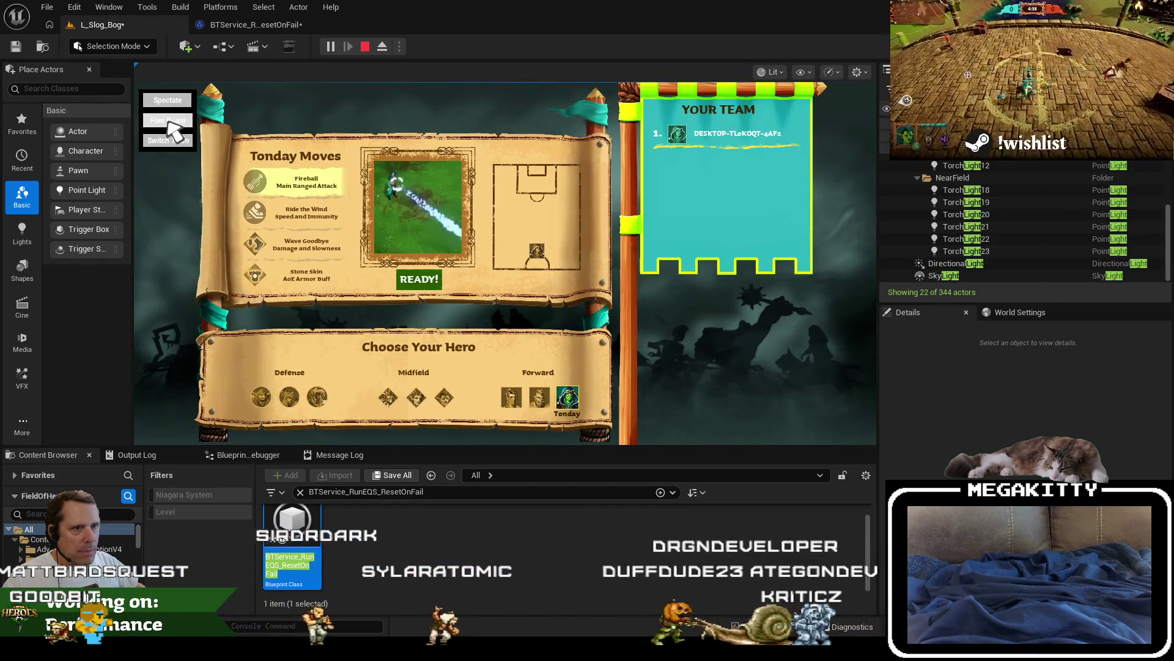
Enter the game fullscreen and run the character back and forth along the crowded log stands
{"action": "left_click", "coordinate": [169, 121]}
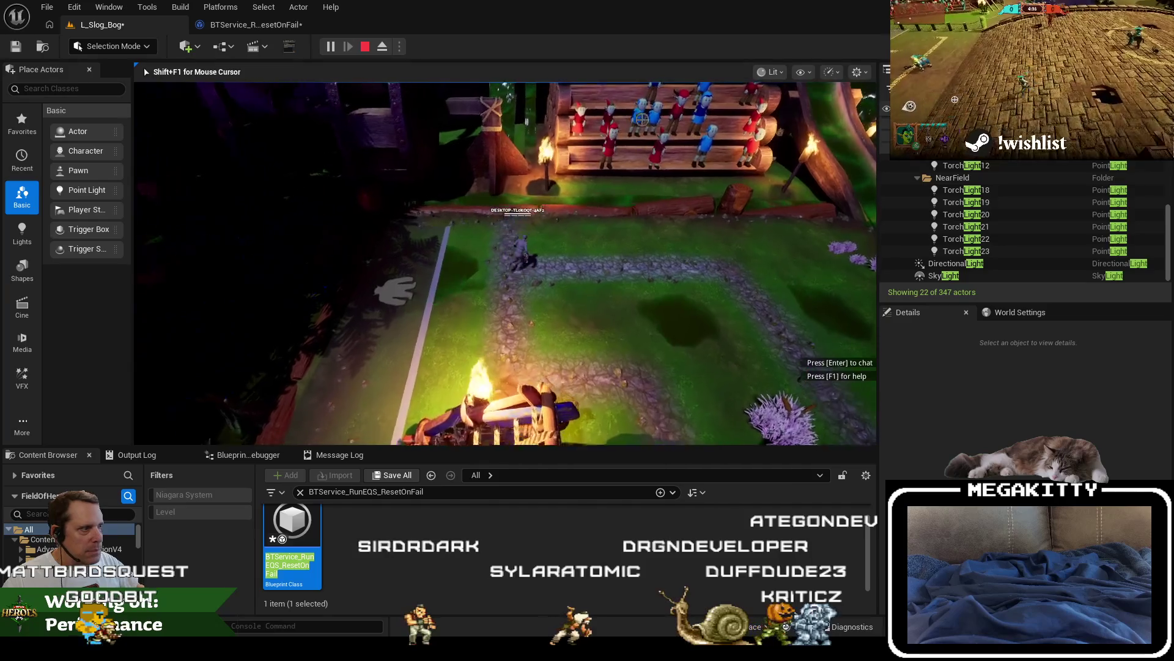
{"action": "key", "text": "F11"}
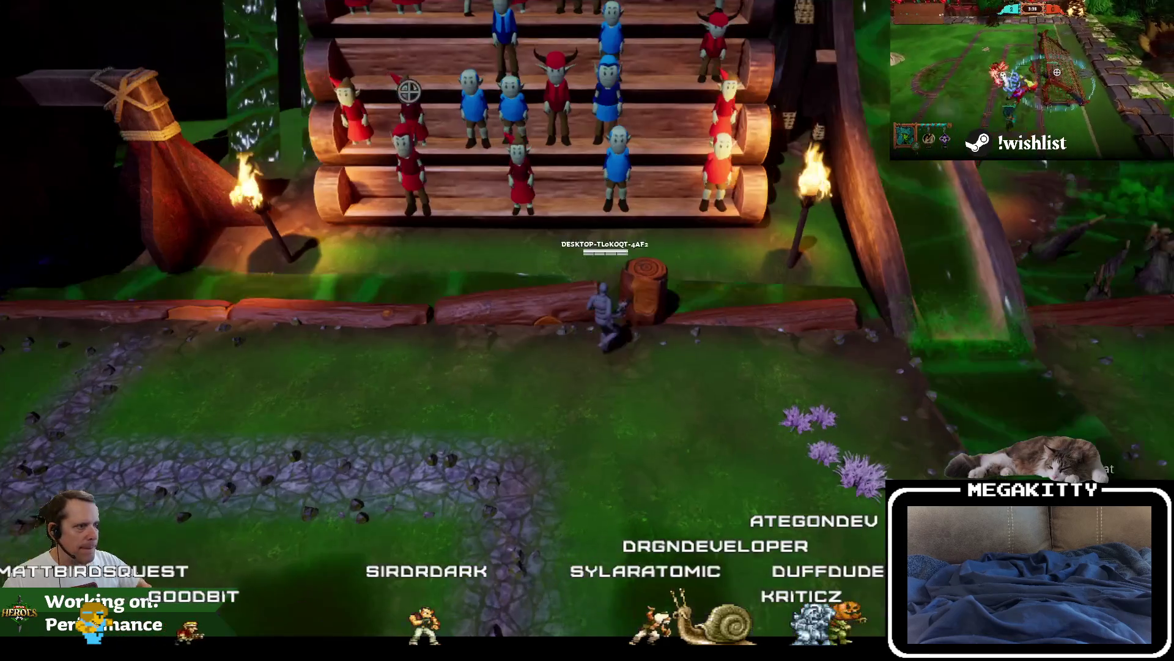
{"action": "key", "text": "d"}
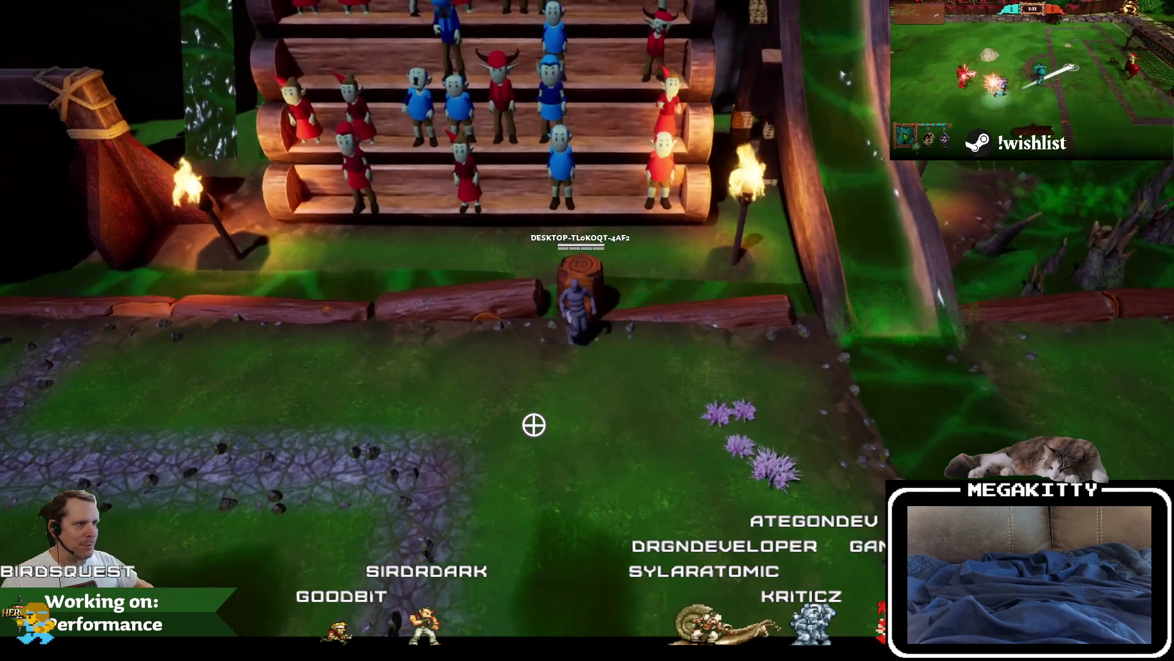
{"action": "key", "text": "a"}
{"action": "key", "text": "d"}
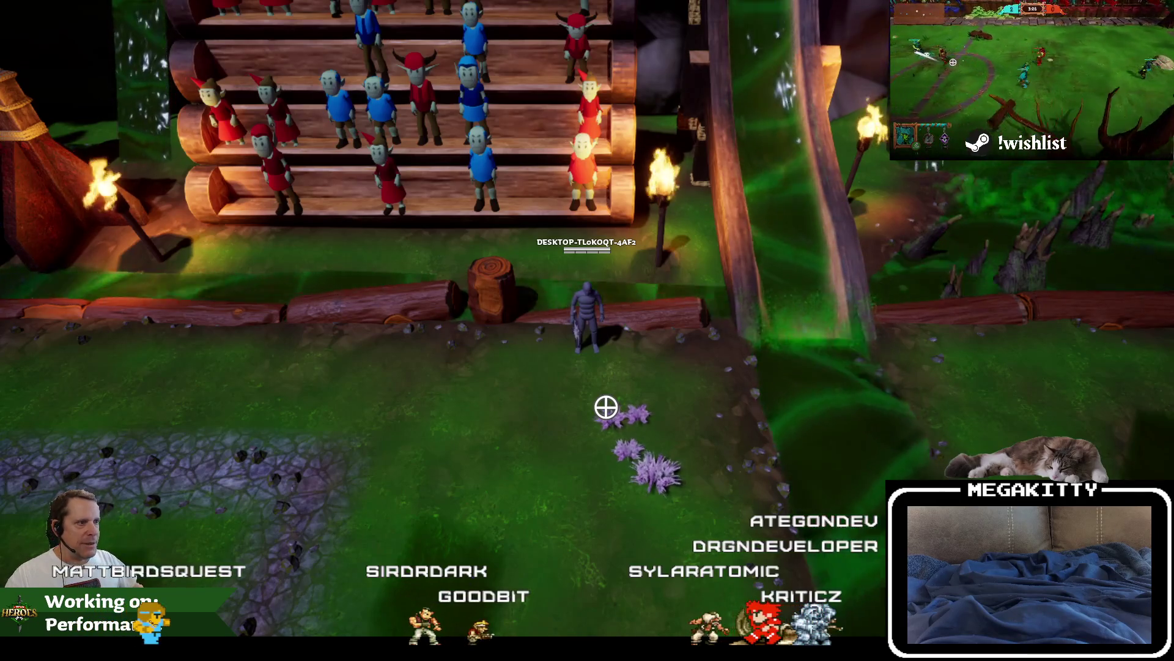
{"action": "key", "text": "a"}
{"action": "key", "text": "d"}
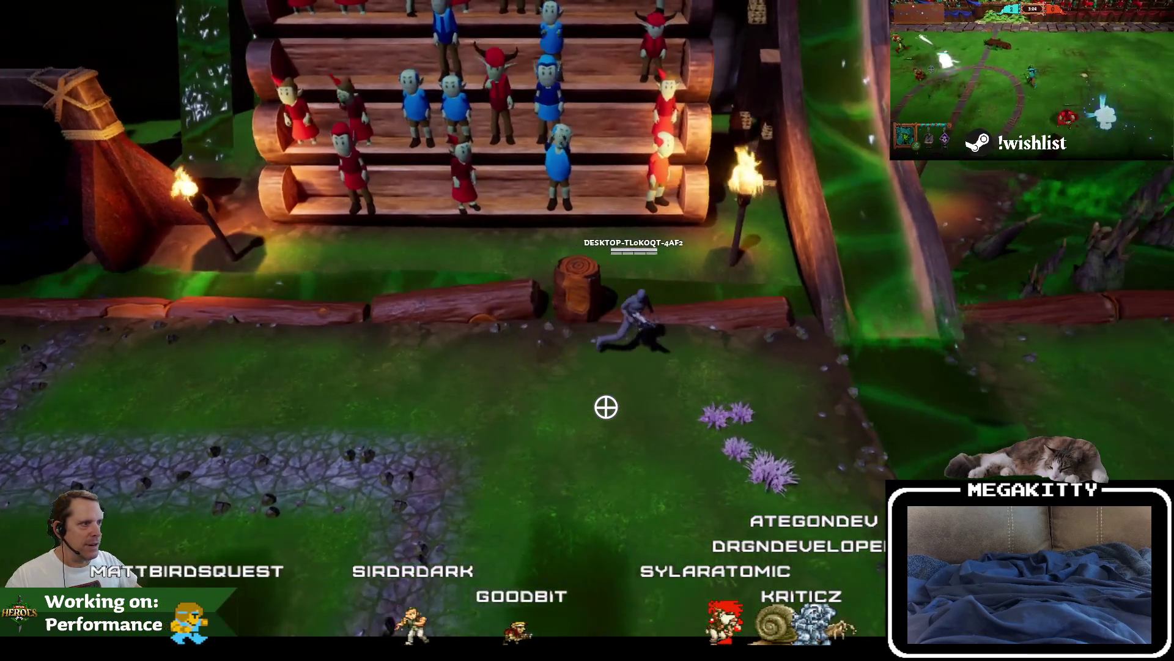
{"action": "key", "text": "d"}
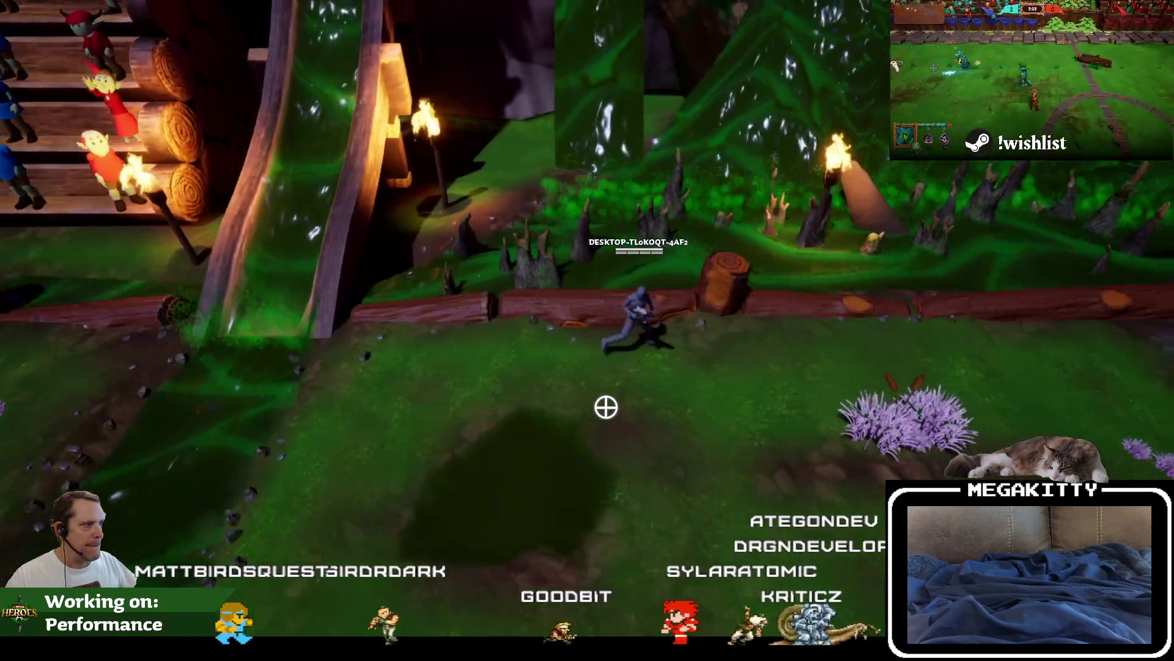
{"action": "key", "text": "d"}
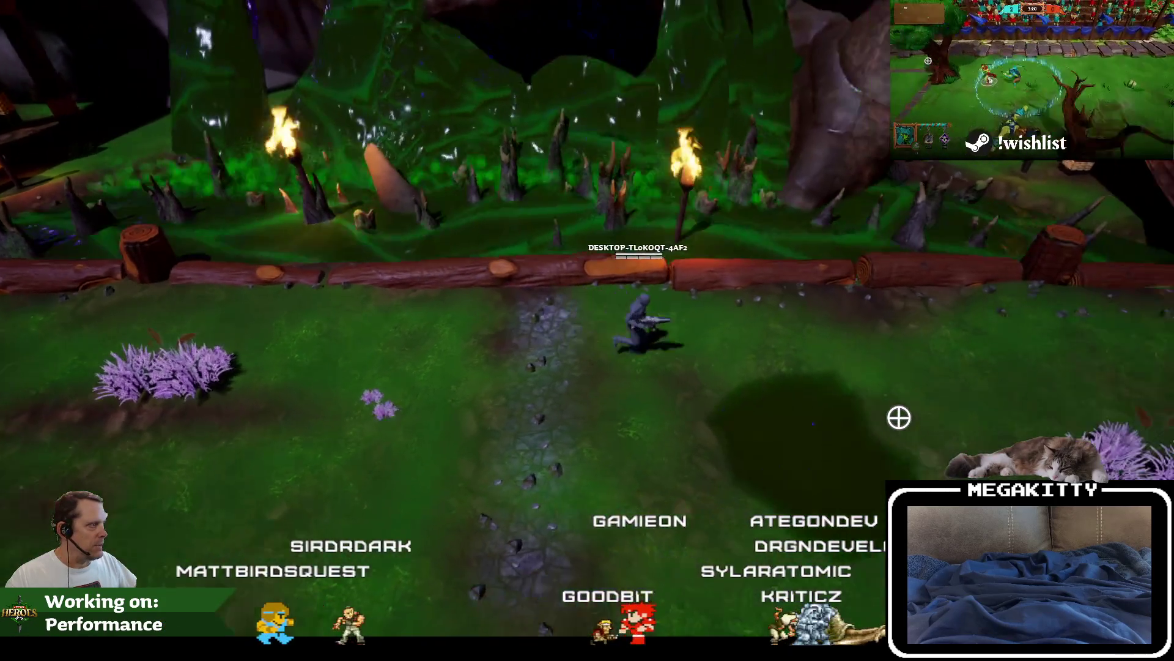
{"action": "key", "text": "d"}
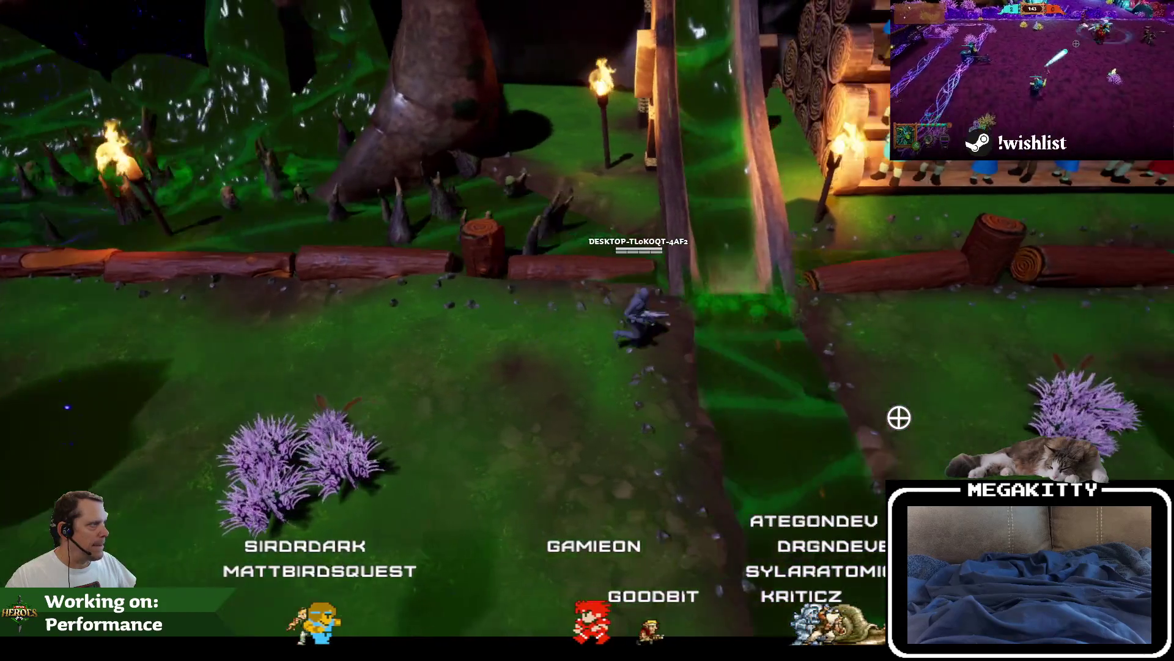
{"action": "key", "text": "d"}
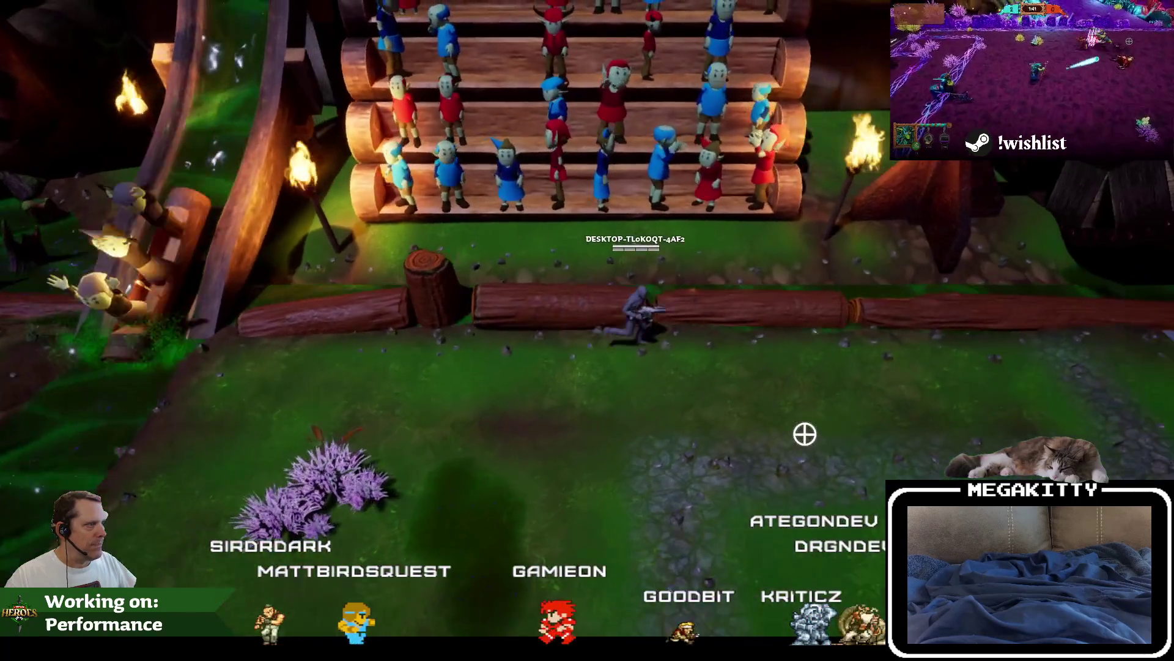
{"action": "key", "text": "a"}
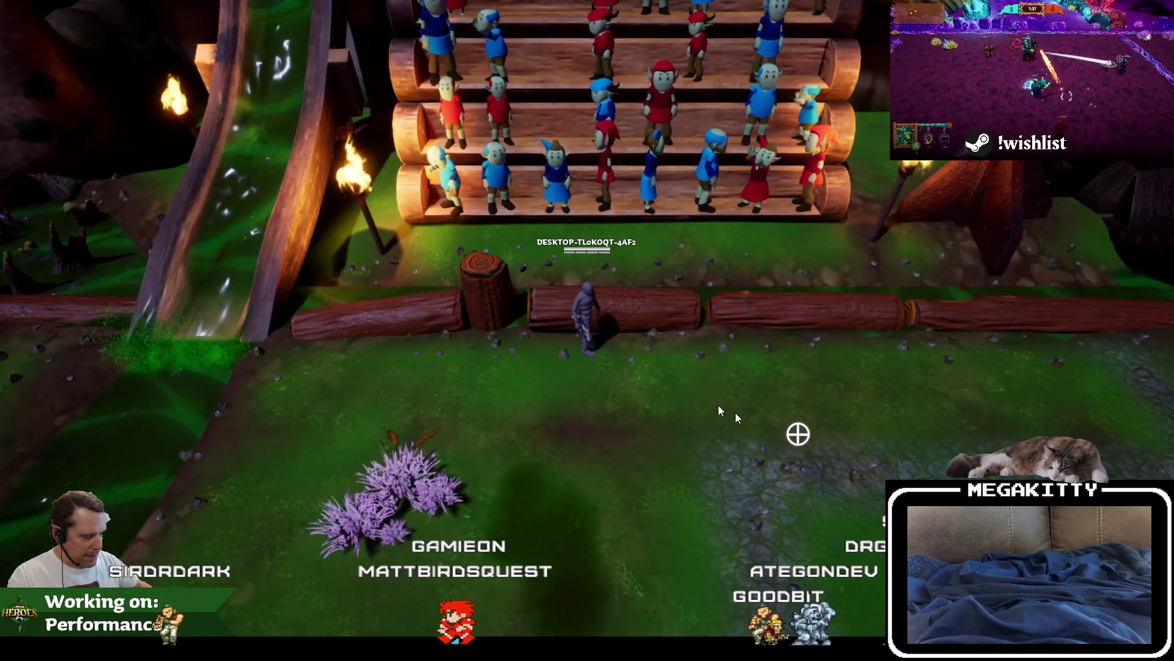
Run the character left to the stump and onto the field, then end the play session
{"action": "scroll", "coordinate": [735, 417], "scroll_direction": "down", "scroll_amount": 5}
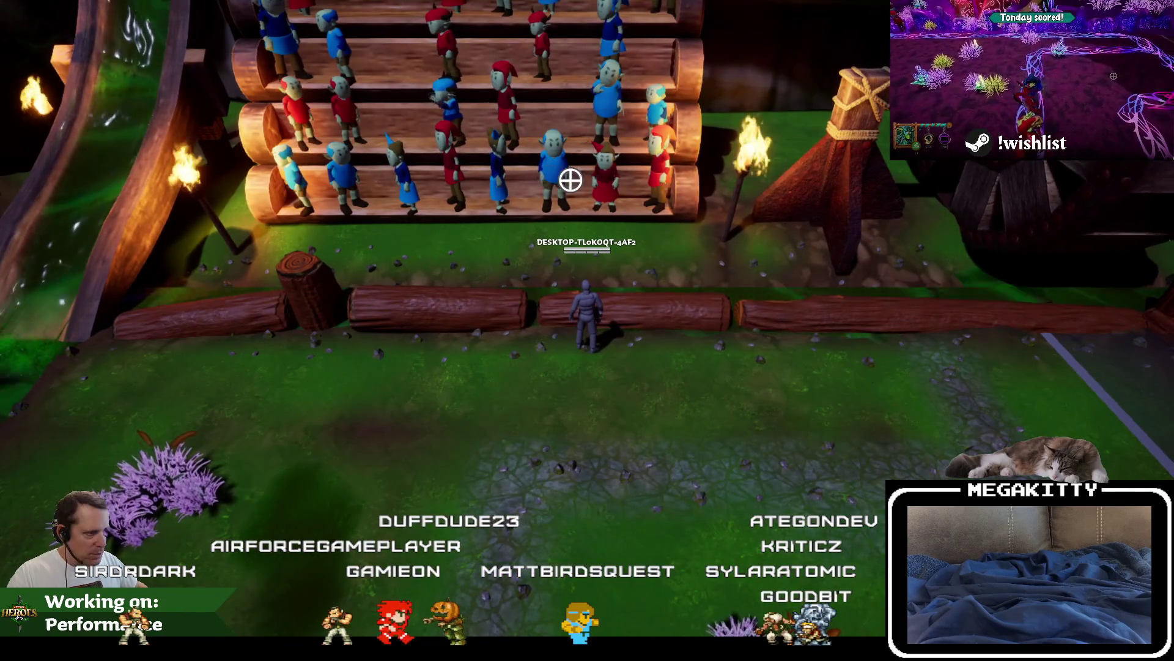
{"action": "key", "text": "a"}
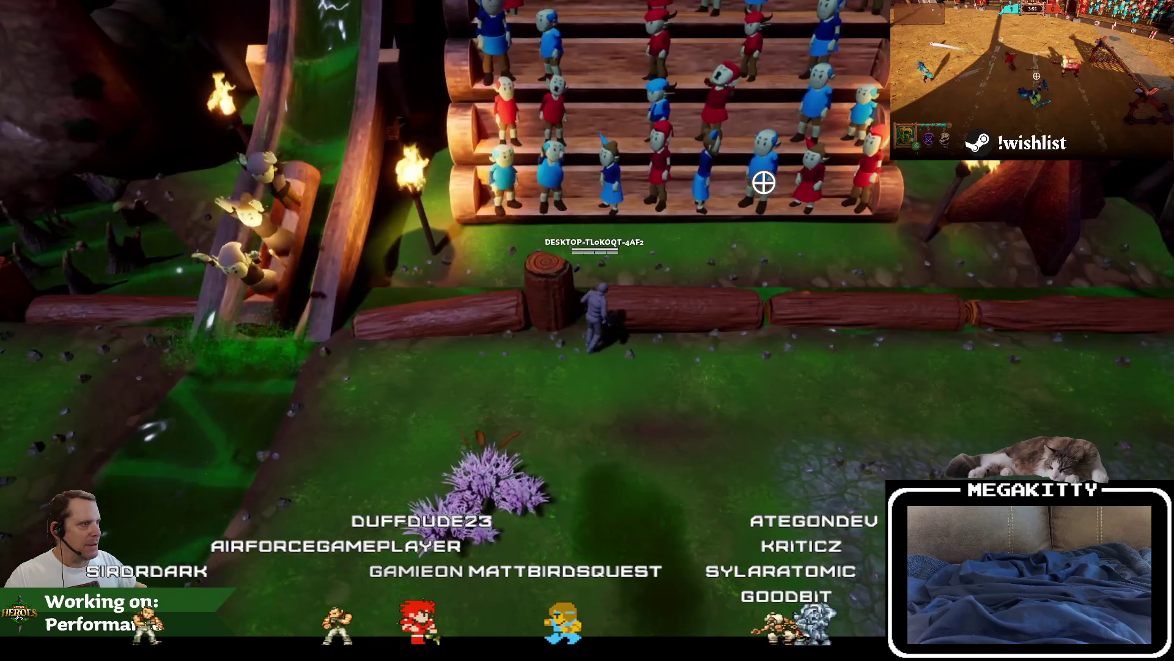
{"action": "key", "text": "a"}
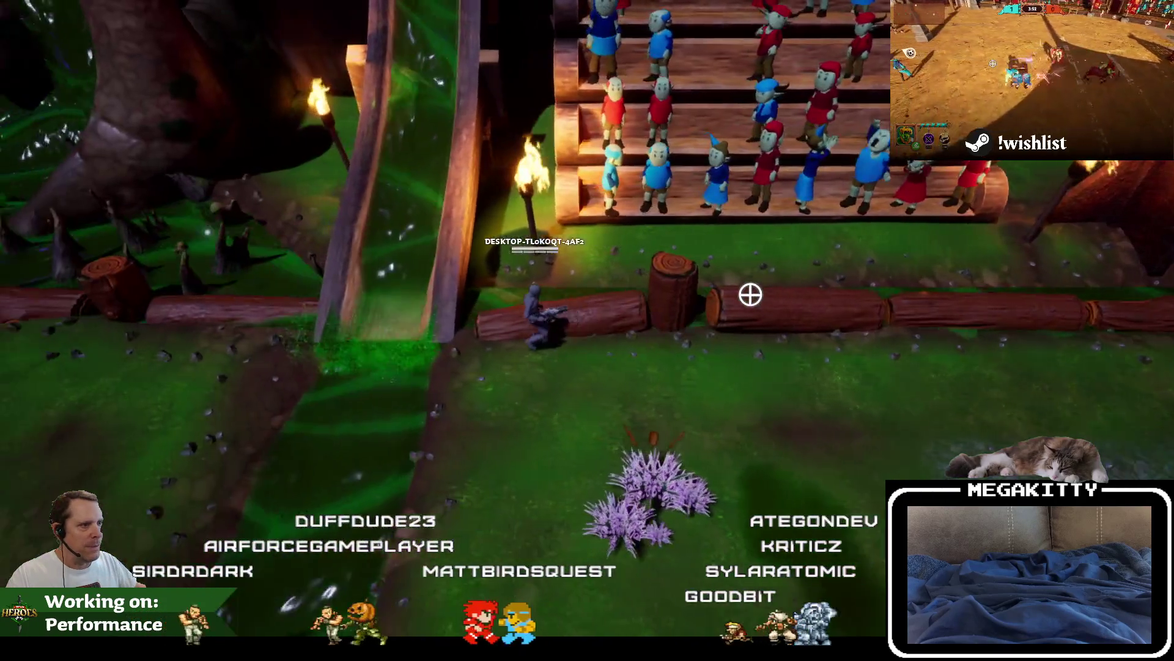
{"action": "key", "text": "d"}
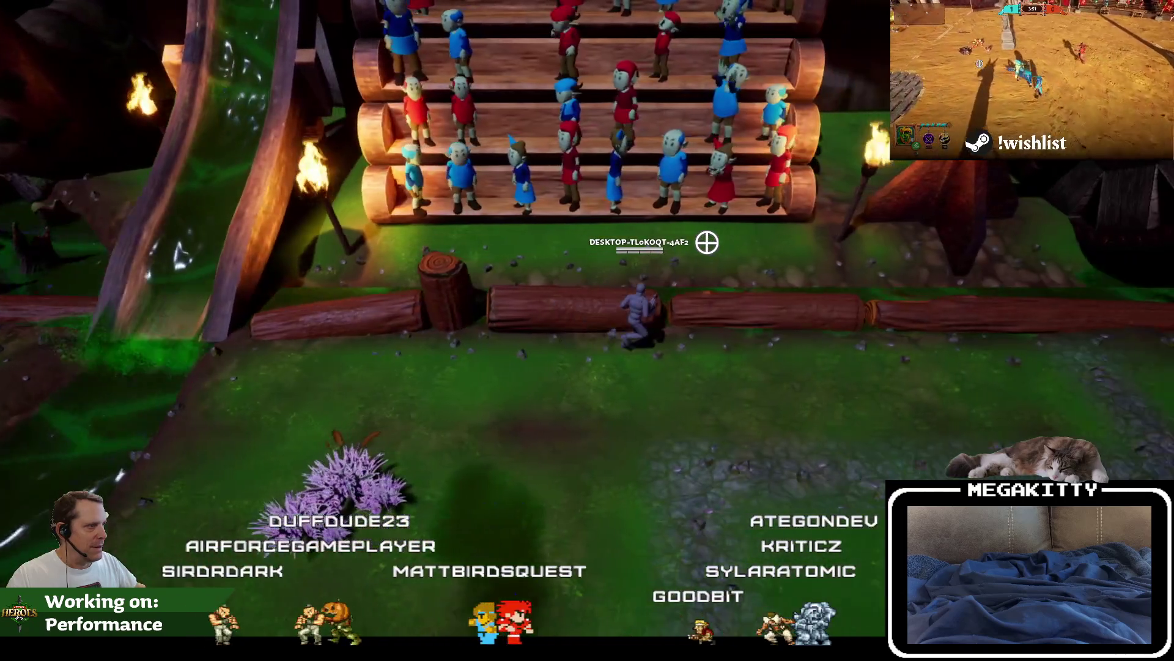
{"action": "key", "text": "a"}
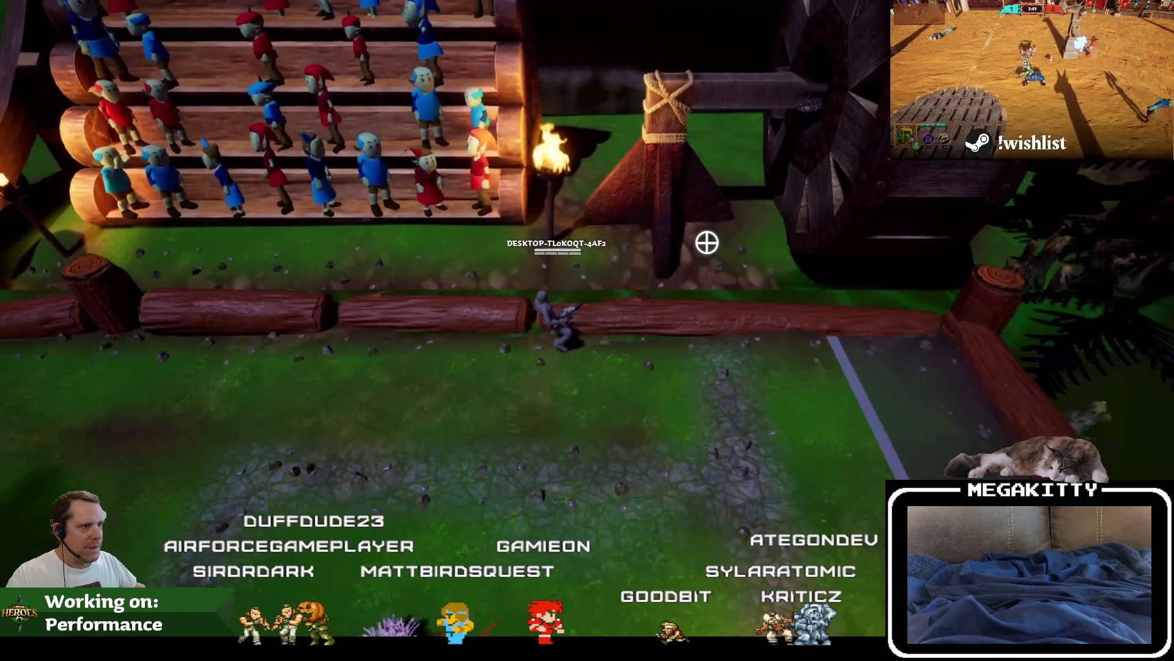
{"action": "key", "text": "s"}
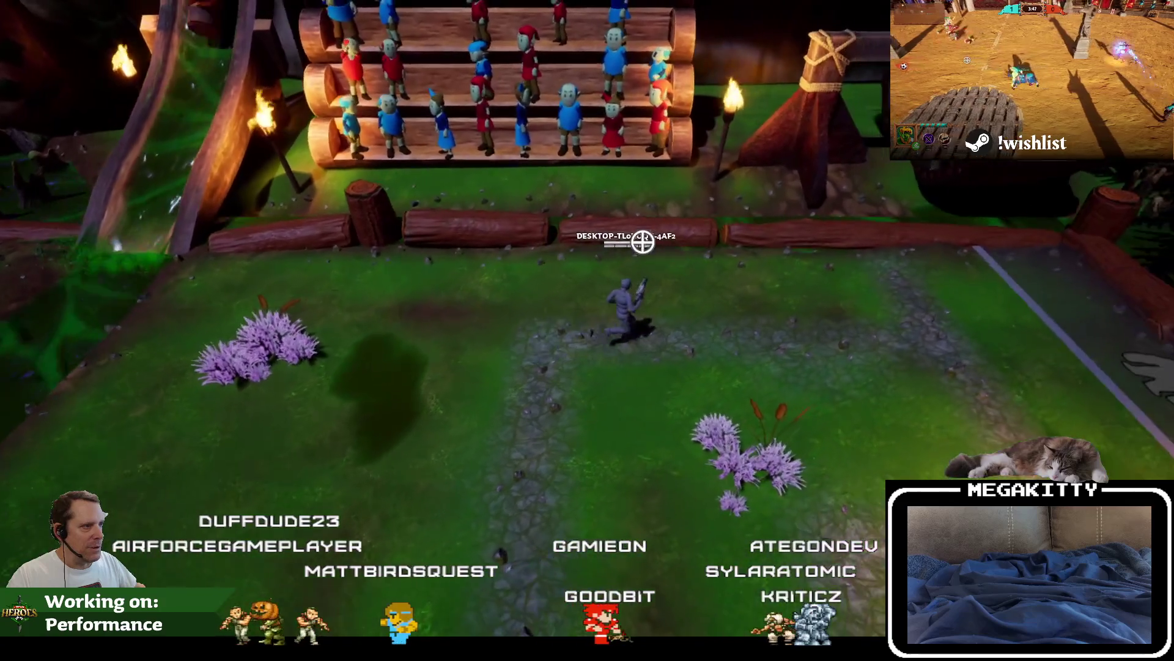
{"action": "key", "text": "w"}
{"action": "key", "text": "a"}
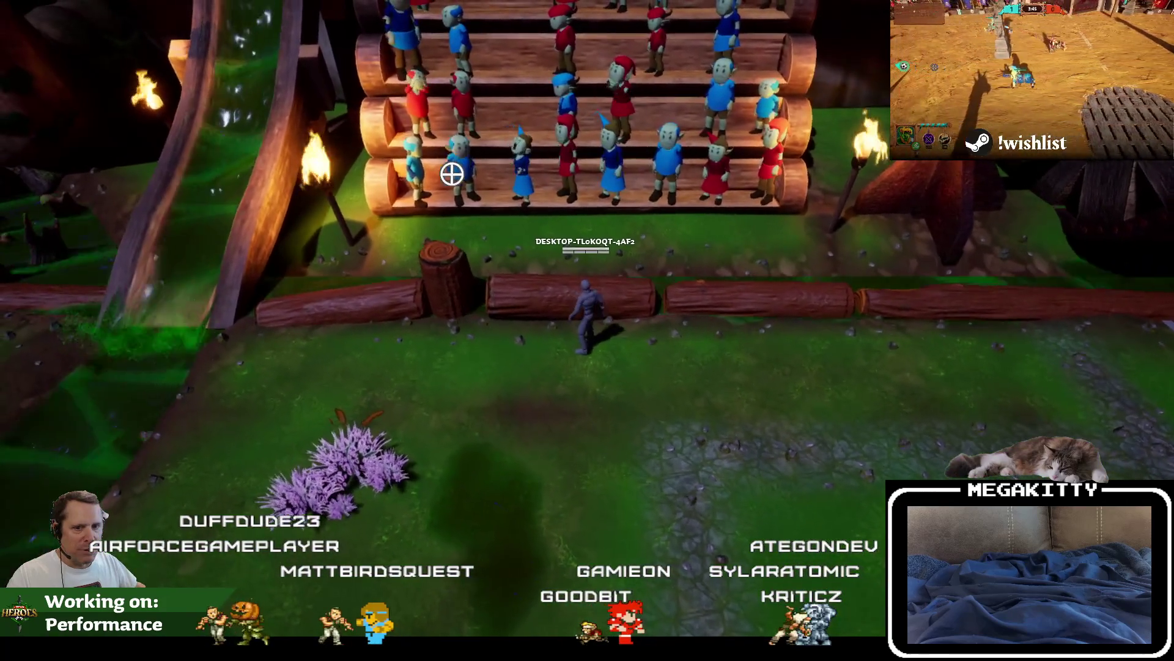
{"action": "key", "text": "s"}
{"action": "key", "text": "d"}
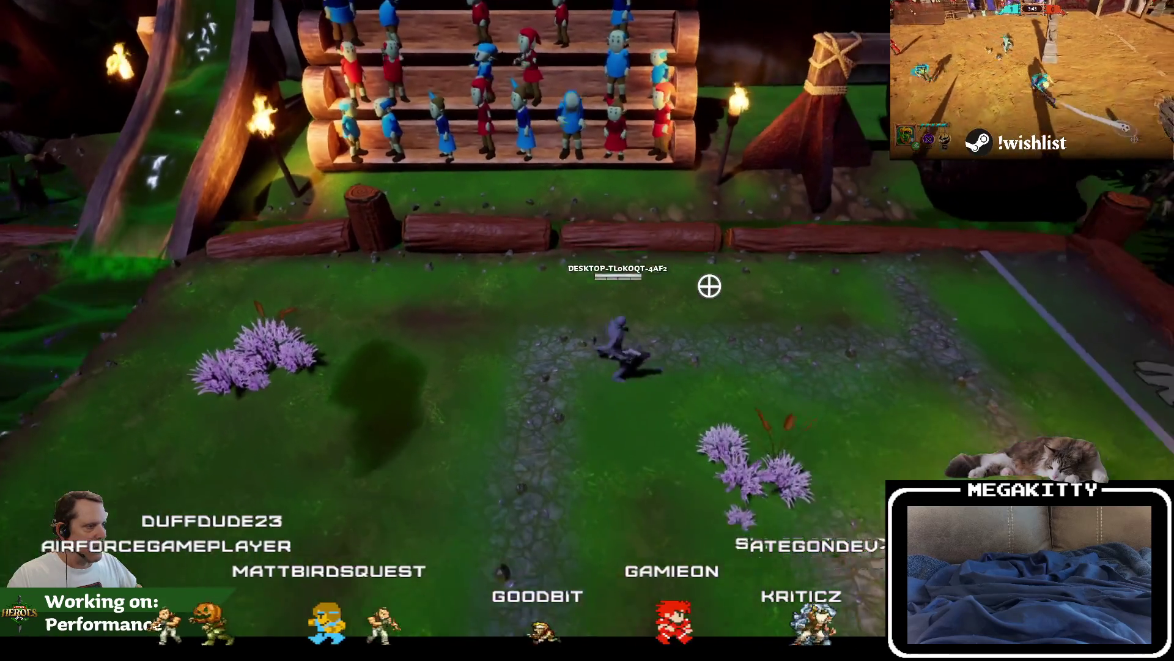
{"action": "key", "text": "w"}
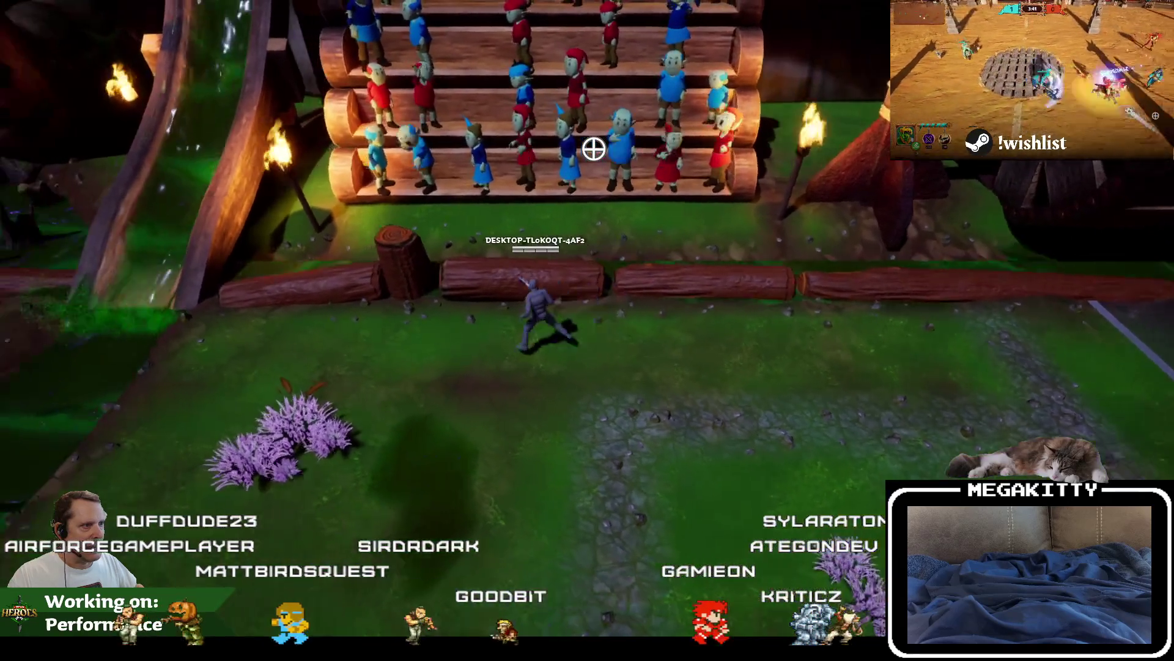
{"action": "key", "text": "Escape"}
{"action": "key", "text": "F11"}
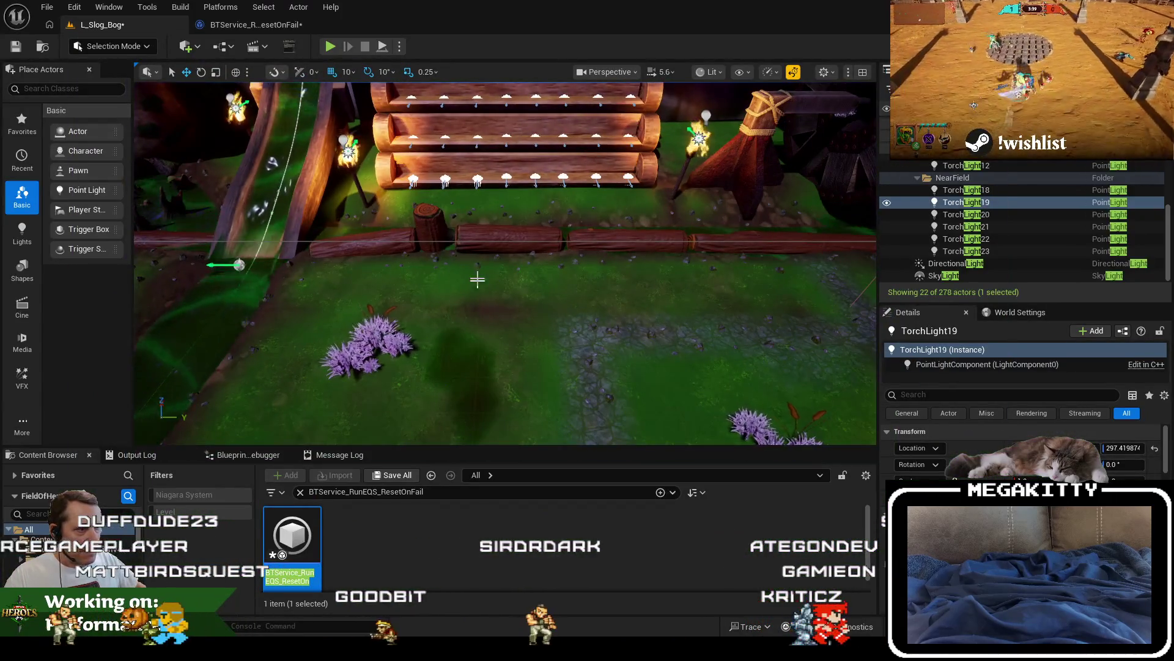
Bring the server Insights trace to the front from the taskbar and zoom its timeline
{"action": "scroll", "coordinate": [477, 276], "scroll_direction": "up", "scroll_amount": 3}
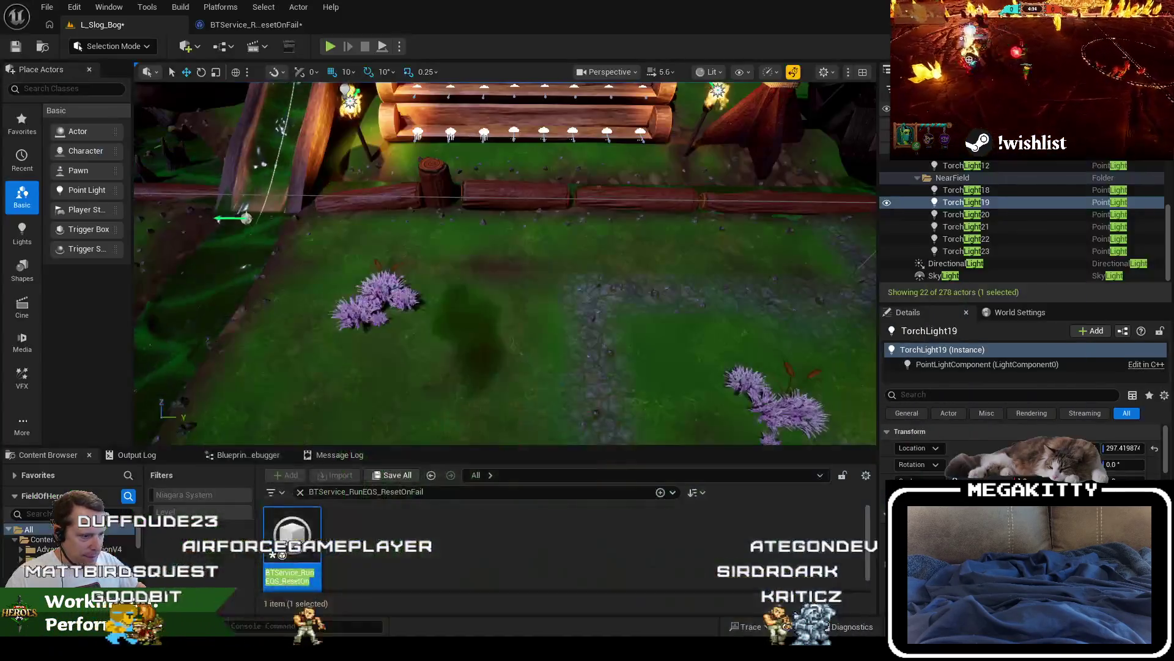
{"action": "mouse_move", "coordinate": [407, 651]}
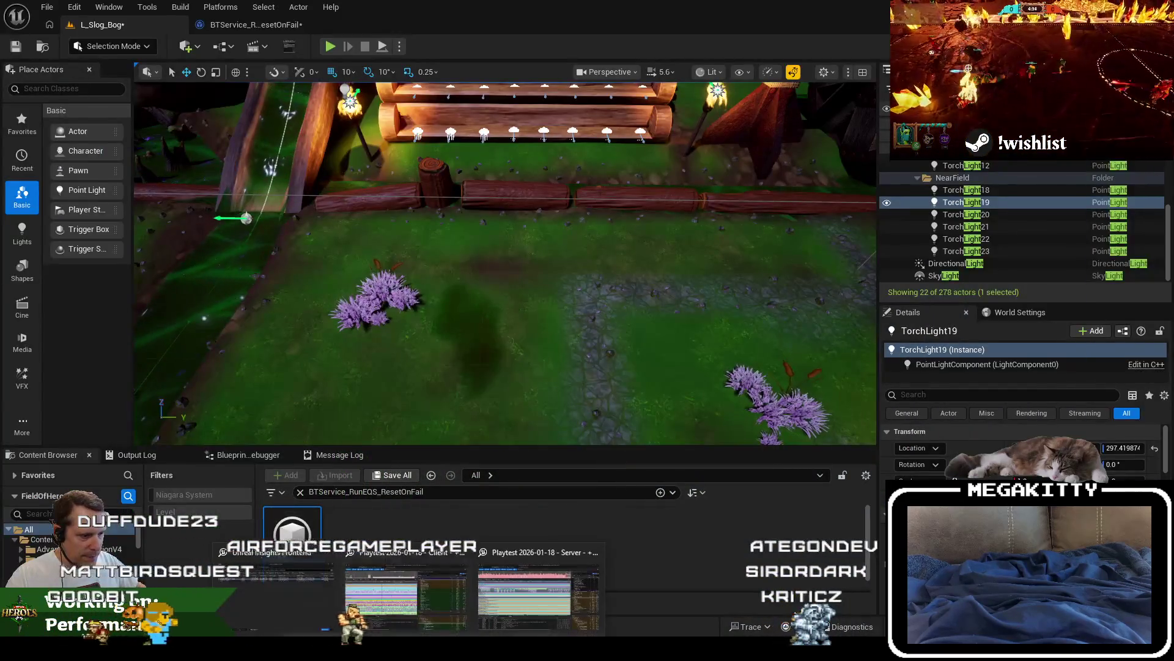
{"action": "mouse_move", "coordinate": [499, 608]}
{"action": "left_click", "coordinate": [459, 600]}
{"action": "left_click", "coordinate": [496, 615]}
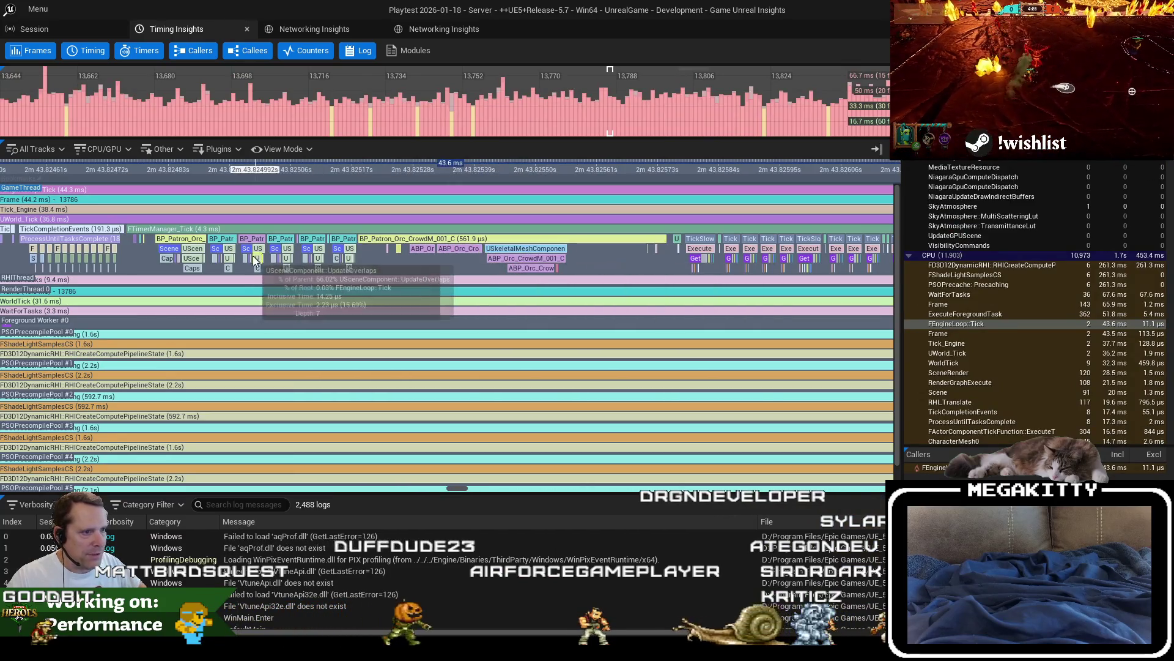
{"action": "scroll", "coordinate": [490, 262], "scroll_direction": "up", "scroll_amount": 5}
{"action": "scroll", "coordinate": [446, 270], "scroll_direction": "up", "scroll_amount": 8}
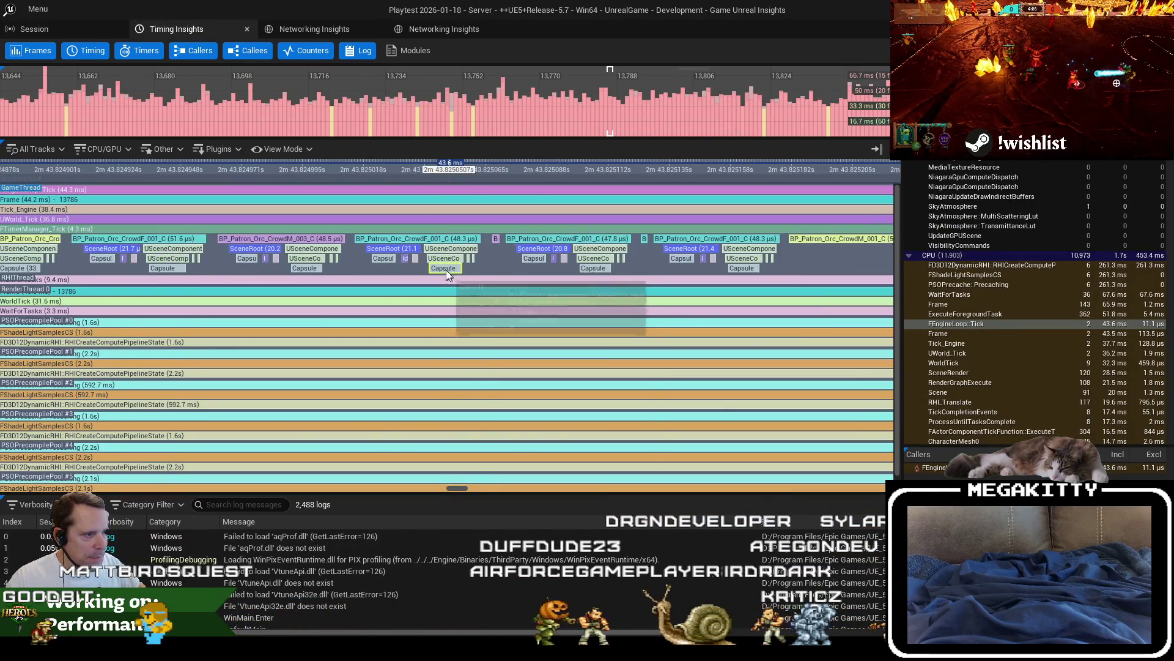
{"action": "scroll", "coordinate": [446, 270], "scroll_direction": "down", "scroll_amount": 2}
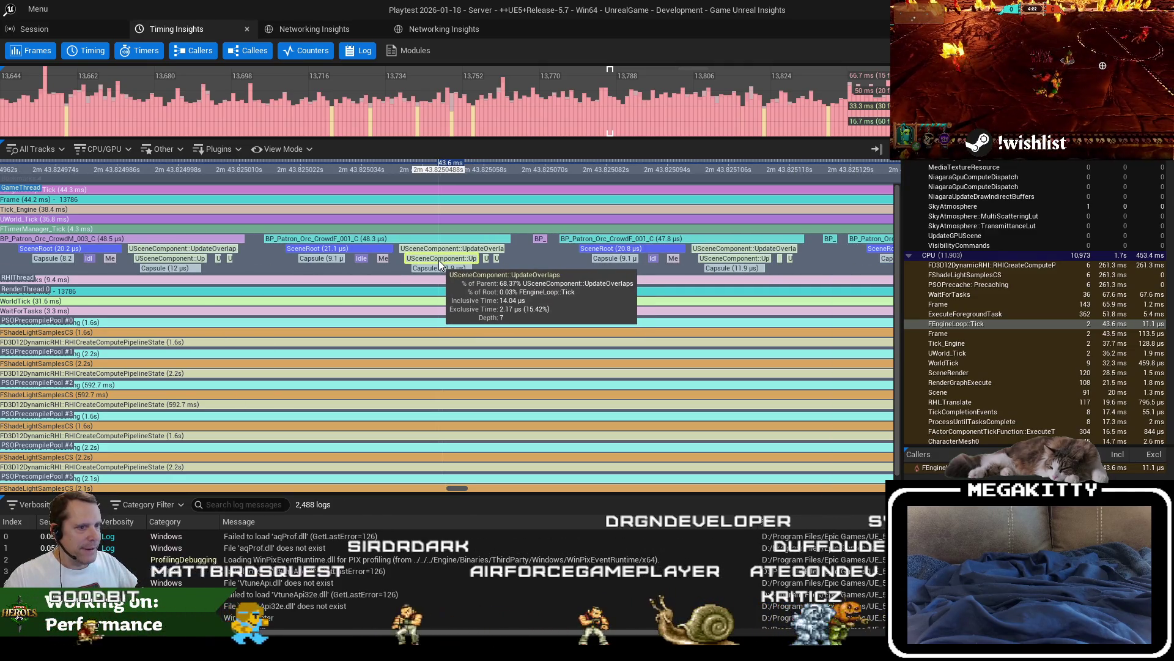
Pan and zoom the 43.6 ms GameThread frame across UpdateOverlaps and nameplate events
{"action": "left_click_drag", "start_coordinate": [153, 258], "coordinate": [299, 251]}
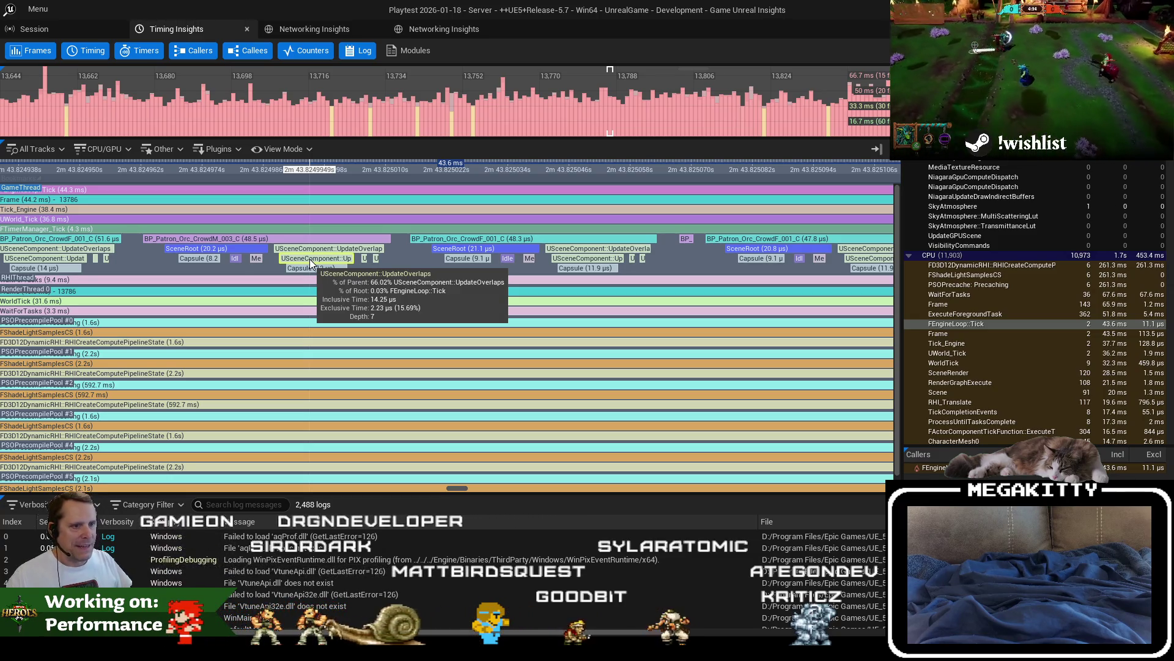
{"action": "scroll", "coordinate": [311, 263], "scroll_direction": "down", "scroll_amount": 5}
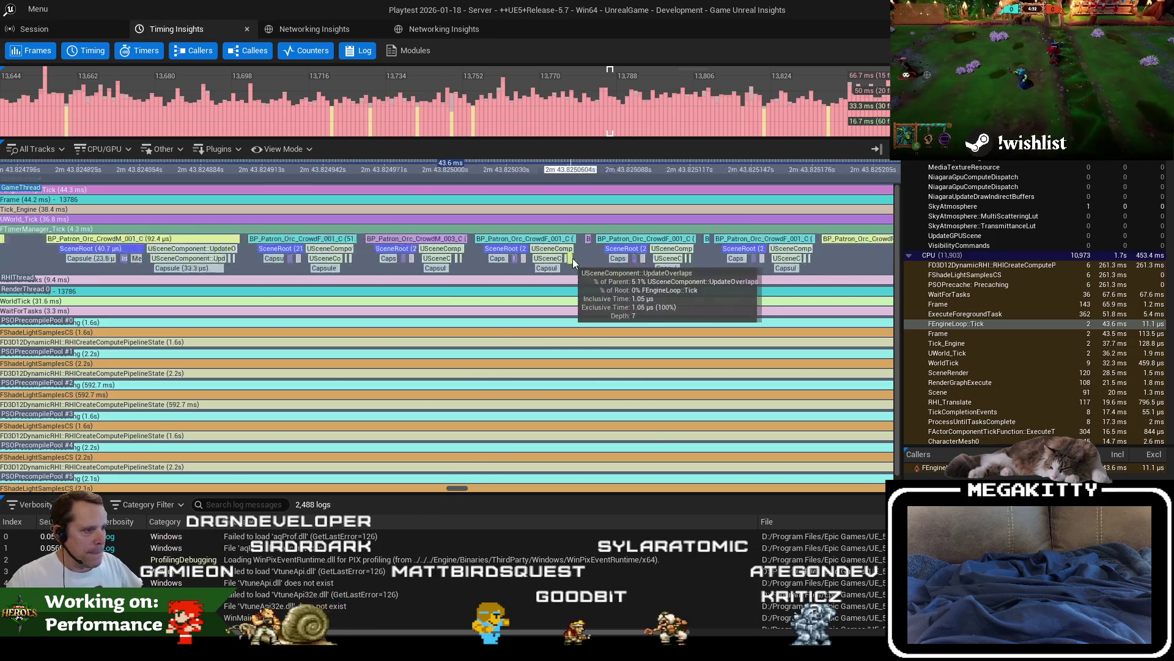
{"action": "scroll", "coordinate": [509, 263], "scroll_direction": "down", "scroll_amount": 2}
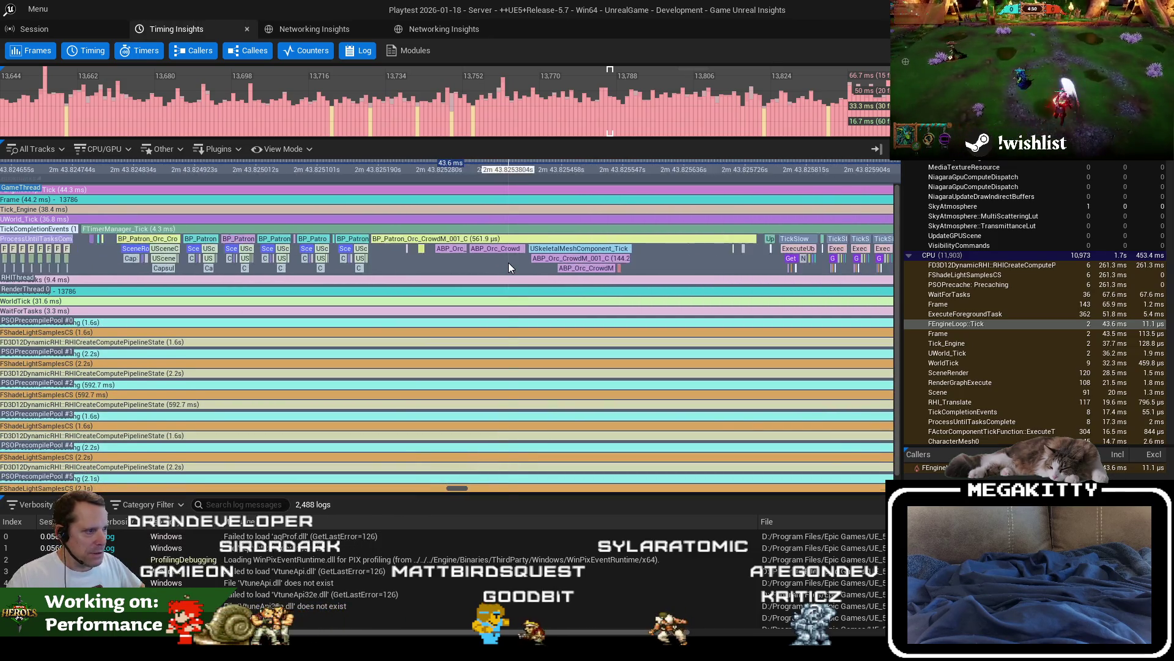
{"action": "left_click_drag", "start_coordinate": [591, 263], "coordinate": [496, 268]}
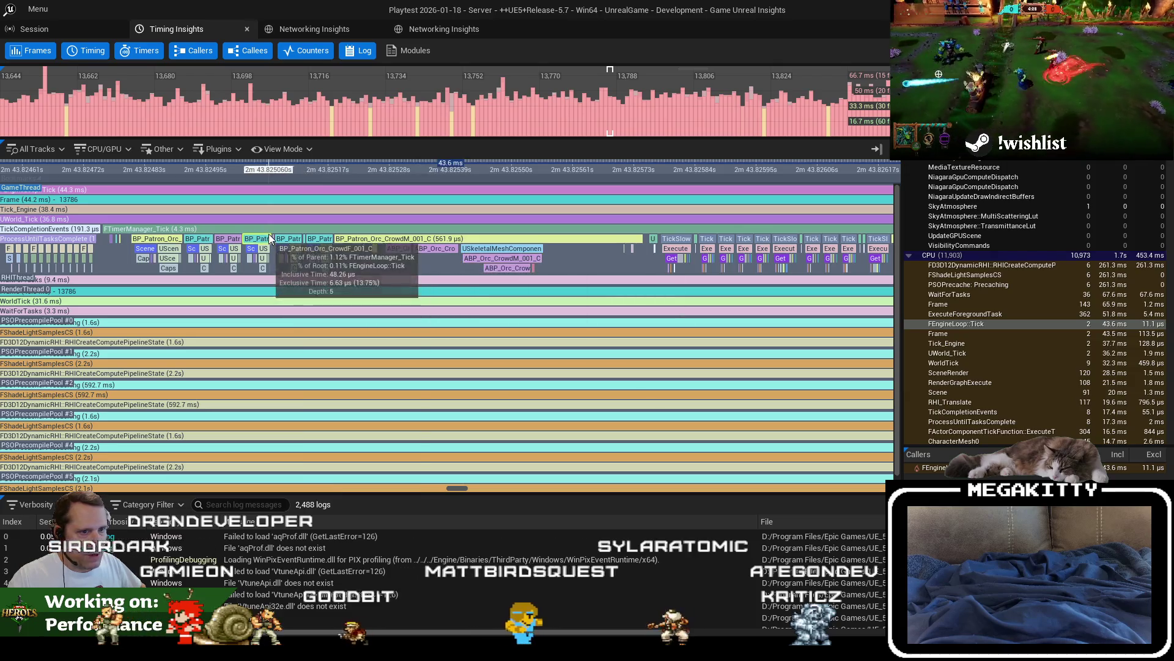
{"action": "scroll", "coordinate": [382, 265], "scroll_direction": "up", "scroll_amount": 8}
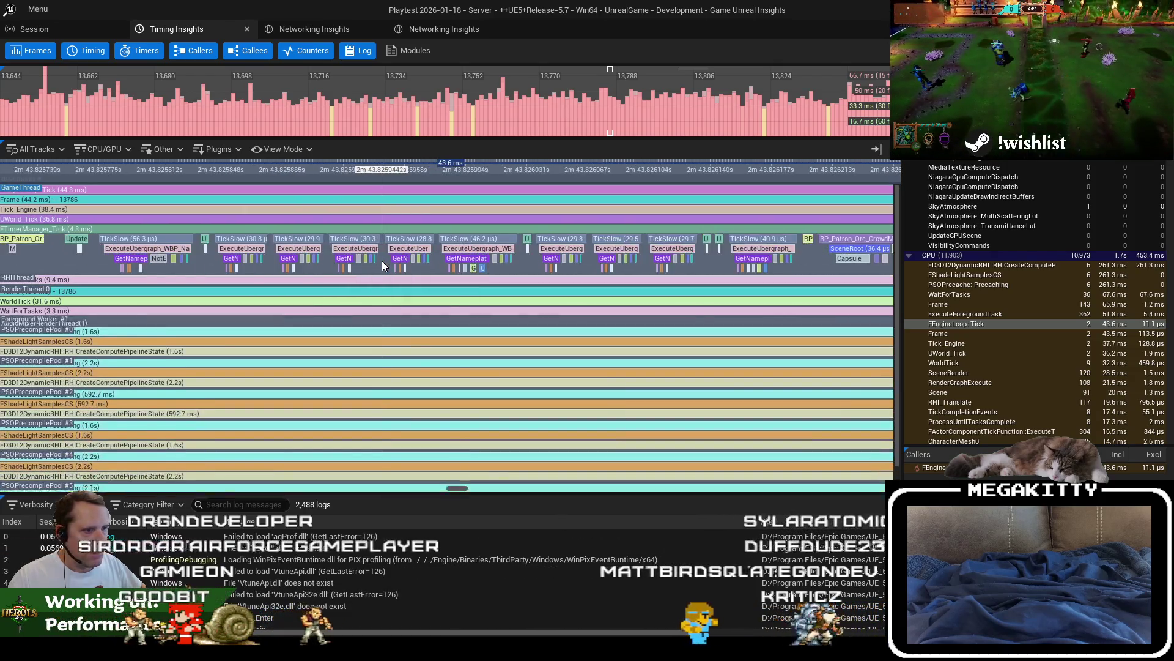
{"action": "scroll", "coordinate": [385, 263], "scroll_direction": "down", "scroll_amount": 1}
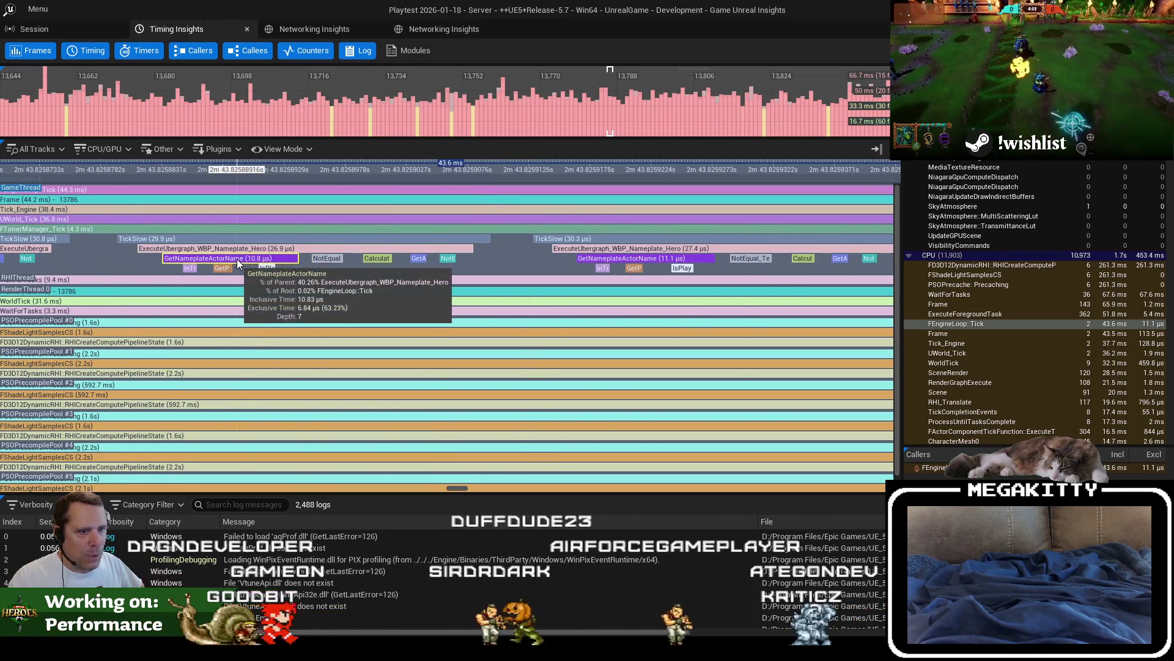
{"action": "scroll", "coordinate": [337, 250], "scroll_direction": "up", "scroll_amount": 2}
{"action": "scroll", "coordinate": [336, 251], "scroll_direction": "down", "scroll_amount": 6}
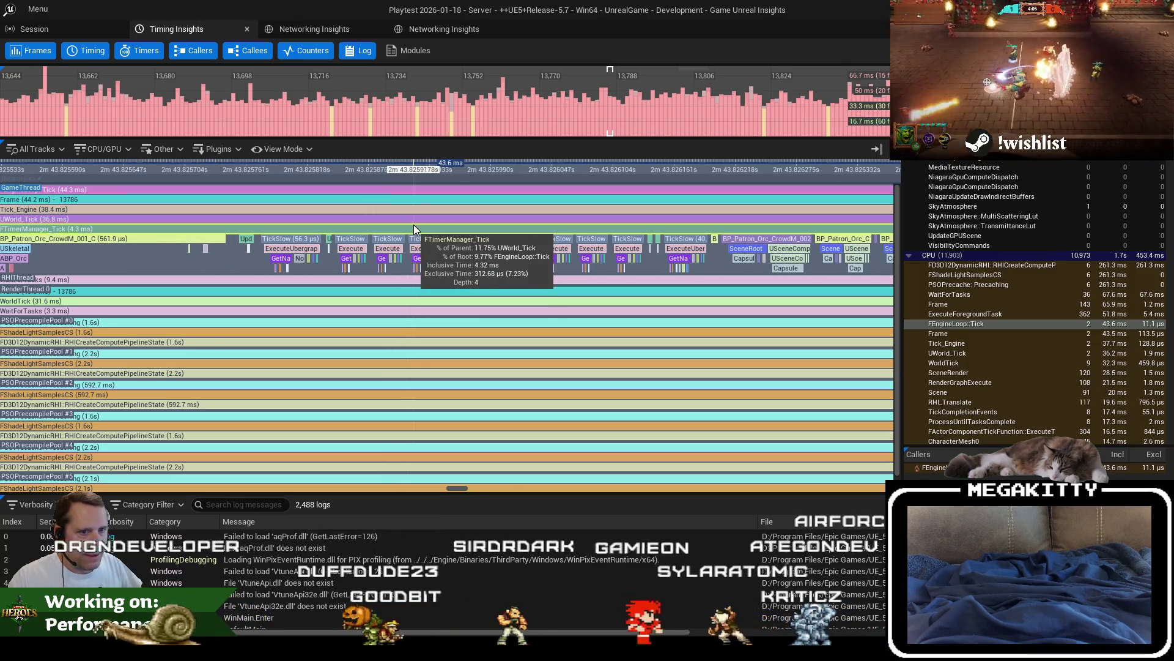
{"action": "left_click_drag", "start_coordinate": [251, 241], "coordinate": [450, 270]}
{"action": "scroll", "coordinate": [450, 270], "scroll_direction": "down", "scroll_amount": 1}
{"action": "scroll", "coordinate": [449, 271], "scroll_direction": "down", "scroll_amount": 2}
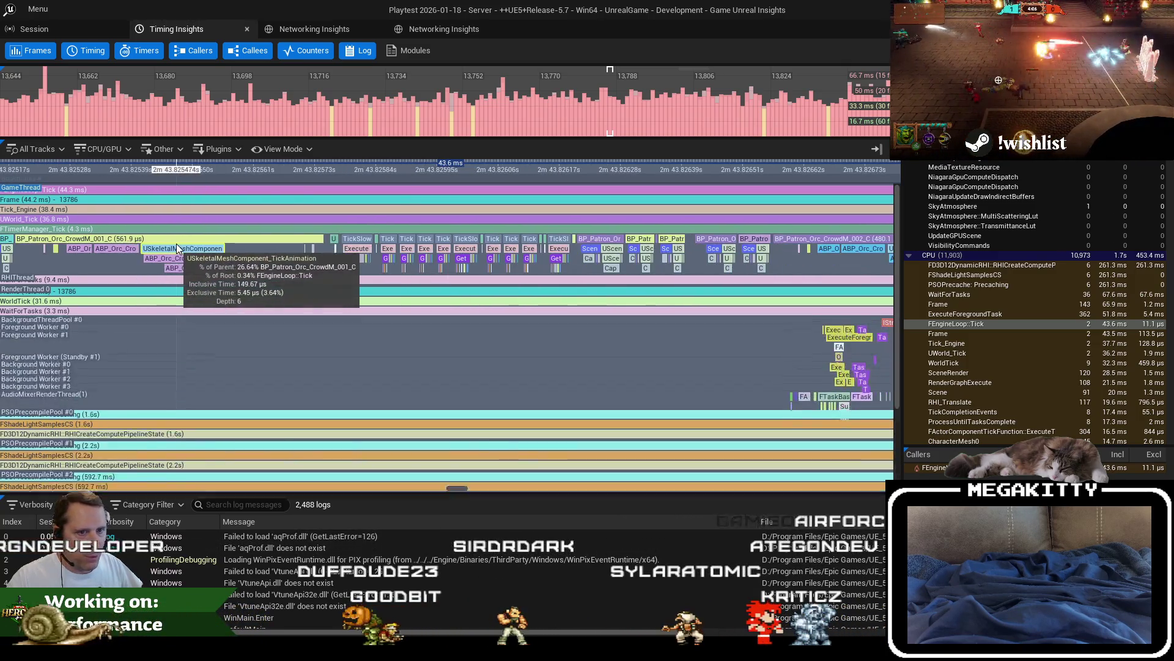
{"action": "left_click_drag", "start_coordinate": [370, 287], "coordinate": [479, 294]}
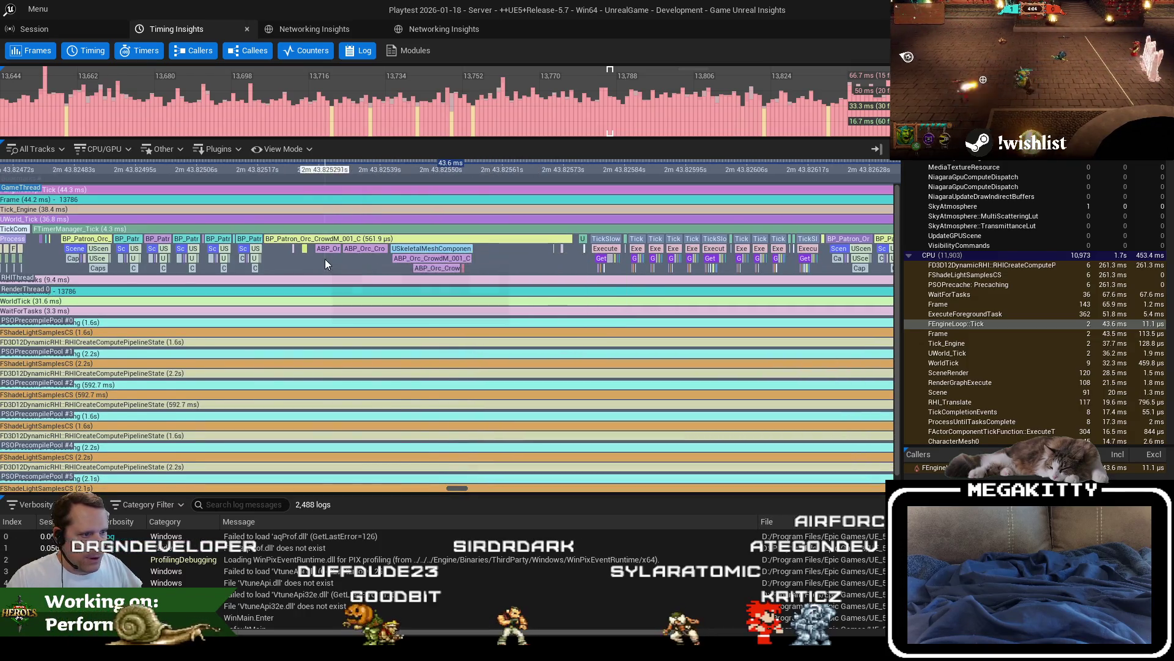
{"action": "scroll", "coordinate": [739, 261], "scroll_direction": "down", "scroll_amount": 3}
{"action": "mouse_move", "coordinate": [740, 262]}
{"action": "left_mouse_down"}
{"action": "mouse_move", "coordinate": [612, 279]}
{"action": "mouse_move", "coordinate": [428, 265]}
{"action": "left_mouse_up"}
{"action": "scroll", "coordinate": [611, 278], "scroll_direction": "down", "scroll_amount": 1}
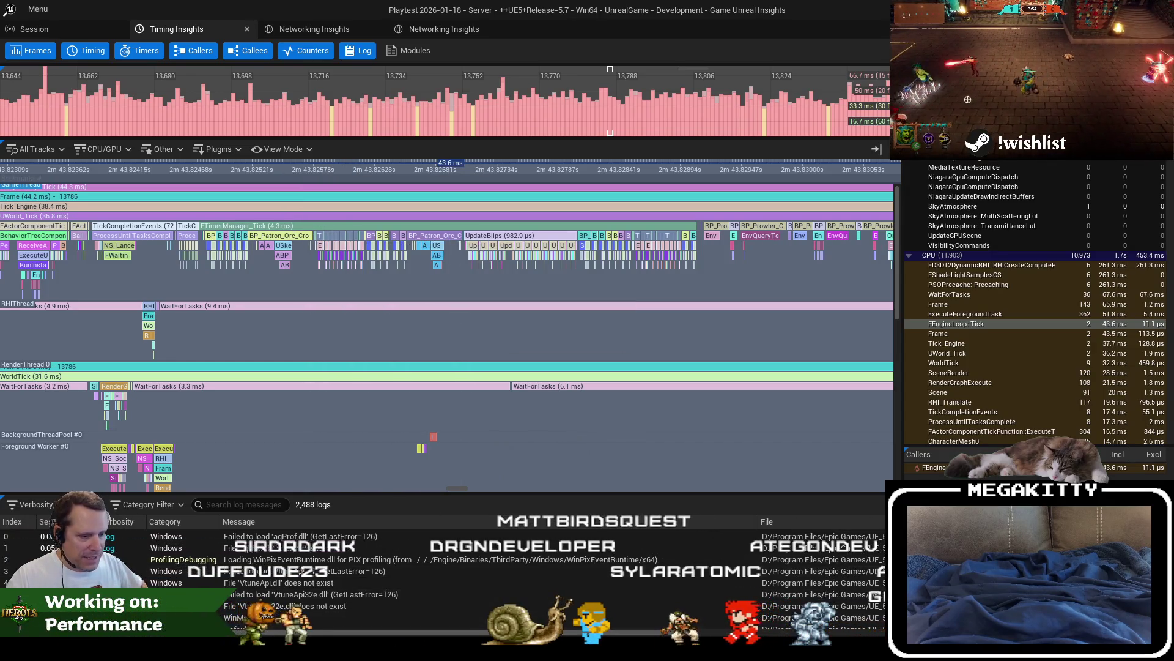
{"action": "key", "text": "alt+Tab"}
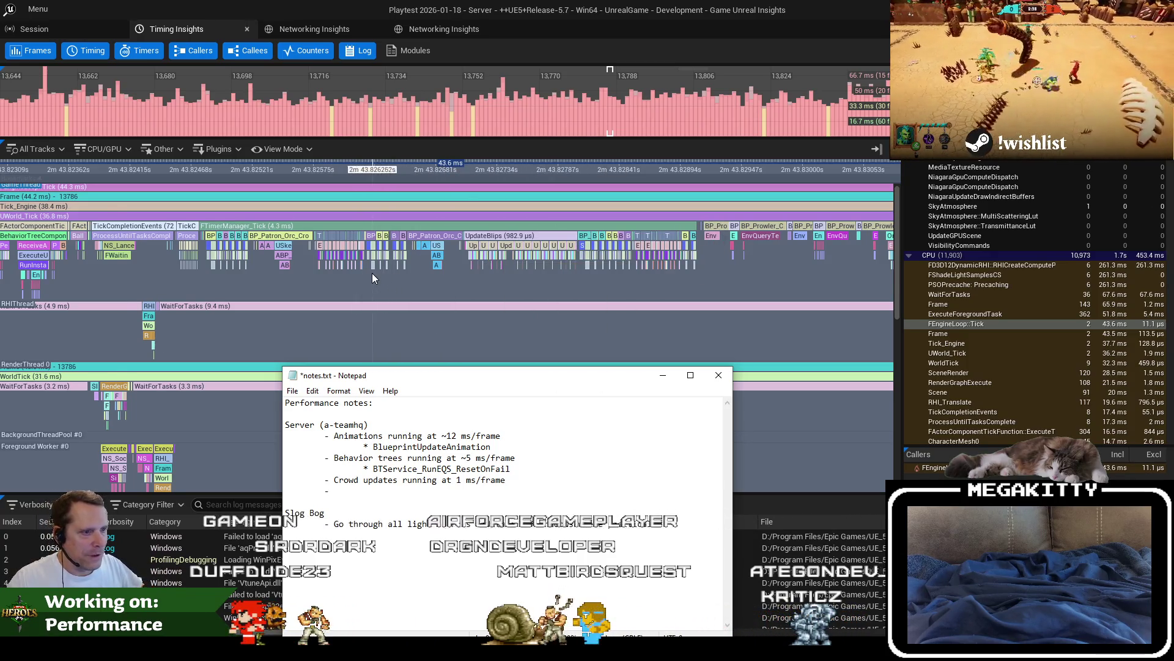
Zoom the timeline onto the nameplate events and pan across neighbouring ones
{"action": "scroll", "coordinate": [372, 279], "scroll_direction": "up", "scroll_amount": 4}
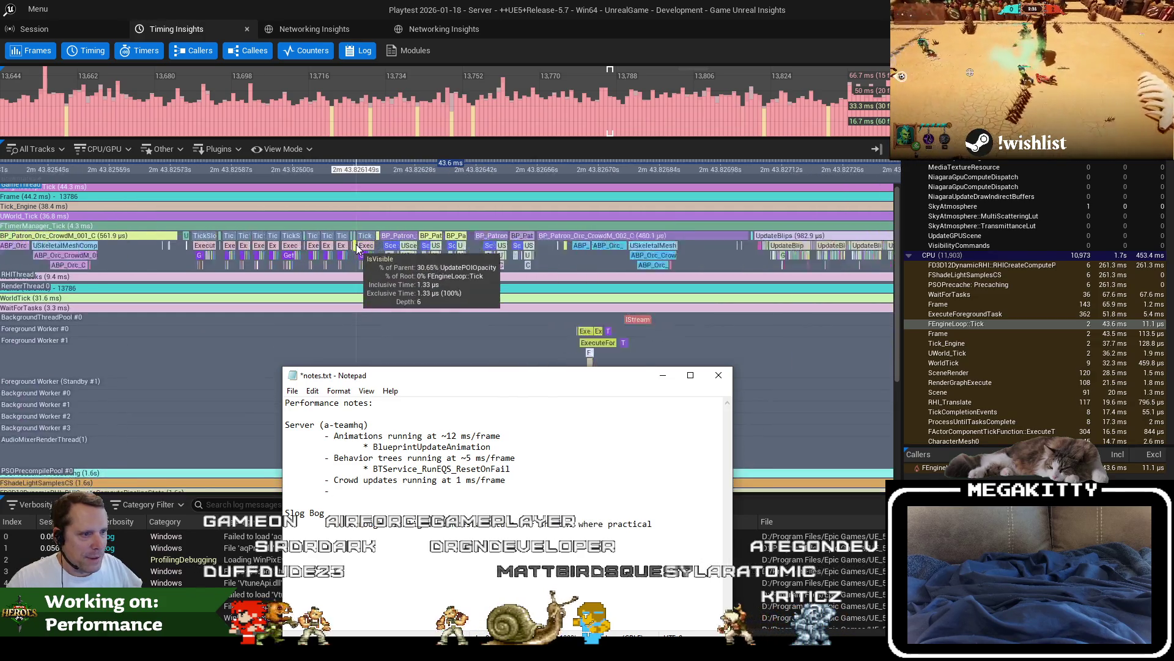
{"action": "scroll", "coordinate": [357, 247], "scroll_direction": "up", "scroll_amount": 5}
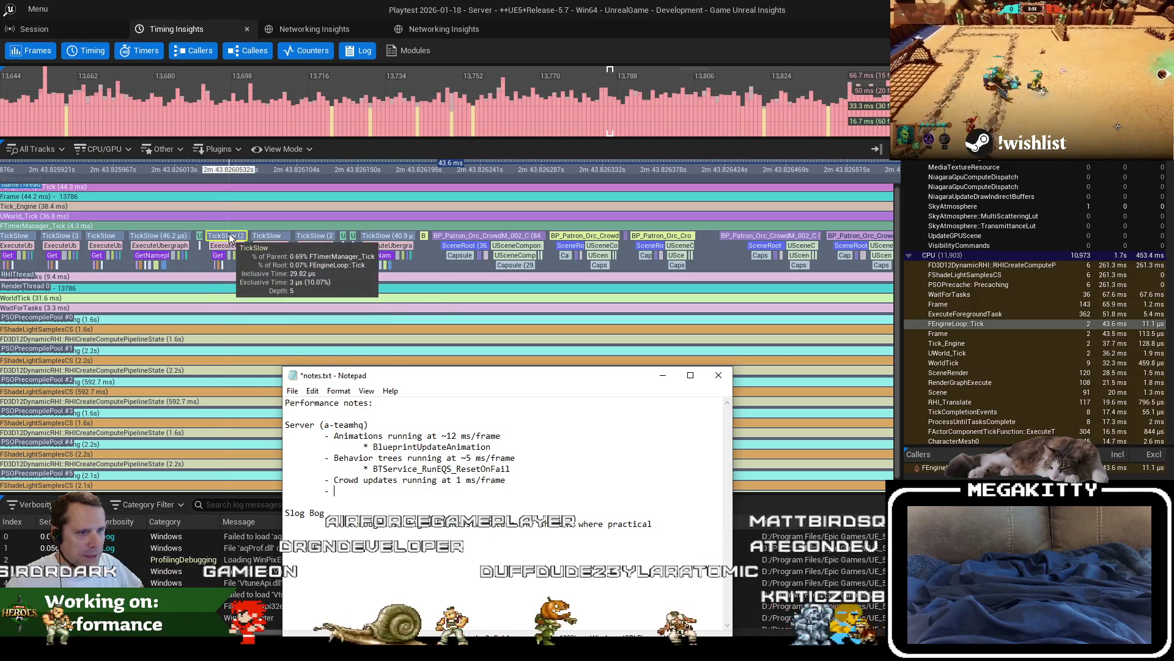
{"action": "scroll", "coordinate": [227, 245], "scroll_direction": "up", "scroll_amount": 5}
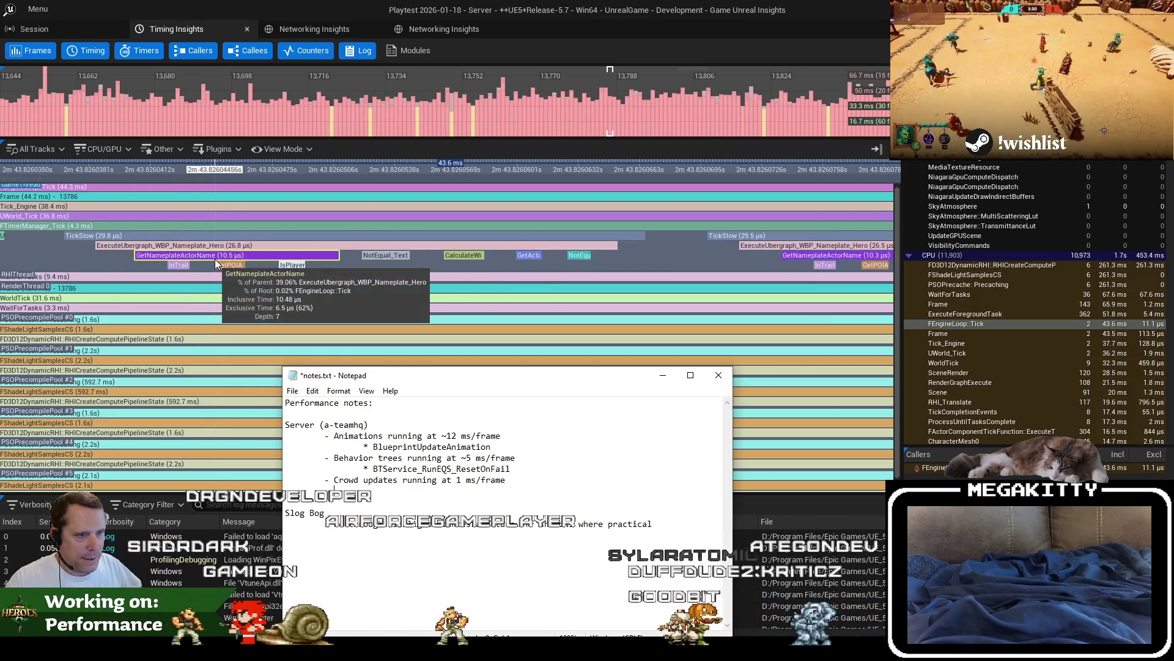
{"action": "left_click", "coordinate": [215, 263]}
{"action": "left_click_drag", "start_coordinate": [215, 263], "coordinate": [473, 265]}
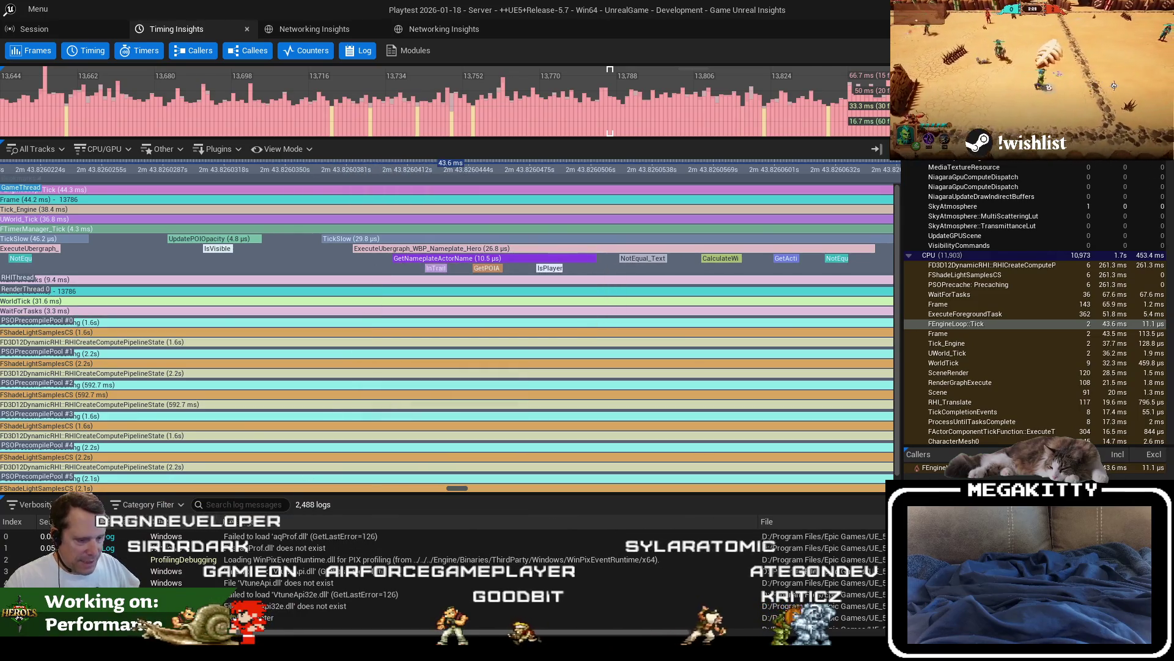
Add 'Nameplate TickSlow: GetNameplateActorName()' to the server notes
{"action": "key", "text": "alt+Tab"}
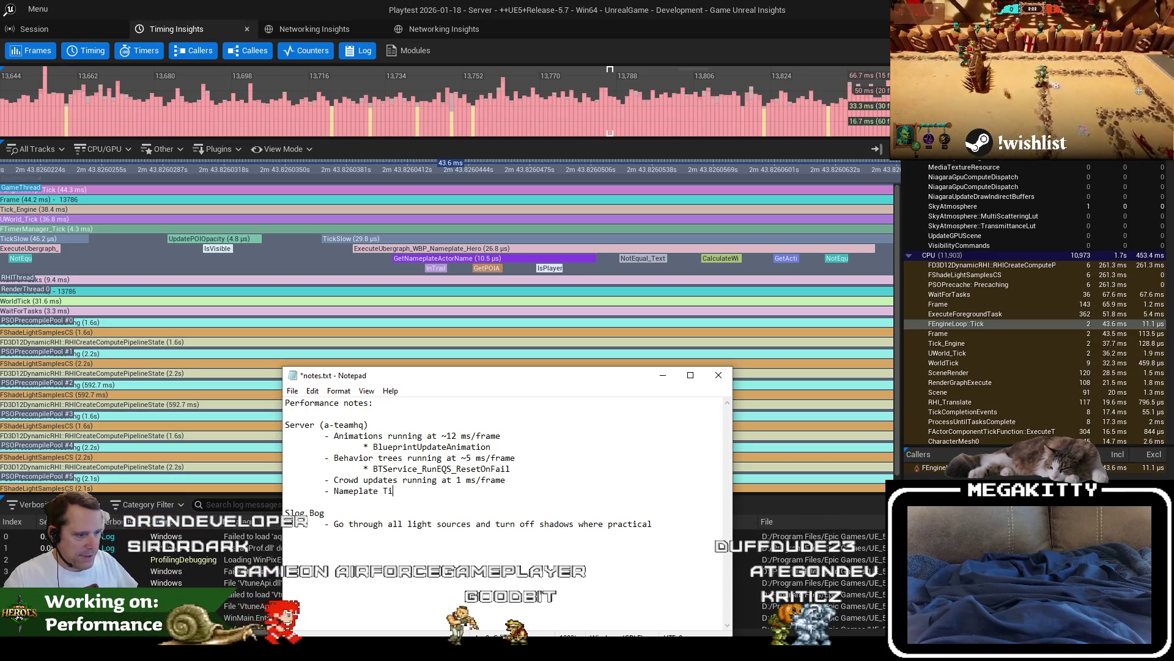
{"action": "type", "text": "ckSlow ` GetNameplateActorName("}
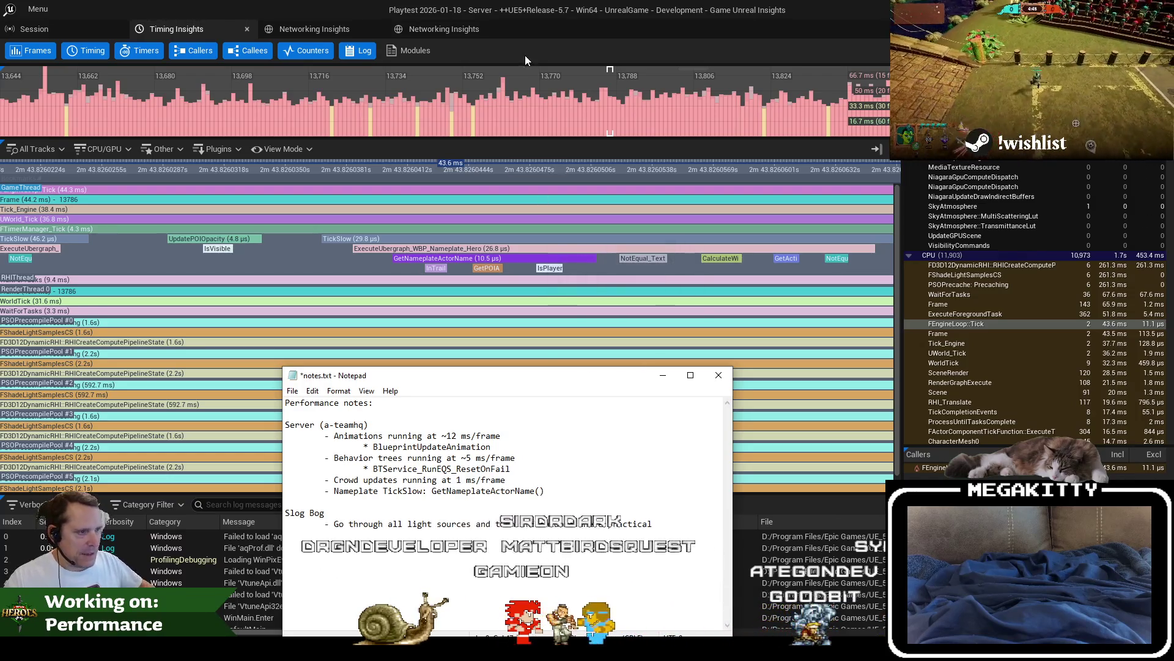
{"action": "scroll", "coordinate": [501, 260], "scroll_direction": "up", "scroll_amount": 3}
{"action": "left_click_drag", "start_coordinate": [563, 255], "coordinate": [501, 260]}
Update the nameplate TickSlow note to running at 1 ms/frame
{"action": "scroll", "coordinate": [501, 260], "scroll_direction": "down", "scroll_amount": 5}
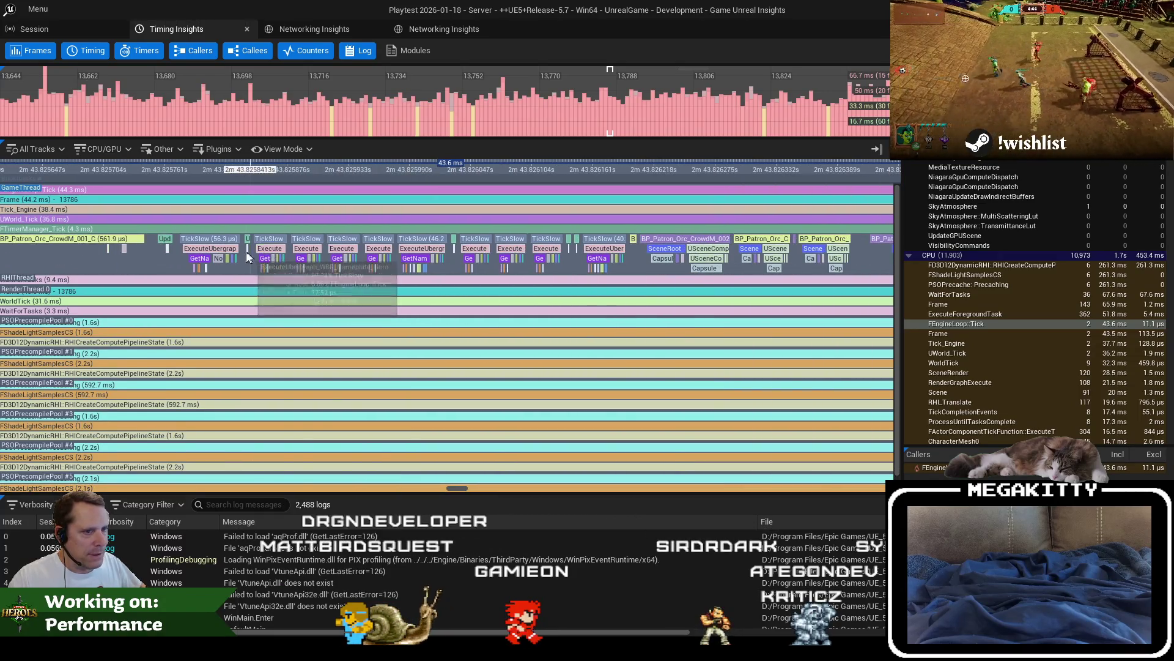
{"action": "scroll", "coordinate": [269, 254], "scroll_direction": "down", "scroll_amount": 5}
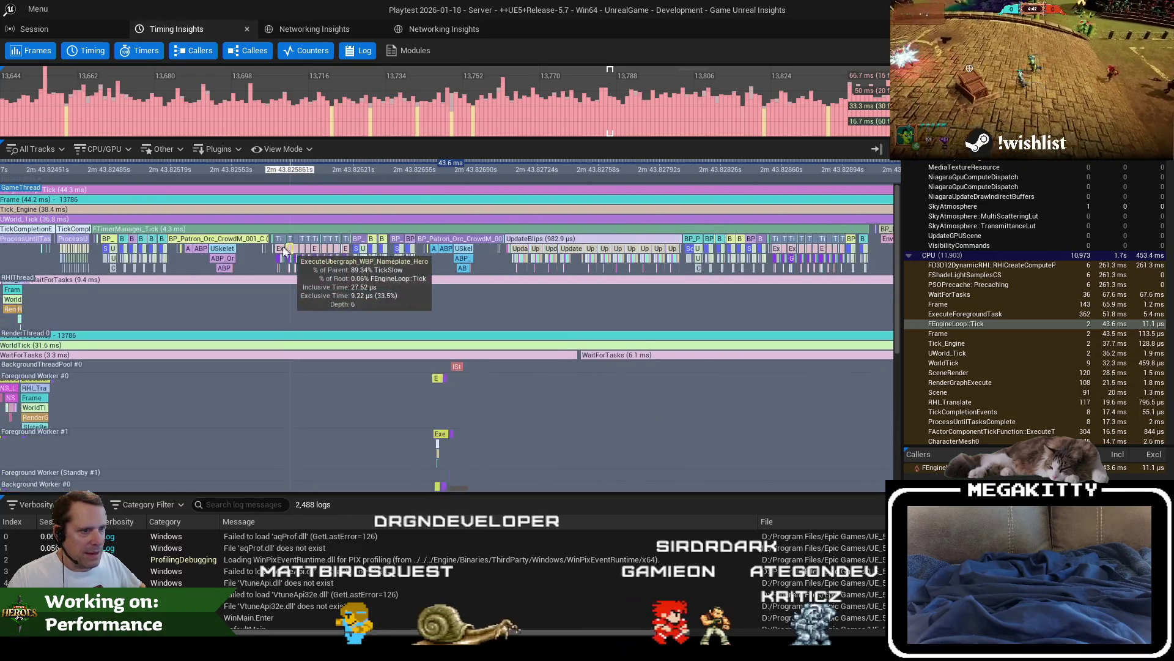
{"action": "scroll", "coordinate": [288, 251], "scroll_direction": "down", "scroll_amount": 1}
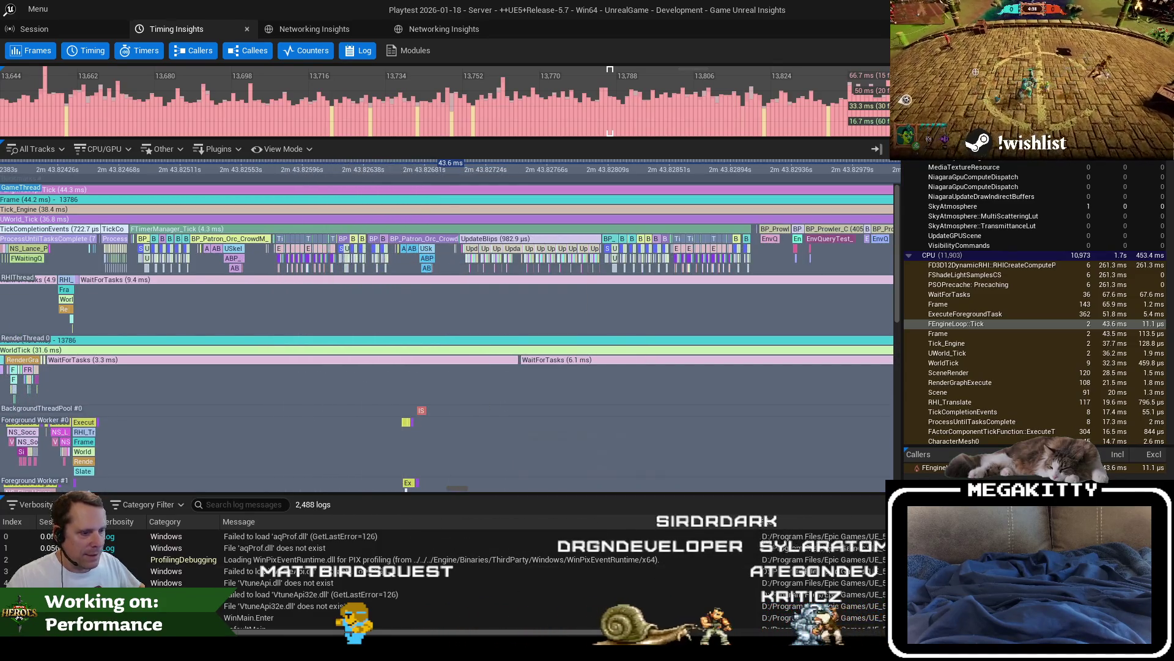
{"action": "key", "text": "alt+Tab"}
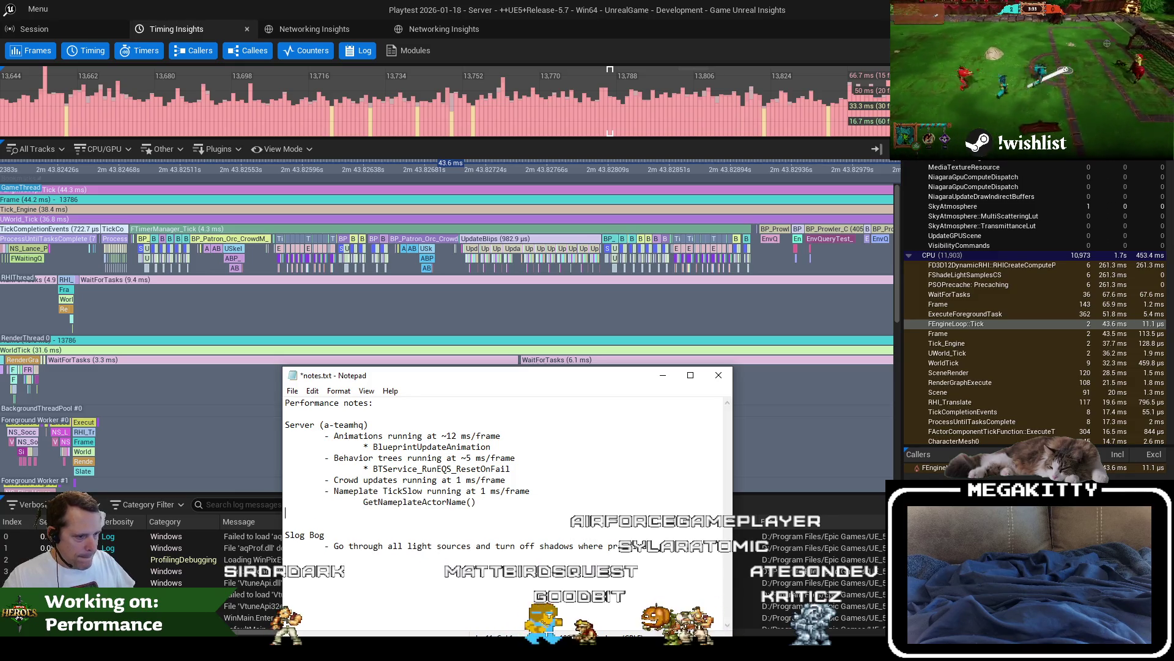
{"action": "left_click", "coordinate": [488, 321]}
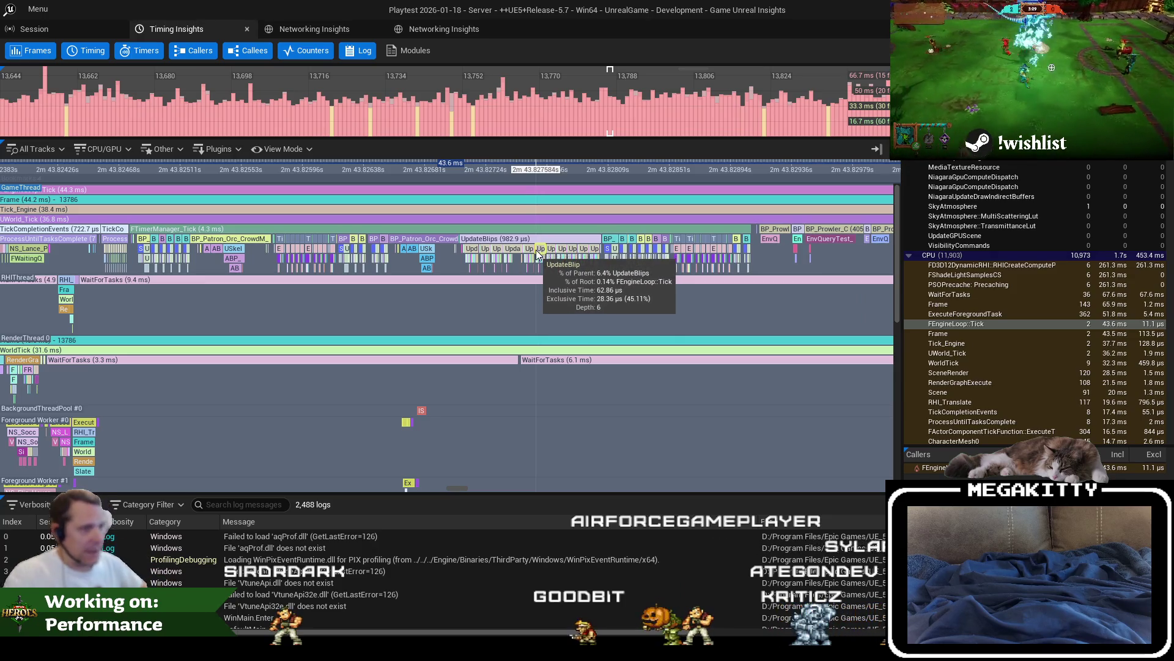
Zoom the server tracks over the UpdateBlips, crowd animation and nameplate events
{"action": "scroll", "coordinate": [537, 254], "scroll_direction": "up", "scroll_amount": 3}
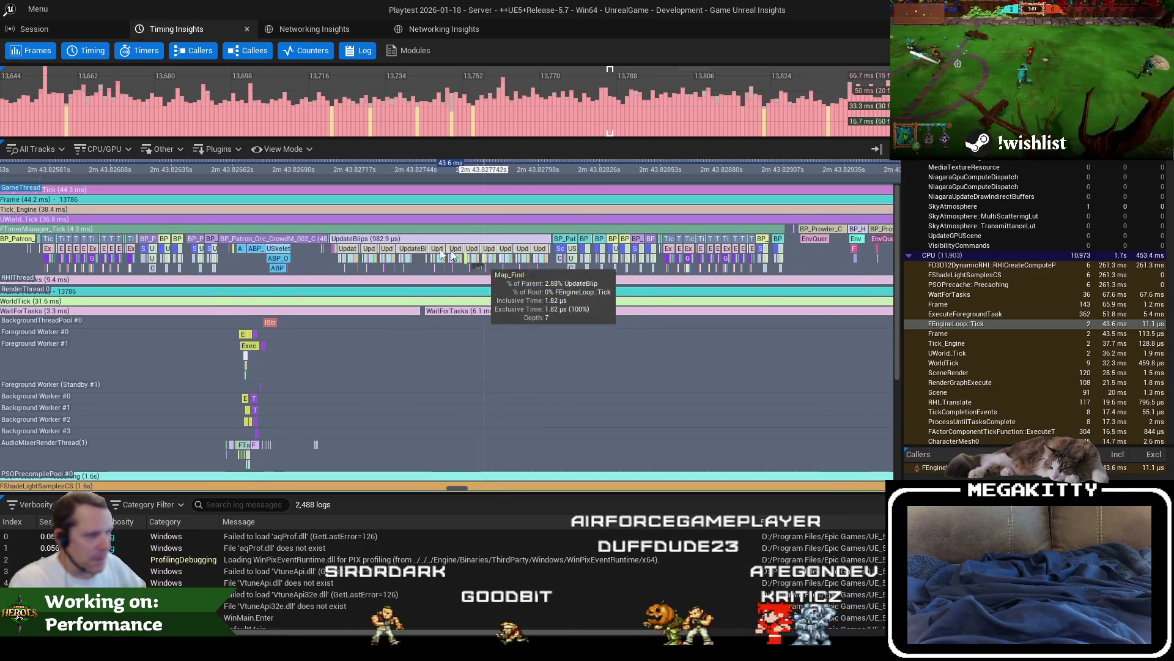
{"action": "scroll", "coordinate": [410, 264], "scroll_direction": "up", "scroll_amount": 3}
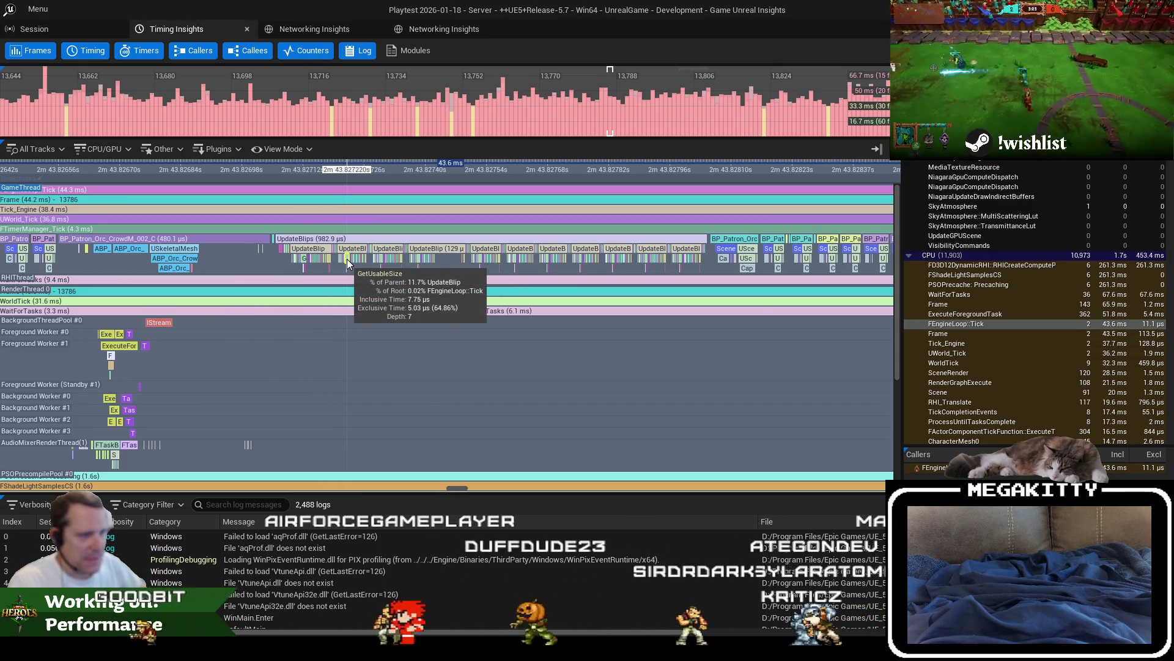
{"action": "scroll", "coordinate": [348, 263], "scroll_direction": "up", "scroll_amount": 5}
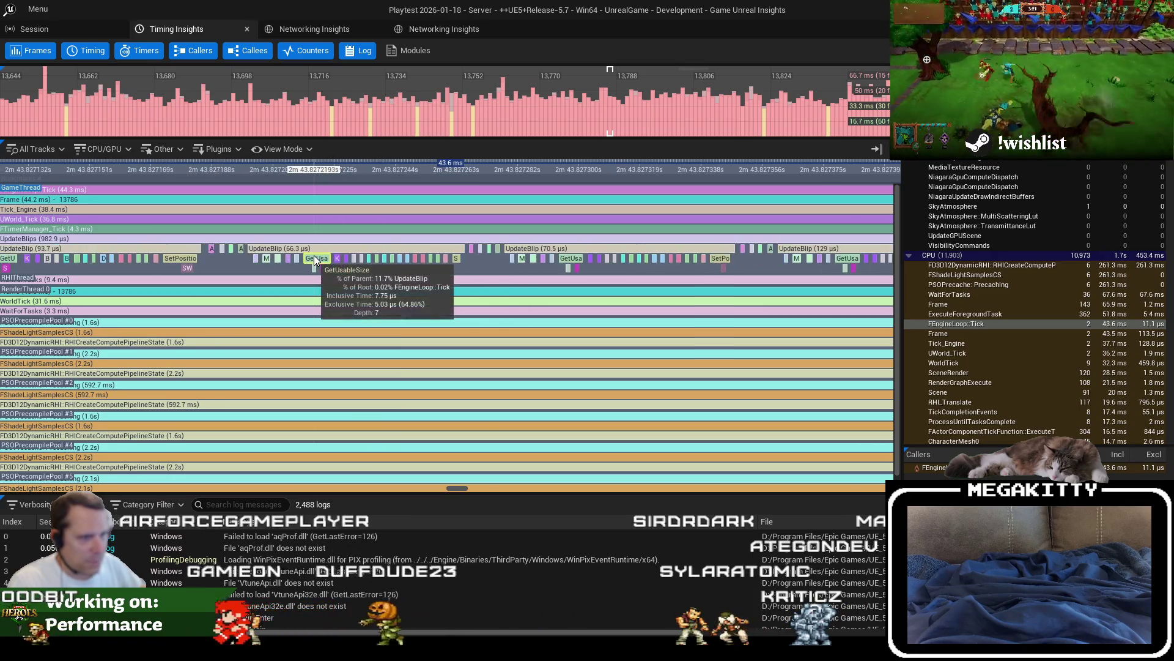
{"action": "scroll", "coordinate": [287, 258], "scroll_direction": "down", "scroll_amount": 5}
{"action": "scroll", "coordinate": [597, 269], "scroll_direction": "up", "scroll_amount": 3}
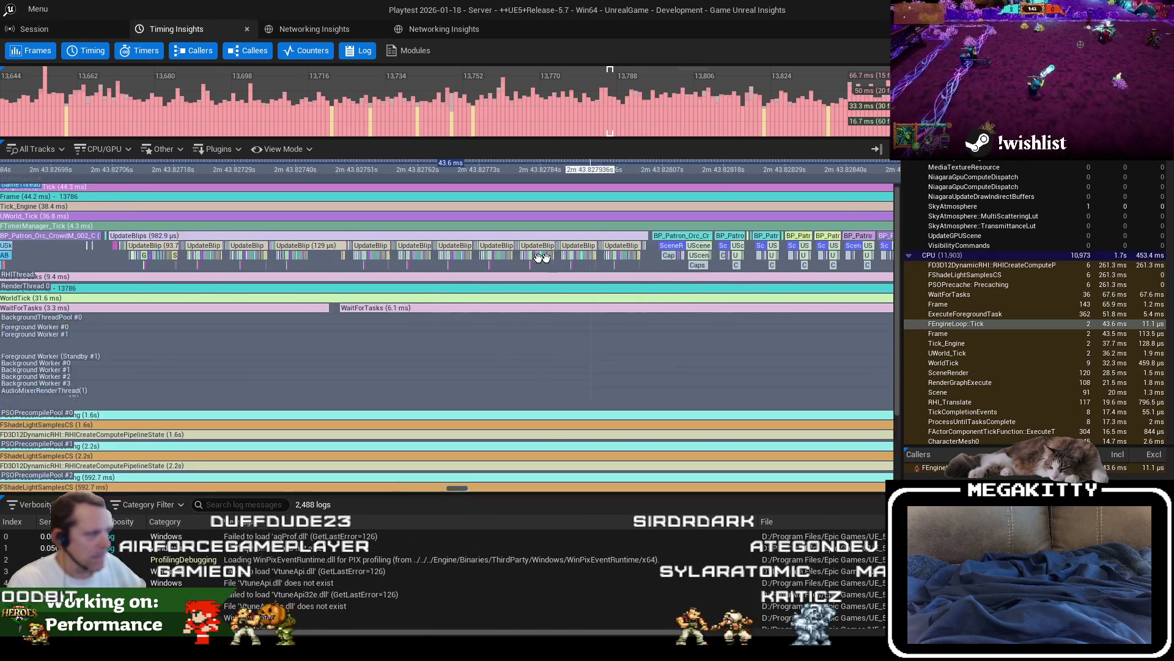
{"action": "scroll", "coordinate": [351, 256], "scroll_direction": "up", "scroll_amount": 1}
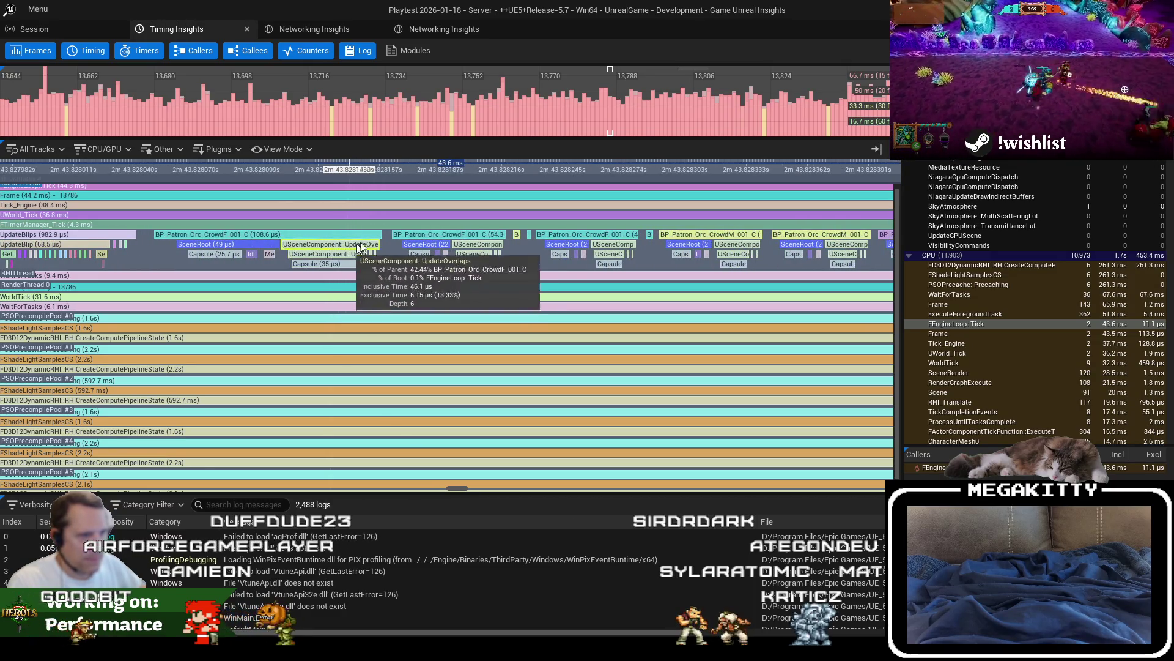
{"action": "scroll", "coordinate": [549, 229], "scroll_direction": "down", "scroll_amount": 5}
{"action": "scroll", "coordinate": [549, 229], "scroll_direction": "down", "scroll_amount": 9}
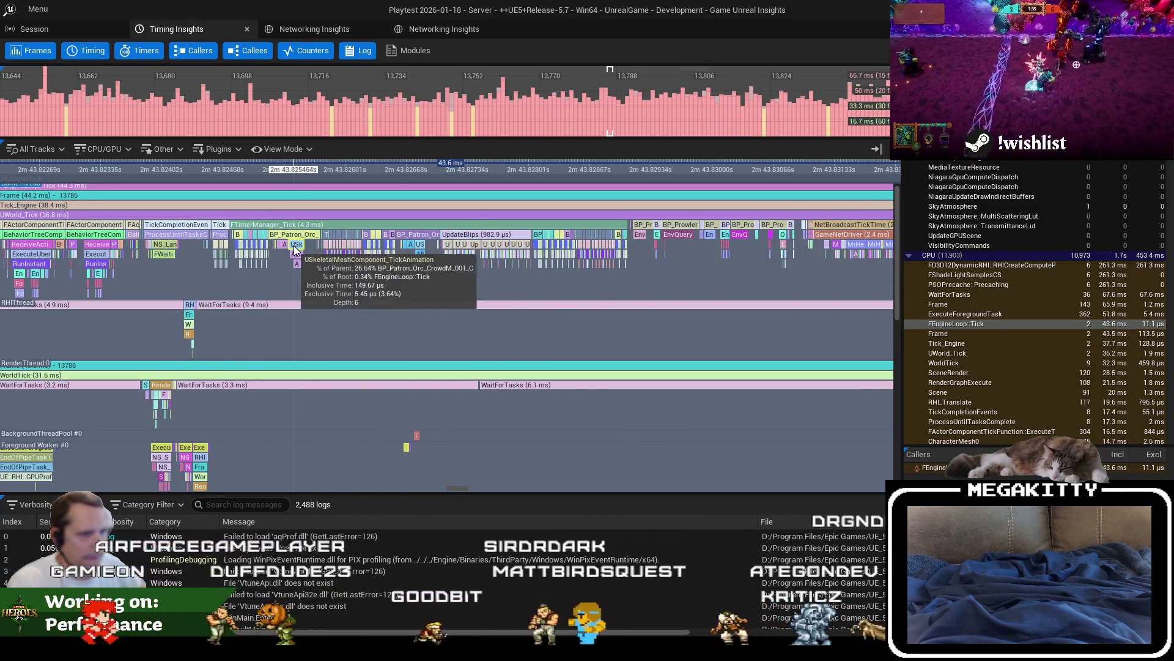
{"action": "scroll", "coordinate": [295, 239], "scroll_direction": "up", "scroll_amount": 12}
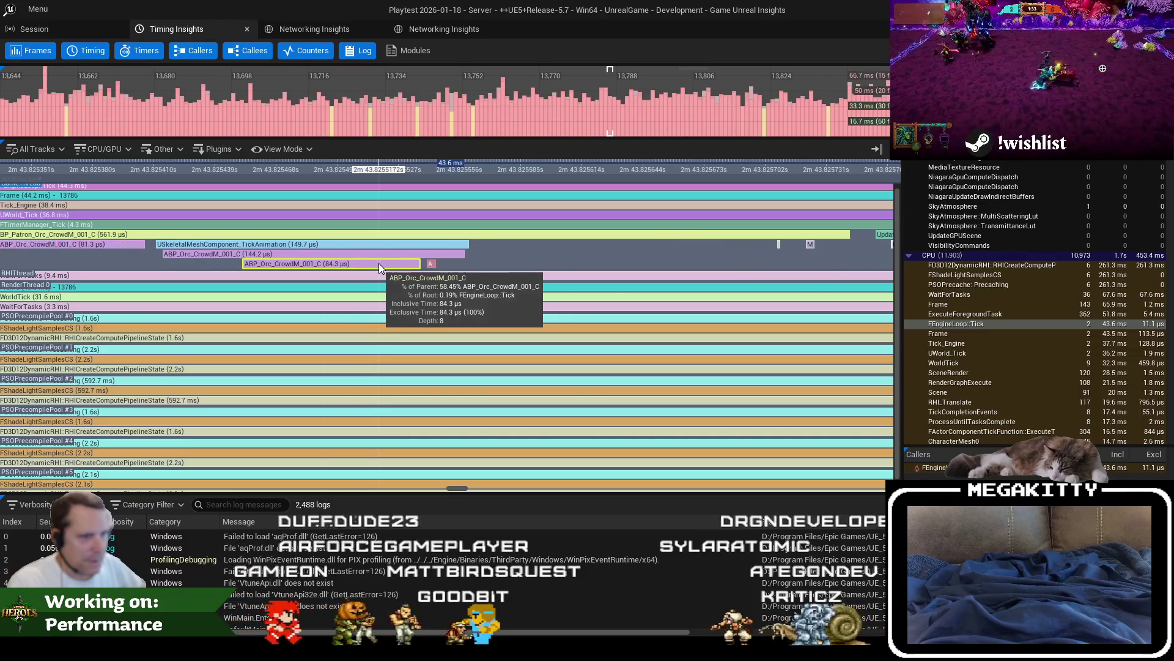
{"action": "scroll", "coordinate": [315, 246], "scroll_direction": "up", "scroll_amount": 2}
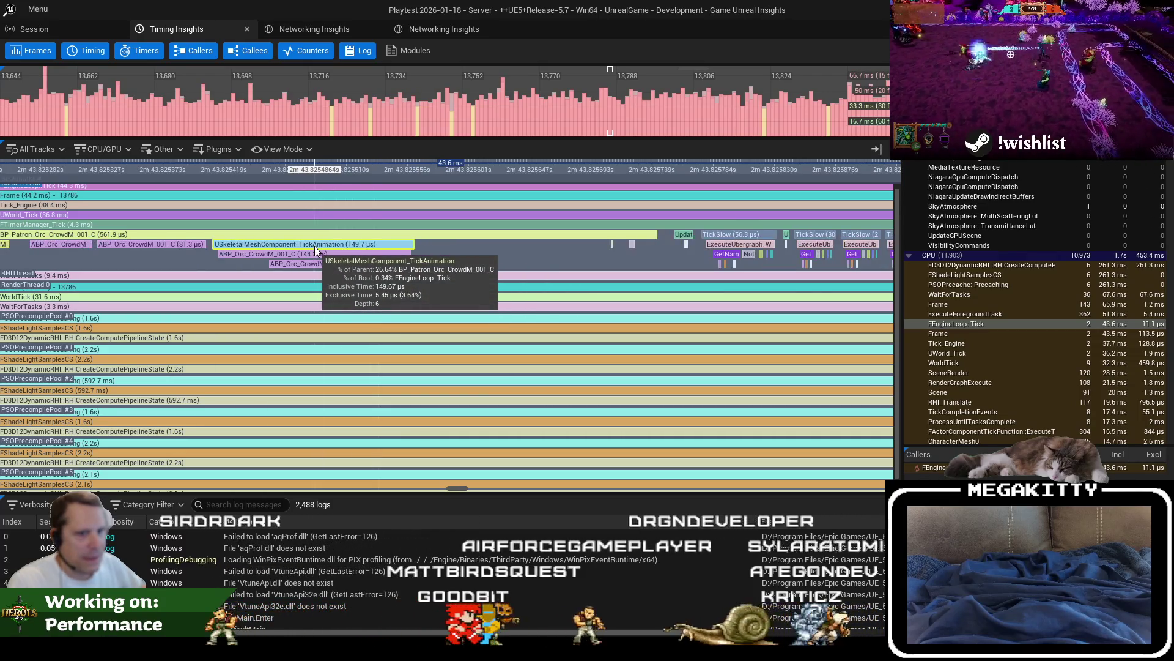
{"action": "scroll", "coordinate": [380, 246], "scroll_direction": "down", "scroll_amount": 10}
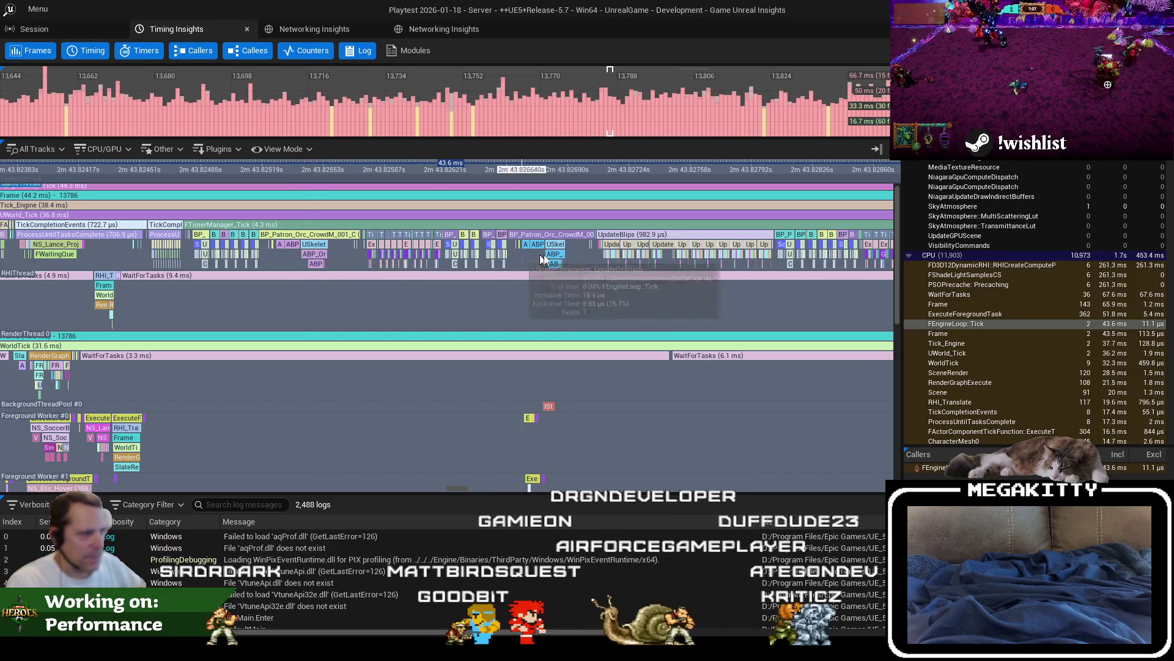
{"action": "scroll", "coordinate": [506, 254], "scroll_direction": "right", "scroll_amount": 2}
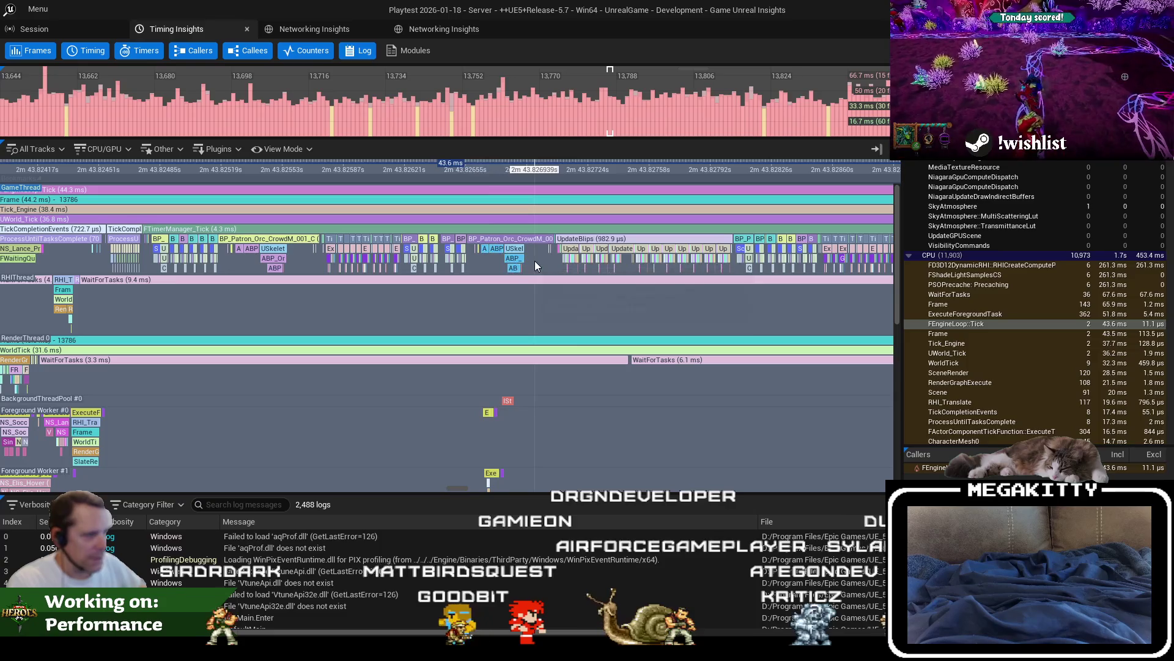
{"action": "scroll", "coordinate": [535, 262], "scroll_direction": "down", "scroll_amount": 2}
{"action": "scroll", "coordinate": [489, 264], "scroll_direction": "up", "scroll_amount": 6}
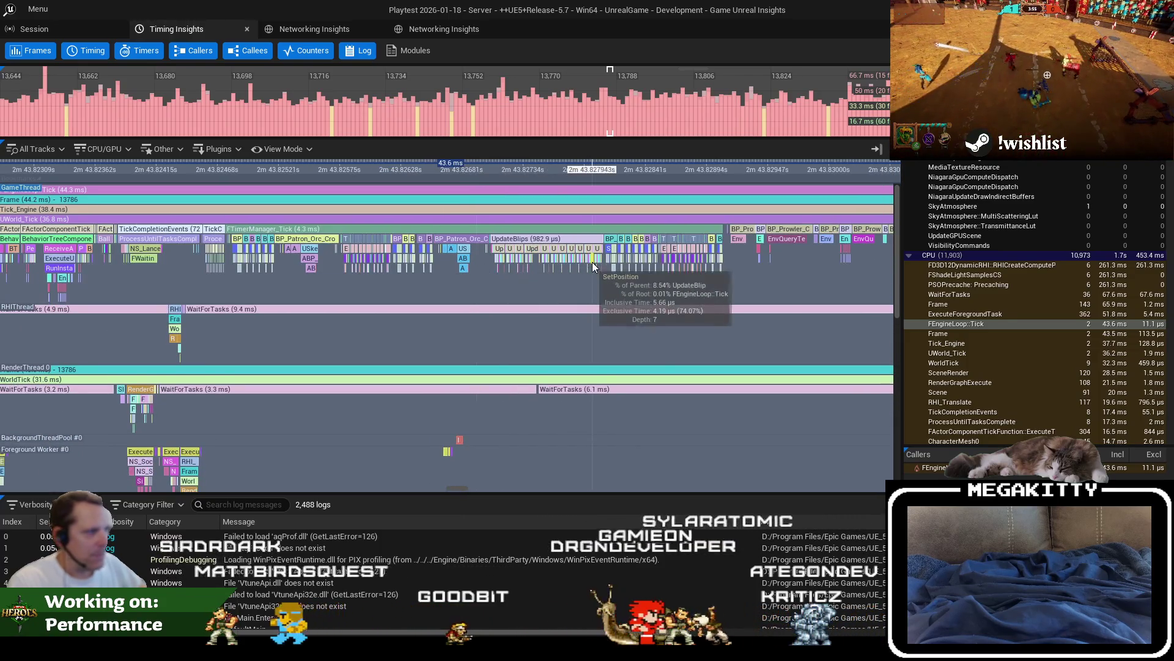
{"action": "scroll", "coordinate": [517, 251], "scroll_direction": "up", "scroll_amount": 2}
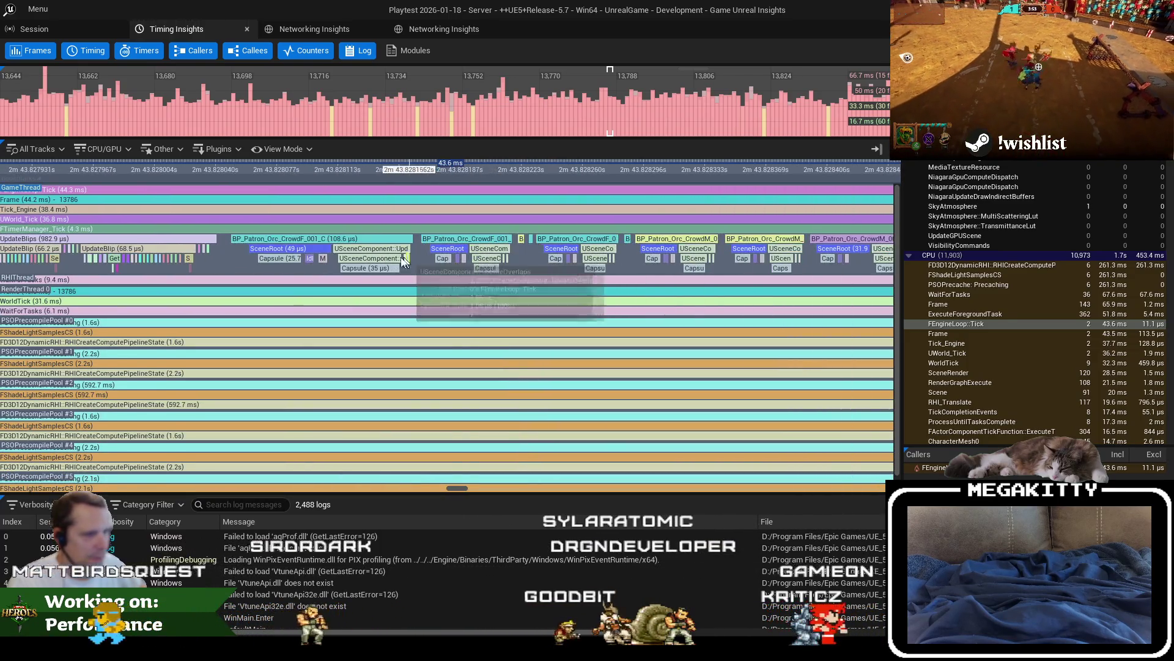
{"action": "scroll", "coordinate": [428, 247], "scroll_direction": "up", "scroll_amount": 1}
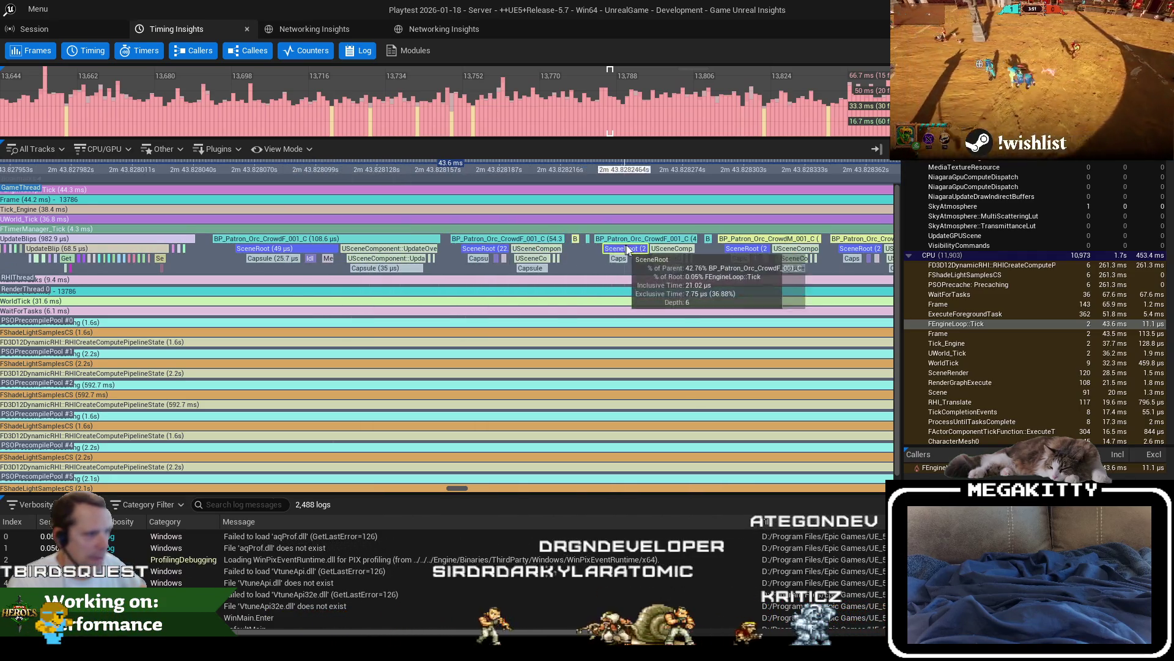
{"action": "scroll", "coordinate": [716, 257], "scroll_direction": "down", "scroll_amount": 1}
{"action": "scroll", "coordinate": [713, 253], "scroll_direction": "down", "scroll_amount": 4}
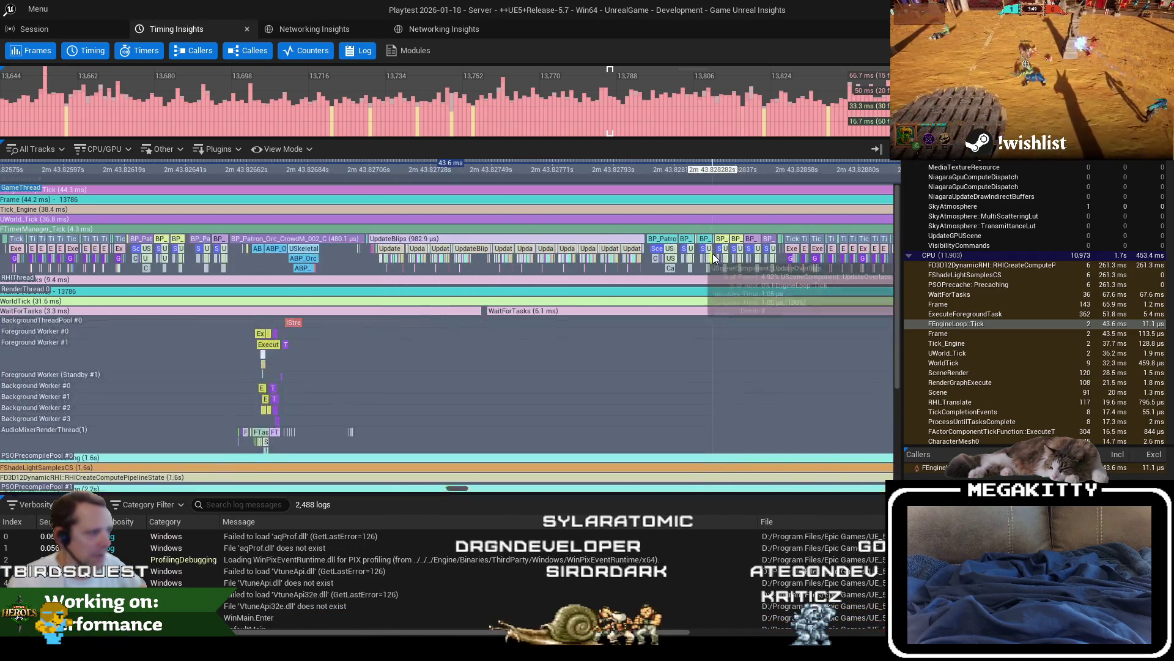
{"action": "scroll", "coordinate": [708, 253], "scroll_direction": "up", "scroll_amount": 5}
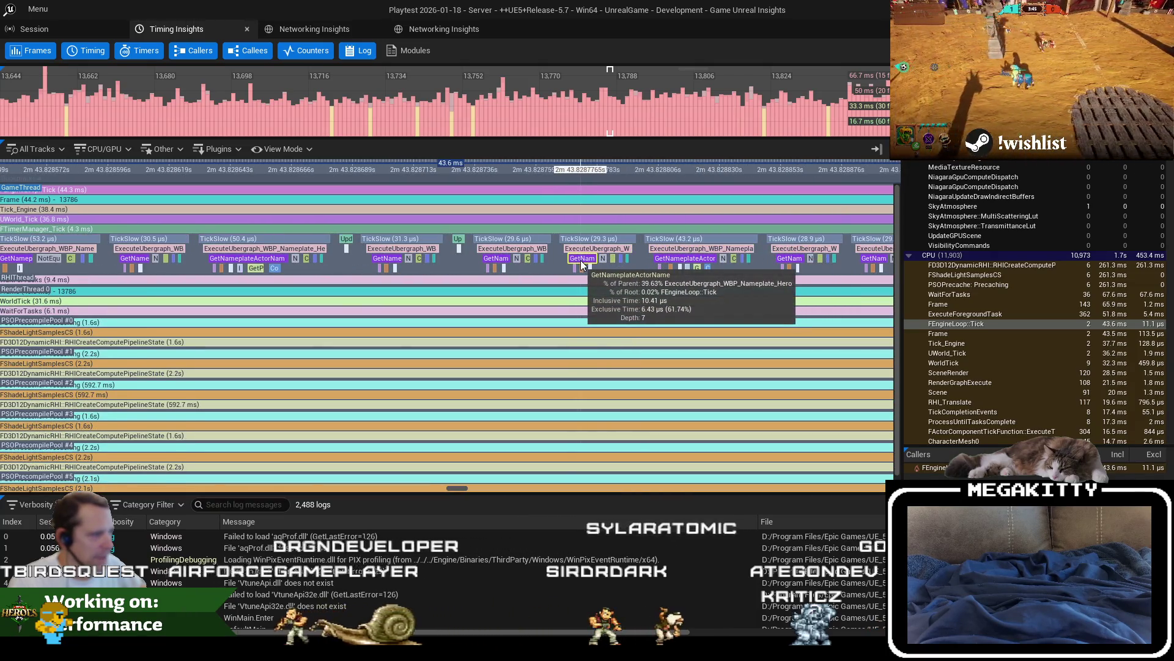
{"action": "scroll", "coordinate": [581, 264], "scroll_direction": "down", "scroll_amount": 3}
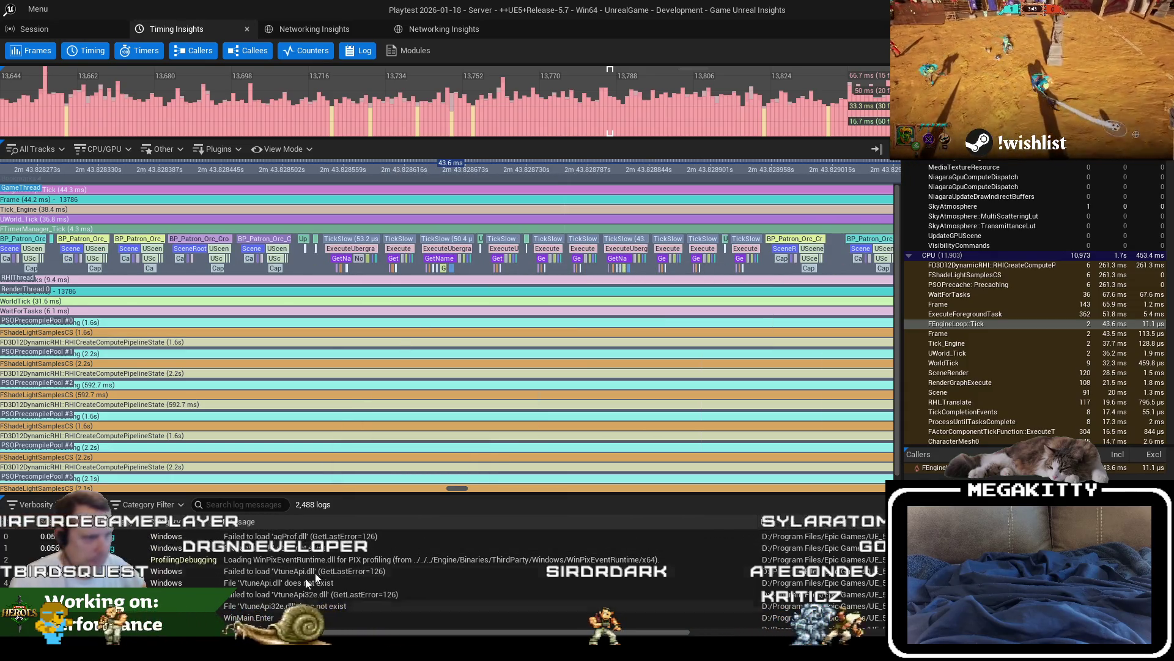
{"action": "key", "text": "alt+Tab"}
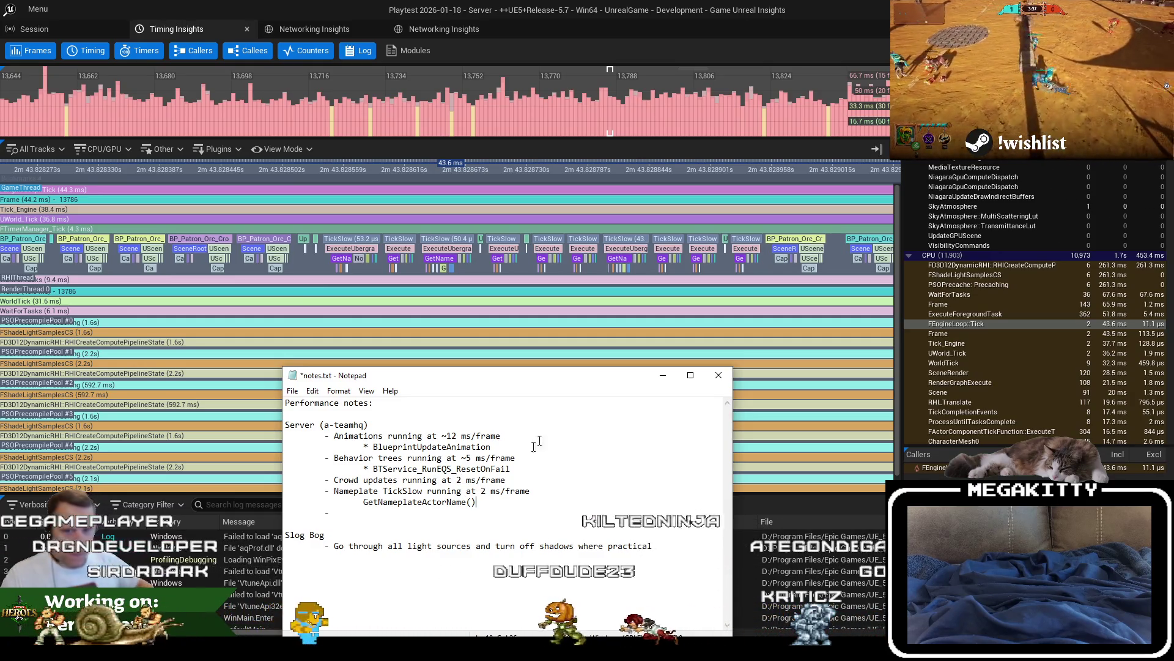
Zoom the GameThread track onto AI EnvQuery events like EnvQueryTest_WeaponThreat (~346 µs)
{"action": "left_click", "coordinate": [518, 276]}
{"action": "scroll", "coordinate": [519, 277], "scroll_direction": "down", "scroll_amount": 6}
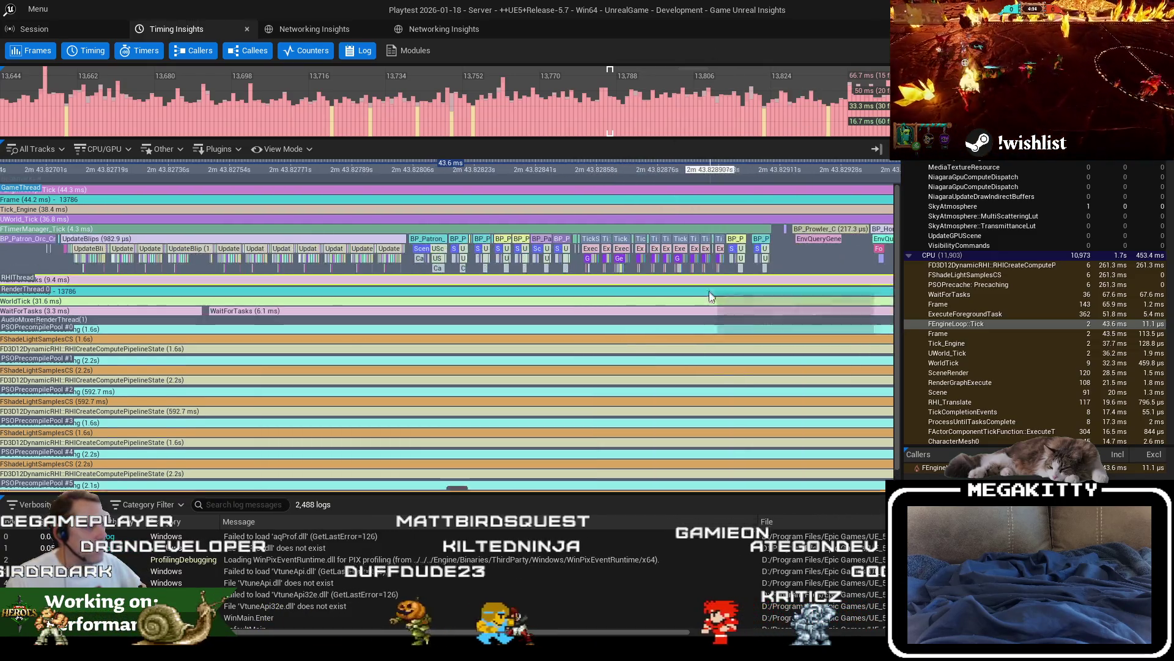
{"action": "scroll", "coordinate": [519, 276], "scroll_direction": "down", "scroll_amount": 8}
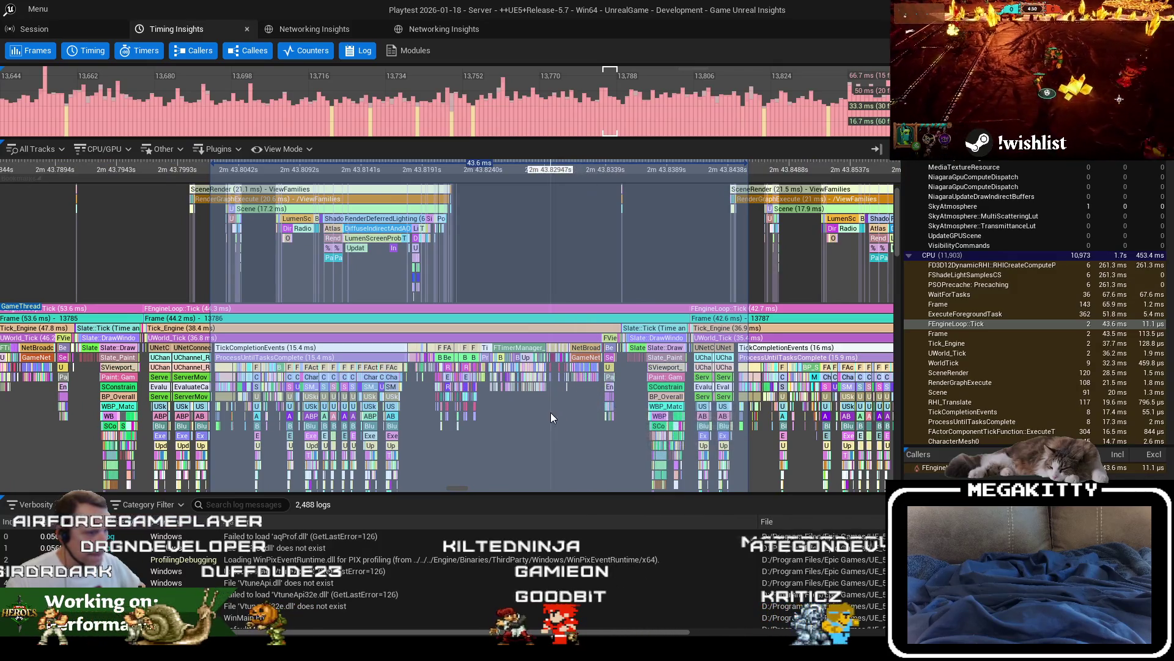
{"action": "scroll", "coordinate": [553, 403], "scroll_direction": "up", "scroll_amount": 12}
{"action": "scroll", "coordinate": [285, 238], "scroll_direction": "up", "scroll_amount": 3}
{"action": "mouse_move", "coordinate": [287, 238]}
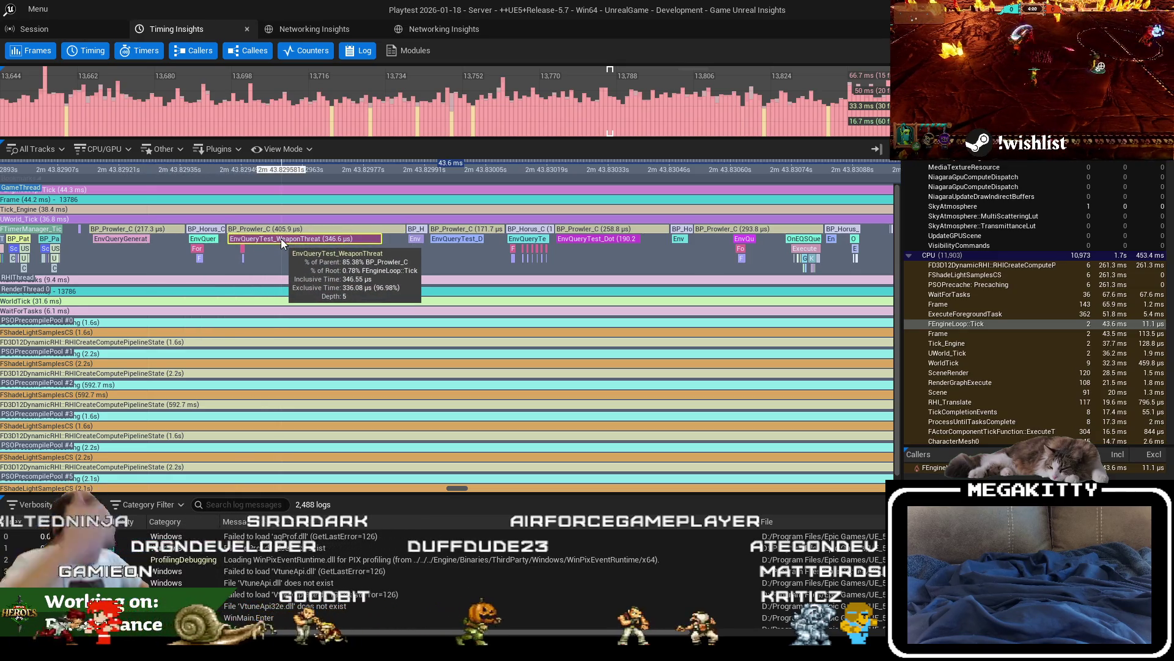
{"action": "scroll", "coordinate": [249, 235], "scroll_direction": "up", "scroll_amount": 3}
Pan the GameThread across later AI queries such as EnvQueryTest_Dot
{"action": "left_click_drag", "start_coordinate": [250, 234], "coordinate": [568, 264]}
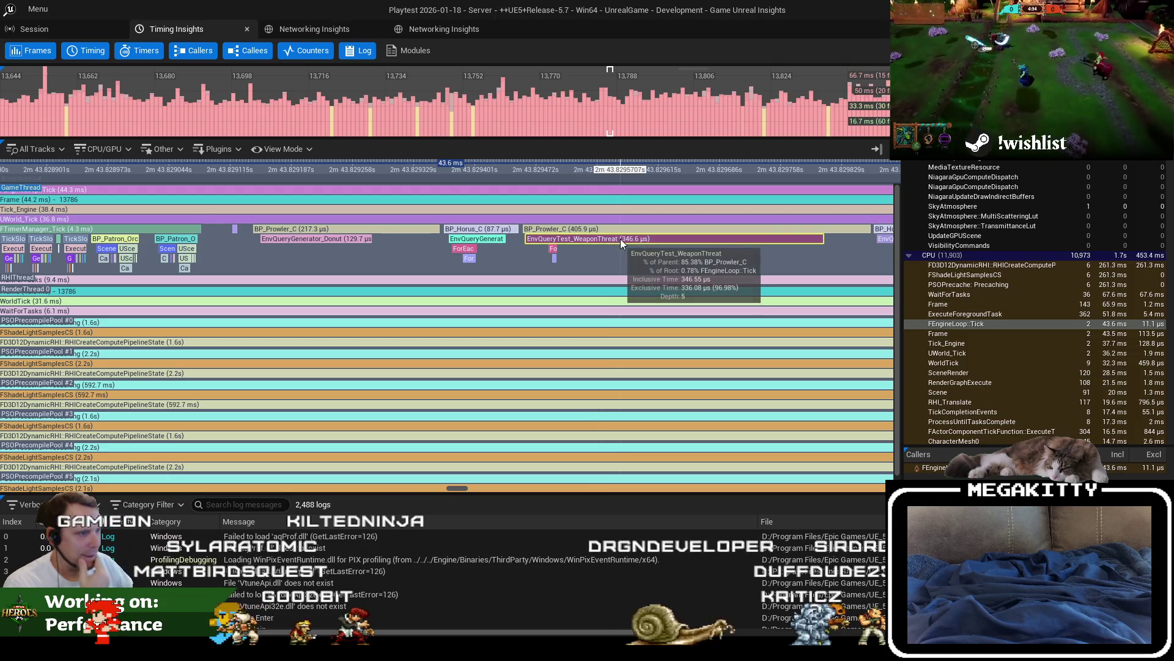
{"action": "left_click_drag", "start_coordinate": [671, 256], "coordinate": [619, 255]}
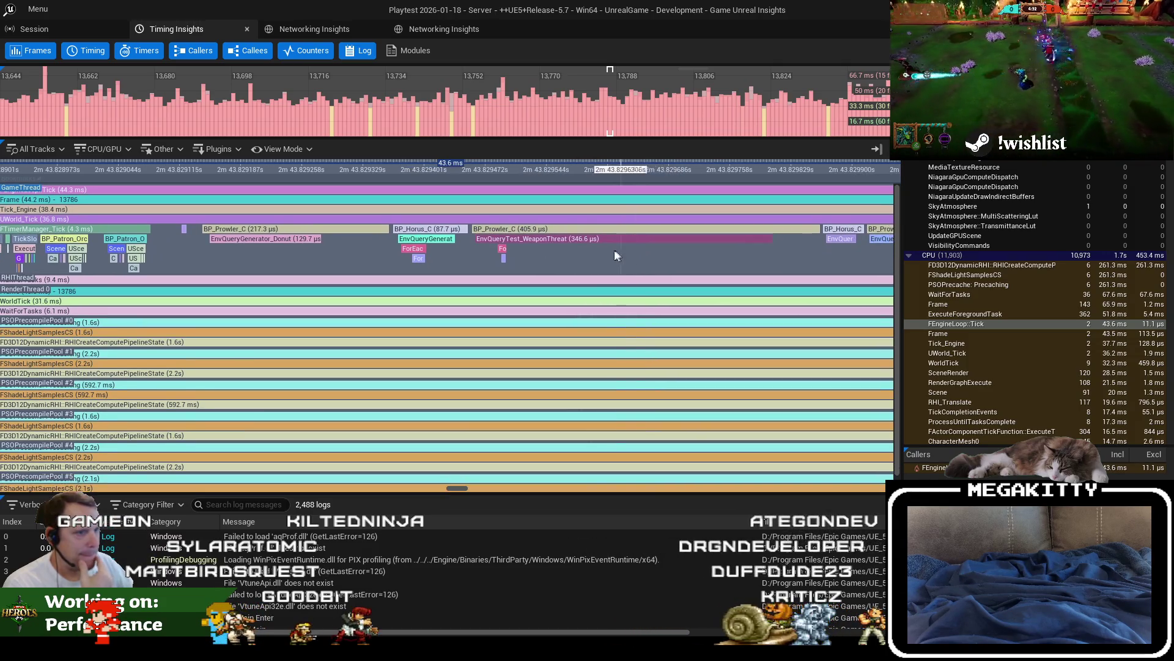
{"action": "mouse_move", "coordinate": [693, 267]}
{"action": "left_mouse_down"}
{"action": "mouse_move", "coordinate": [446, 281]}
{"action": "mouse_move", "coordinate": [398, 269]}
{"action": "left_mouse_up"}
{"action": "left_click_drag", "start_coordinate": [553, 254], "coordinate": [298, 259]}
{"action": "mouse_move", "coordinate": [558, 260]}
{"action": "left_mouse_down"}
{"action": "mouse_move", "coordinate": [240, 273]}
{"action": "mouse_move", "coordinate": [357, 263]}
{"action": "mouse_move", "coordinate": [260, 265]}
{"action": "left_mouse_up"}
{"action": "left_click_drag", "start_coordinate": [361, 252], "coordinate": [208, 256]}
{"action": "scroll", "coordinate": [558, 273], "scroll_direction": "down", "scroll_amount": 8}
{"action": "scroll", "coordinate": [541, 263], "scroll_direction": "up", "scroll_amount": 3}
{"action": "key", "text": "alt+Tab"}
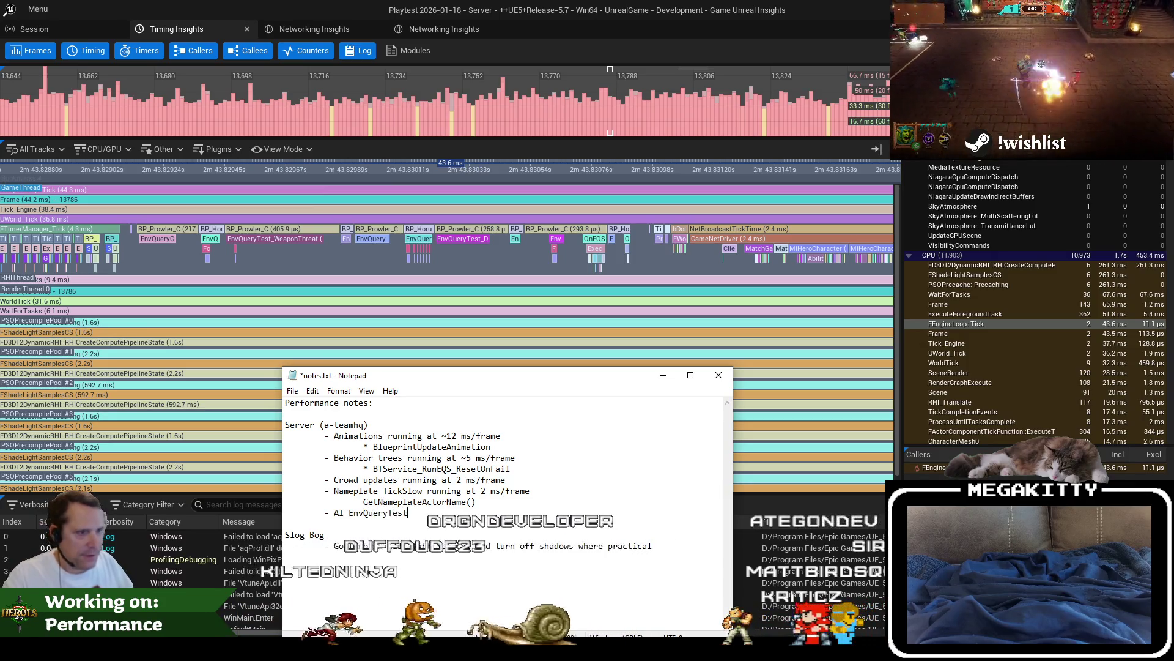
Finish the server note 'AI EnvQueryTests running at 2 ms/frame', fixing a typo
{"action": "type", "text": "s runnn"}
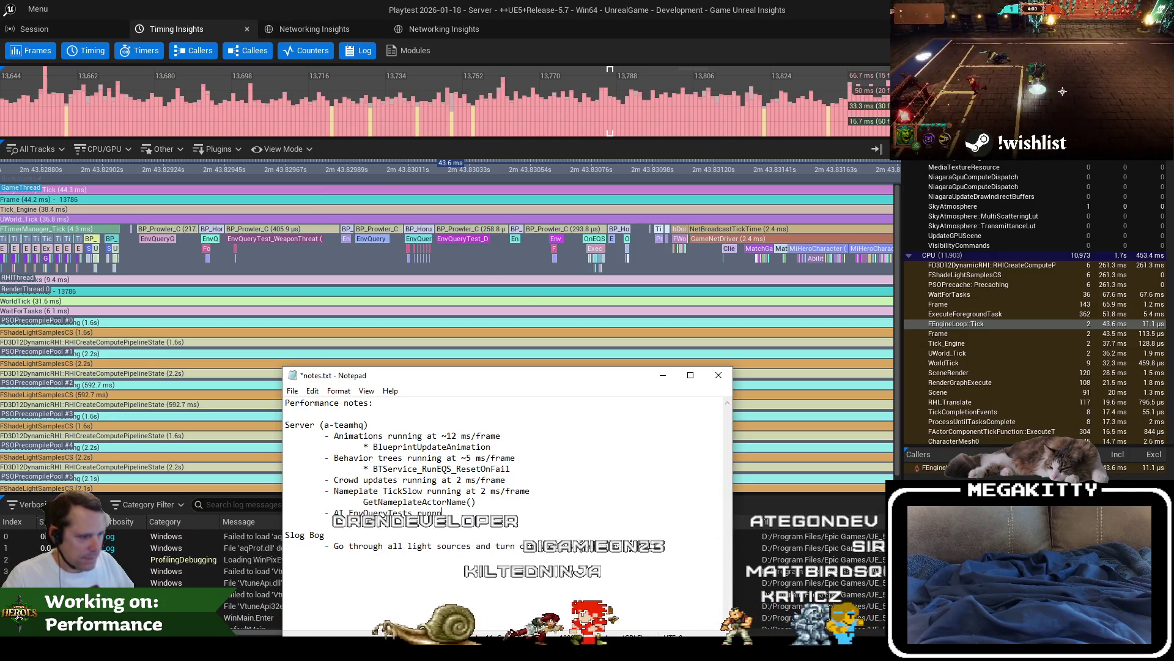
{"action": "key", "text": "BackSpace"}
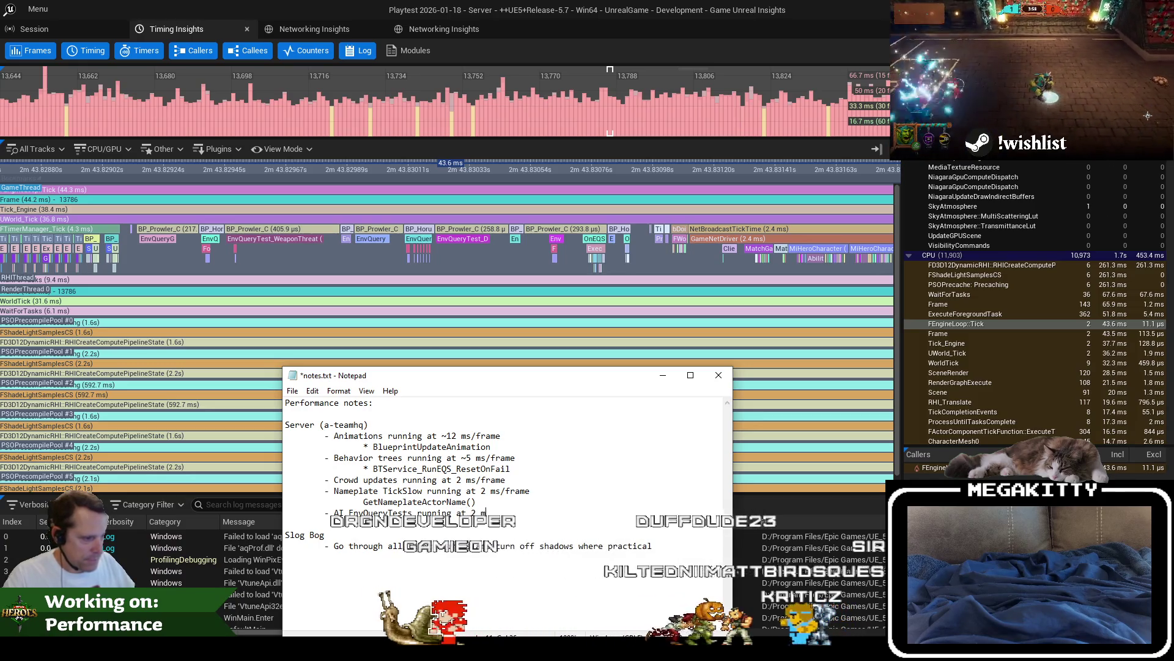
{"action": "type", "text": "rame"}
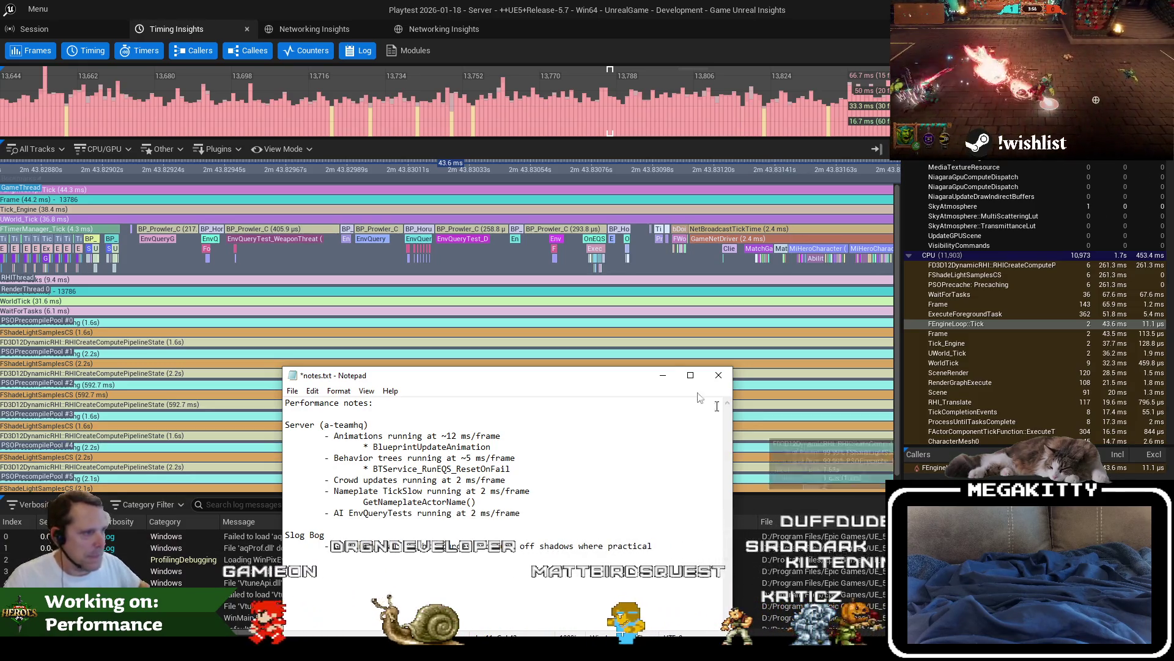
{"action": "left_click_drag", "start_coordinate": [654, 266], "coordinate": [444, 277]}
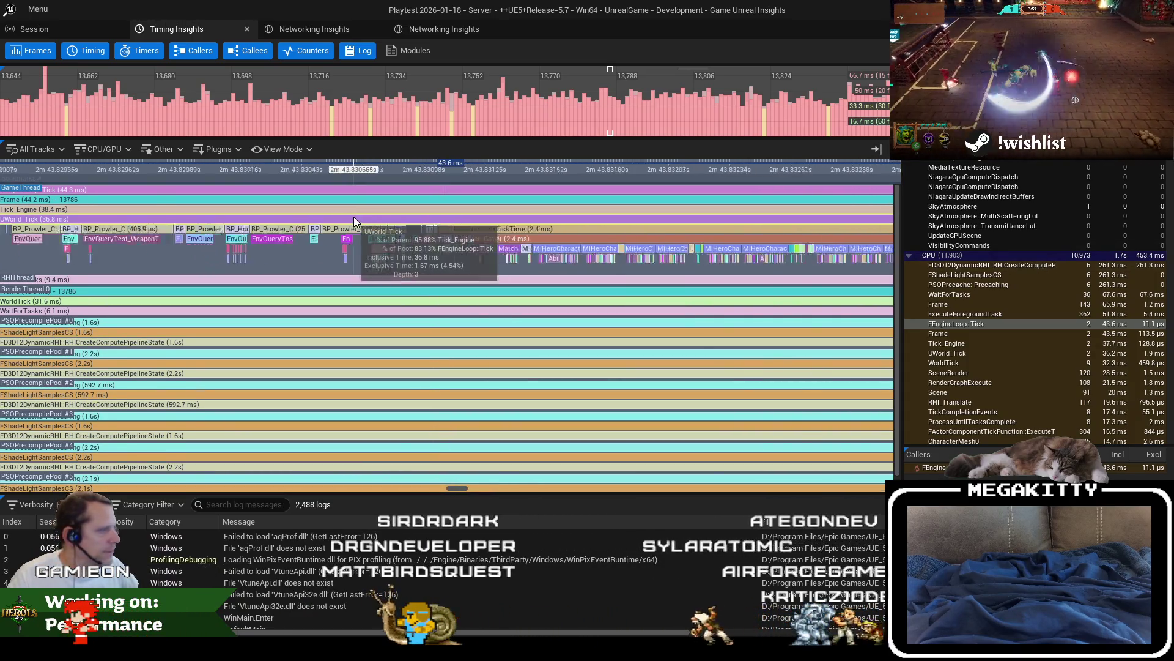
Zoom over the GameNetDriver game thread events to inspect the hero character and projectile weapon work
{"action": "scroll", "coordinate": [353, 264], "scroll_direction": "down", "scroll_amount": 10}
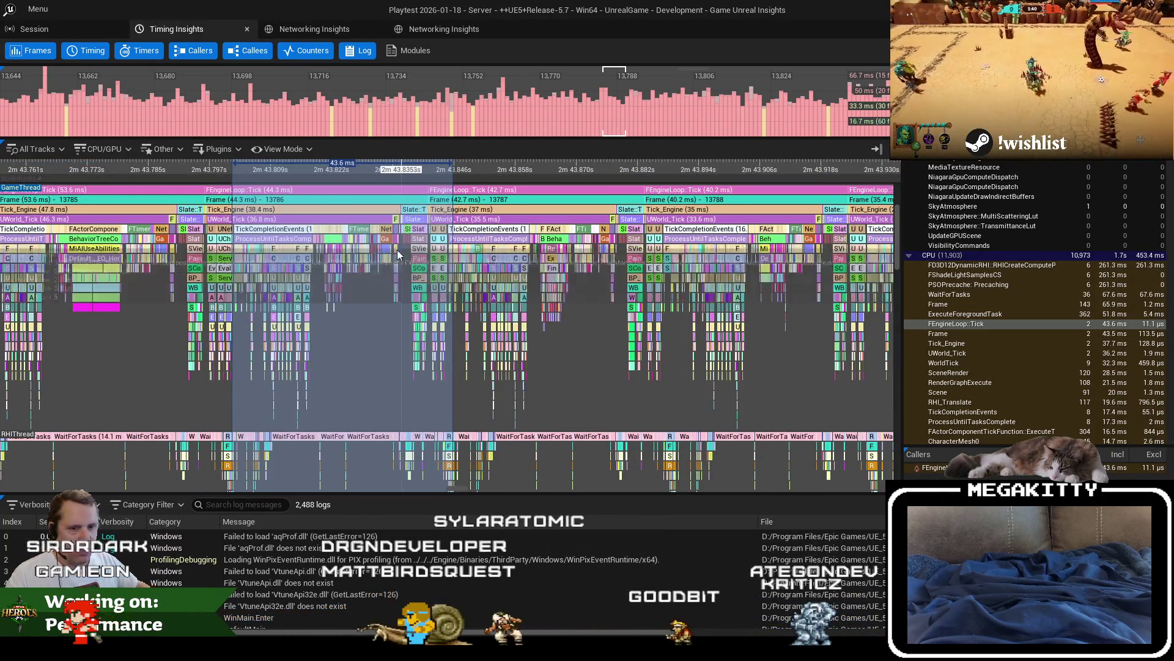
{"action": "scroll", "coordinate": [404, 240], "scroll_direction": "up", "scroll_amount": 5}
{"action": "scroll", "coordinate": [405, 263], "scroll_direction": "up", "scroll_amount": 3}
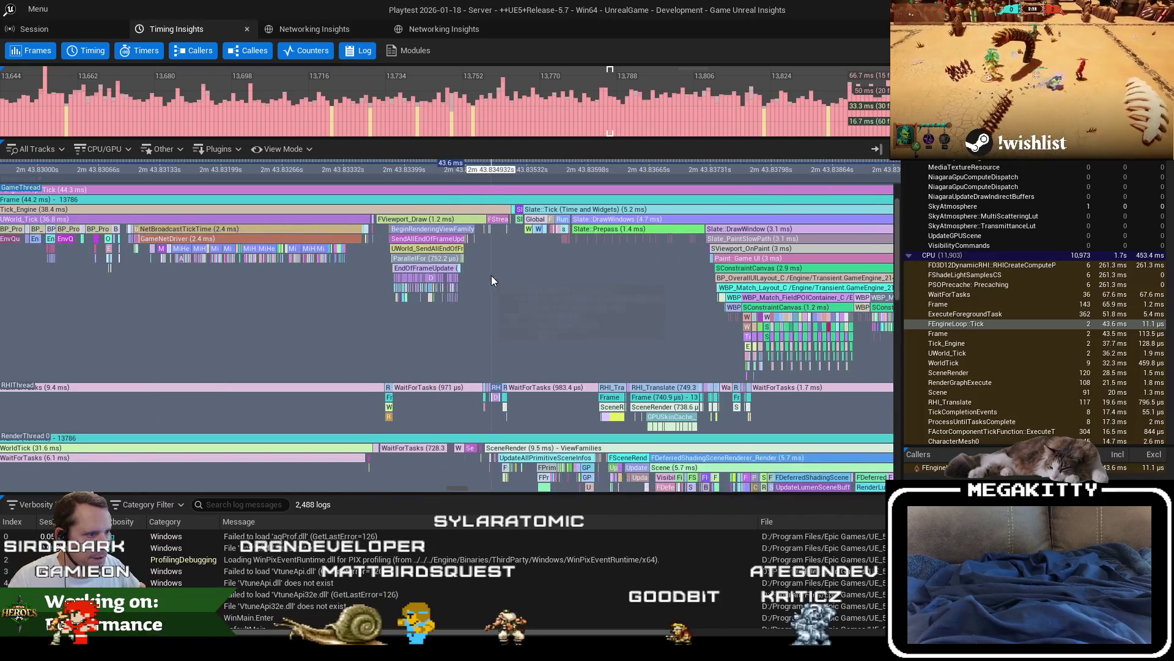
{"action": "scroll", "coordinate": [412, 265], "scroll_direction": "down", "scroll_amount": 6}
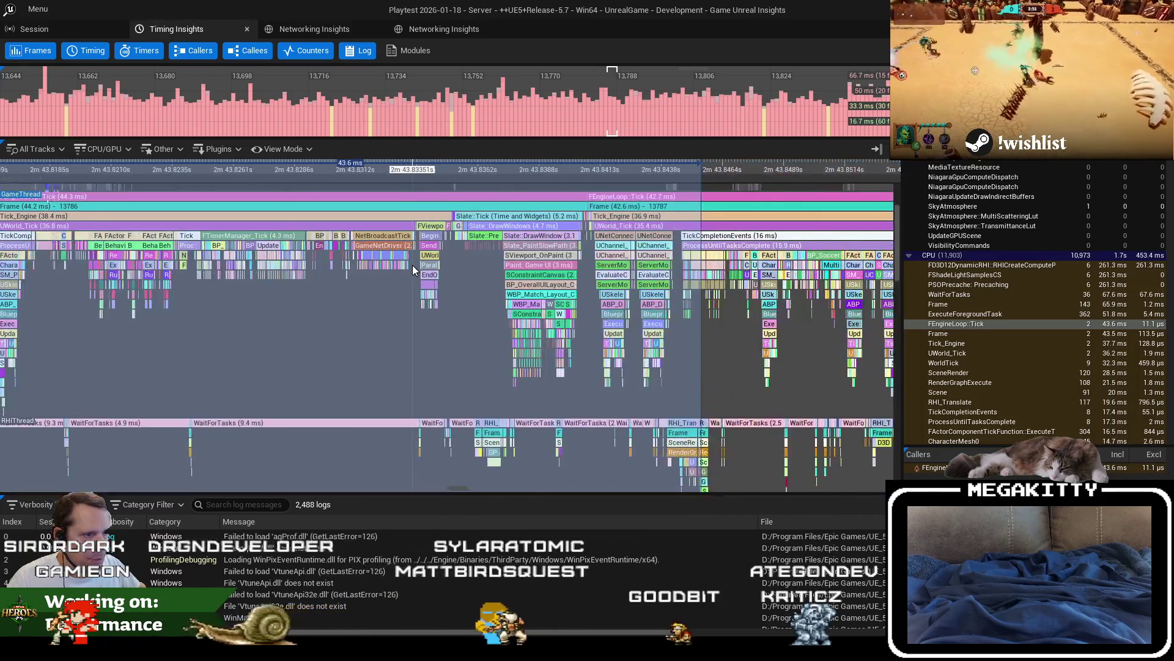
{"action": "scroll", "coordinate": [233, 266], "scroll_direction": "up", "scroll_amount": 3}
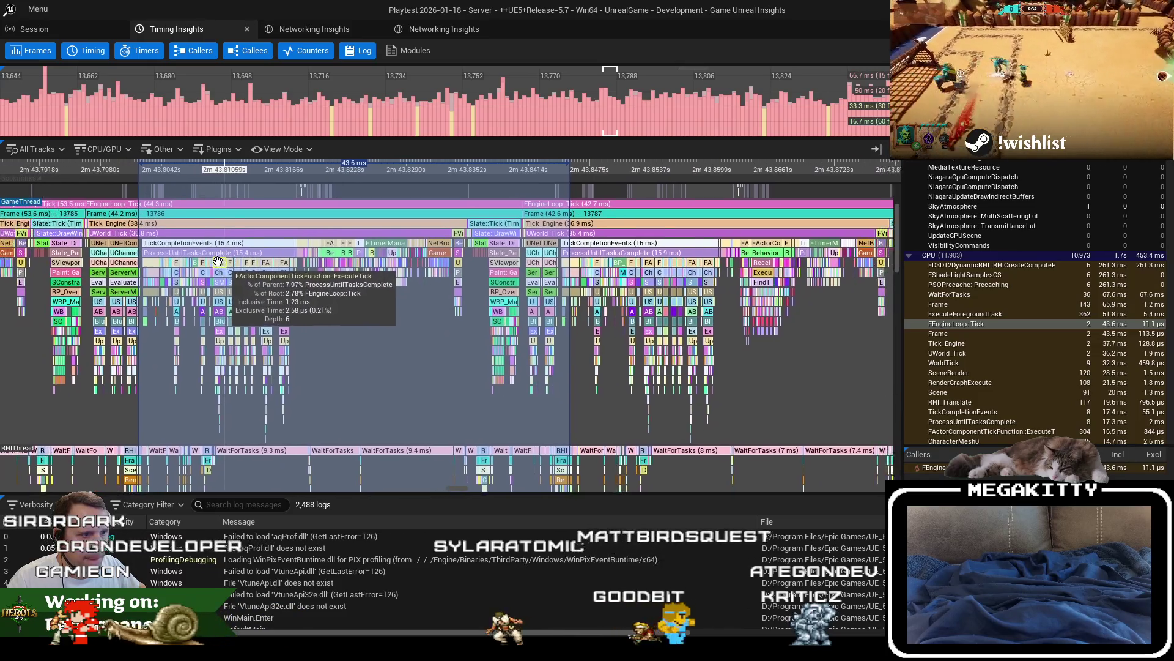
{"action": "scroll", "coordinate": [465, 265], "scroll_direction": "up", "scroll_amount": 7}
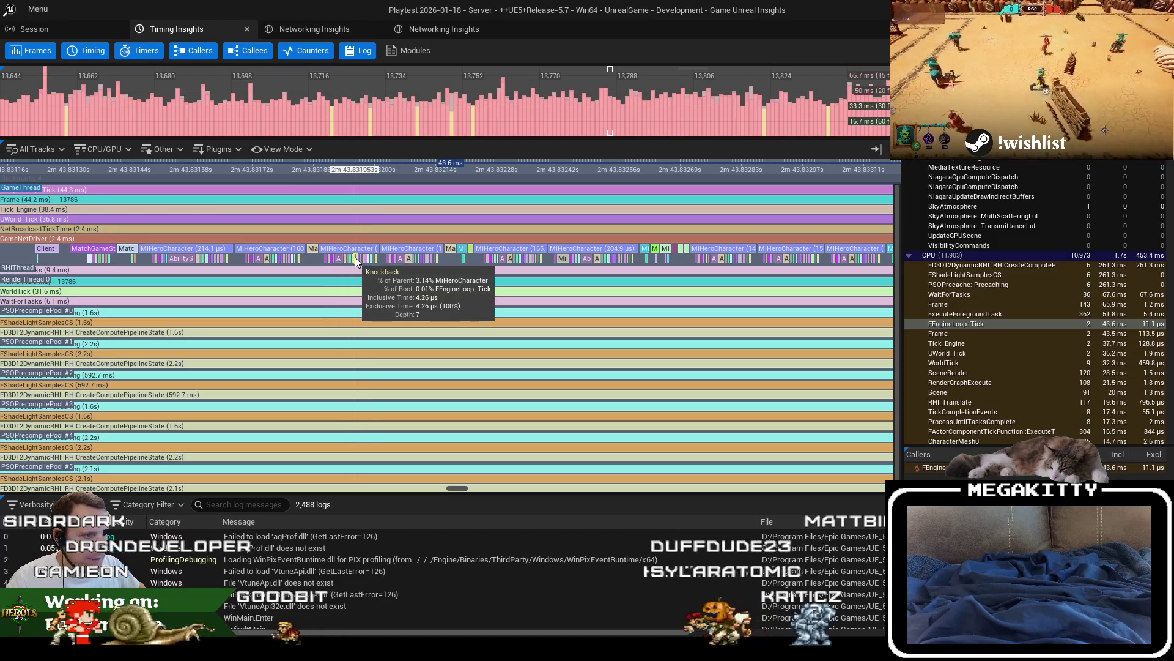
{"action": "scroll", "coordinate": [340, 262], "scroll_direction": "down", "scroll_amount": 1}
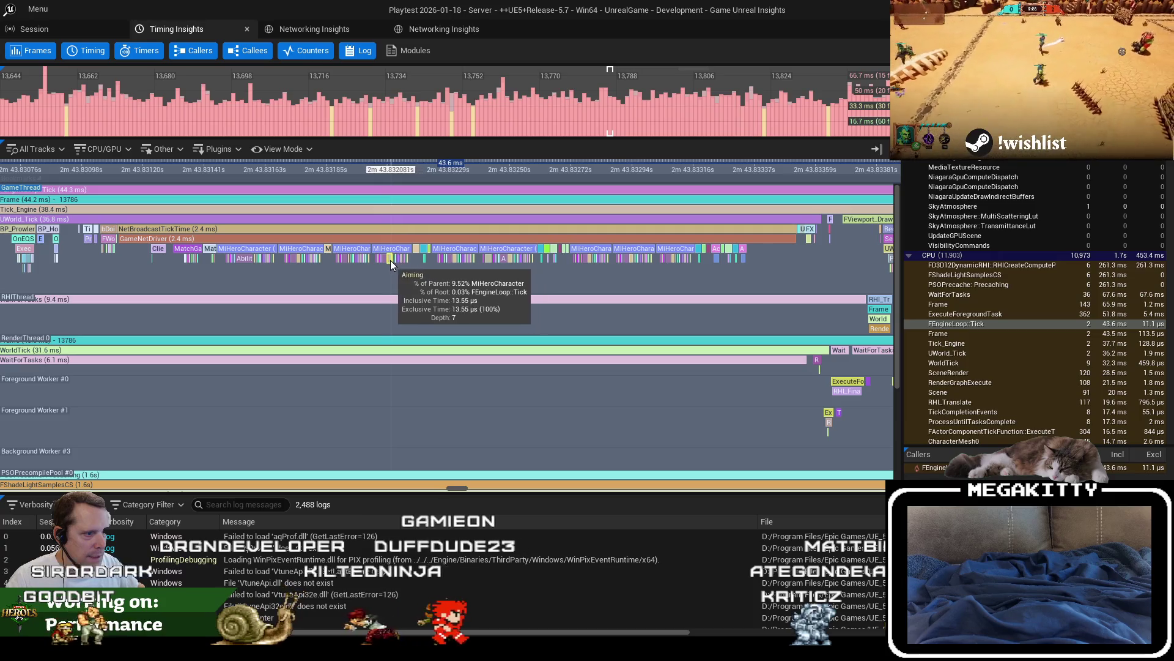
{"action": "scroll", "coordinate": [387, 260], "scroll_direction": "up", "scroll_amount": 5}
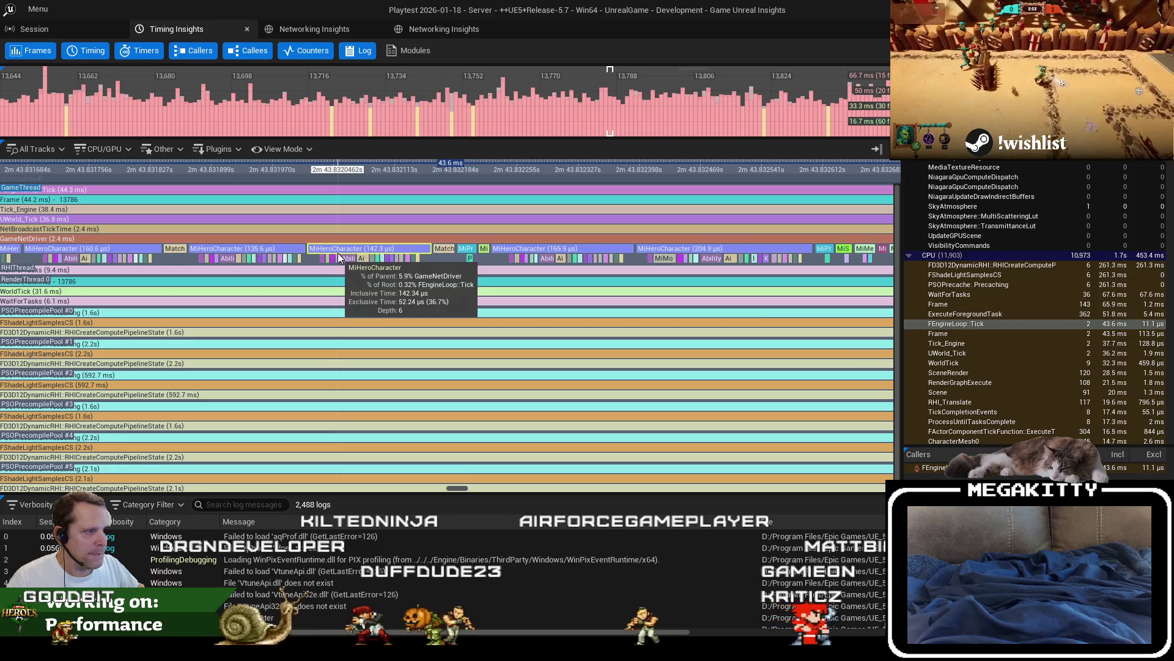
{"action": "scroll", "coordinate": [343, 263], "scroll_direction": "up", "scroll_amount": 1}
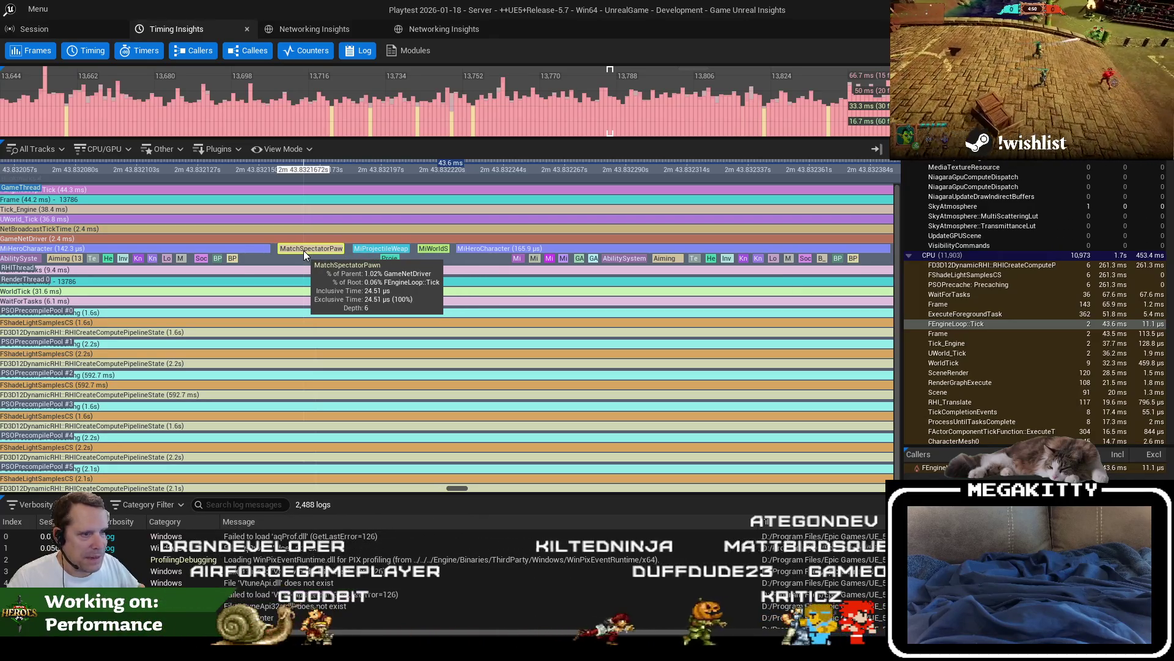
Zoom and pan to the FViewport_Draw and render update events, where Slate: Tick takes 5.2 ms
{"action": "scroll", "coordinate": [304, 251], "scroll_direction": "down", "scroll_amount": 5}
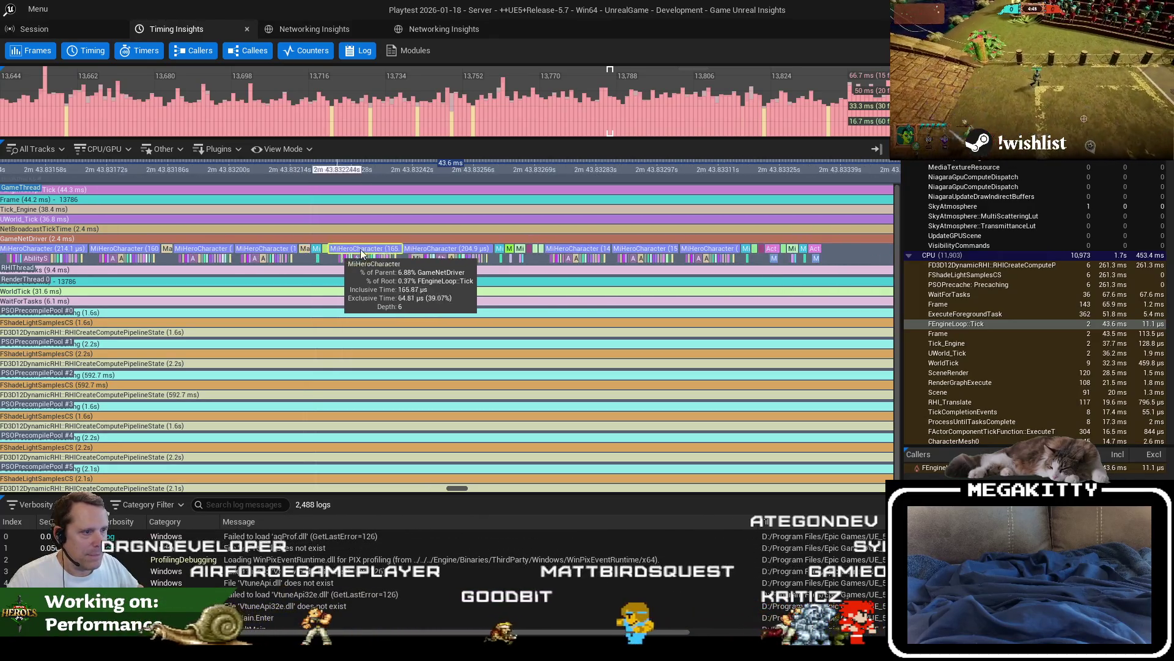
{"action": "scroll", "coordinate": [734, 253], "scroll_direction": "up", "scroll_amount": 3}
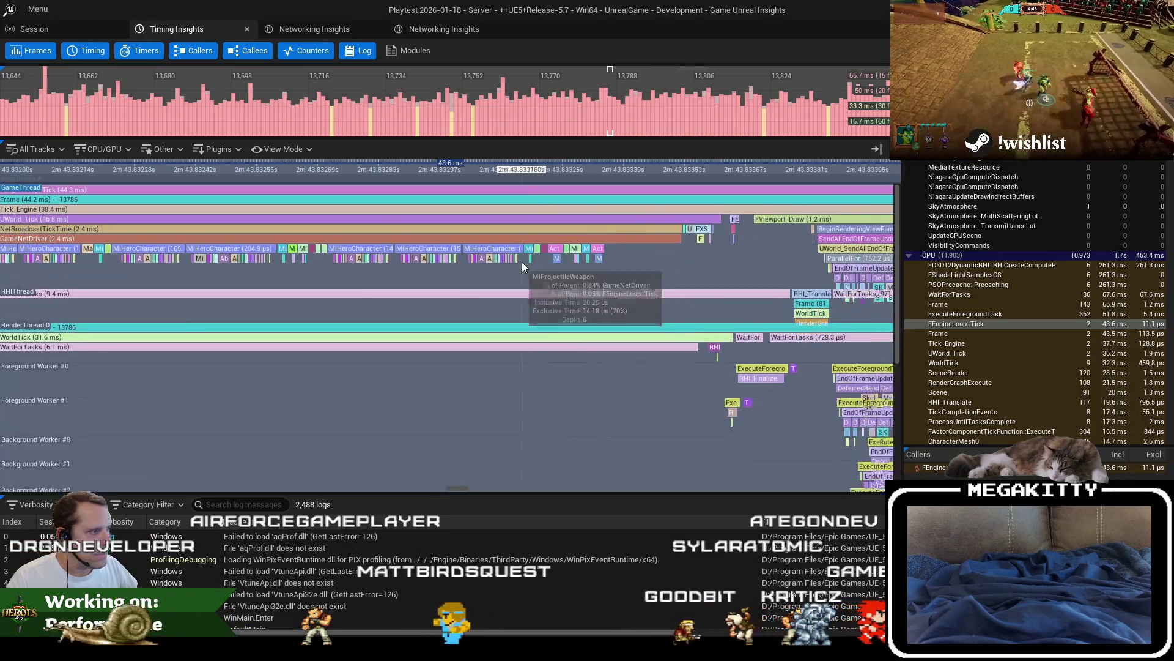
{"action": "scroll", "coordinate": [591, 259], "scroll_direction": "up", "scroll_amount": 3}
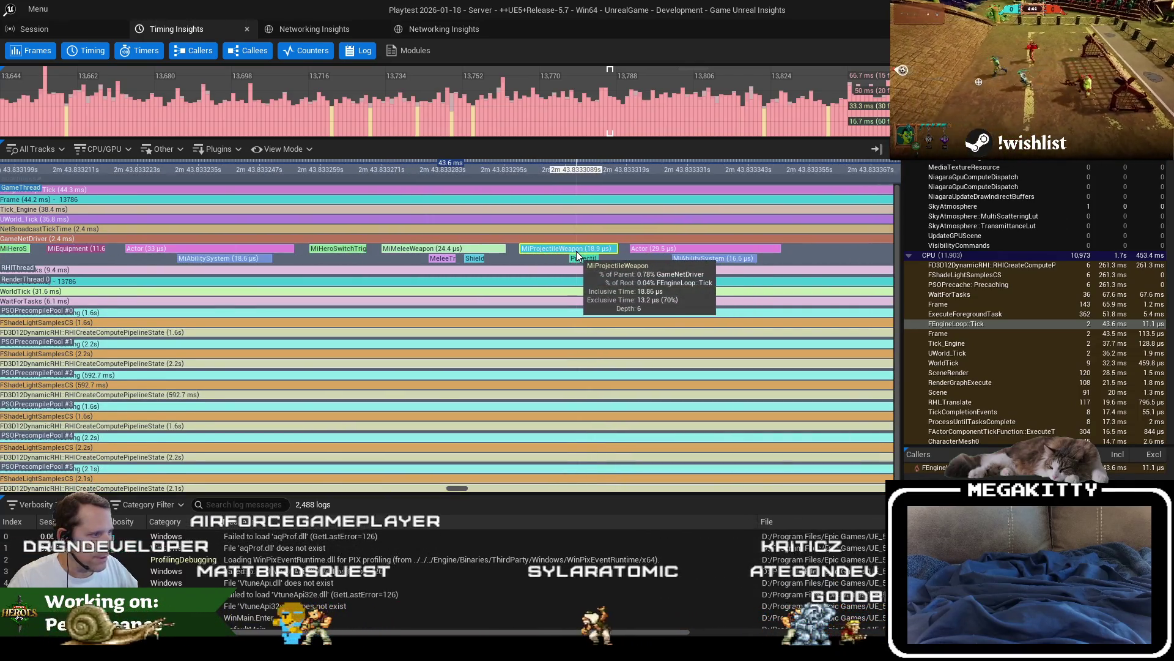
{"action": "scroll", "coordinate": [593, 256], "scroll_direction": "down", "scroll_amount": 5}
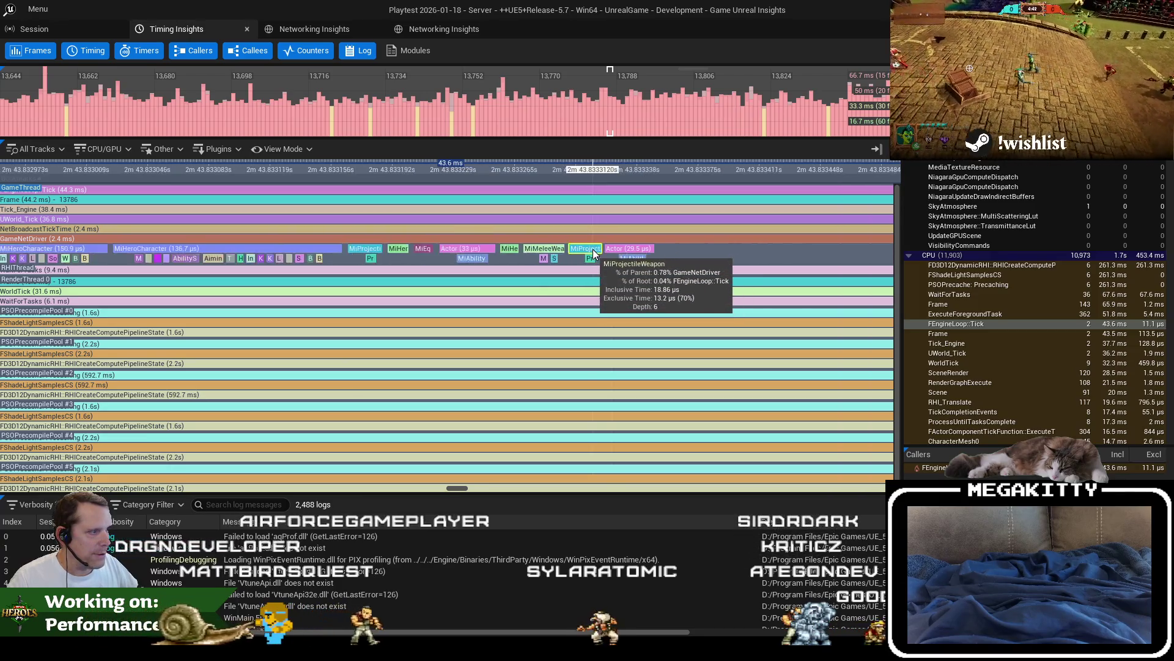
{"action": "scroll", "coordinate": [451, 273], "scroll_direction": "down", "scroll_amount": 4}
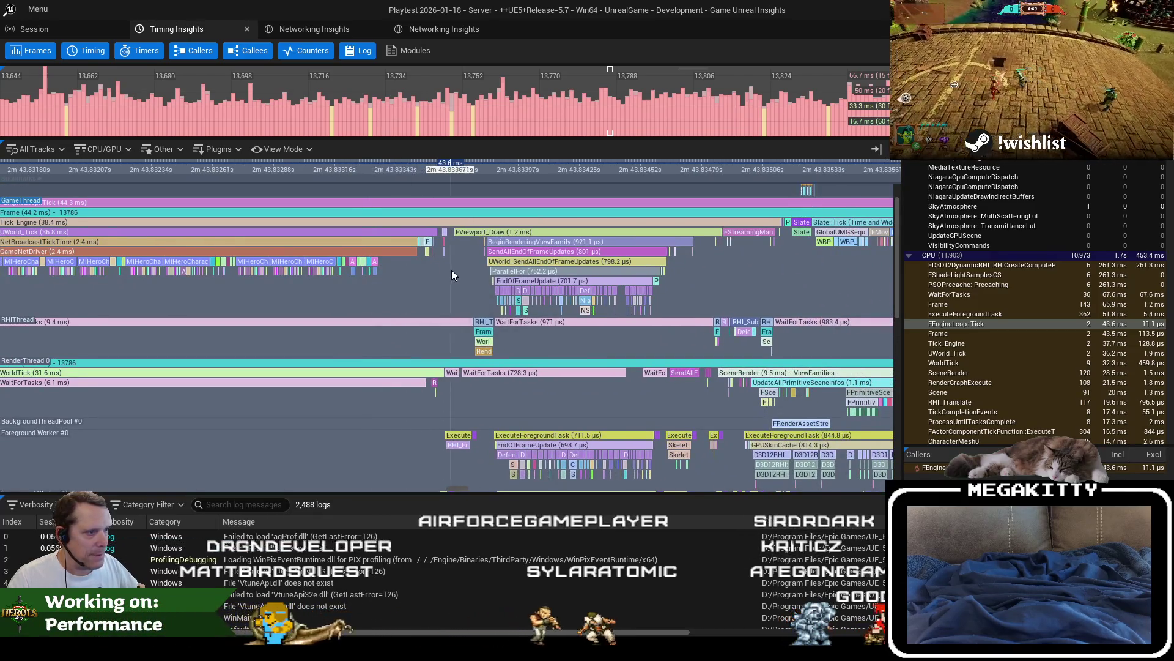
{"action": "scroll", "coordinate": [452, 271], "scroll_direction": "down", "scroll_amount": 1}
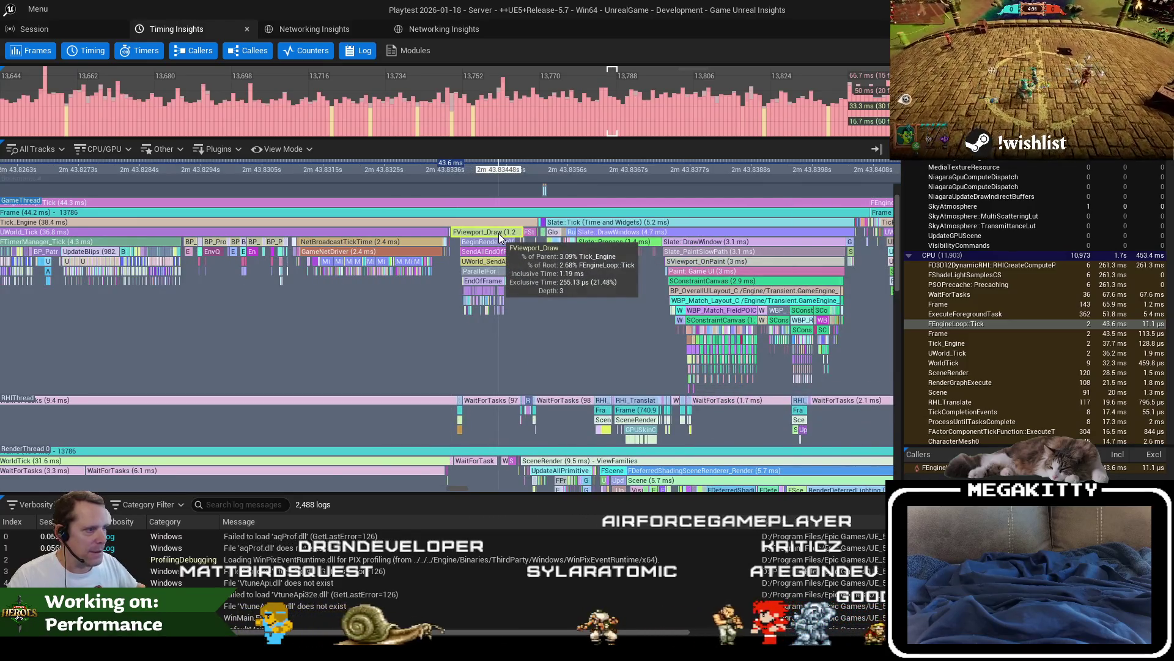
{"action": "scroll", "coordinate": [500, 238], "scroll_direction": "up", "scroll_amount": 1}
{"action": "scroll", "coordinate": [480, 299], "scroll_direction": "up", "scroll_amount": 1}
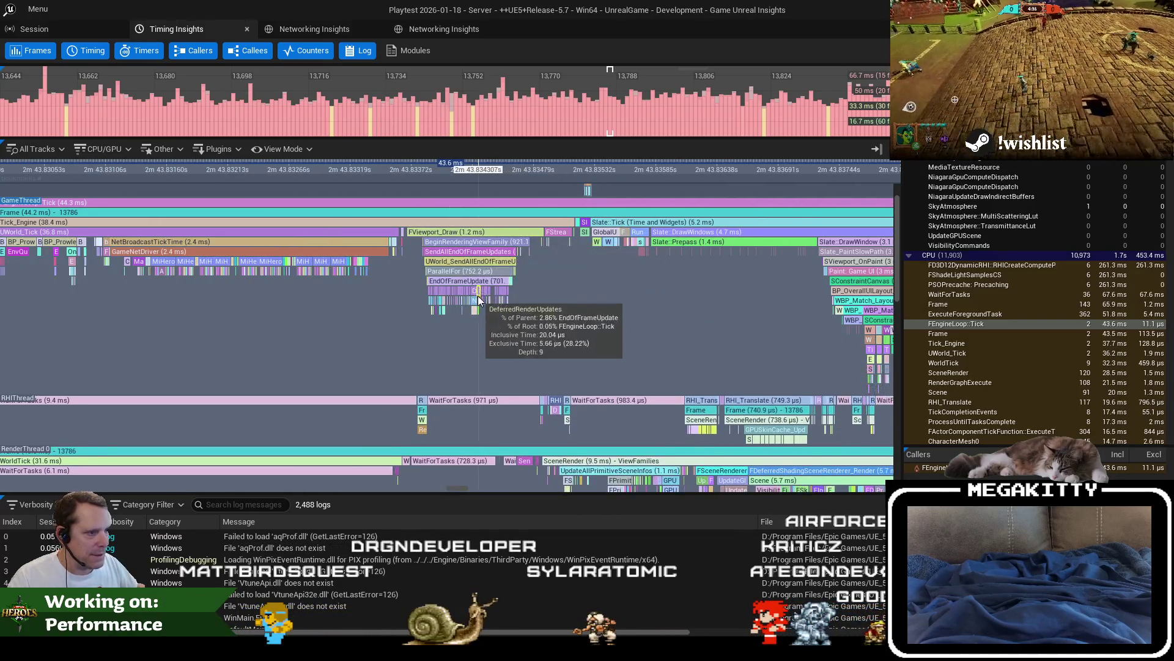
{"action": "left_click_drag", "start_coordinate": [607, 282], "coordinate": [415, 297]}
{"action": "left_click_drag", "start_coordinate": [512, 301], "coordinate": [428, 289]}
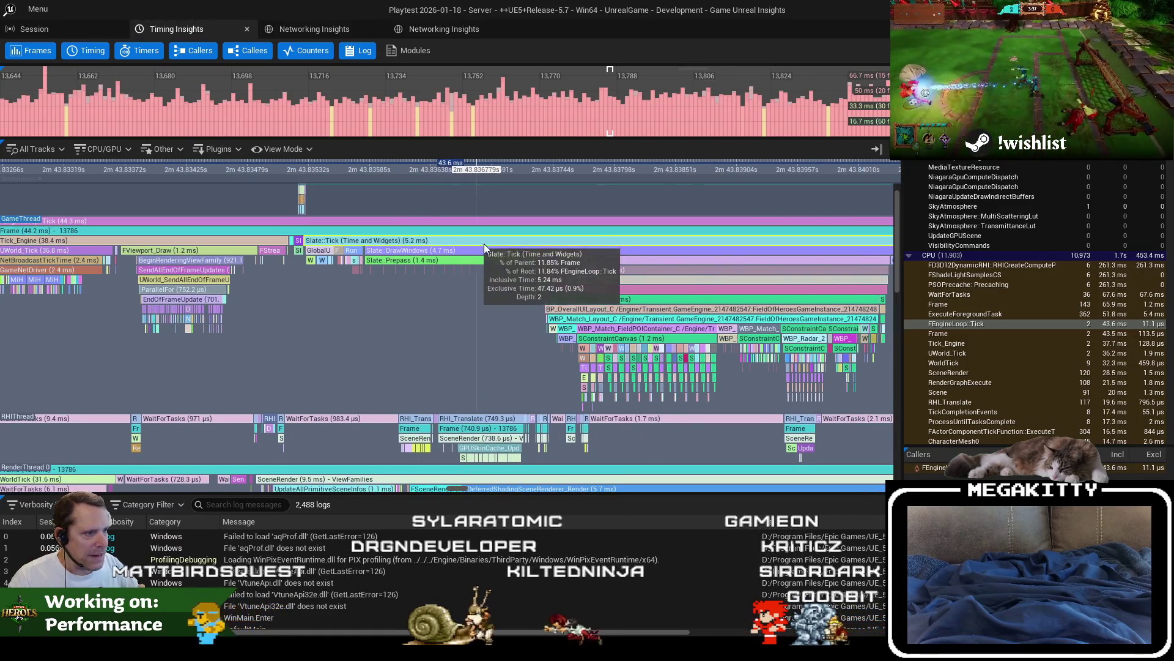
{"action": "left_click_drag", "start_coordinate": [612, 271], "coordinate": [236, 296]}
{"action": "scroll", "coordinate": [321, 383], "scroll_direction": "up", "scroll_amount": 1}
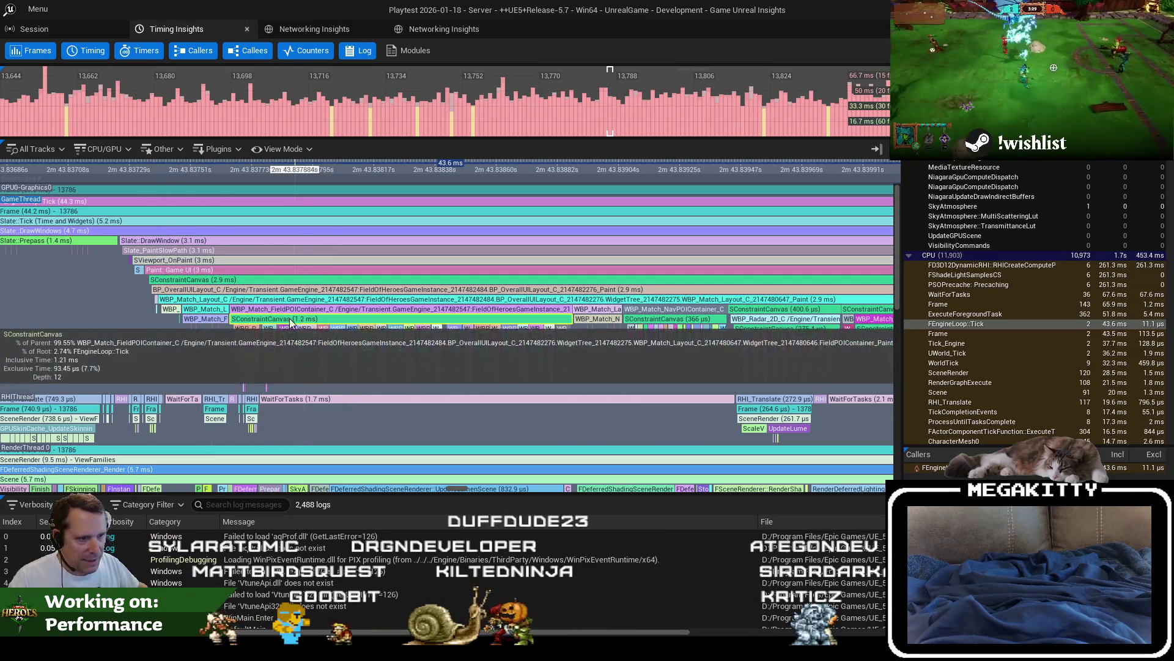
{"action": "scroll", "coordinate": [296, 324], "scroll_direction": "up", "scroll_amount": 2}
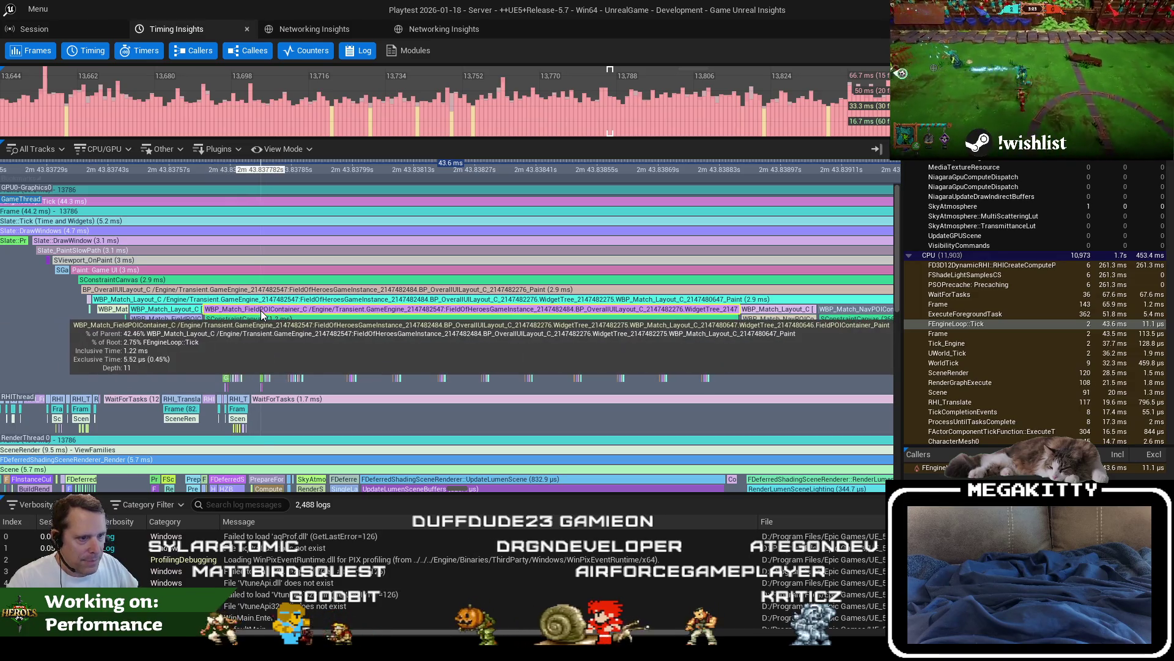
{"action": "scroll", "coordinate": [262, 315], "scroll_direction": "up", "scroll_amount": 8}
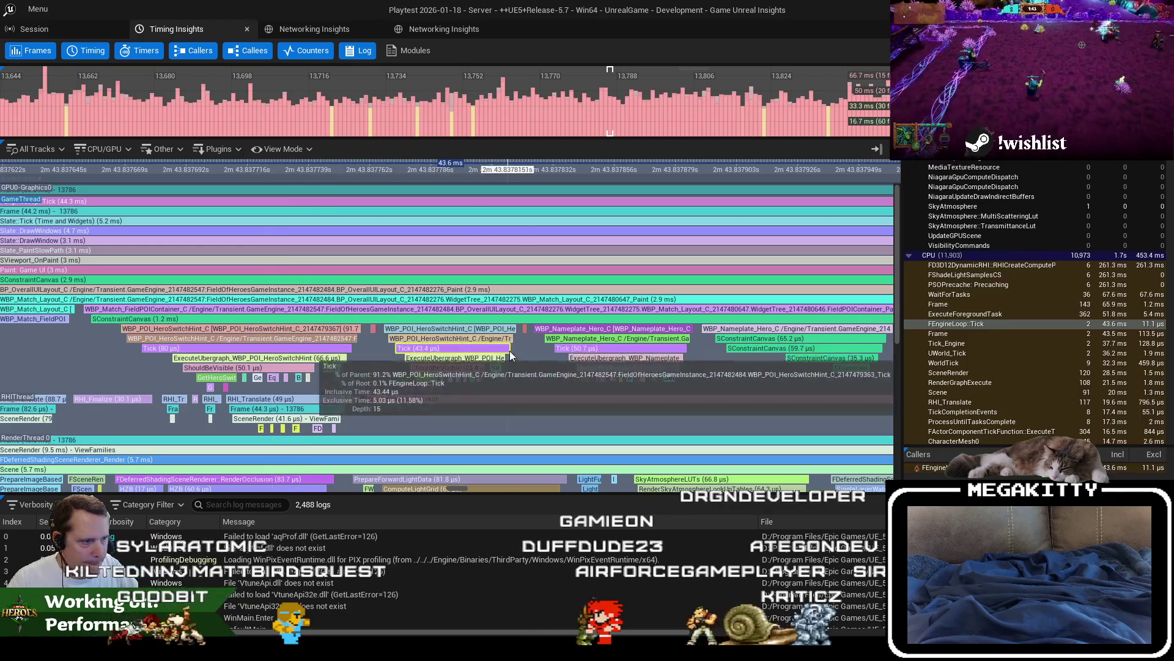
{"action": "left_click_drag", "start_coordinate": [743, 366], "coordinate": [685, 371]}
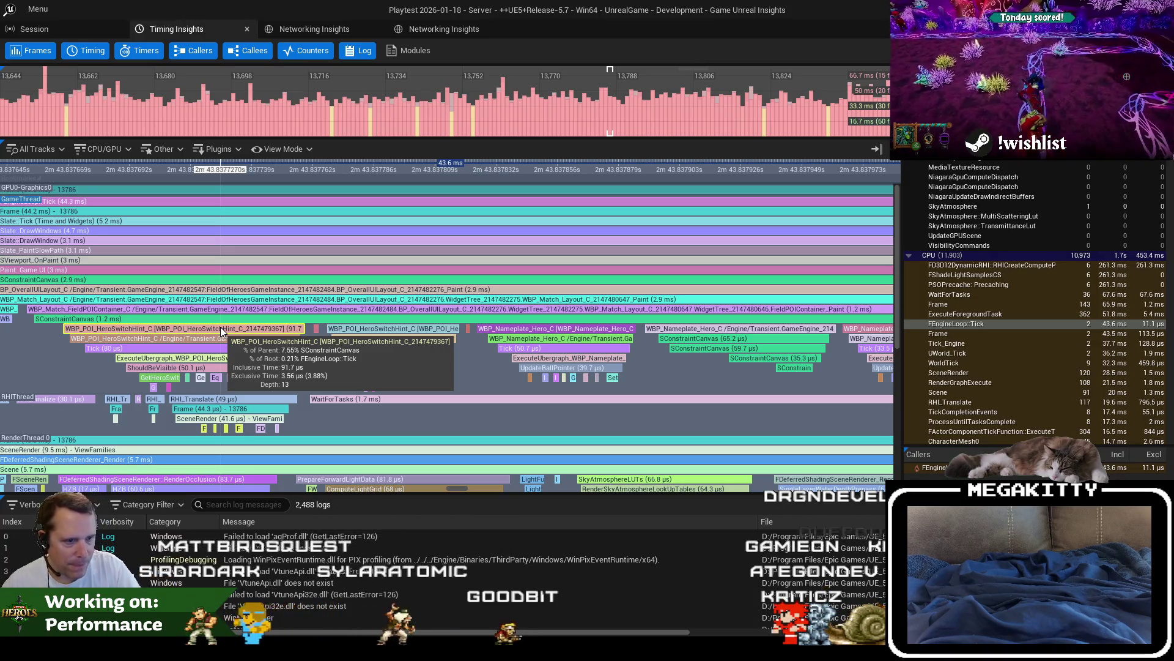
{"action": "scroll", "coordinate": [220, 327], "scroll_direction": "down", "scroll_amount": 5}
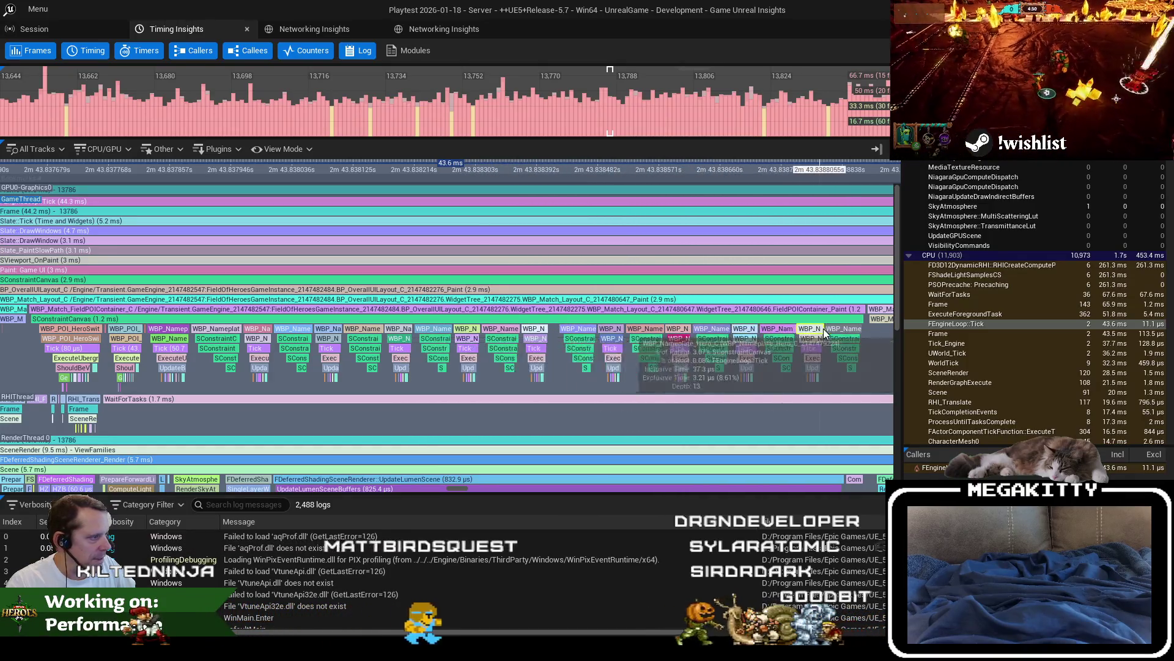
{"action": "left_click_drag", "start_coordinate": [835, 329], "coordinate": [804, 329]}
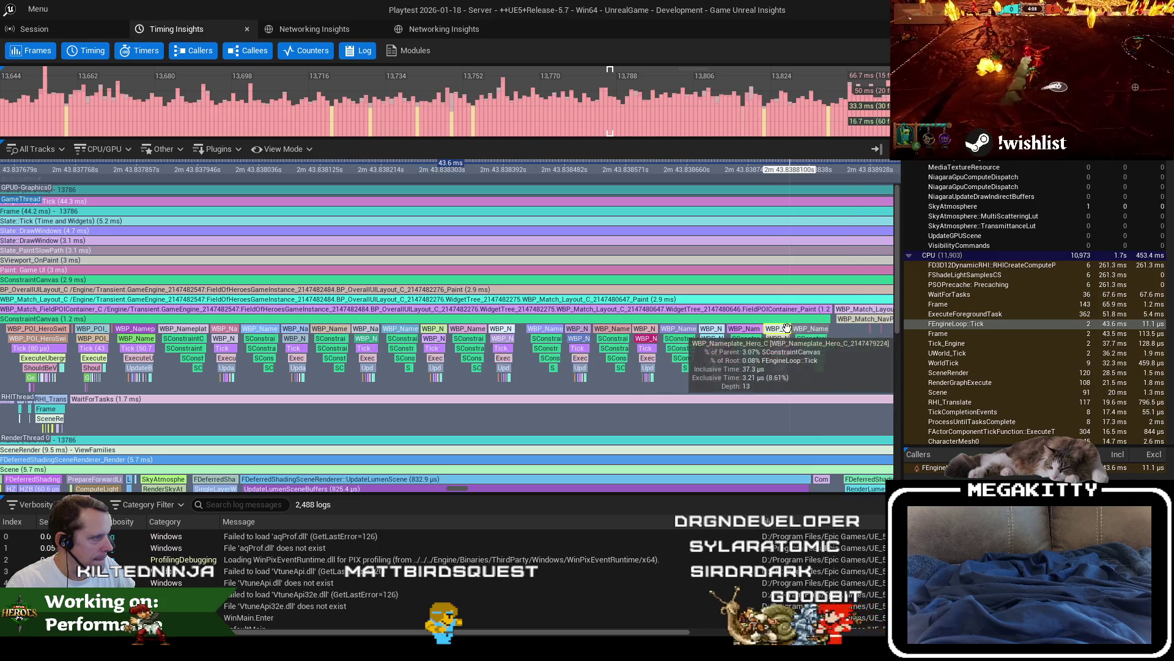
{"action": "left_click_drag", "start_coordinate": [318, 367], "coordinate": [369, 367]}
Record in notes.txt that POI's (nameplates) run at 1 ms/frame, asking whether they render off-screen
{"action": "key", "text": "alt+Tab"}
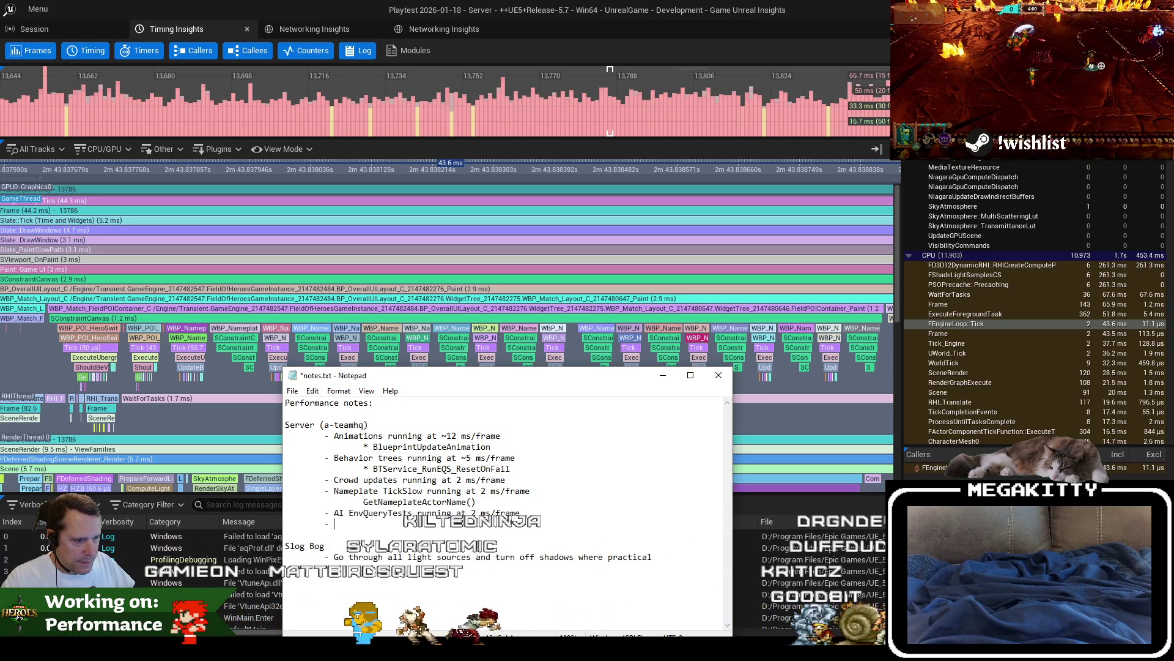
{"action": "type", "text": "'s"}
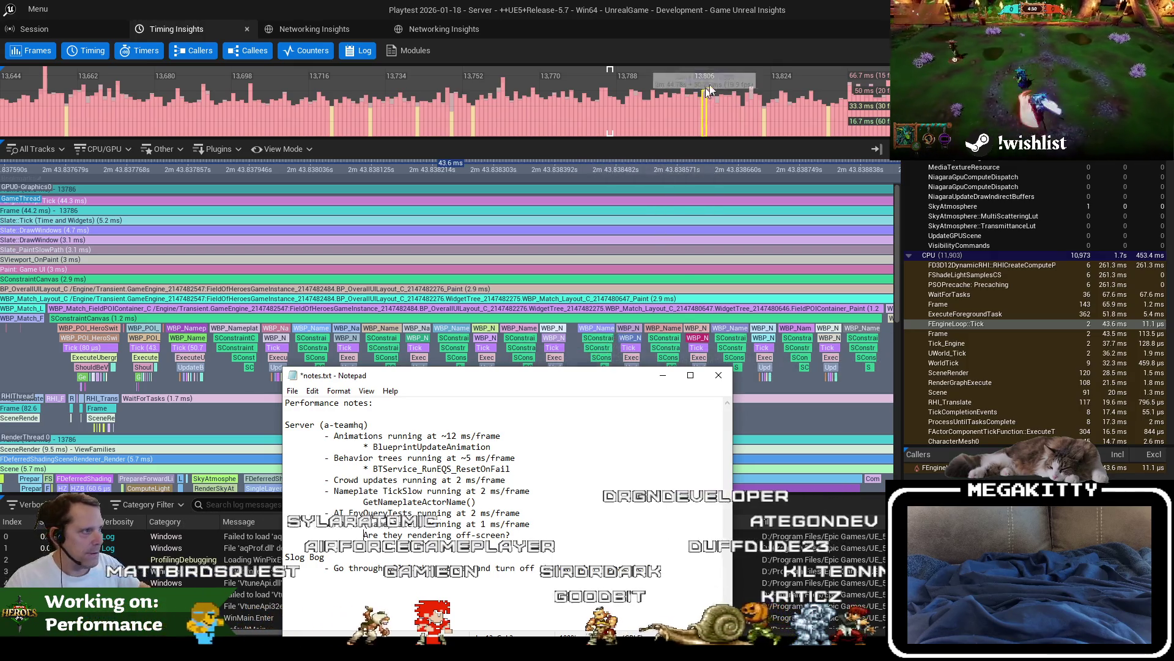
{"action": "left_click", "coordinate": [785, 392]}
Pan and zoom the timing tracks across the WBP_Nameplate widget events
{"action": "left_click_drag", "start_coordinate": [785, 393], "coordinate": [714, 390]}
{"action": "scroll", "coordinate": [697, 387], "scroll_direction": "up", "scroll_amount": 8}
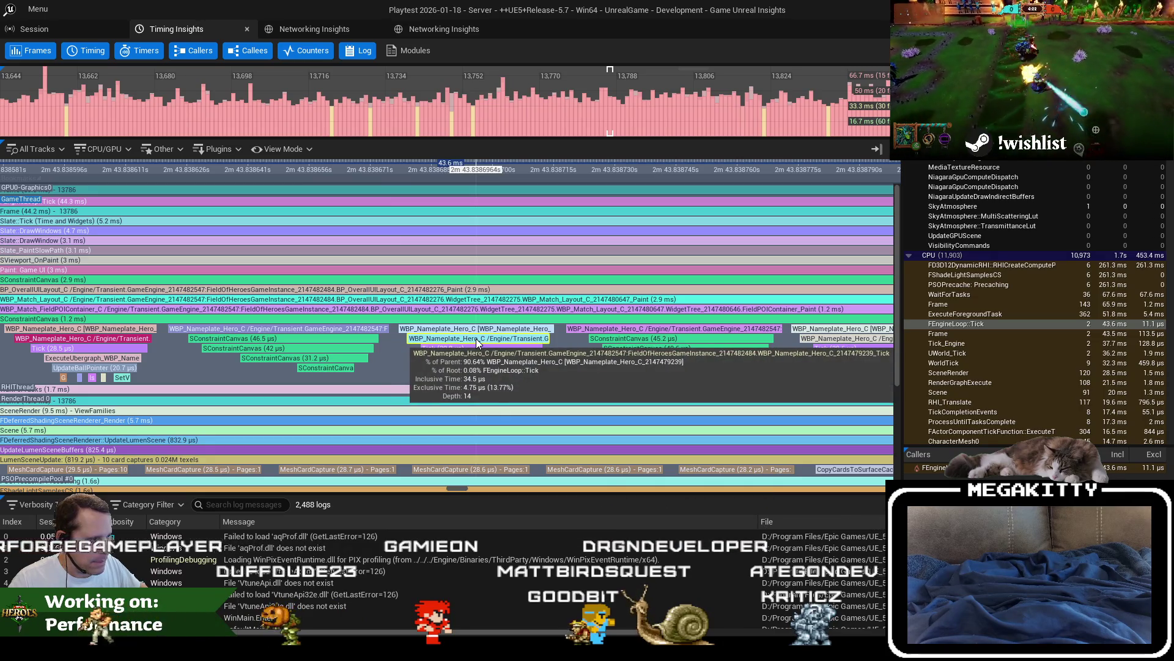
{"action": "scroll", "coordinate": [479, 334], "scroll_direction": "down", "scroll_amount": 5}
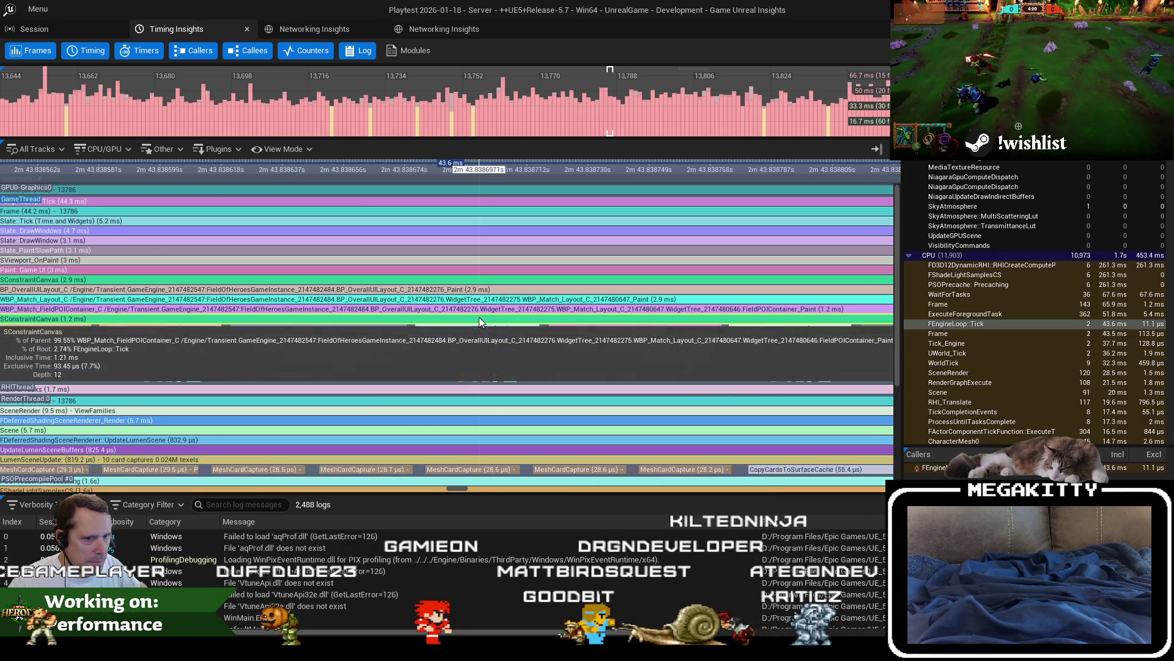
{"action": "scroll", "coordinate": [707, 350], "scroll_direction": "up", "scroll_amount": 3}
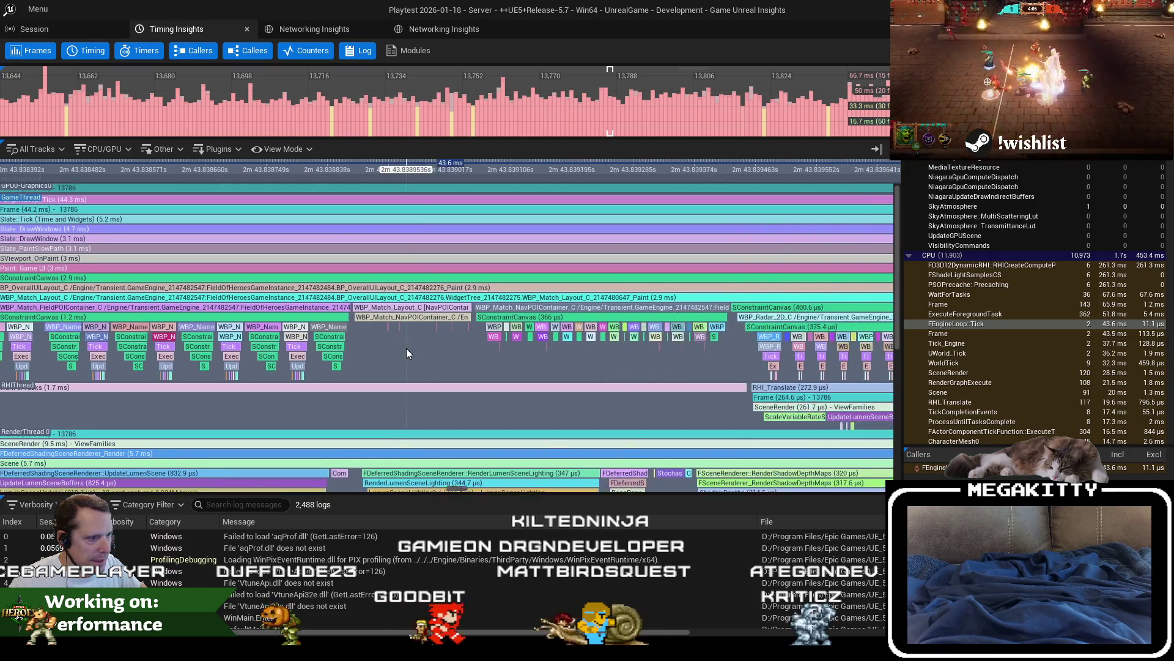
{"action": "left_click_drag", "start_coordinate": [424, 317], "coordinate": [336, 345]}
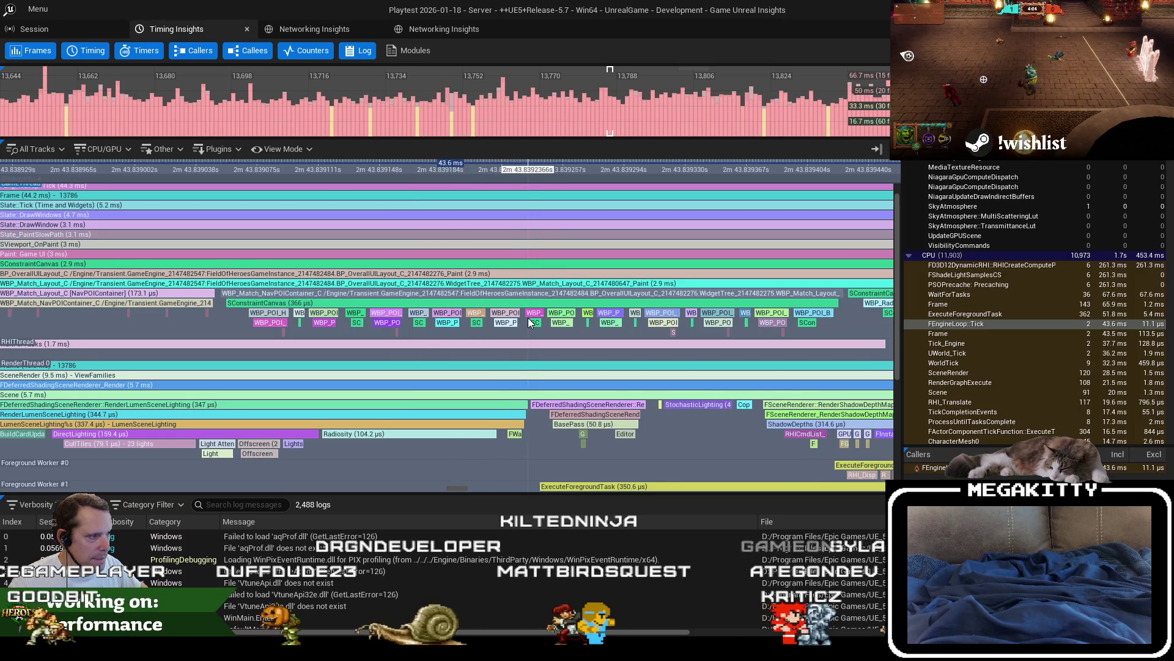
{"action": "left_click_drag", "start_coordinate": [530, 323], "coordinate": [301, 298]}
{"action": "scroll", "coordinate": [302, 298], "scroll_direction": "down", "scroll_amount": 2}
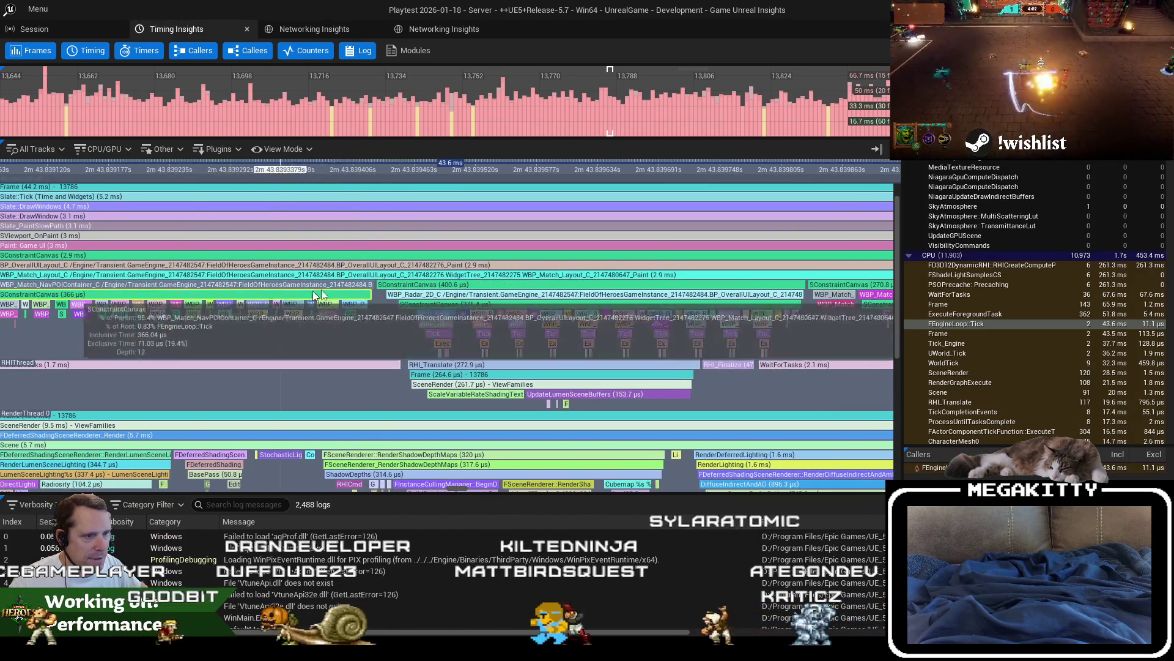
Move on to the WBP_Radar and WBP_Match_Hero events, reaching the start of frame 13787
{"action": "left_click_drag", "start_coordinate": [672, 346], "coordinate": [530, 353]}
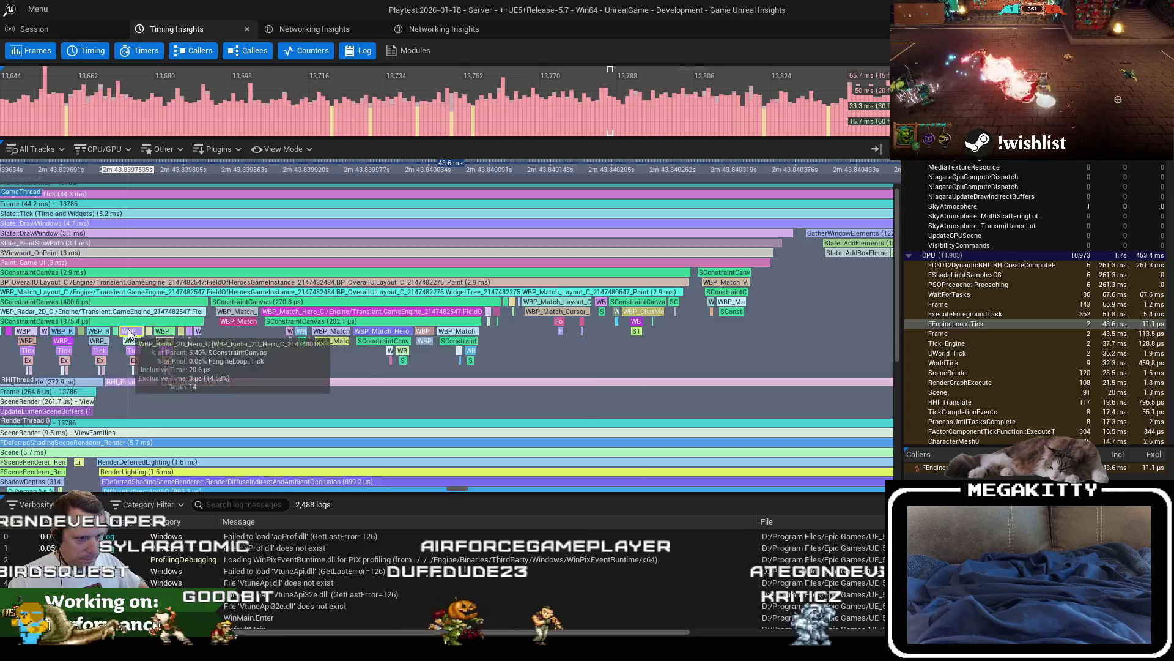
{"action": "scroll", "coordinate": [129, 335], "scroll_direction": "up", "scroll_amount": 1}
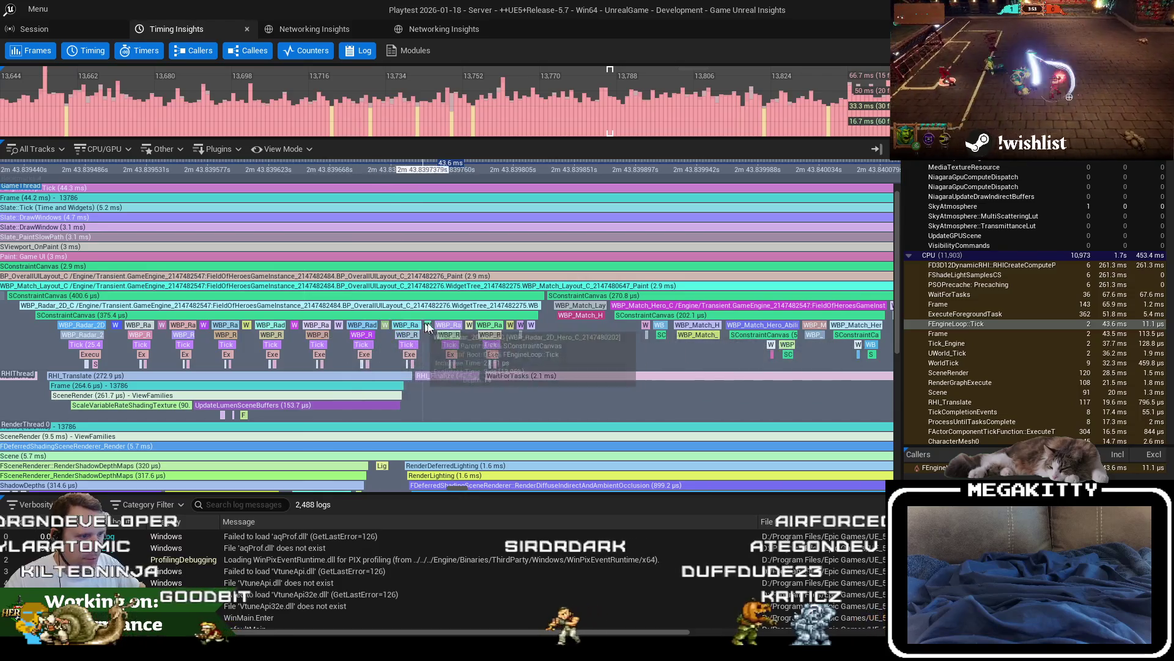
{"action": "scroll", "coordinate": [380, 315], "scroll_direction": "right", "scroll_amount": 5}
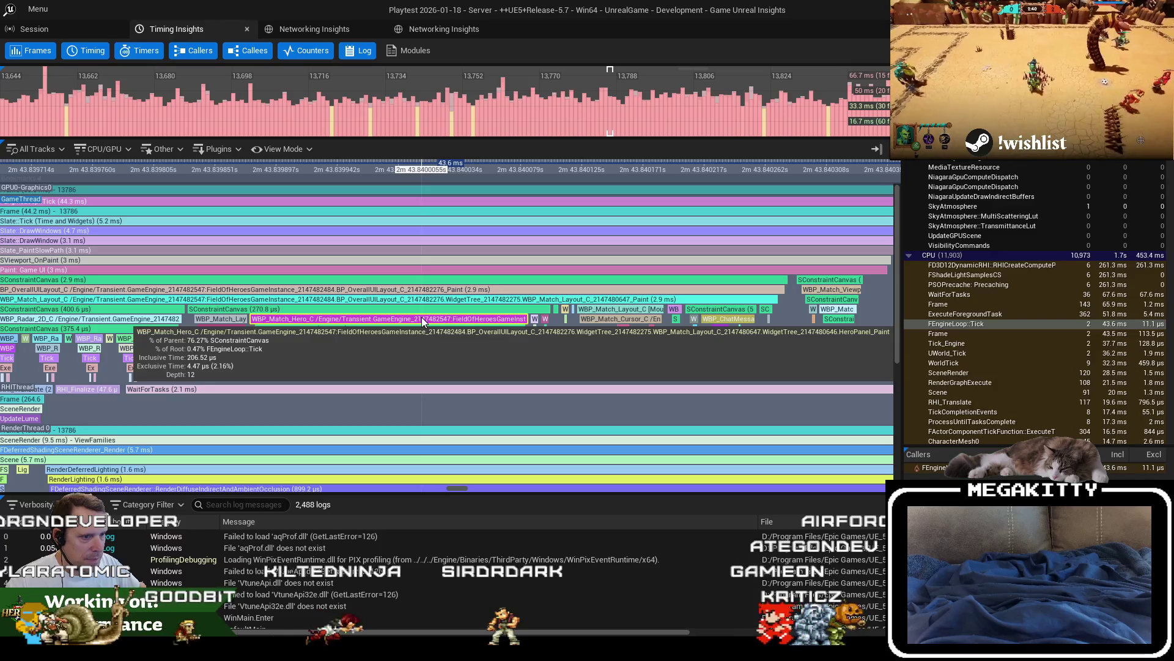
{"action": "scroll", "coordinate": [567, 363], "scroll_direction": "right", "scroll_amount": 3}
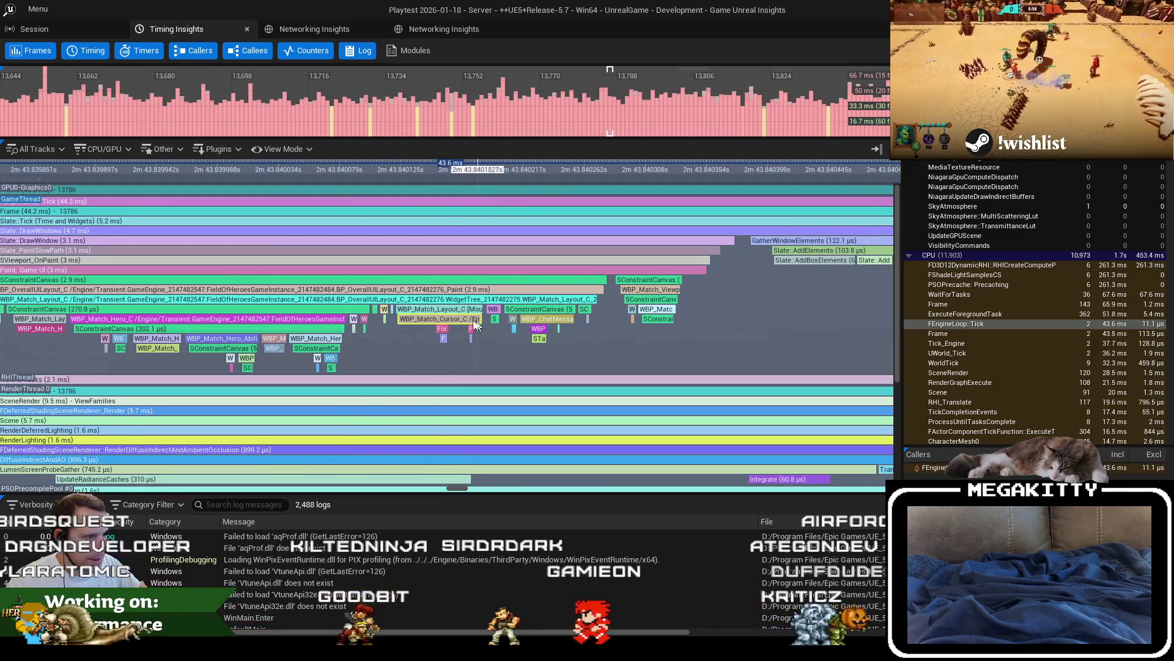
{"action": "scroll", "coordinate": [547, 315], "scroll_direction": "down", "scroll_amount": 4}
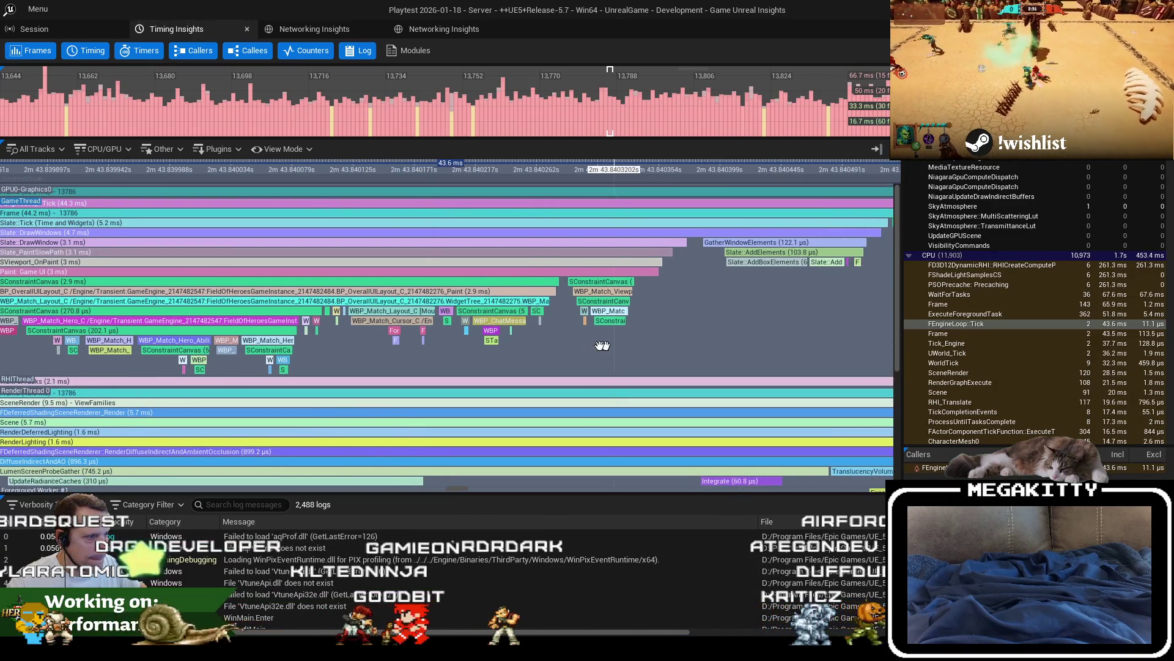
{"action": "scroll", "coordinate": [490, 306], "scroll_direction": "down", "scroll_amount": 5}
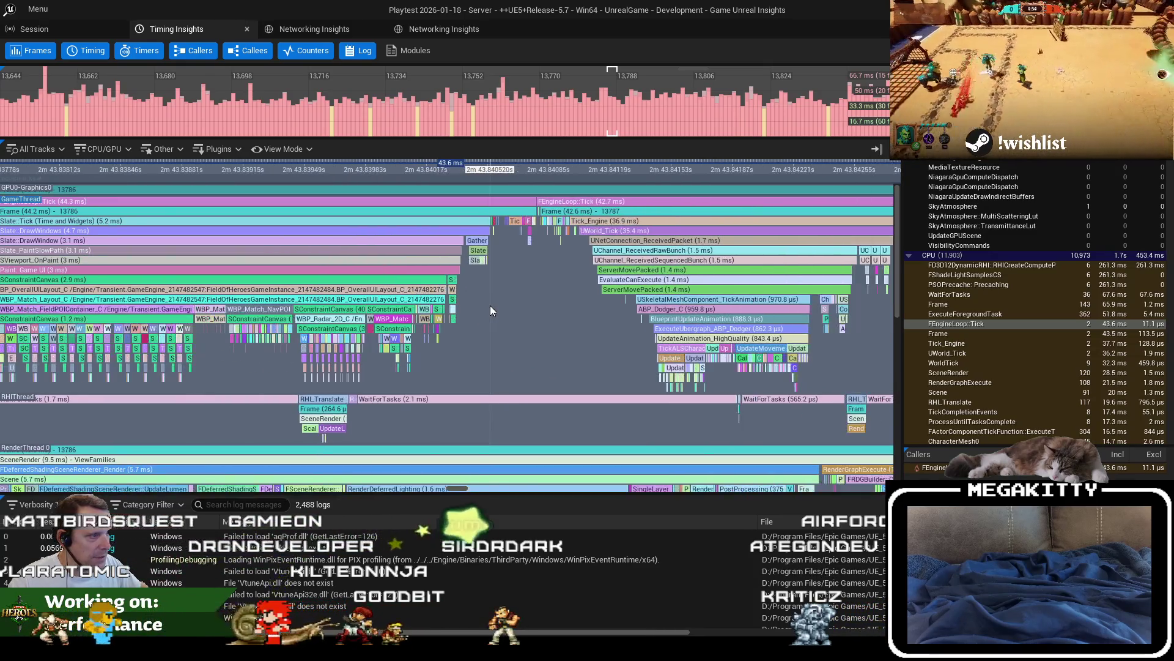
Inspect TickAnimation and the ~1.4 ms ServerMovePacked events across frames 13785–13787
{"action": "left_click_drag", "start_coordinate": [490, 306], "coordinate": [510, 306]}
{"action": "scroll", "coordinate": [438, 304], "scroll_direction": "down", "scroll_amount": 15}
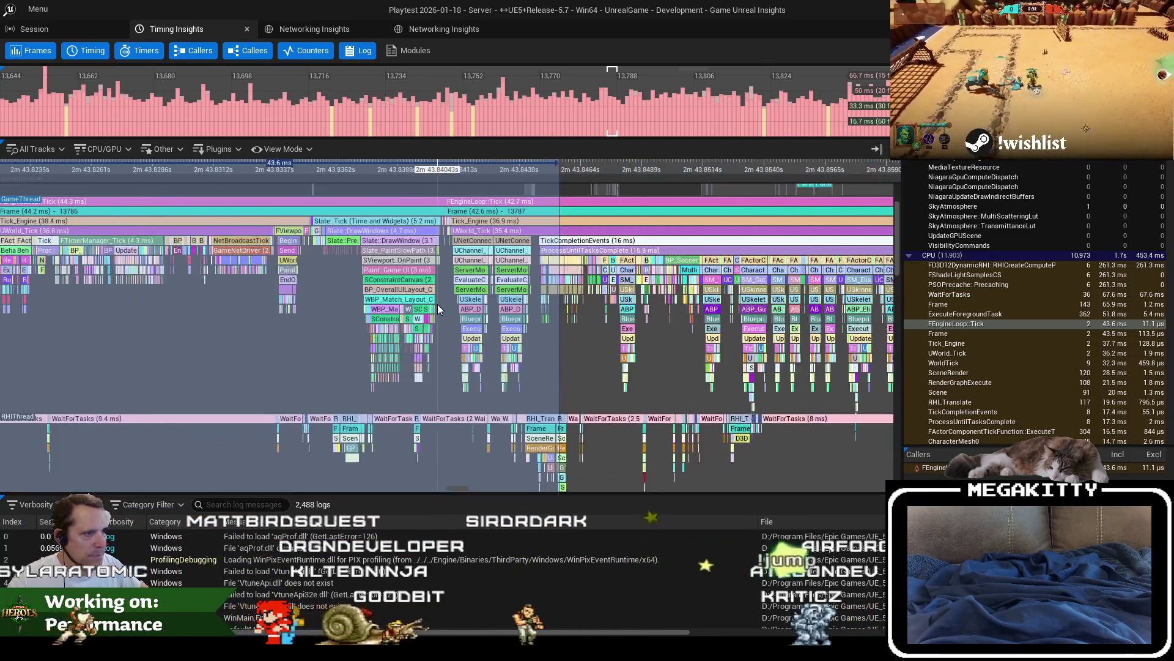
{"action": "scroll", "coordinate": [438, 303], "scroll_direction": "up", "scroll_amount": 10}
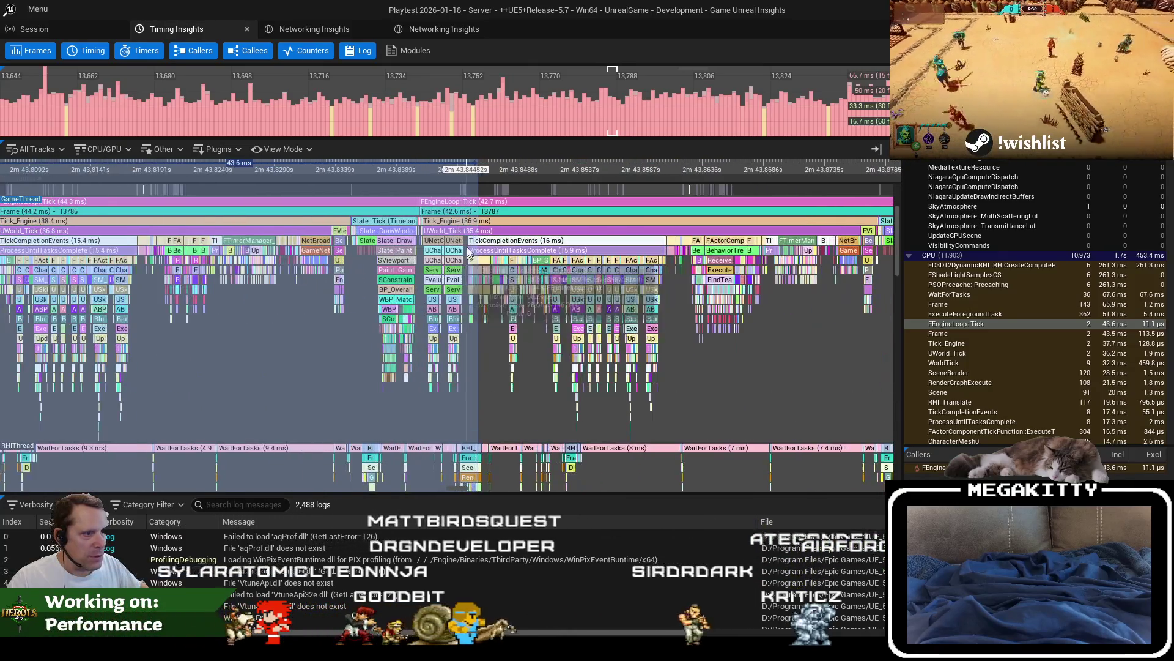
{"action": "scroll", "coordinate": [448, 246], "scroll_direction": "up", "scroll_amount": 1}
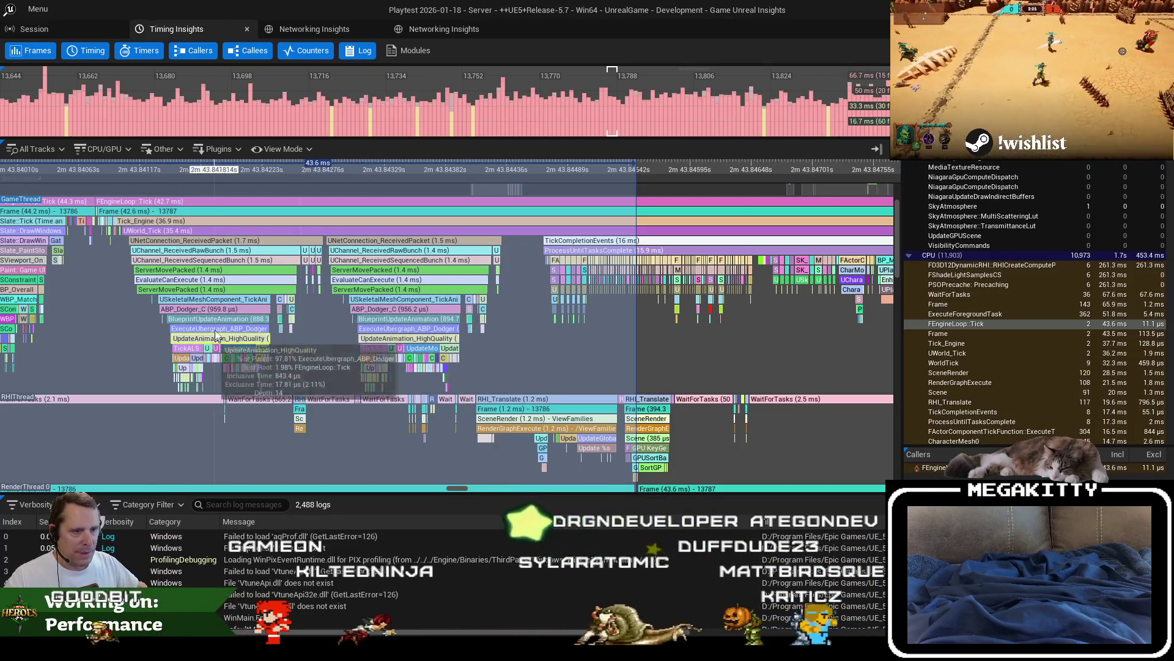
{"action": "scroll", "coordinate": [208, 306], "scroll_direction": "up", "scroll_amount": 2}
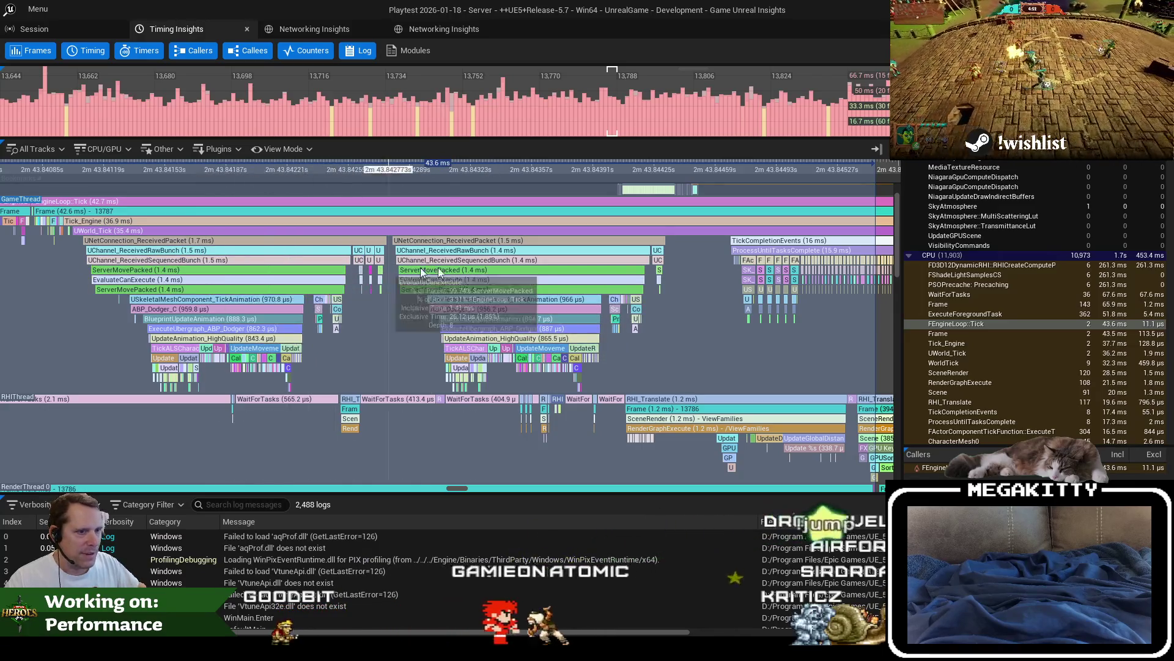
{"action": "scroll", "coordinate": [430, 277], "scroll_direction": "down", "scroll_amount": 1}
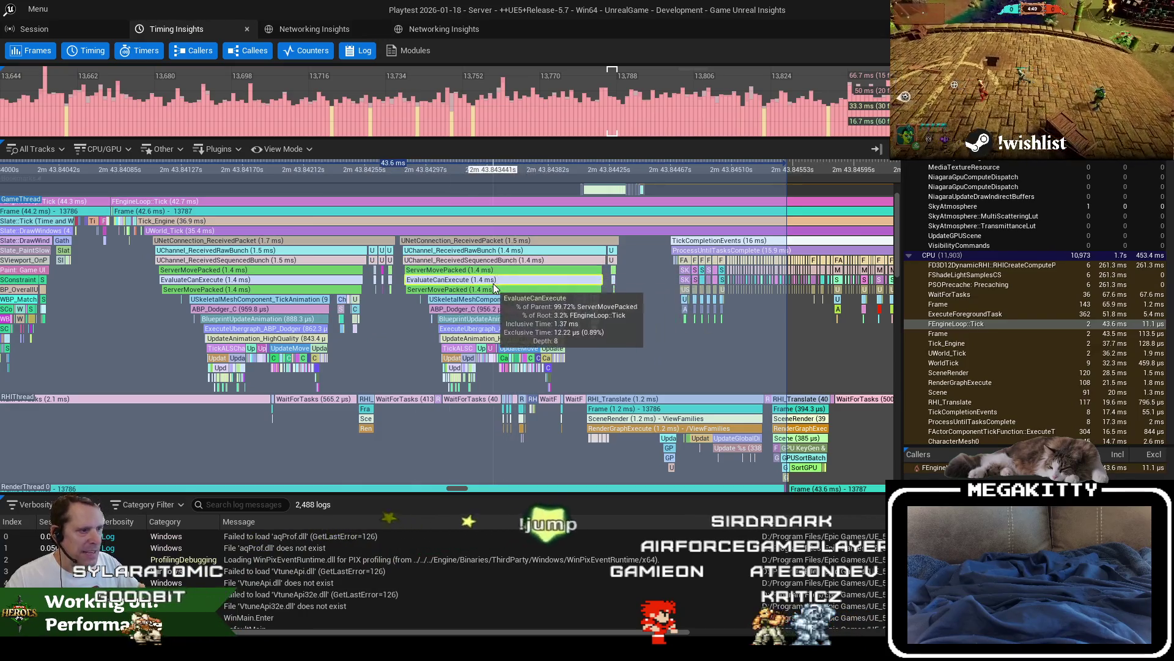
{"action": "scroll", "coordinate": [459, 275], "scroll_direction": "down", "scroll_amount": 10}
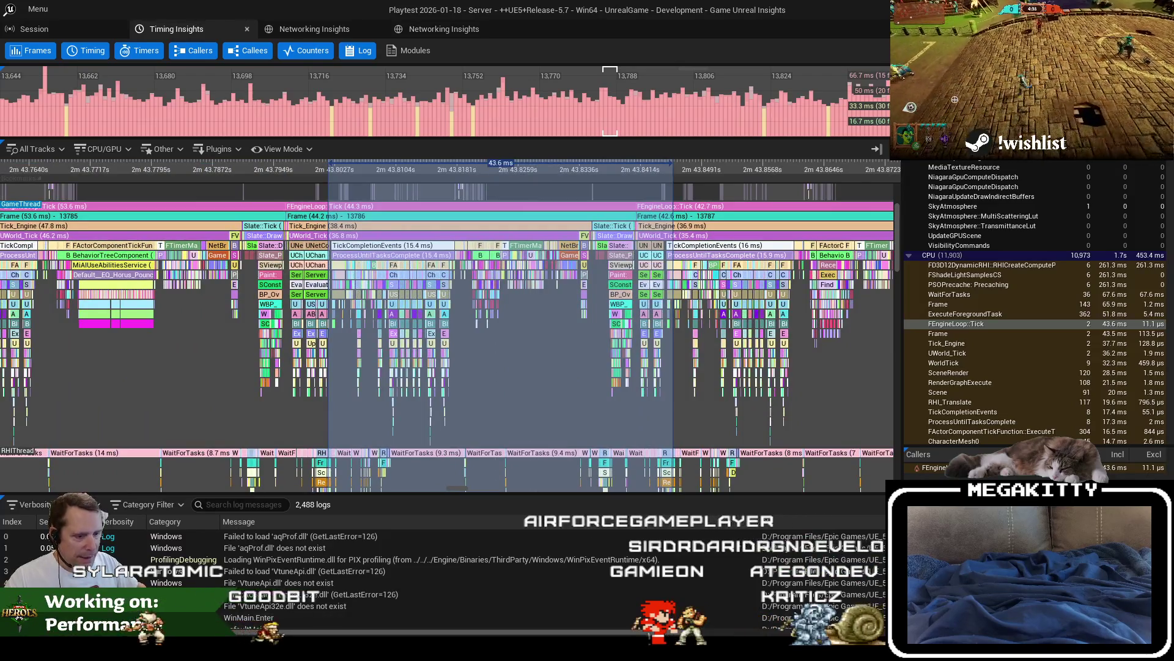
Bring notes.txt back over the trace, move it higher, and select the 1 in ~12
{"action": "key", "text": "alt+Tab"}
{"action": "left_click_drag", "start_coordinate": [497, 375], "coordinate": [500, 293]}
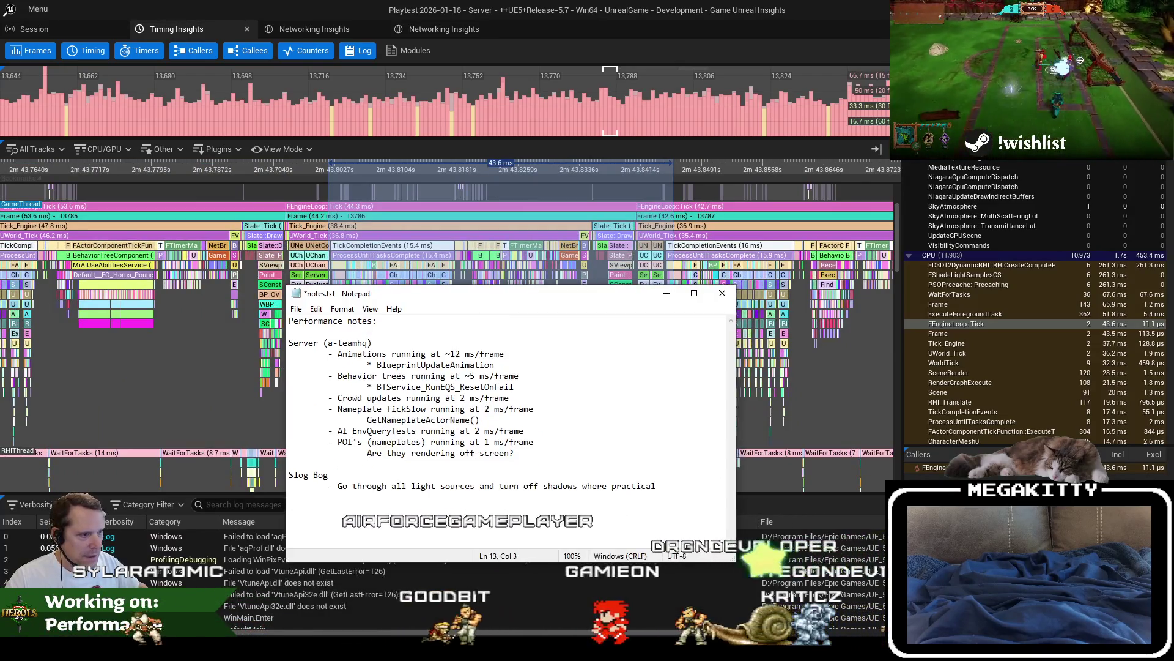
{"action": "left_click_drag", "start_coordinate": [451, 354], "coordinate": [457, 353]}
Launch the Calculator from the Windows search
{"action": "key", "text": "super"}
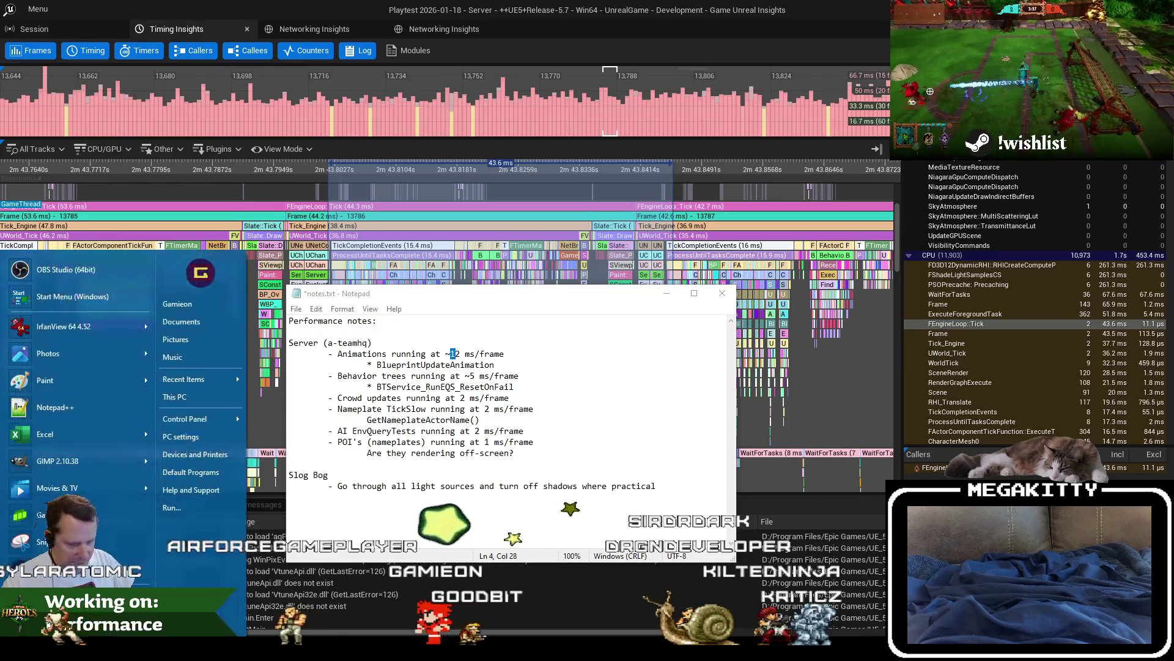
{"action": "type", "text": "calc"}
{"action": "key", "text": "Return"}
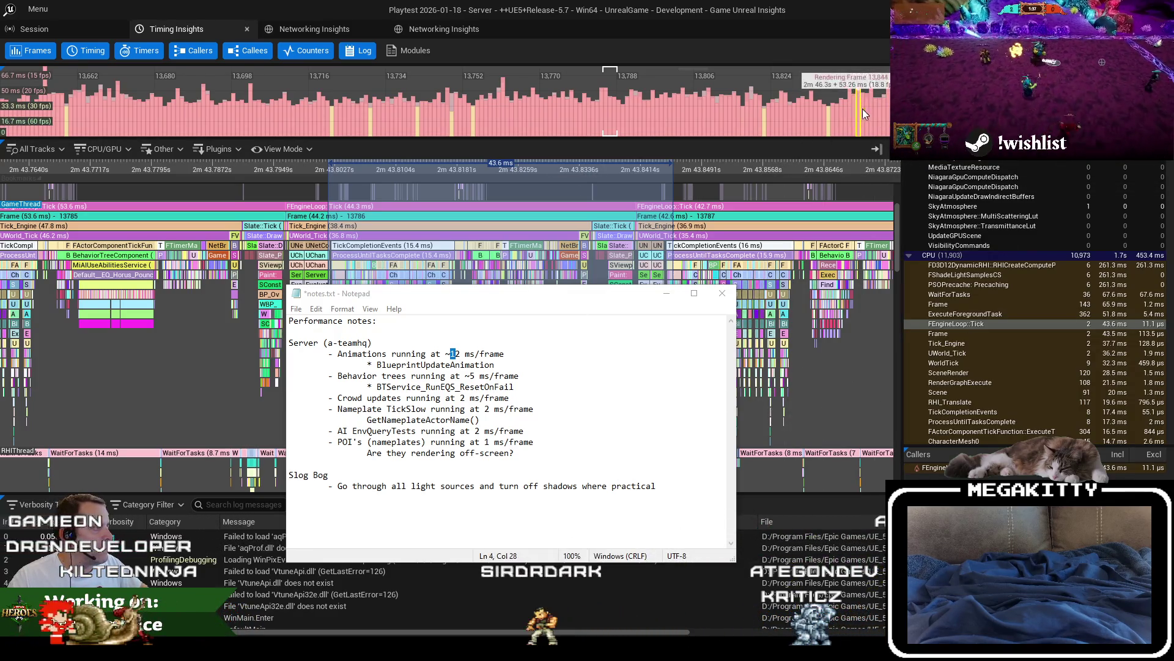
{"action": "scroll", "coordinate": [844, 113], "scroll_direction": "down", "scroll_amount": 2}
{"action": "scroll", "coordinate": [838, 234], "scroll_direction": "up", "scroll_amount": 1}
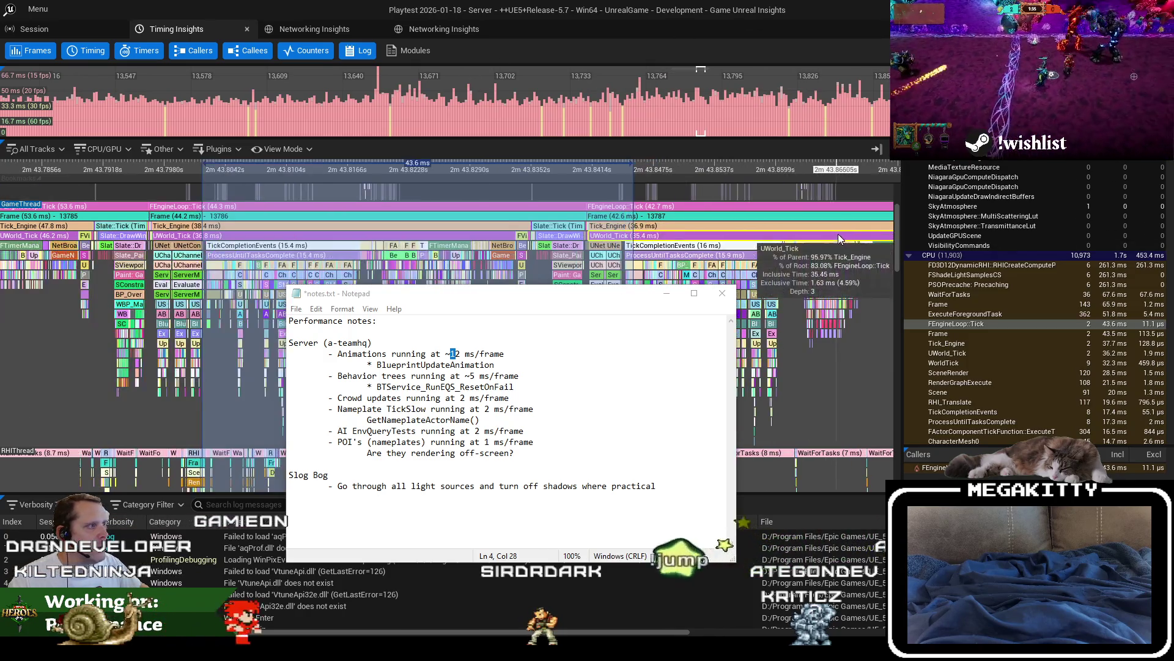
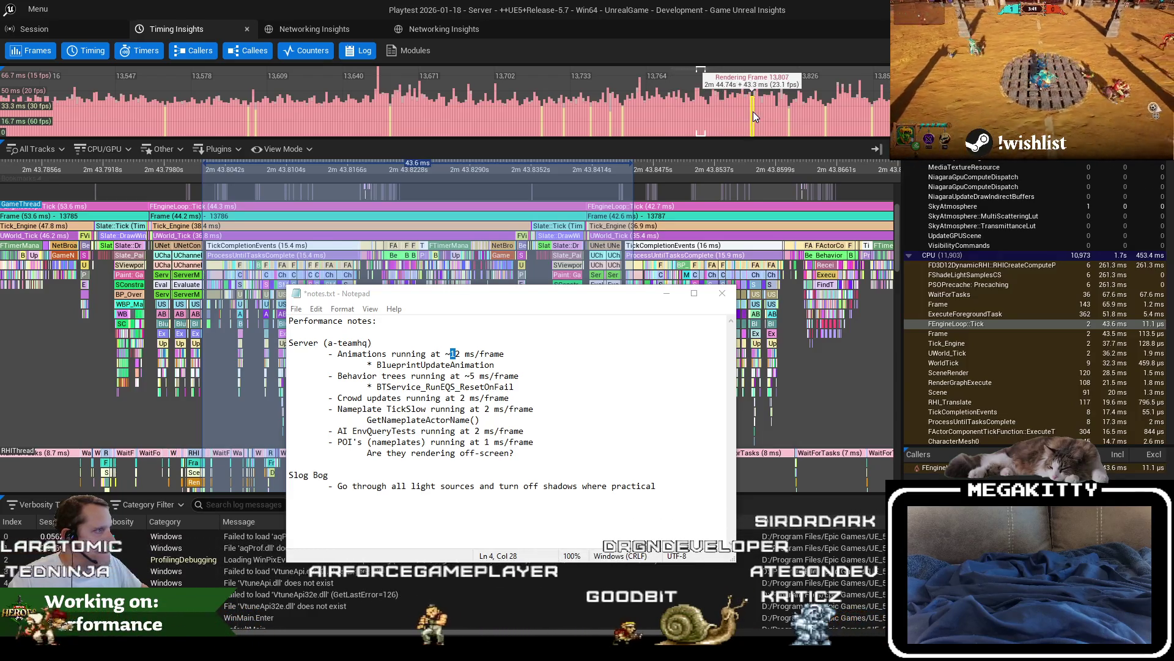
Position the Calculator beside the performance notes and copy the 1 ÷ 60 result
{"action": "left_click", "coordinate": [600, 398]}
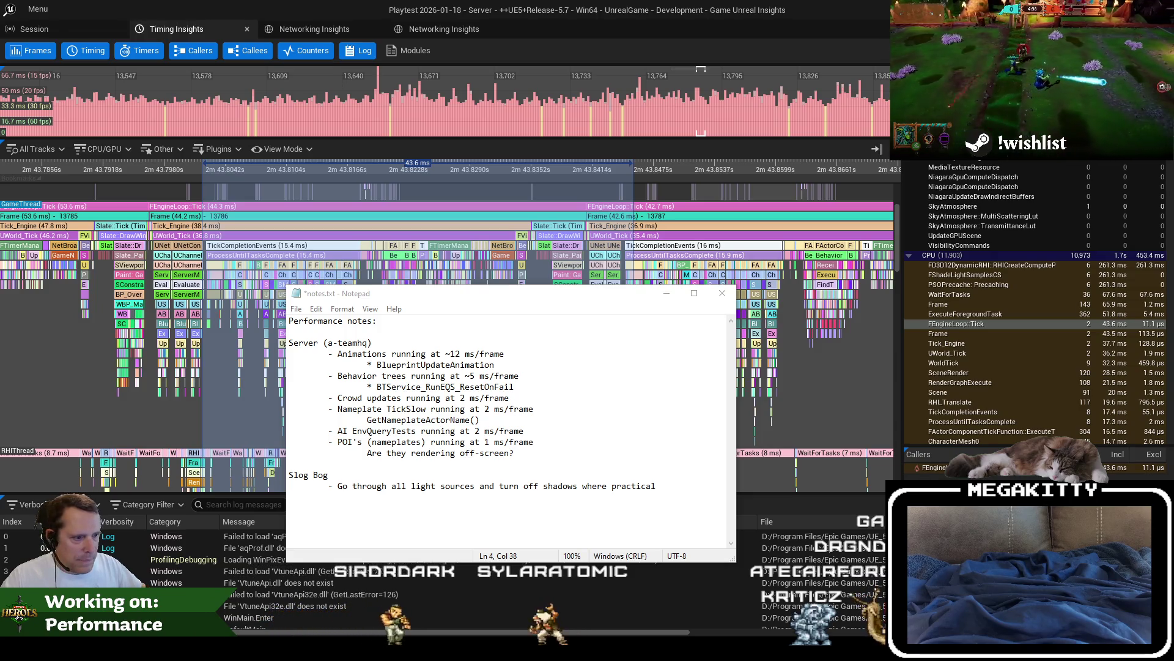
{"action": "mouse_move", "coordinate": [314, 215]}
{"action": "left_mouse_down"}
{"action": "mouse_move", "coordinate": [557, 198]}
{"action": "mouse_move", "coordinate": [553, 255]}
{"action": "mouse_move", "coordinate": [584, 252]}
{"action": "left_mouse_up"}
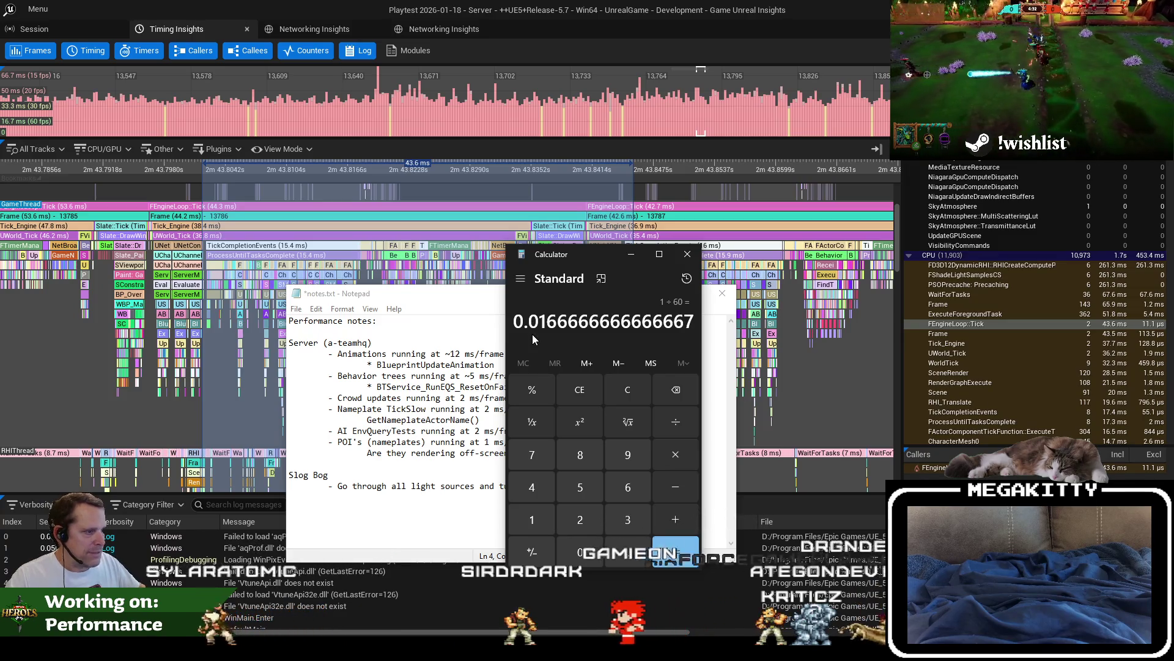
{"action": "key", "text": "ctrl+c"}
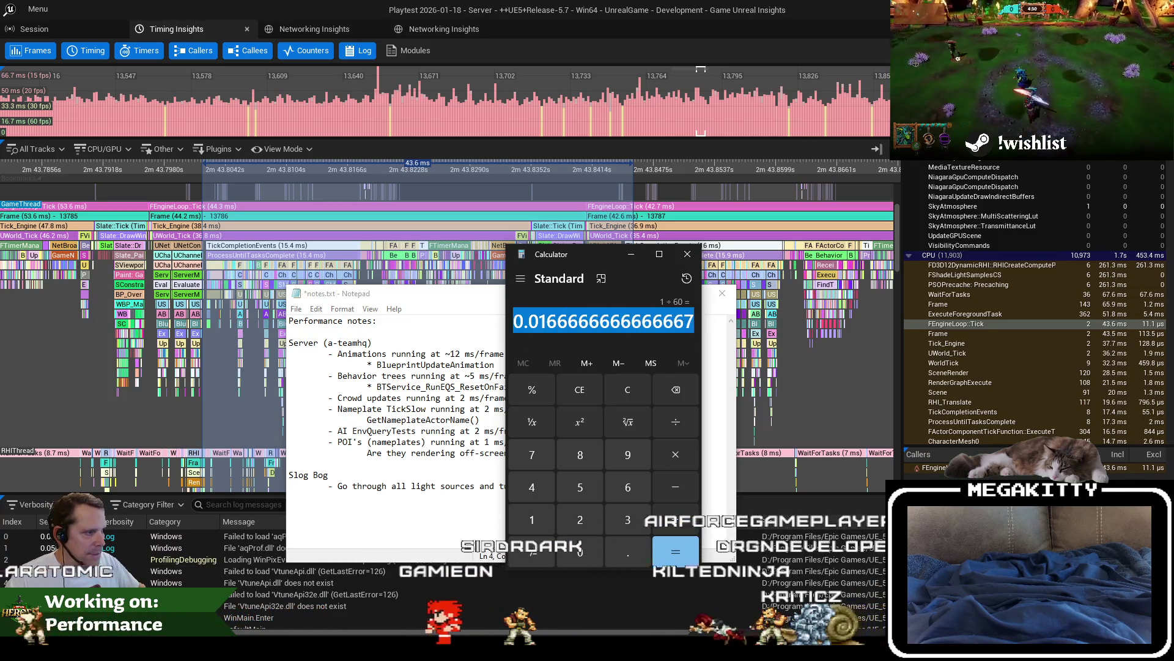
{"action": "left_click_drag", "start_coordinate": [615, 259], "coordinate": [640, 249]}
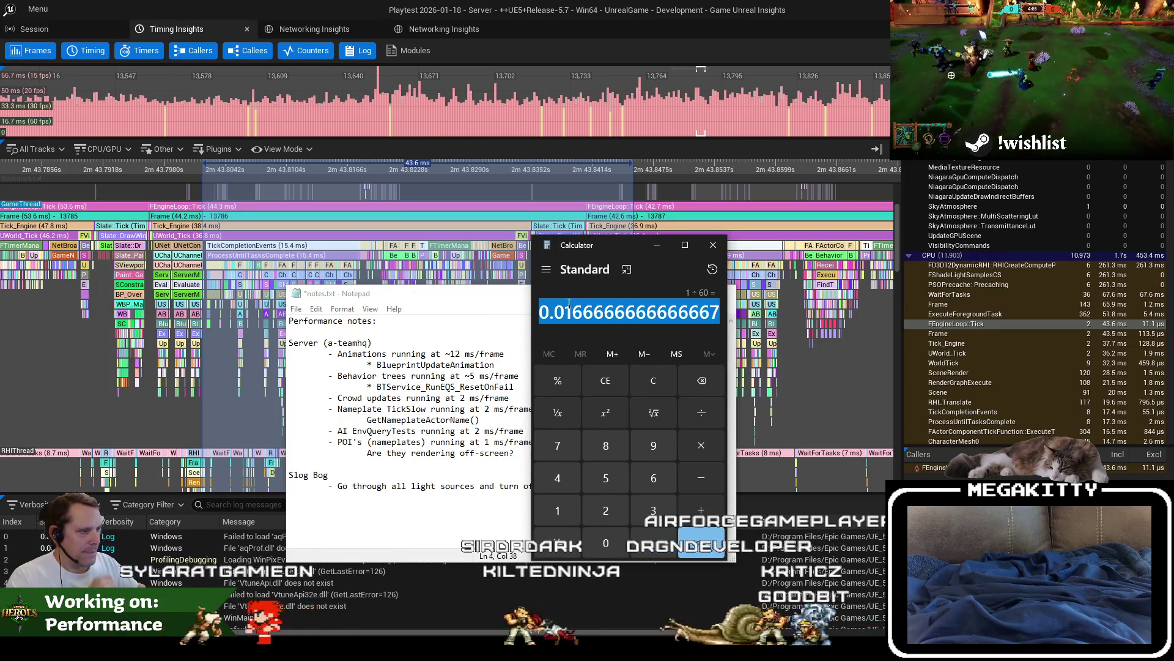
{"action": "left_click", "coordinate": [591, 324]}
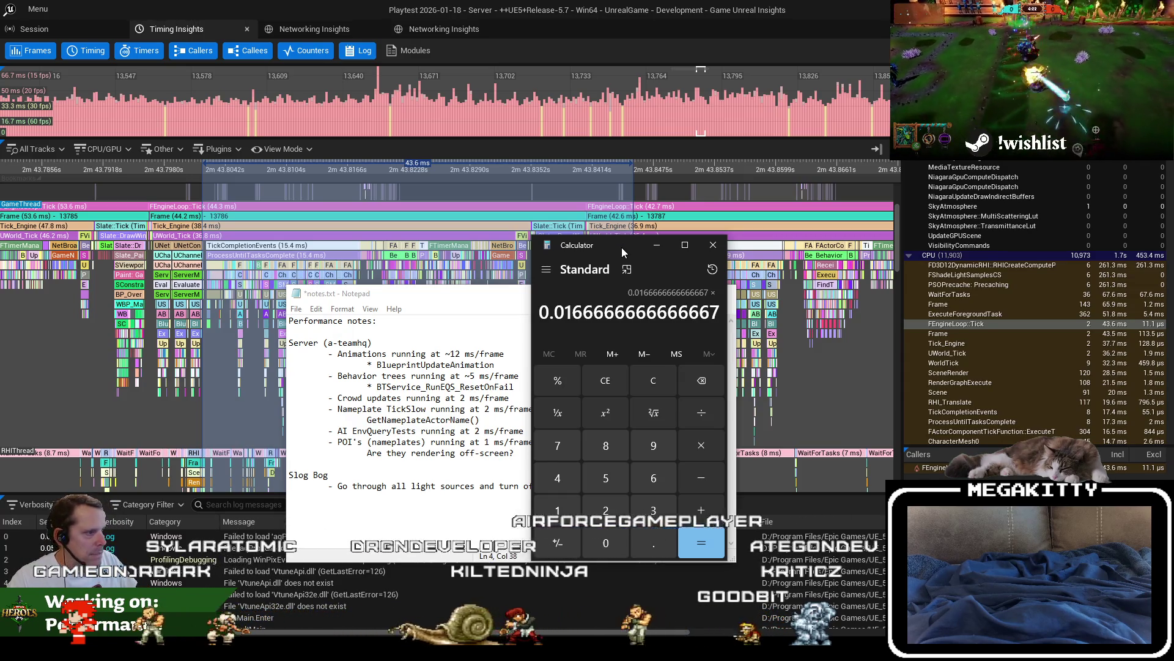
Multiply the result by 1000 to get the 16.67 ms frame budget and copy it
{"action": "type", "text": "*1000"}
{"action": "key", "text": "Return"}
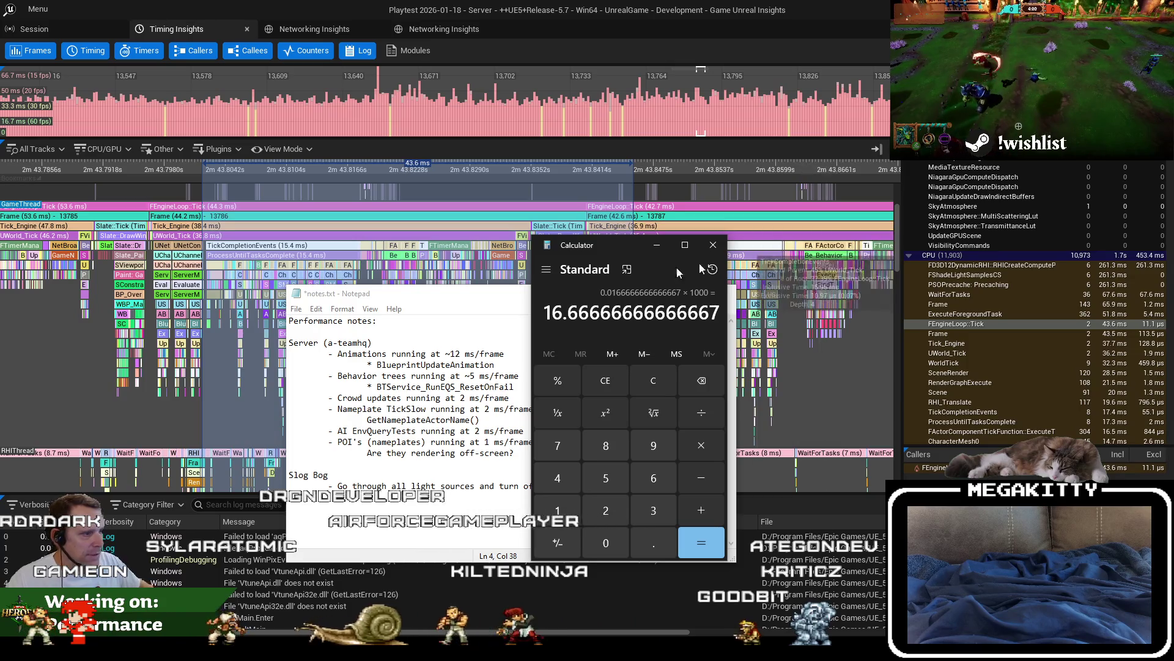
{"action": "key", "text": "ctrl+c"}
{"action": "left_click_drag", "start_coordinate": [496, 300], "coordinate": [386, 320]}
{"action": "left_click_drag", "start_coordinate": [583, 285], "coordinate": [708, 237]}
{"action": "left_click_drag", "start_coordinate": [476, 472], "coordinate": [167, 367]}
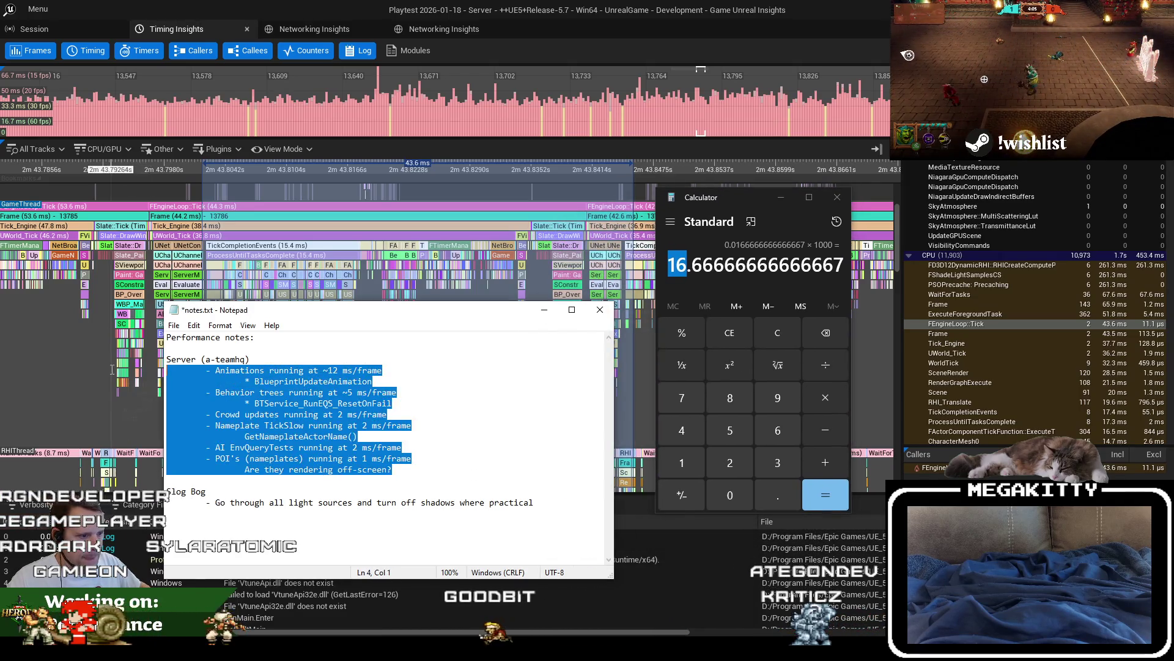
{"action": "left_click", "coordinate": [167, 481]}
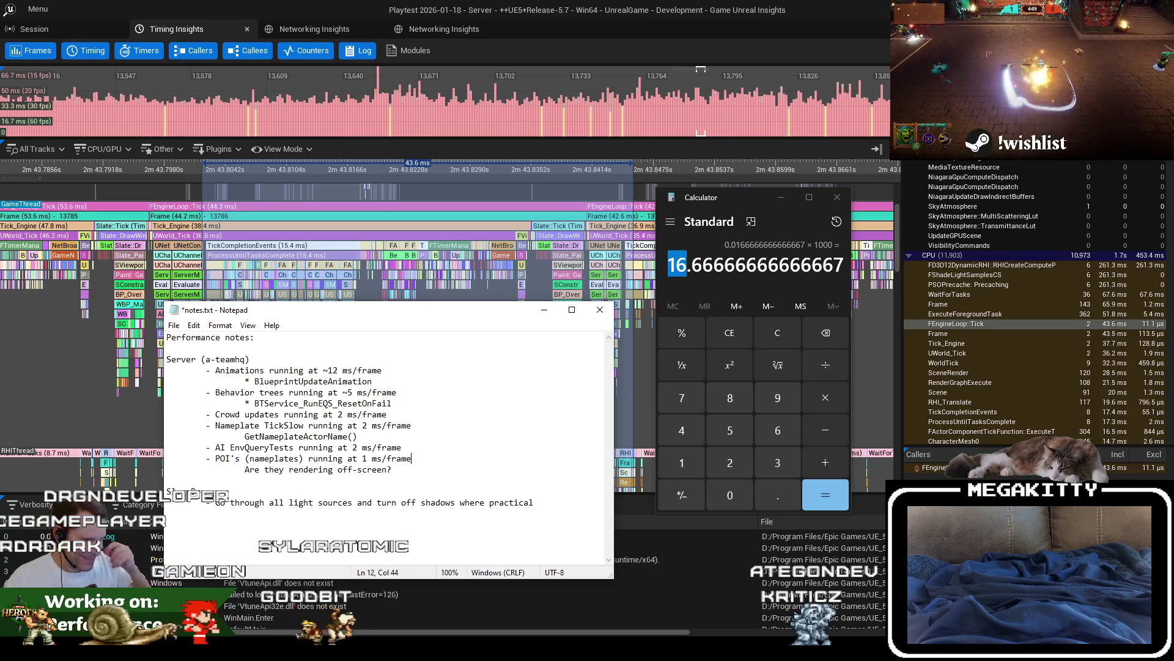
{"action": "mouse_move", "coordinate": [366, 321]}
{"action": "left_mouse_down"}
{"action": "mouse_move", "coordinate": [412, 271]}
{"action": "mouse_move", "coordinate": [381, 224]}
{"action": "mouse_move", "coordinate": [409, 226]}
{"action": "left_mouse_up"}
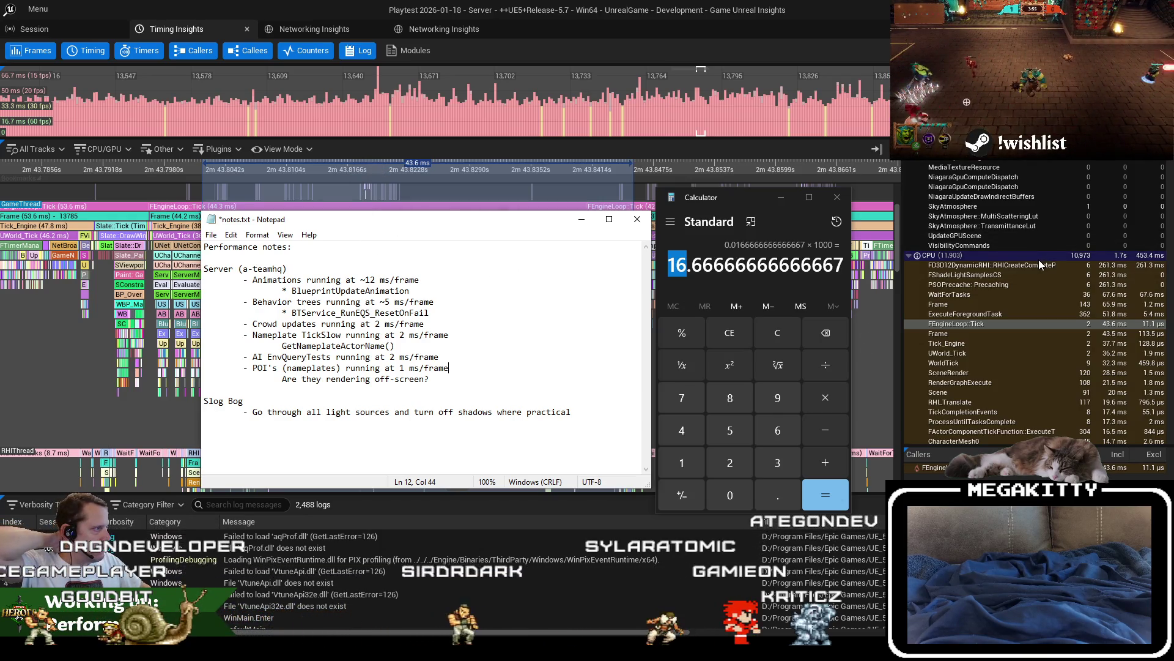
{"action": "scroll", "coordinate": [1058, 267], "scroll_direction": "up", "scroll_amount": 8}
{"action": "scroll", "coordinate": [1058, 267], "scroll_direction": "up", "scroll_amount": 5}
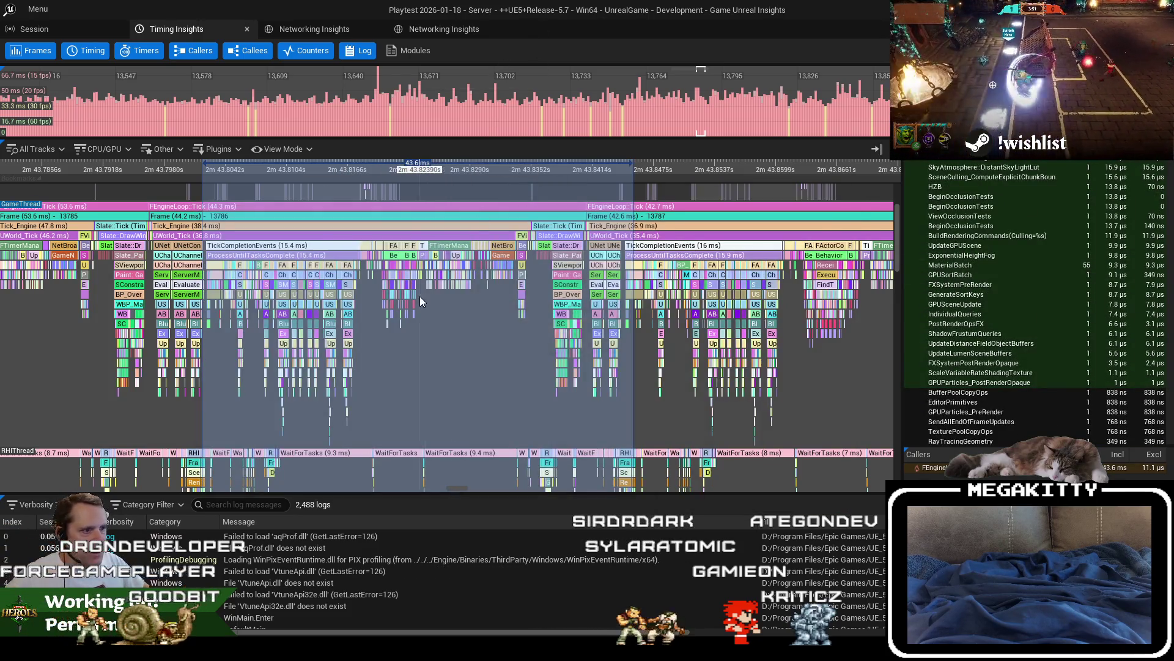
Zoom the timeline around frame 13786 and scroll down to the RHIThread and RenderThread tracks
{"action": "scroll", "coordinate": [420, 301], "scroll_direction": "down", "scroll_amount": 2}
{"action": "scroll", "coordinate": [490, 411], "scroll_direction": "down", "scroll_amount": 1}
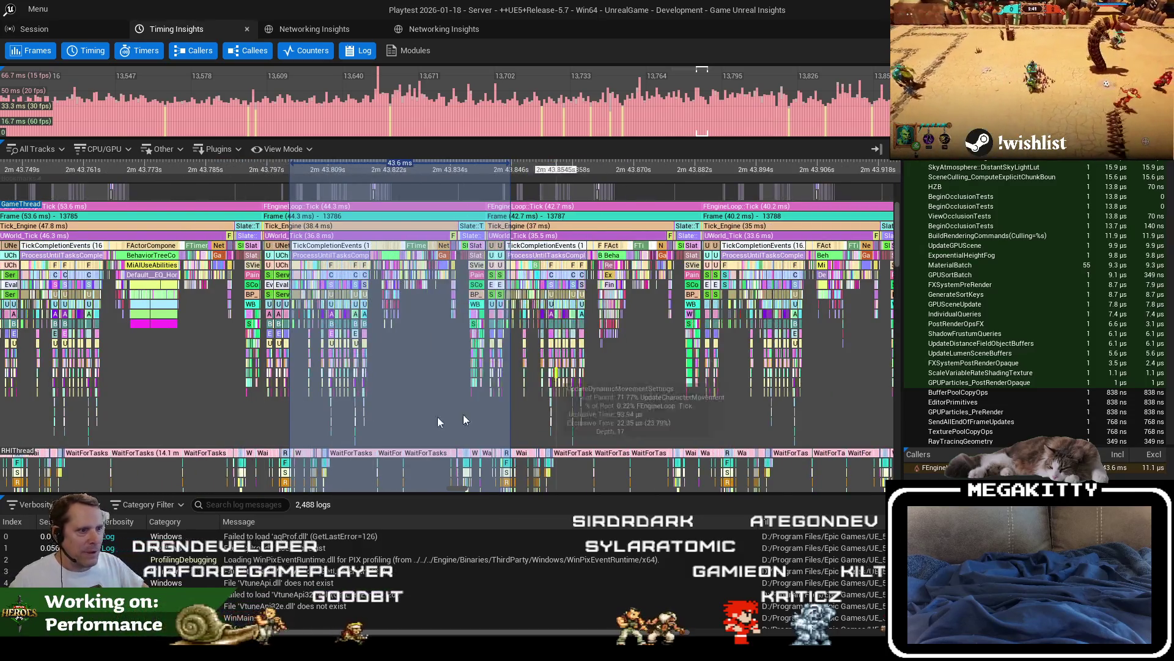
{"action": "scroll", "coordinate": [302, 361], "scroll_direction": "down", "scroll_amount": 3}
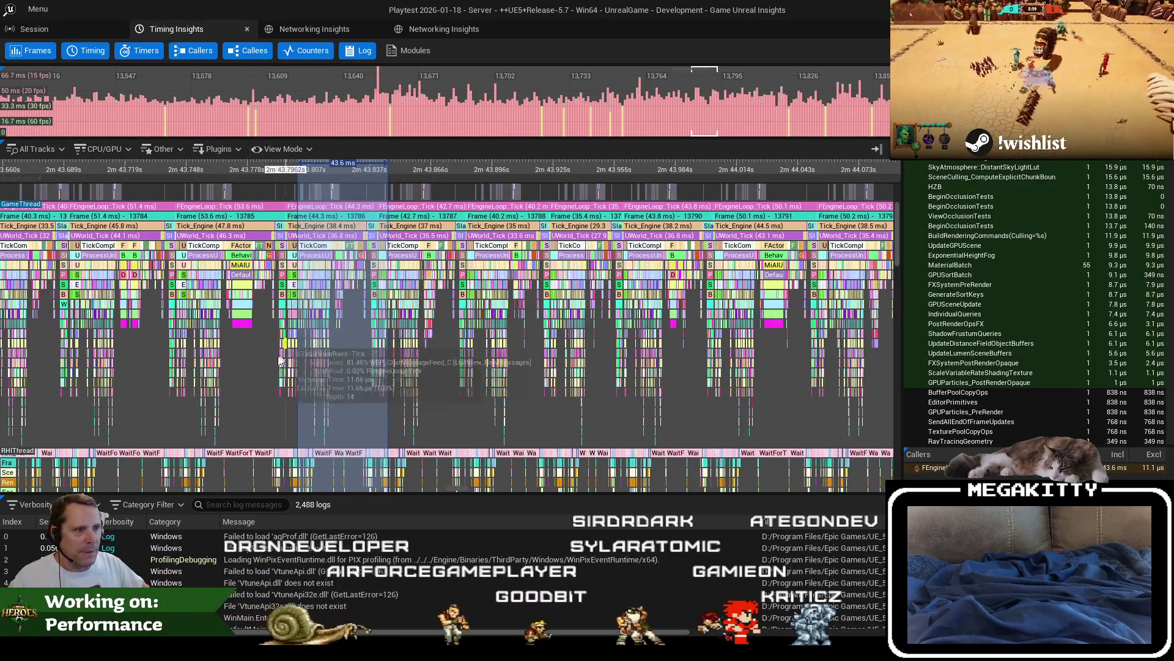
{"action": "scroll", "coordinate": [227, 459], "scroll_direction": "down", "scroll_amount": 2}
{"action": "scroll", "coordinate": [318, 459], "scroll_direction": "up", "scroll_amount": 7}
{"action": "scroll", "coordinate": [318, 457], "scroll_direction": "down", "scroll_amount": 3}
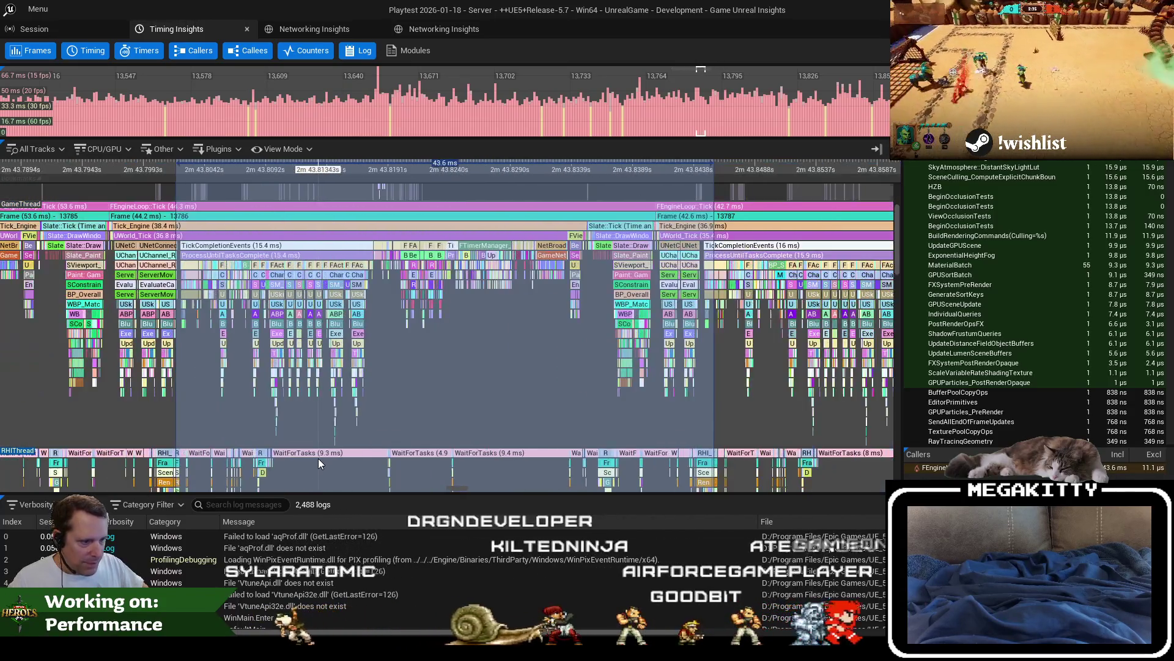
{"action": "left_click_drag", "start_coordinate": [898, 209], "coordinate": [898, 241]}
{"action": "scroll", "coordinate": [245, 263], "scroll_direction": "up", "scroll_amount": 3}
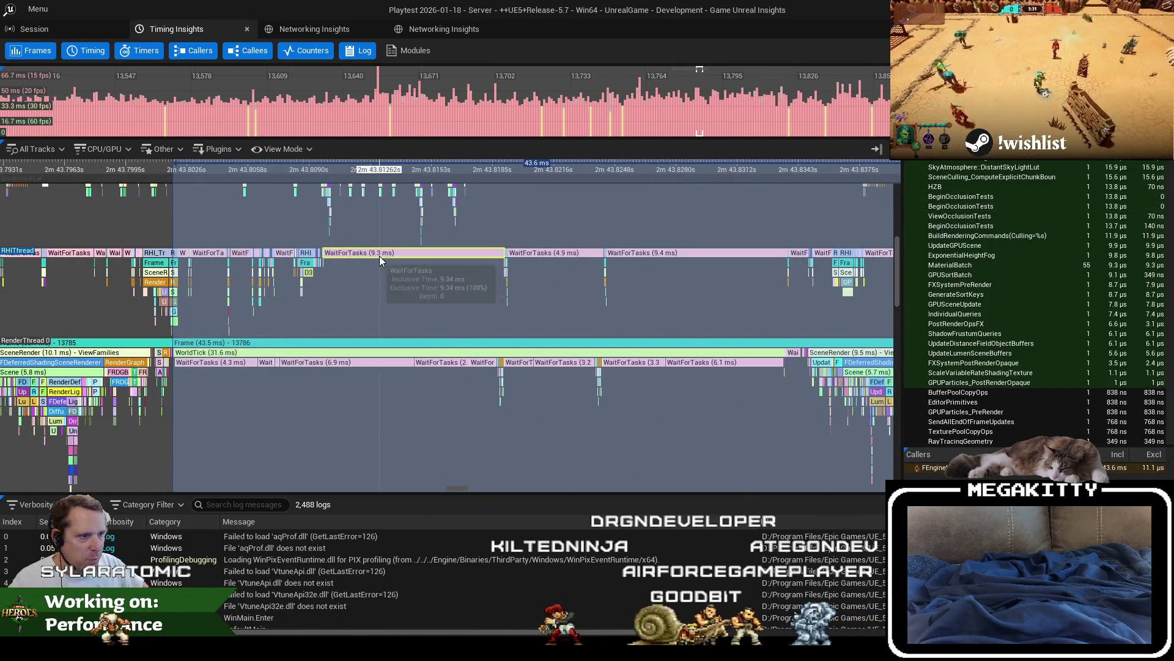
Show the Frame timer's callers and open the slow 48.9 ms frame 13760
{"action": "scroll", "coordinate": [391, 252], "scroll_direction": "down", "scroll_amount": 3}
{"action": "scroll", "coordinate": [1091, 229], "scroll_direction": "up", "scroll_amount": 5}
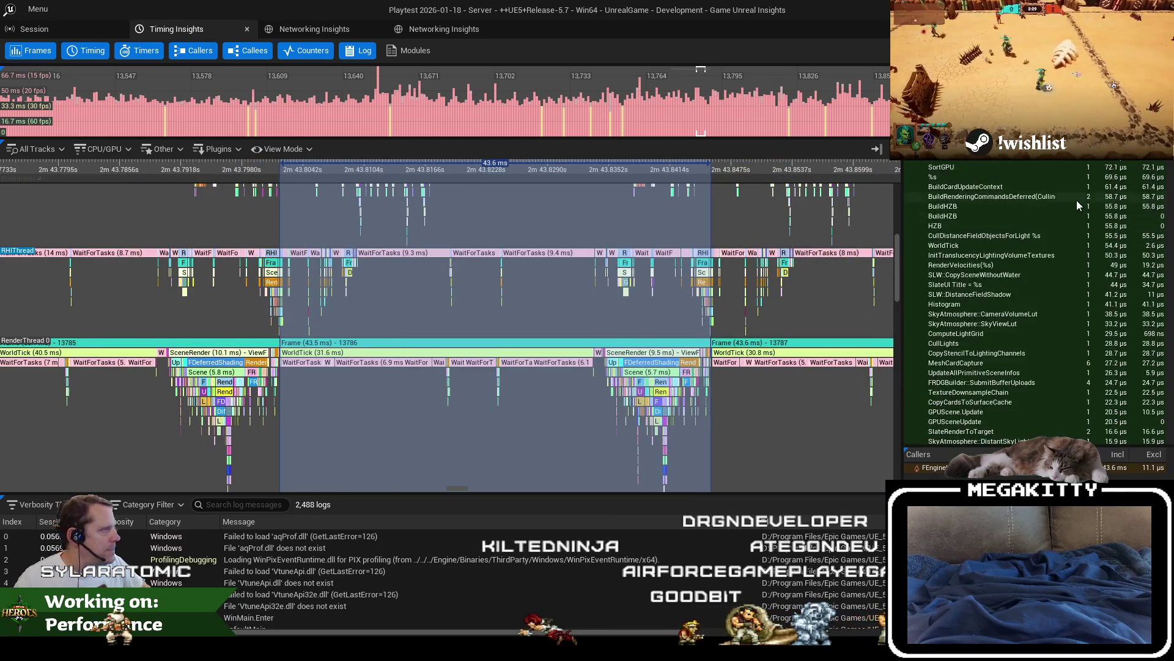
{"action": "scroll", "coordinate": [1078, 200], "scroll_direction": "up", "scroll_amount": 10}
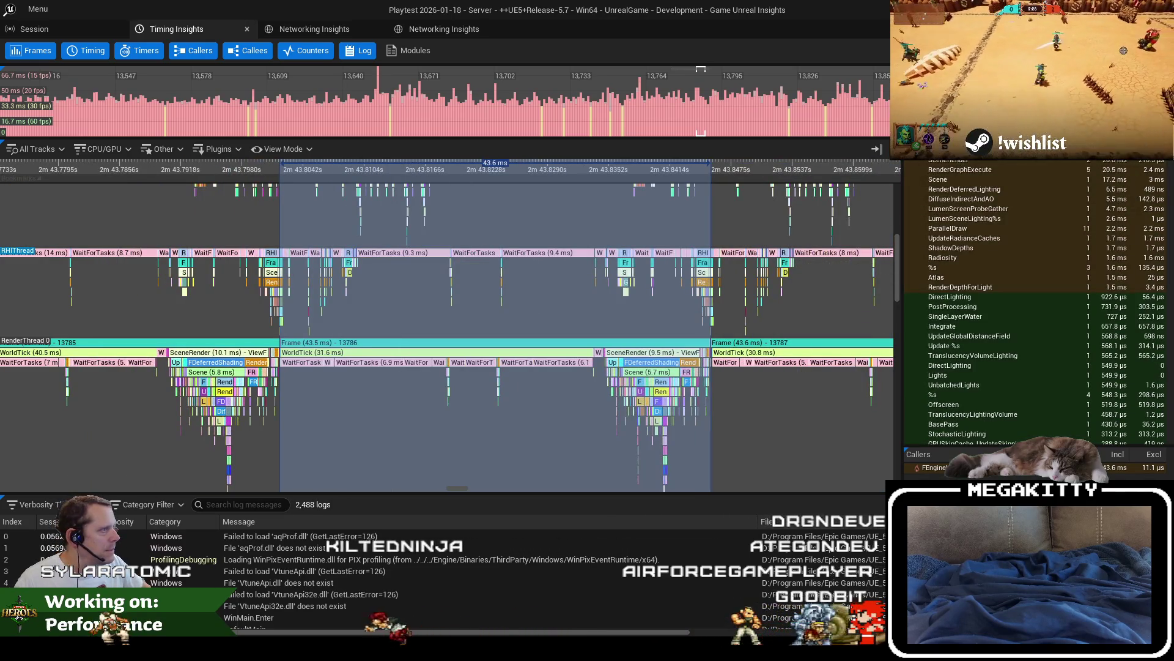
{"action": "left_click", "coordinate": [975, 161]}
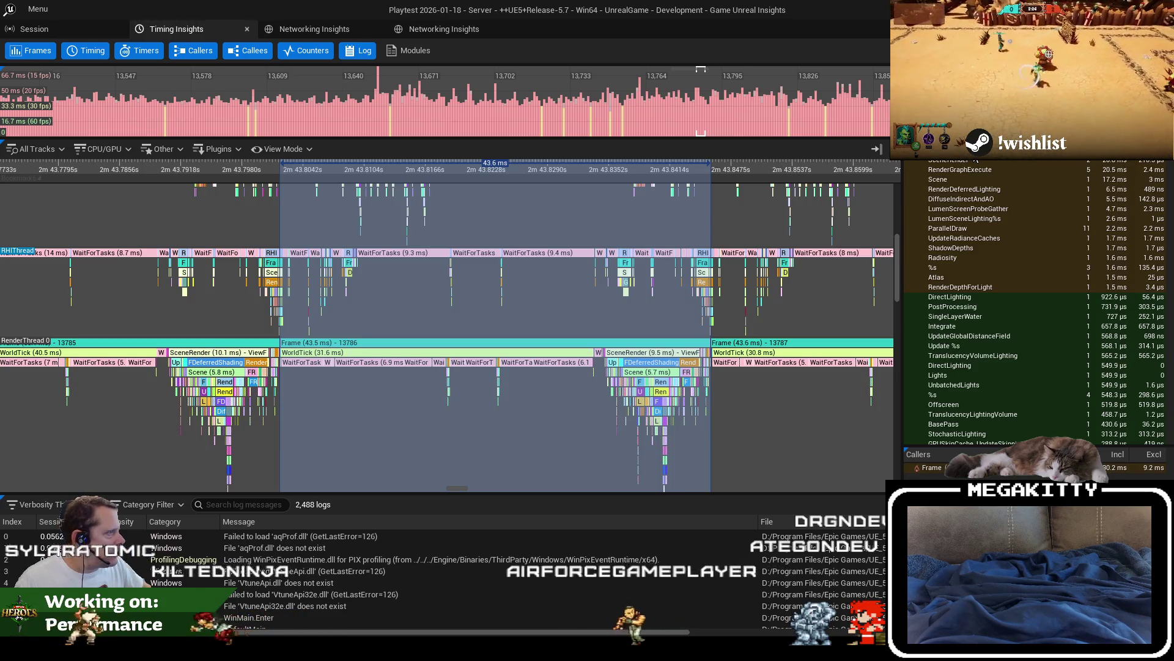
{"action": "scroll", "coordinate": [1034, 300], "scroll_direction": "up", "scroll_amount": 5}
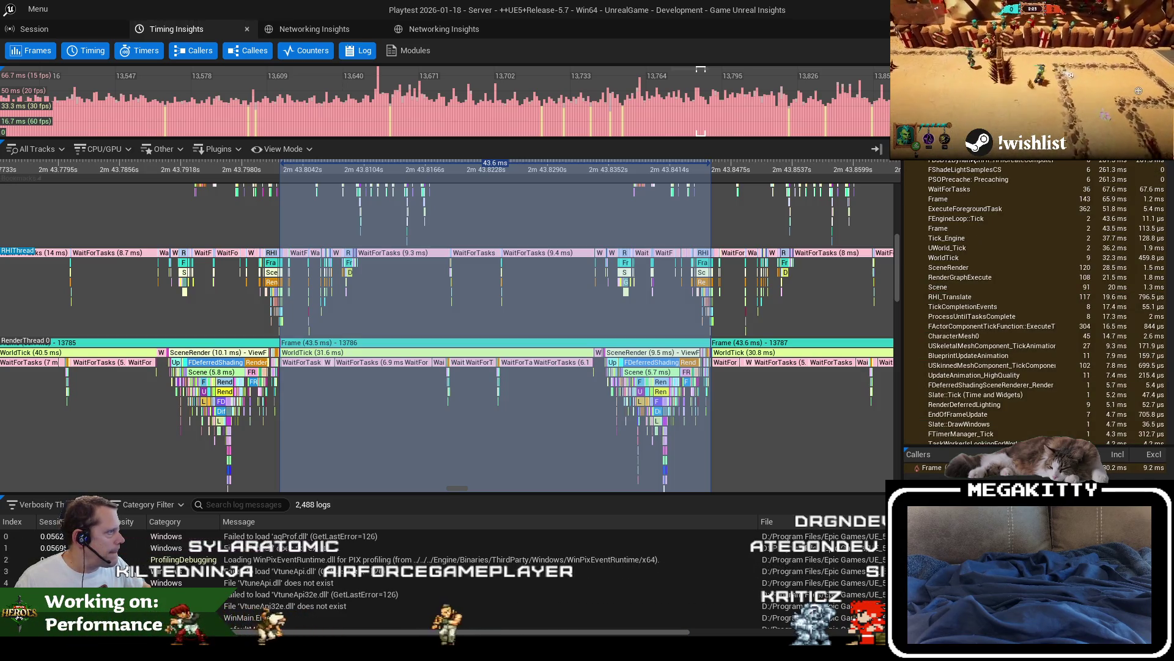
{"action": "left_click", "coordinate": [650, 119]}
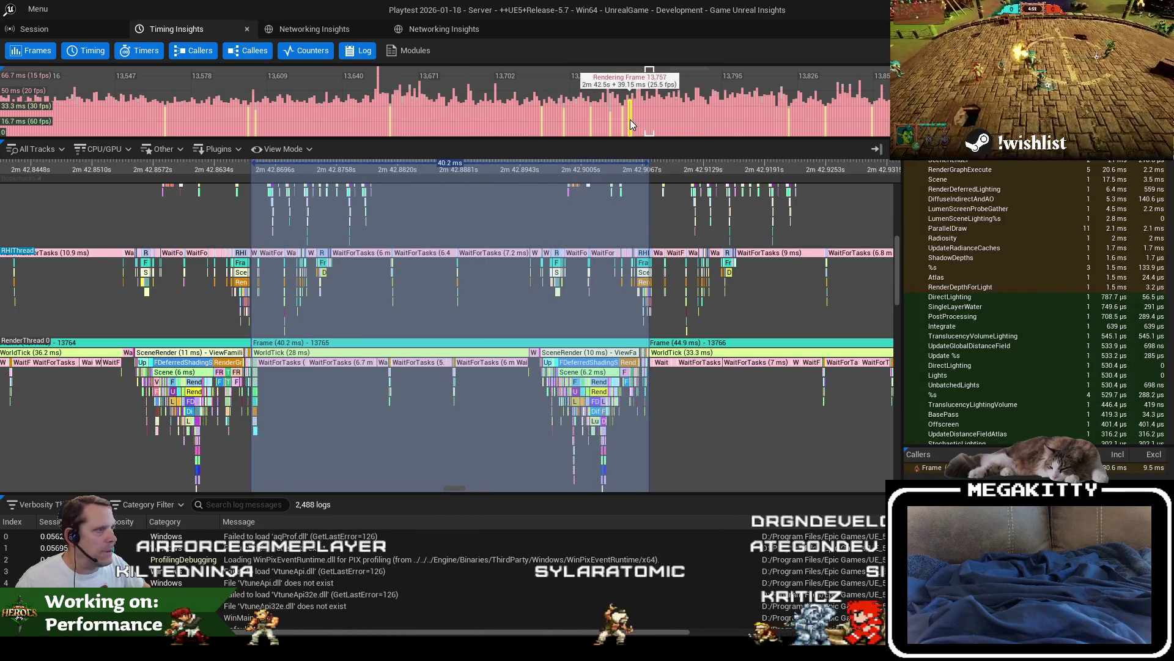
{"action": "left_click", "coordinate": [637, 119]}
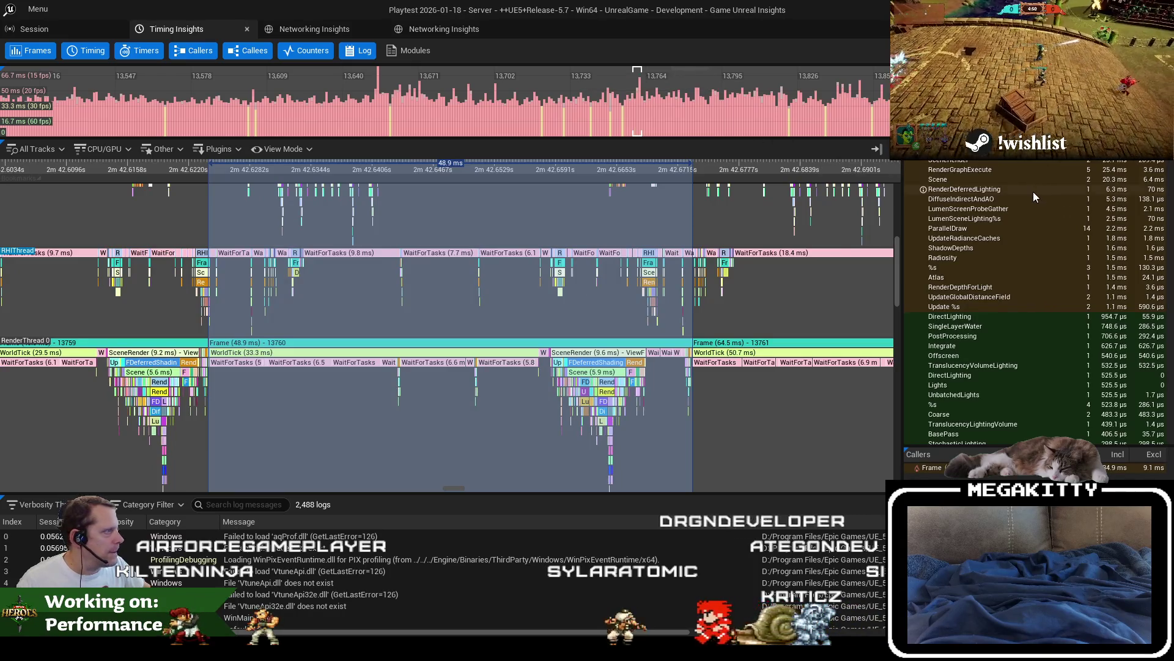
Check callers of the D3D12 compute-creation and WaitForTasks timers, then return to Frame
{"action": "scroll", "coordinate": [1016, 369], "scroll_direction": "down", "scroll_amount": 15}
{"action": "scroll", "coordinate": [1009, 379], "scroll_direction": "down", "scroll_amount": 10}
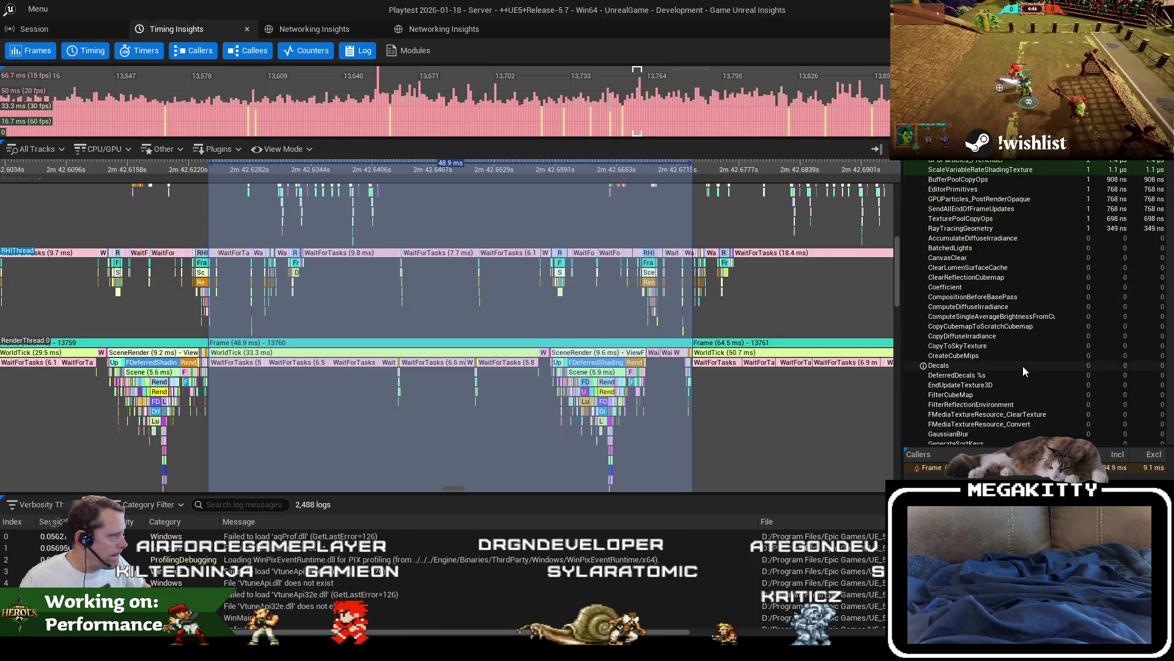
{"action": "left_click", "coordinate": [1015, 396]}
{"action": "scroll", "coordinate": [1015, 398], "scroll_direction": "down", "scroll_amount": 2}
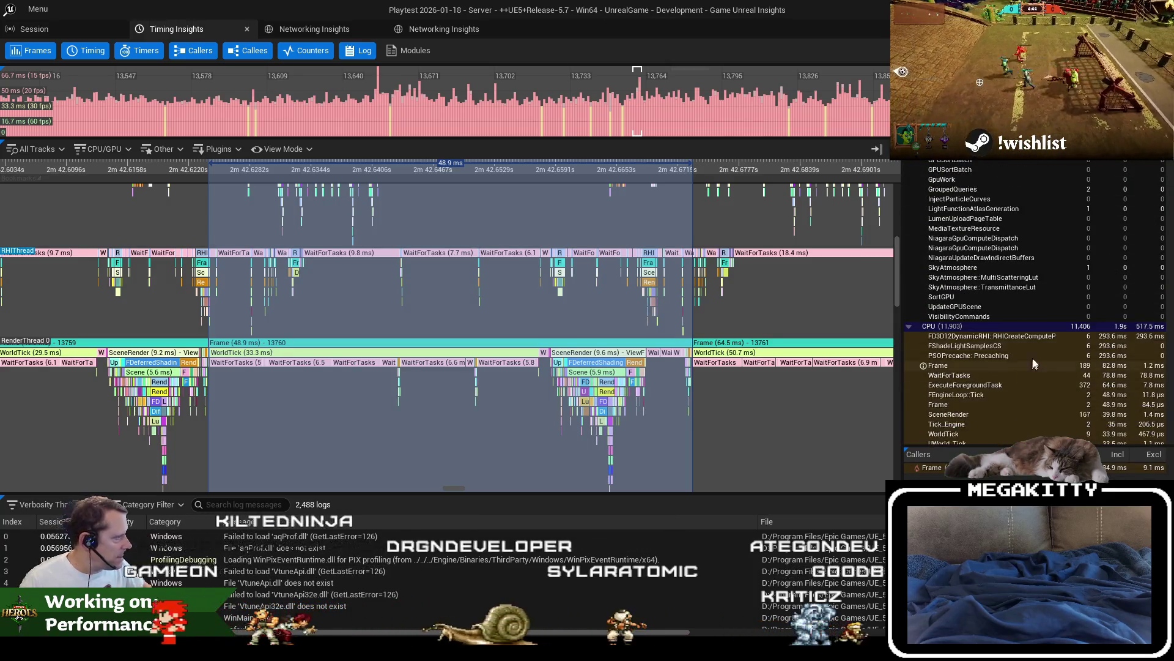
{"action": "left_click", "coordinate": [1003, 375]}
{"action": "key", "text": "Up"}
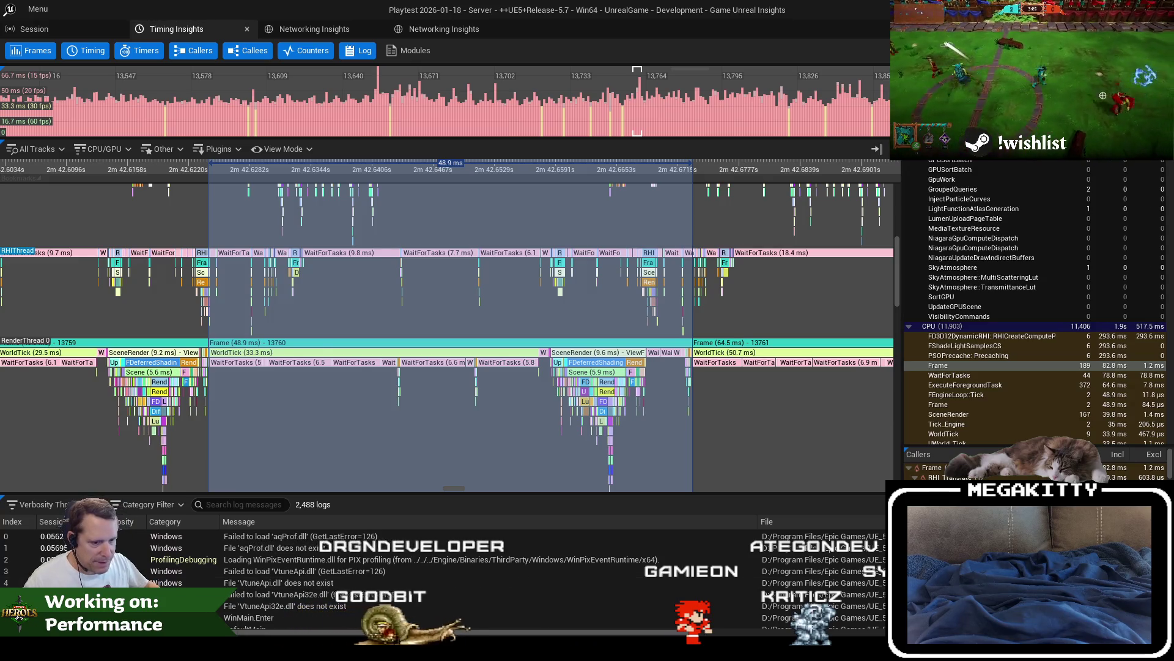
Review the Slog Bog light-shadow note and save notes.txt
{"action": "key", "text": "alt+Tab"}
{"action": "mouse_move", "coordinate": [489, 401]}
{"action": "left_mouse_down"}
{"action": "mouse_move", "coordinate": [575, 422]}
{"action": "mouse_move", "coordinate": [503, 438]}
{"action": "left_mouse_up"}
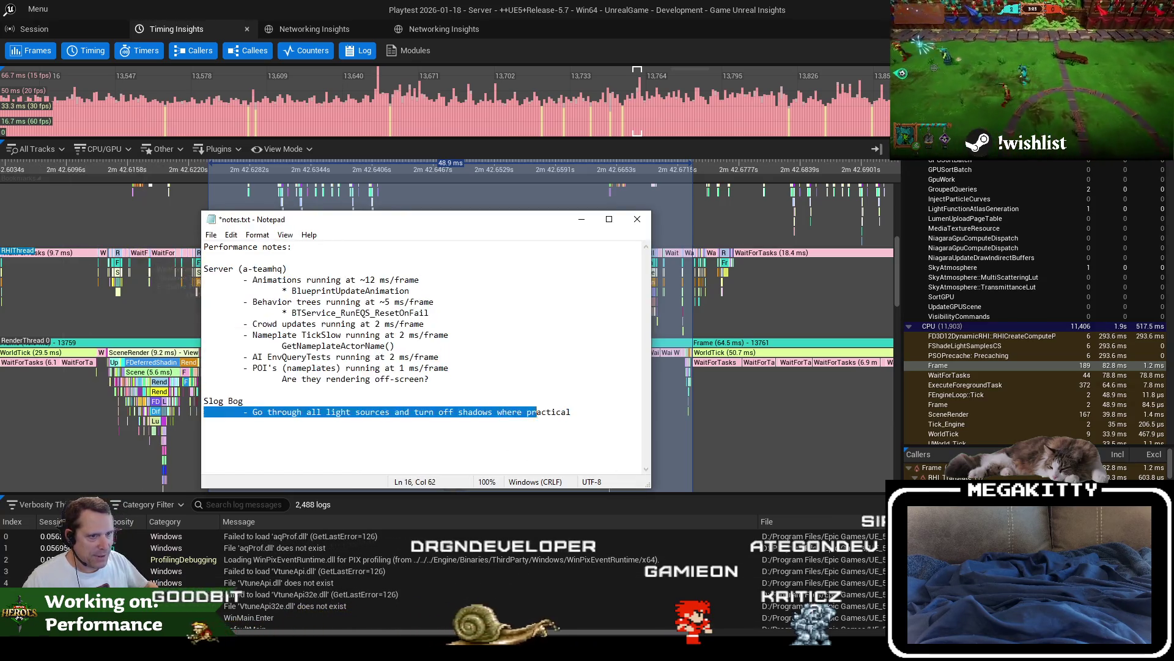
{"action": "left_click", "coordinate": [449, 367]}
{"action": "key", "text": "ctrl+s"}
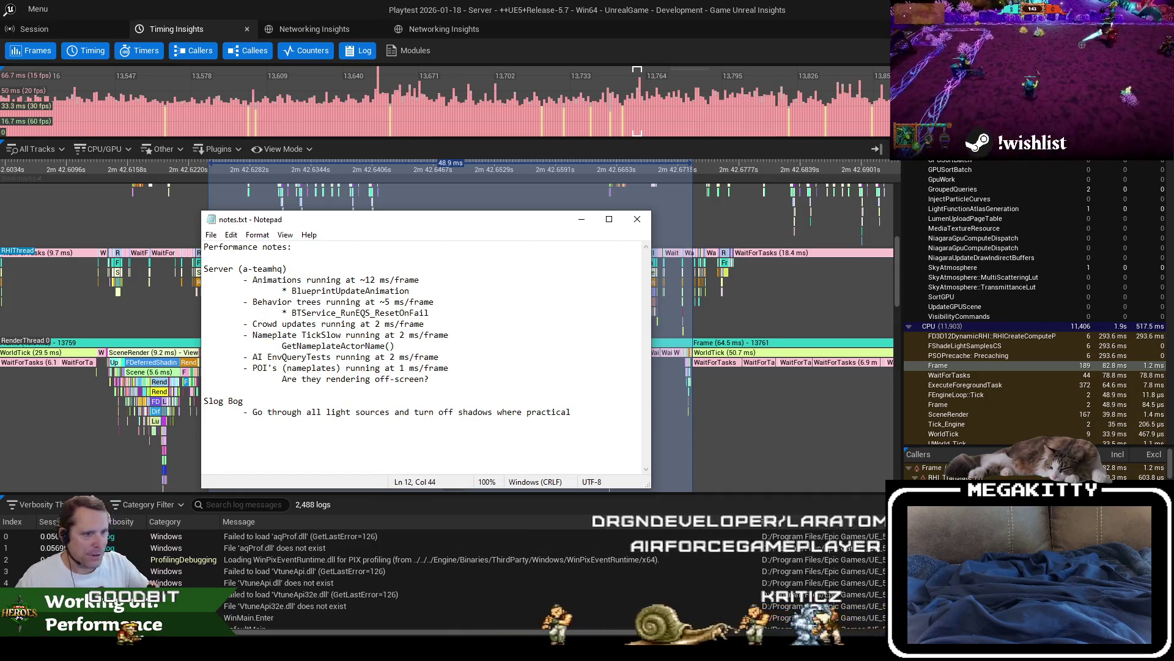
Switch to the L_Slog_Bog level in Unreal Editor and turn the camera toward the log fence
{"action": "left_click_drag", "start_coordinate": [428, 379], "coordinate": [203, 275]}
{"action": "left_click", "coordinate": [243, 401]}
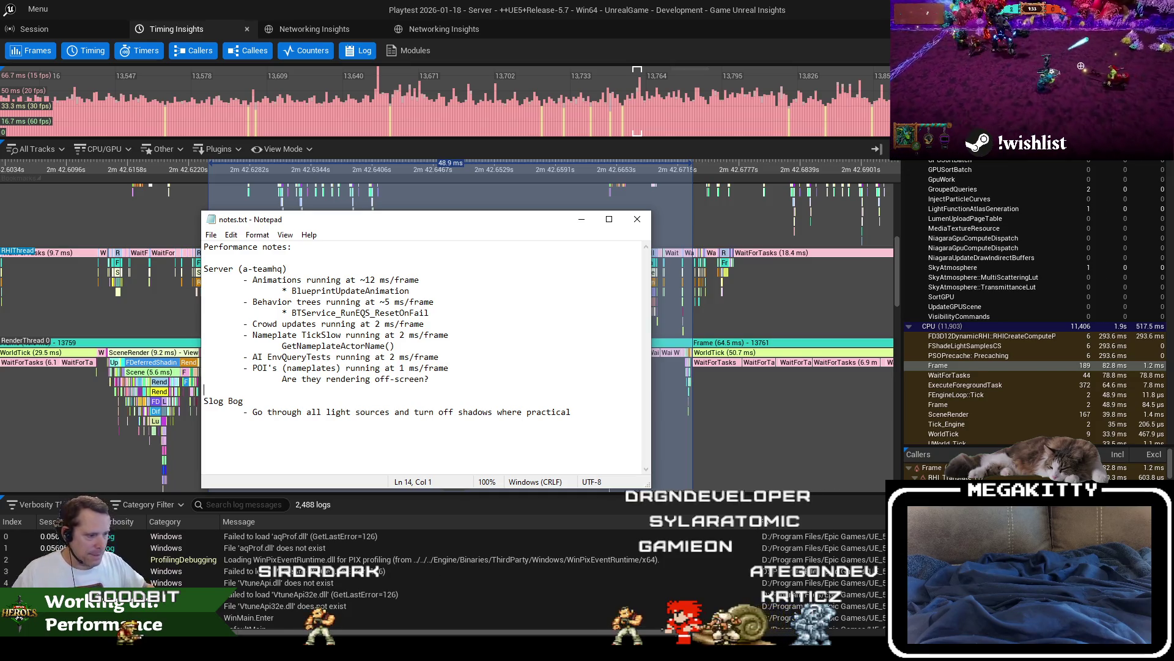
{"action": "key", "text": "alt+Tab"}
{"action": "mouse_move", "coordinate": [513, 355]}
{"action": "left_mouse_down"}
{"action": "mouse_move", "coordinate": [503, 361]}
{"action": "mouse_move", "coordinate": [559, 342]}
{"action": "left_mouse_up"}
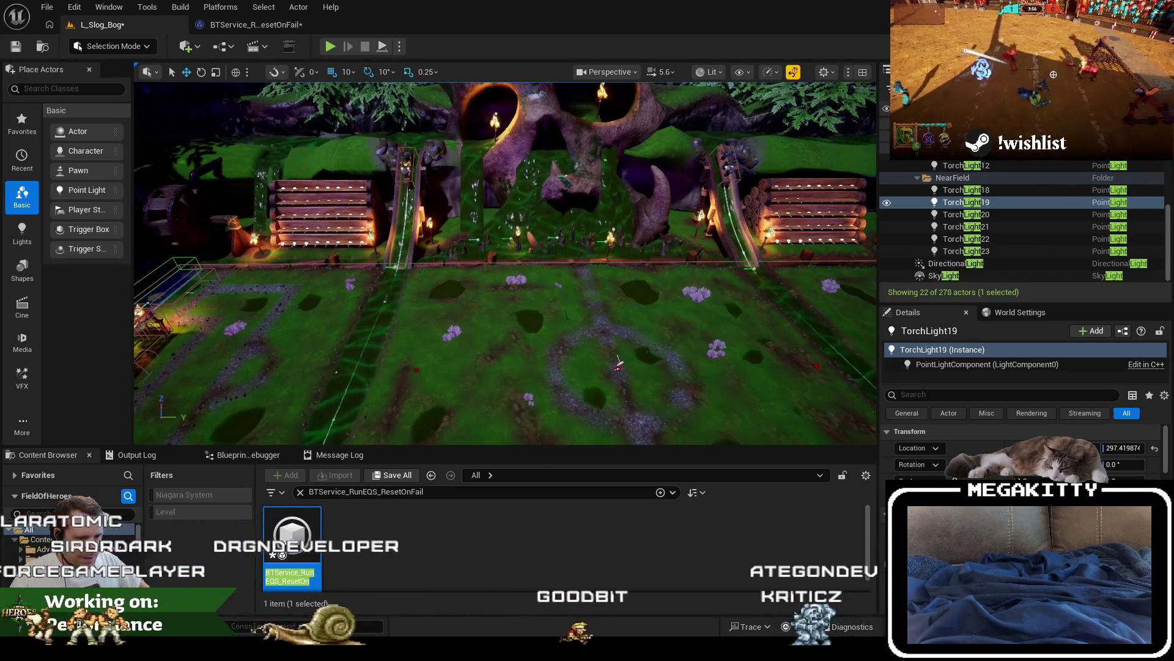
Move the notes window lower right, select the landscape, close the Calculator and bring notes.txt to the front
{"action": "key", "text": "alt+Tab"}
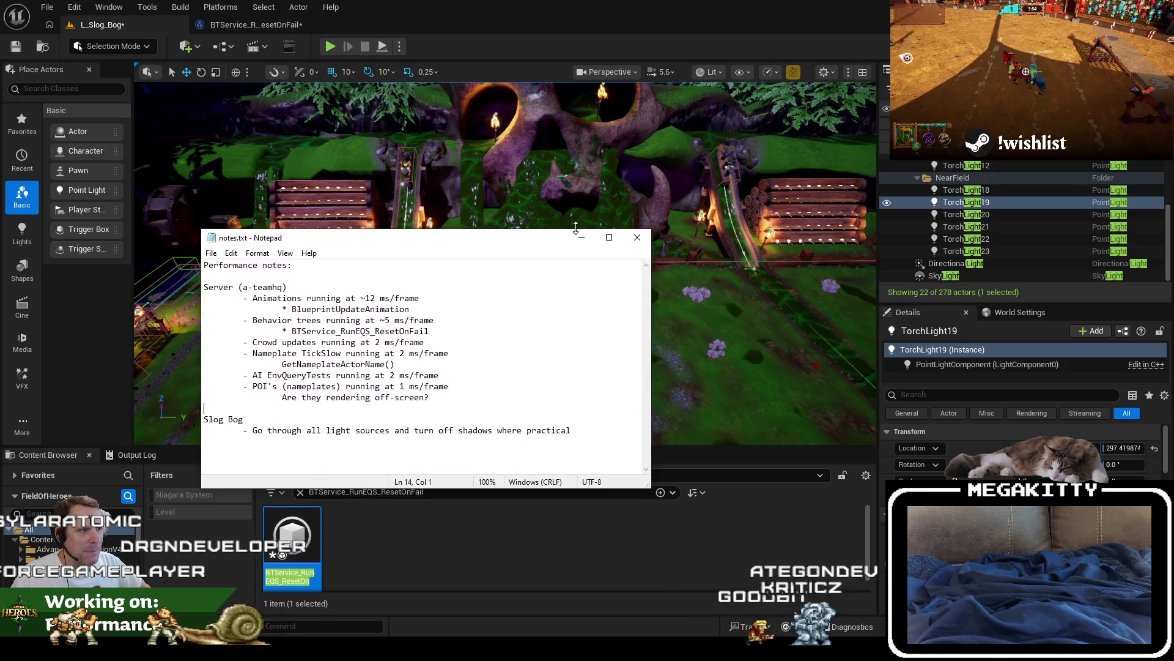
{"action": "left_click_drag", "start_coordinate": [490, 221], "coordinate": [651, 336]}
{"action": "left_click", "coordinate": [548, 245]}
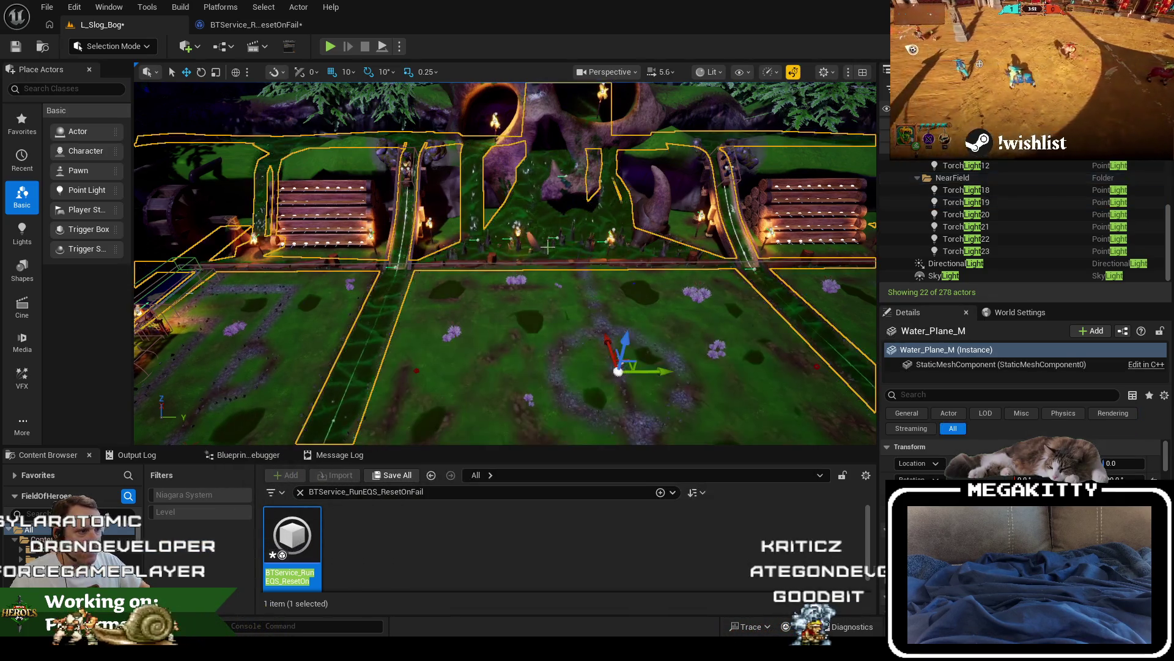
{"action": "left_click", "coordinate": [620, 365]}
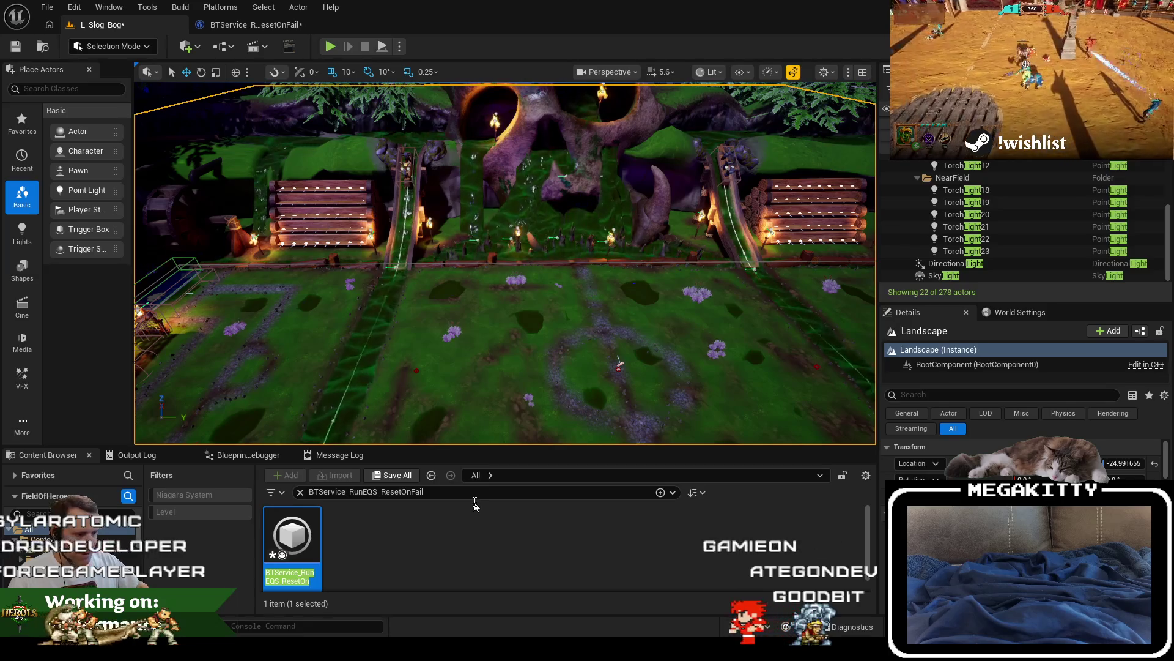
{"action": "key", "text": "alt+Tab"}
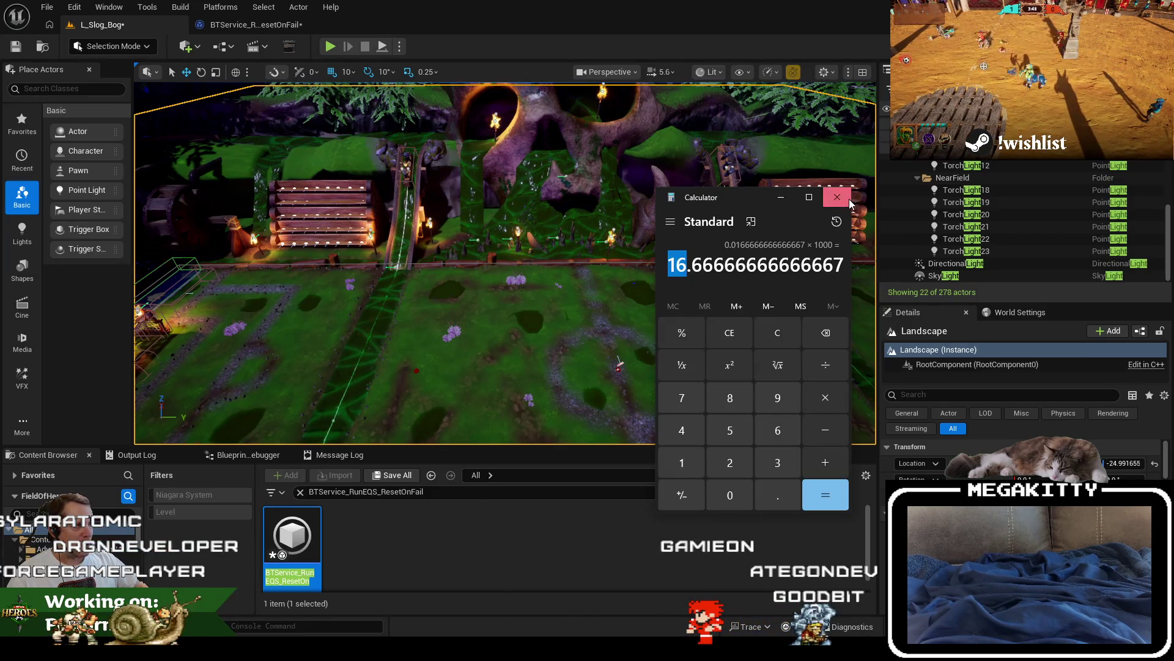
{"action": "left_click", "coordinate": [849, 199]}
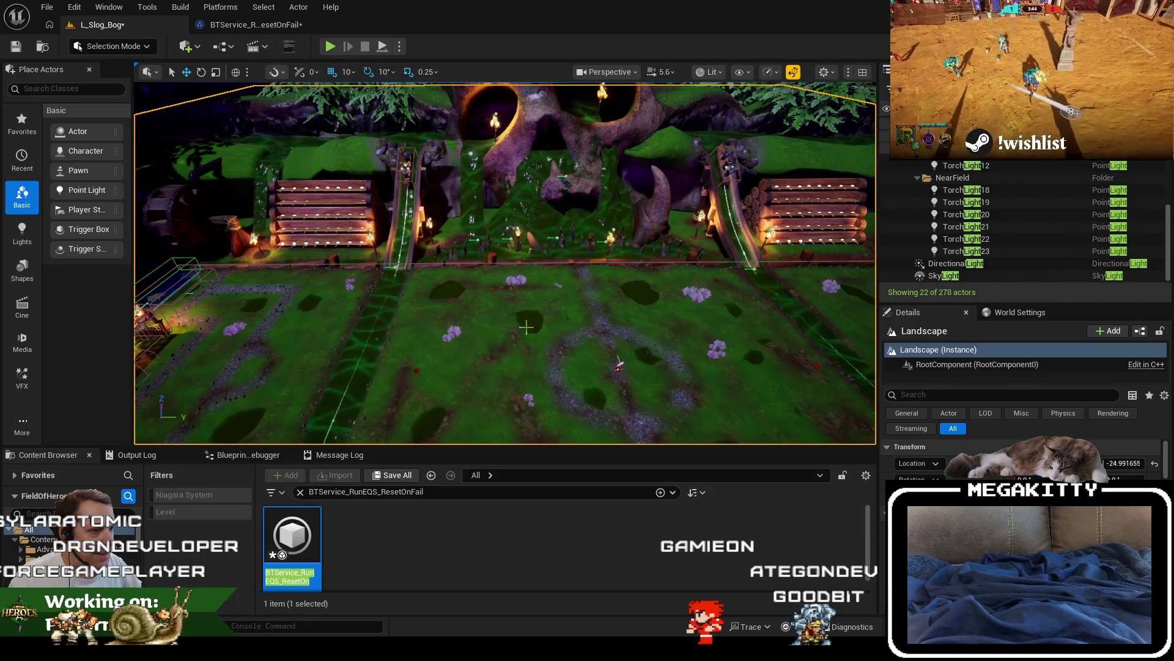
{"action": "key", "text": "alt+Tab"}
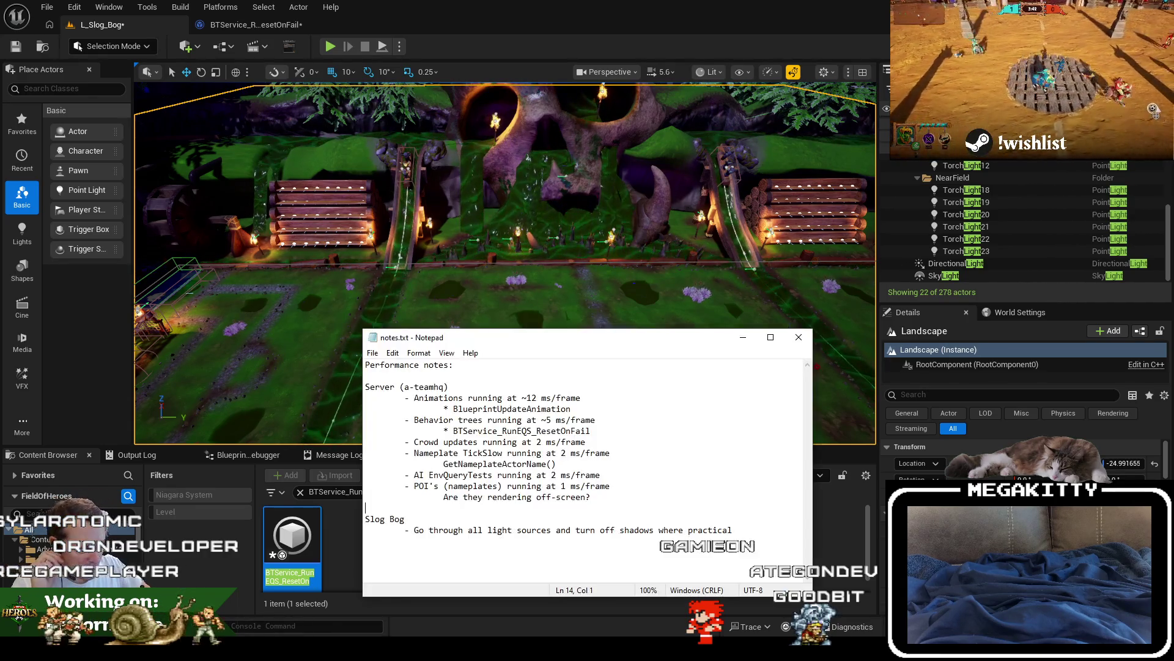
Read through the Server and Animations notes, nudge Notepad left, then minimize it
{"action": "left_click_drag", "start_coordinate": [568, 473], "coordinate": [367, 385]}
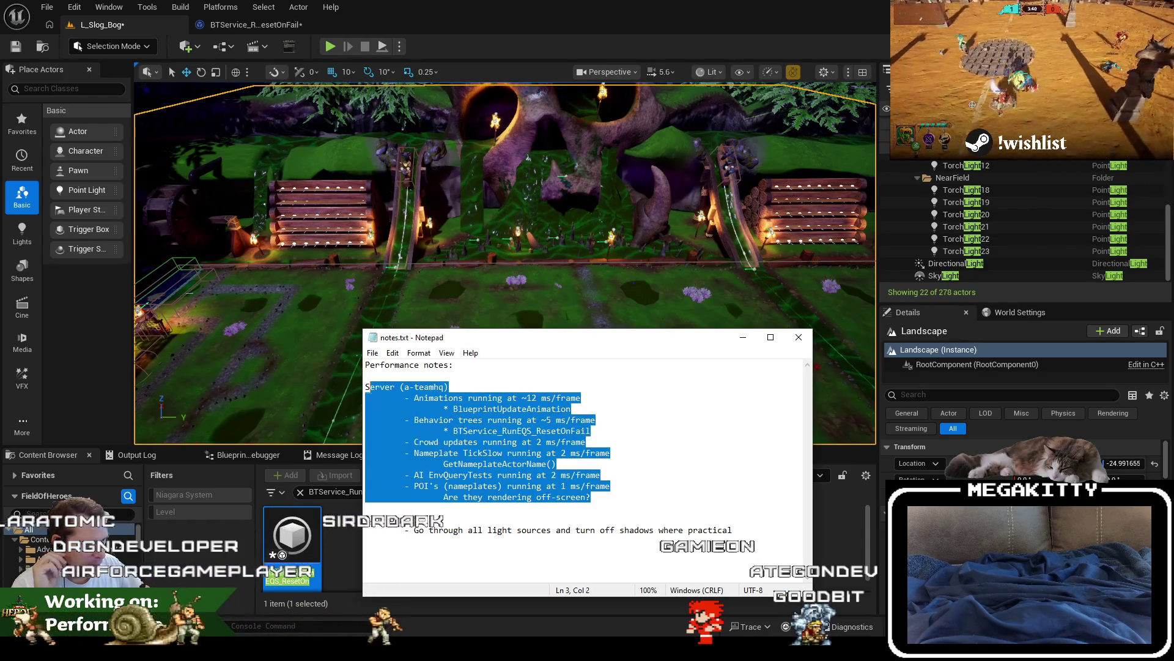
{"action": "left_click", "coordinate": [483, 420]}
{"action": "mouse_move", "coordinate": [581, 397]}
{"action": "left_mouse_down"}
{"action": "mouse_move", "coordinate": [365, 400]}
{"action": "mouse_move", "coordinate": [571, 409]}
{"action": "mouse_move", "coordinate": [340, 402]}
{"action": "left_mouse_up"}
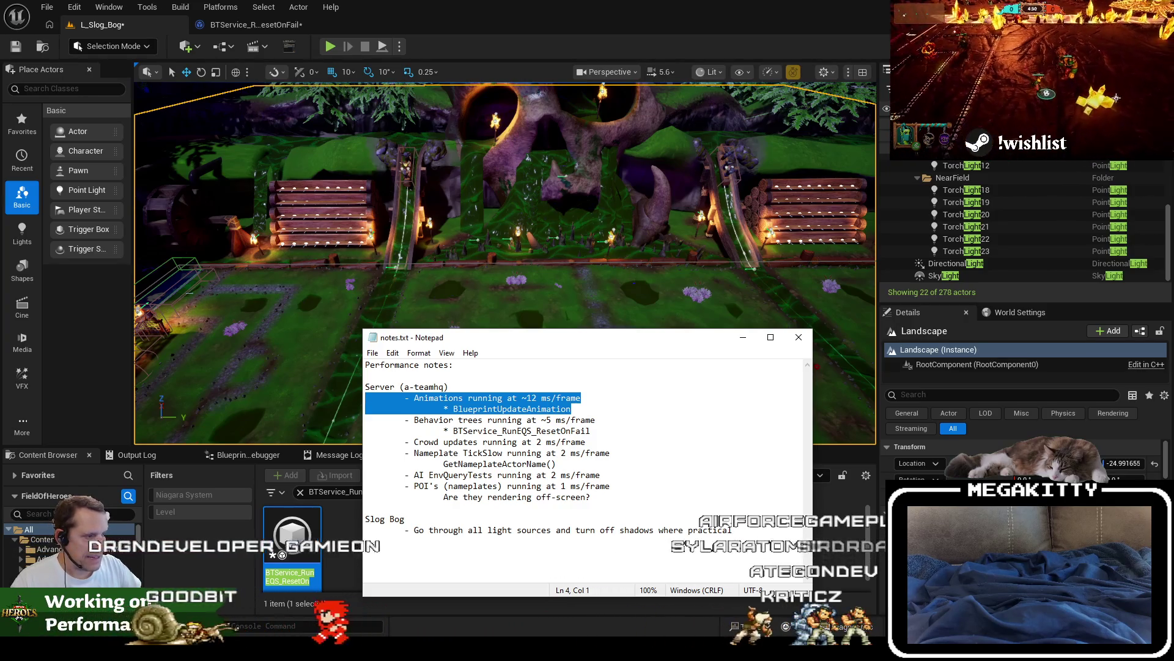
{"action": "left_click_drag", "start_coordinate": [581, 337], "coordinate": [532, 335]}
{"action": "left_click", "coordinate": [523, 407]}
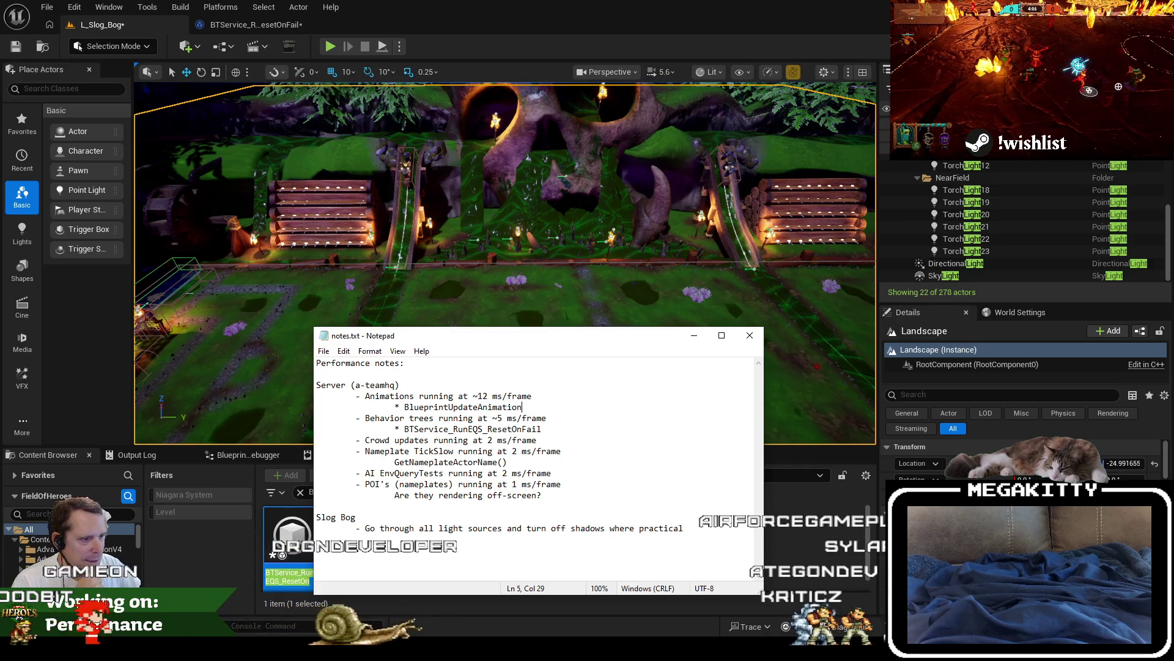
{"action": "left_click_drag", "start_coordinate": [561, 495], "coordinate": [359, 409]}
{"action": "left_click", "coordinate": [532, 428]}
{"action": "left_click", "coordinate": [694, 335]}
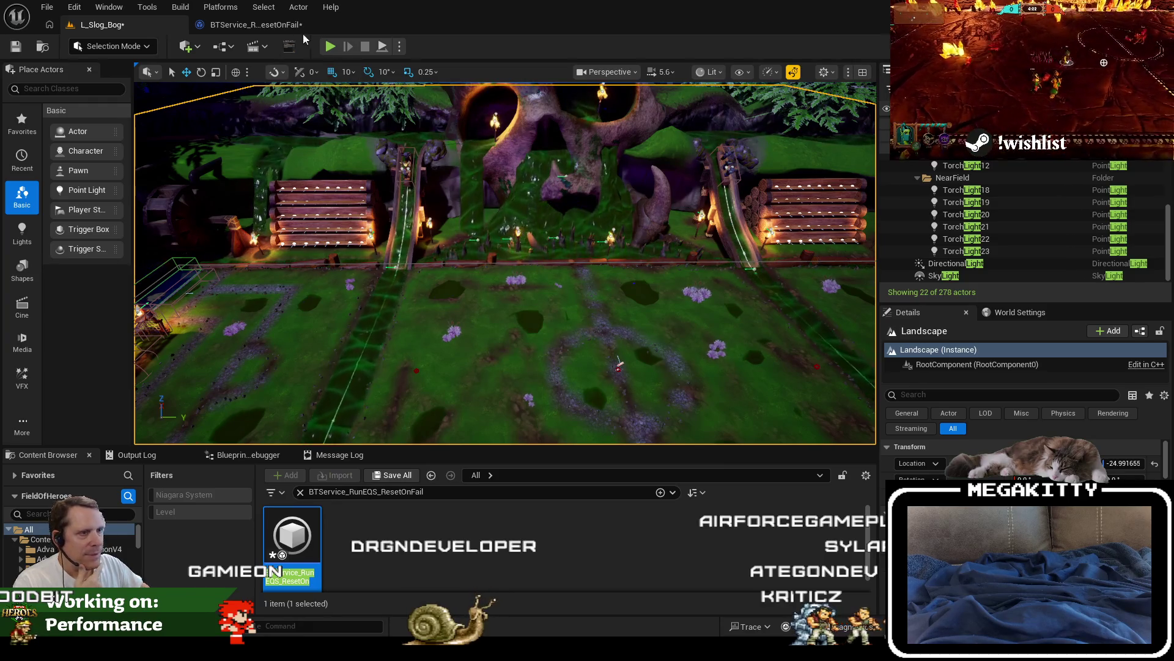
Close the BTService_RunEQS_ResetOnFail blueprint tab and dismiss the save prompt
{"action": "left_click", "coordinate": [274, 24]}
{"action": "left_click", "coordinate": [95, 26]}
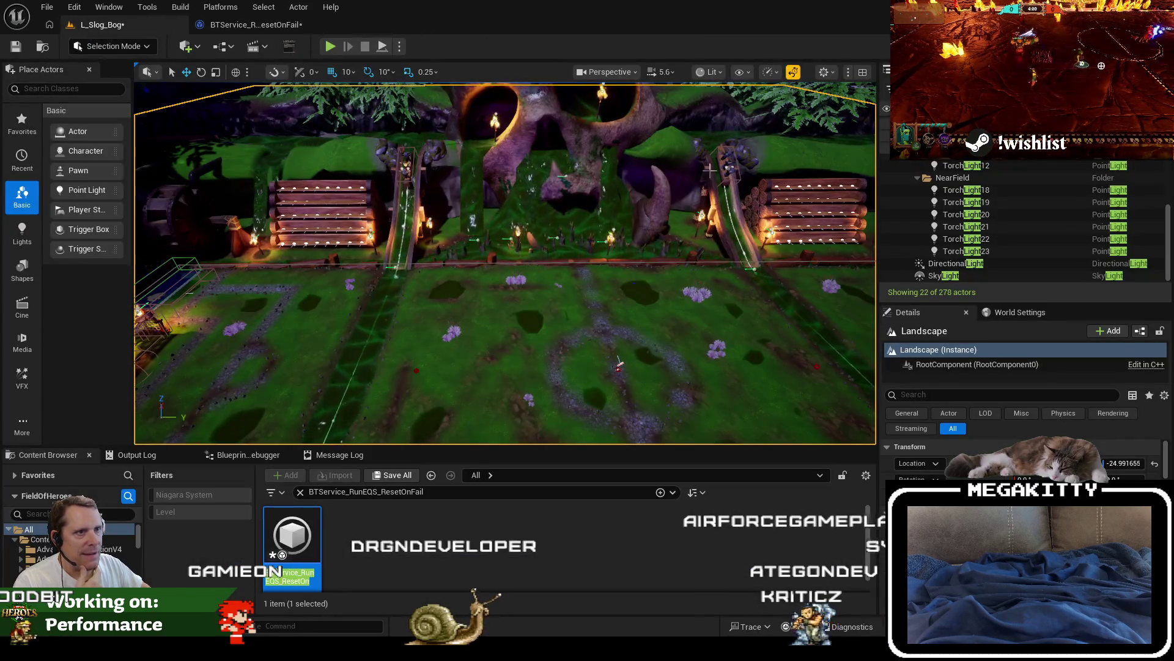
{"action": "left_click", "coordinate": [307, 25]}
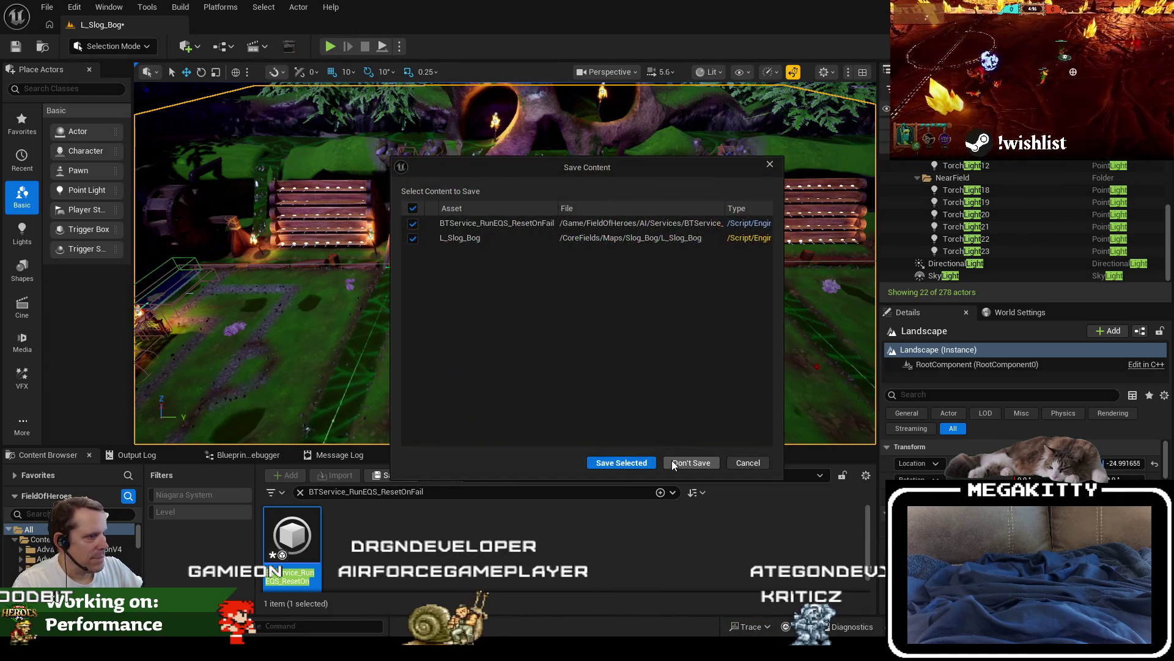
{"action": "left_click", "coordinate": [681, 463]}
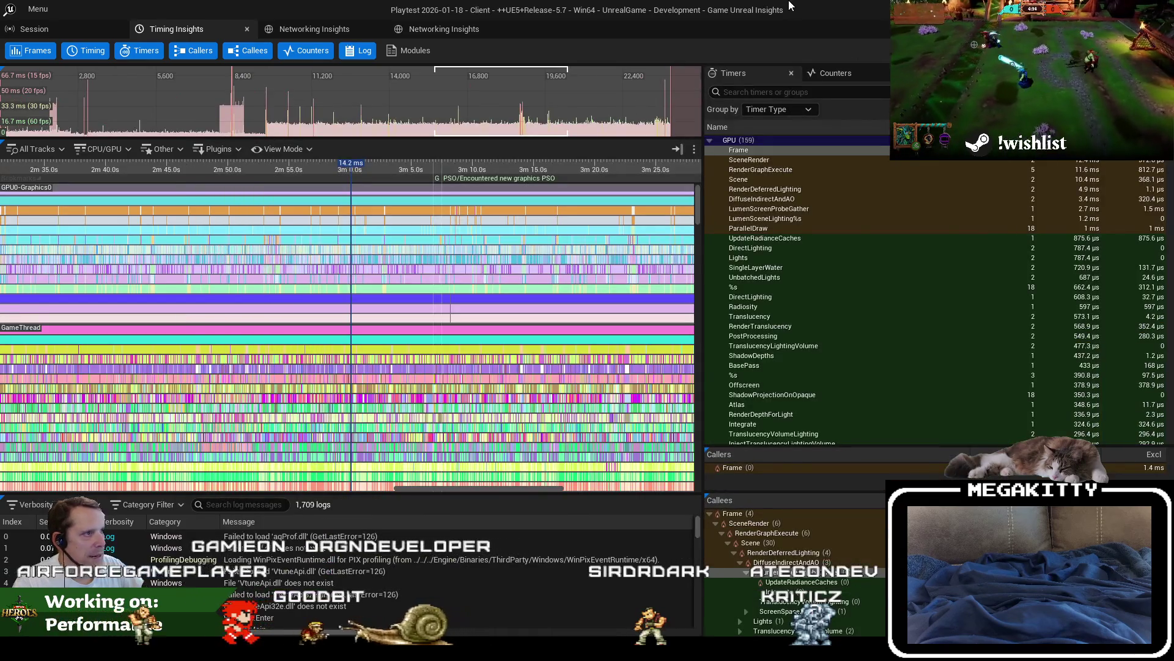
Maximize the client playtest trace, jump to Rendering Frame 17,132 and collapse the GPU timers
{"action": "mouse_move", "coordinate": [770, 10]}
{"action": "left_mouse_down"}
{"action": "mouse_move", "coordinate": [542, 64]}
{"action": "mouse_move", "coordinate": [521, 54]}
{"action": "left_mouse_up"}
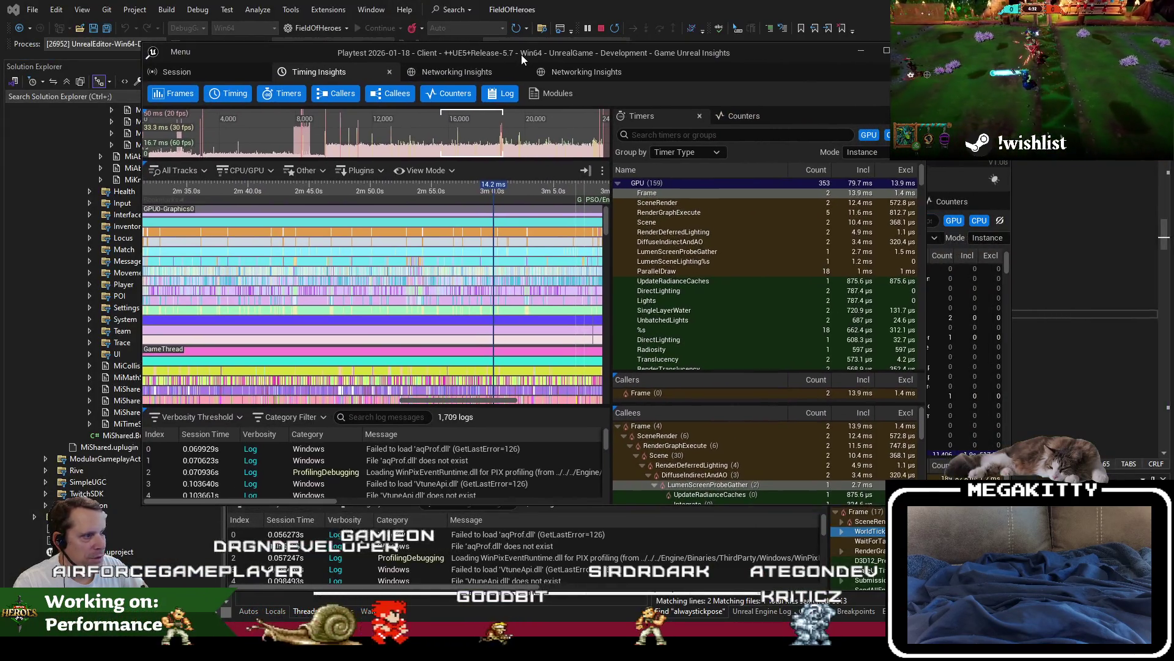
{"action": "double_click", "coordinate": [521, 54]}
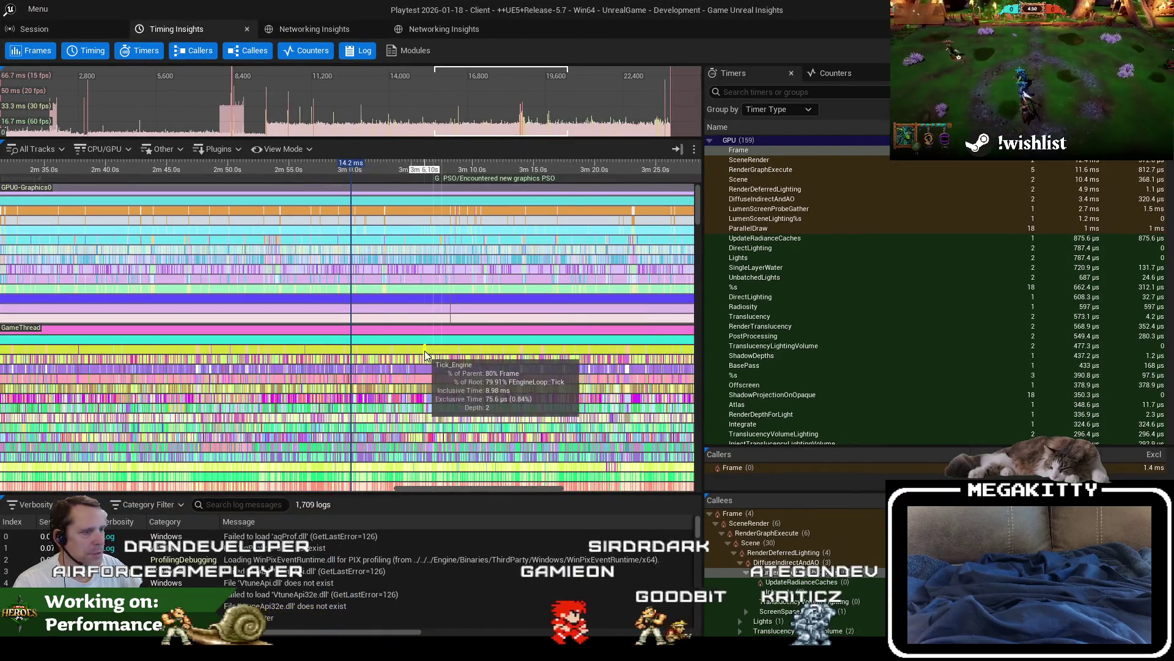
{"action": "left_click", "coordinate": [478, 132]}
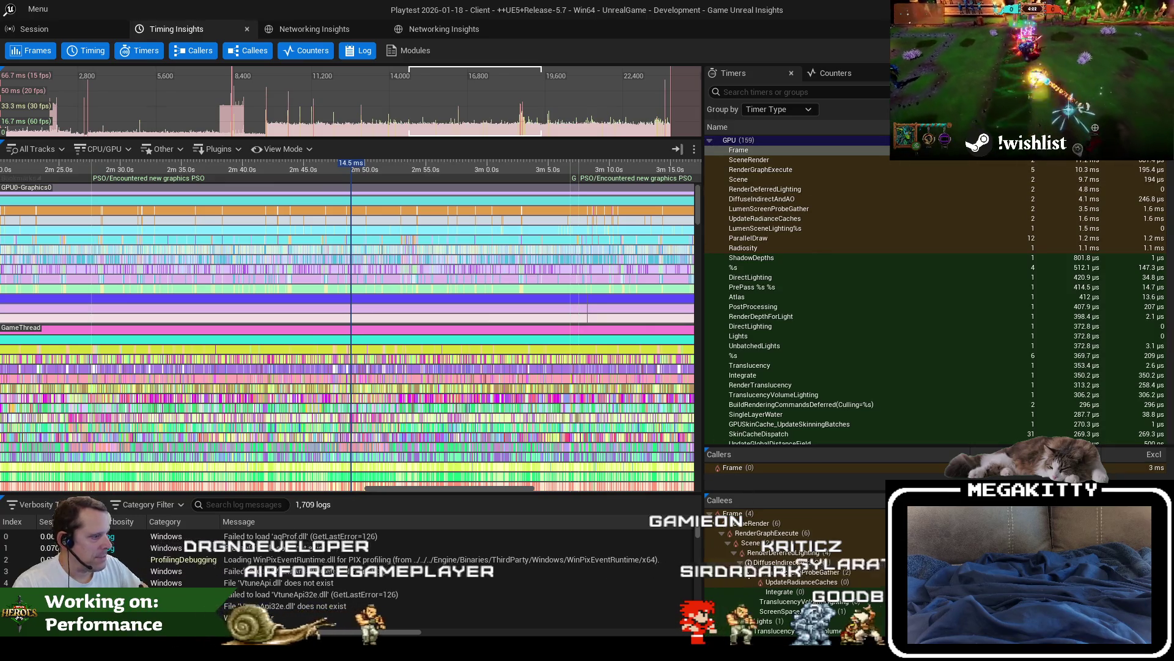
{"action": "left_click", "coordinate": [711, 141]}
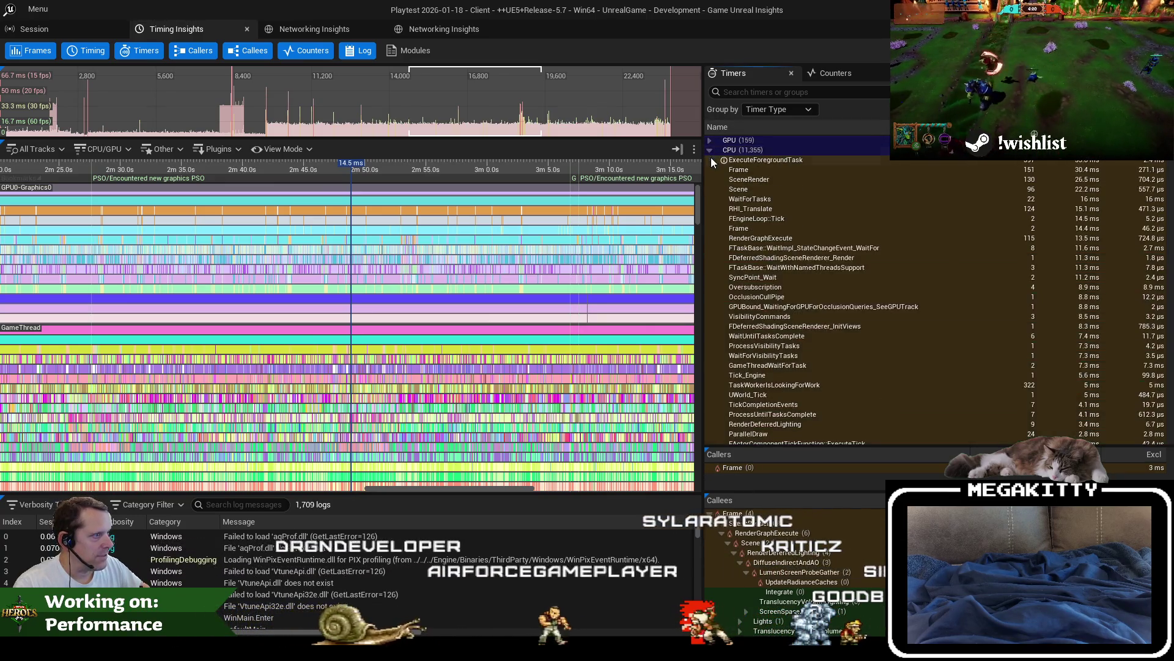
Expand CPU > Frame callees through SceneRender, RenderGraphExecute and Scene down to RenderDeferredLighting
{"action": "left_click", "coordinate": [750, 151]}
{"action": "left_click", "coordinate": [751, 169]}
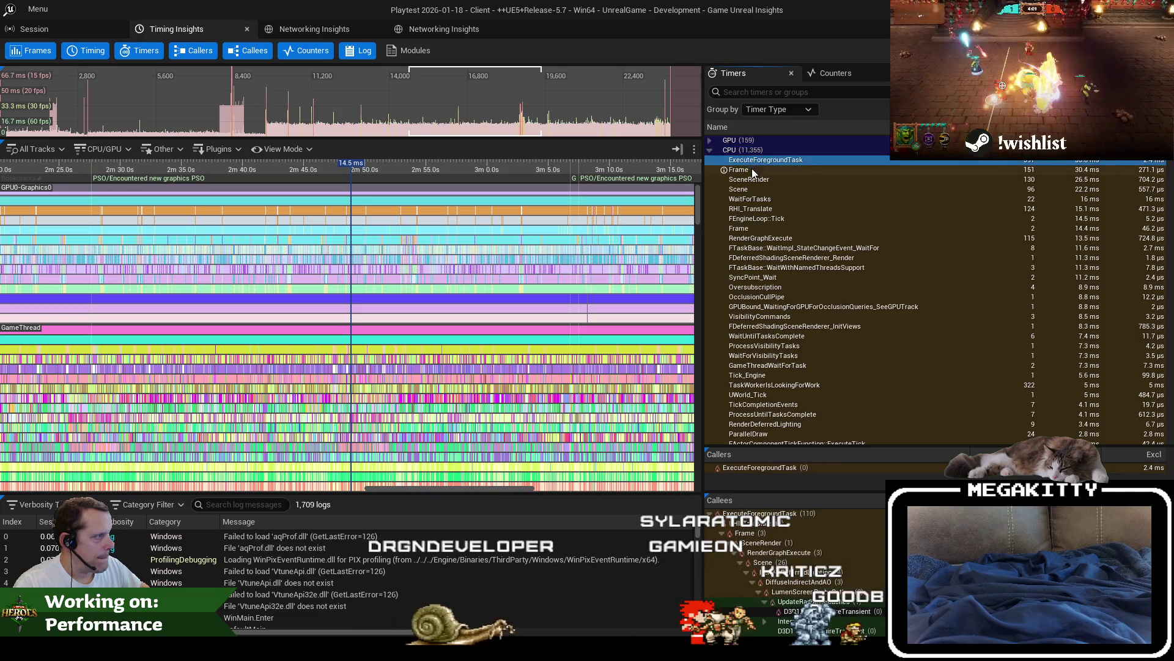
{"action": "left_click", "coordinate": [722, 534]}
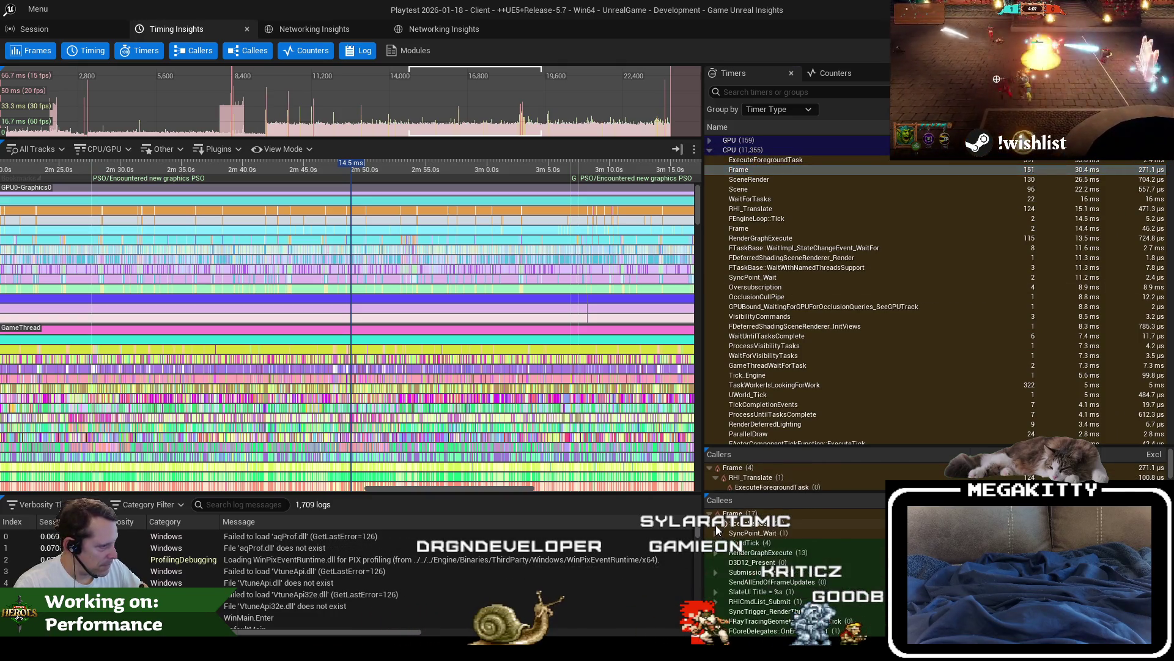
{"action": "left_click", "coordinate": [819, 525]}
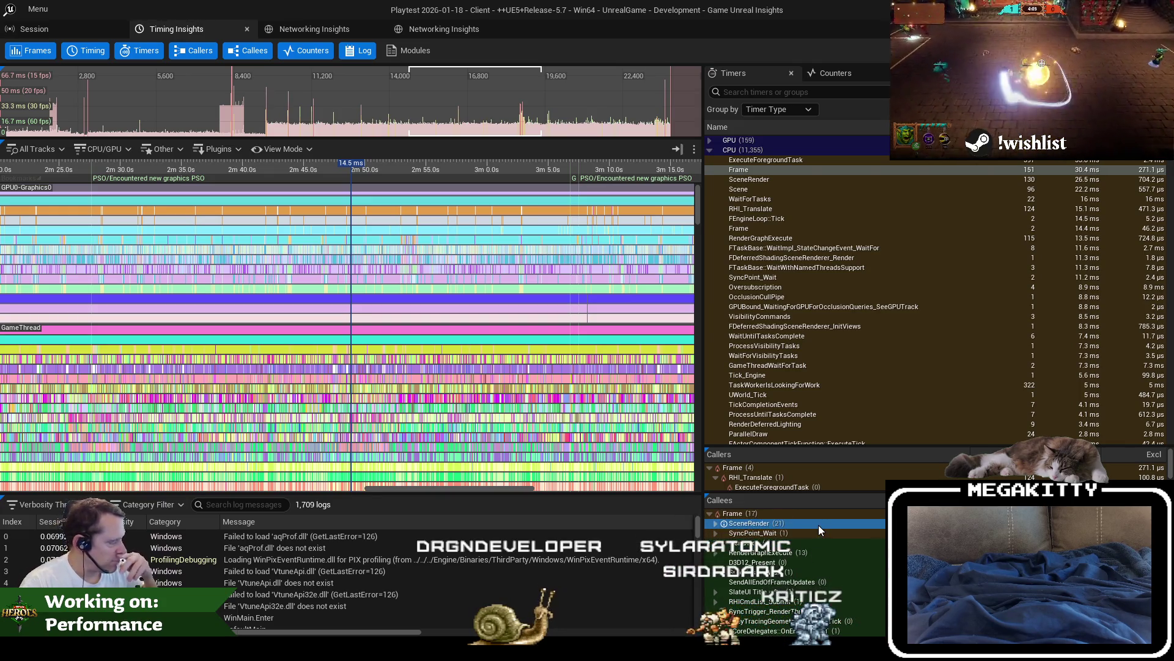
{"action": "key", "text": "Down"}
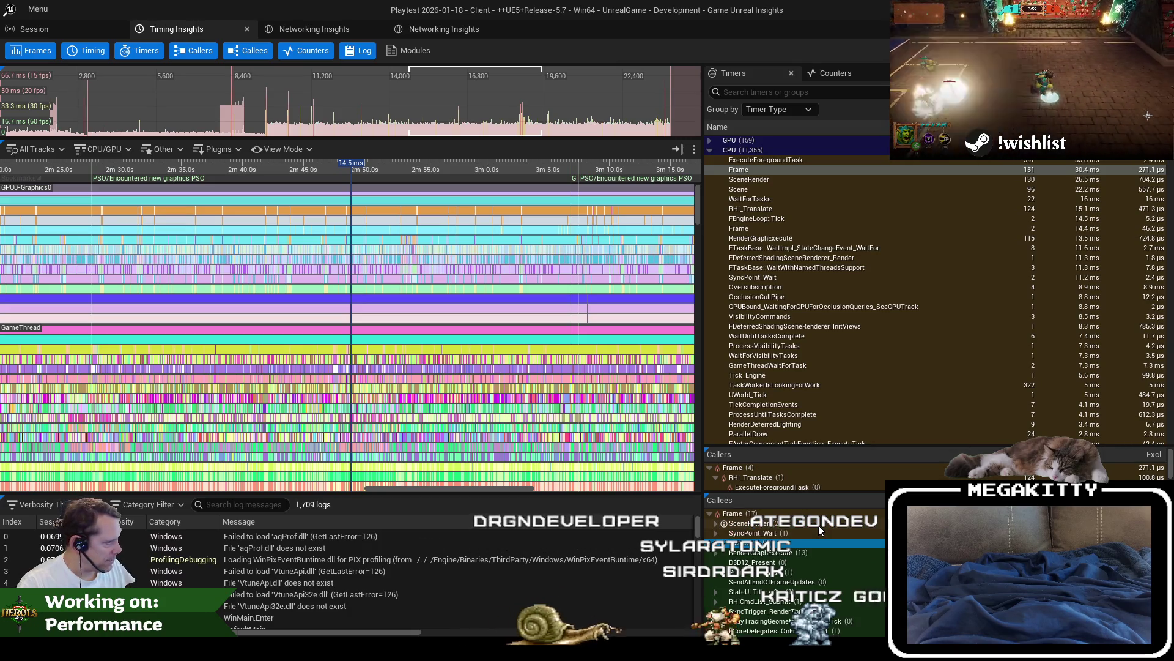
{"action": "key", "text": "Up"}
{"action": "key", "text": "Up"}
{"action": "key", "text": "Right"}
{"action": "key", "text": "Down"}
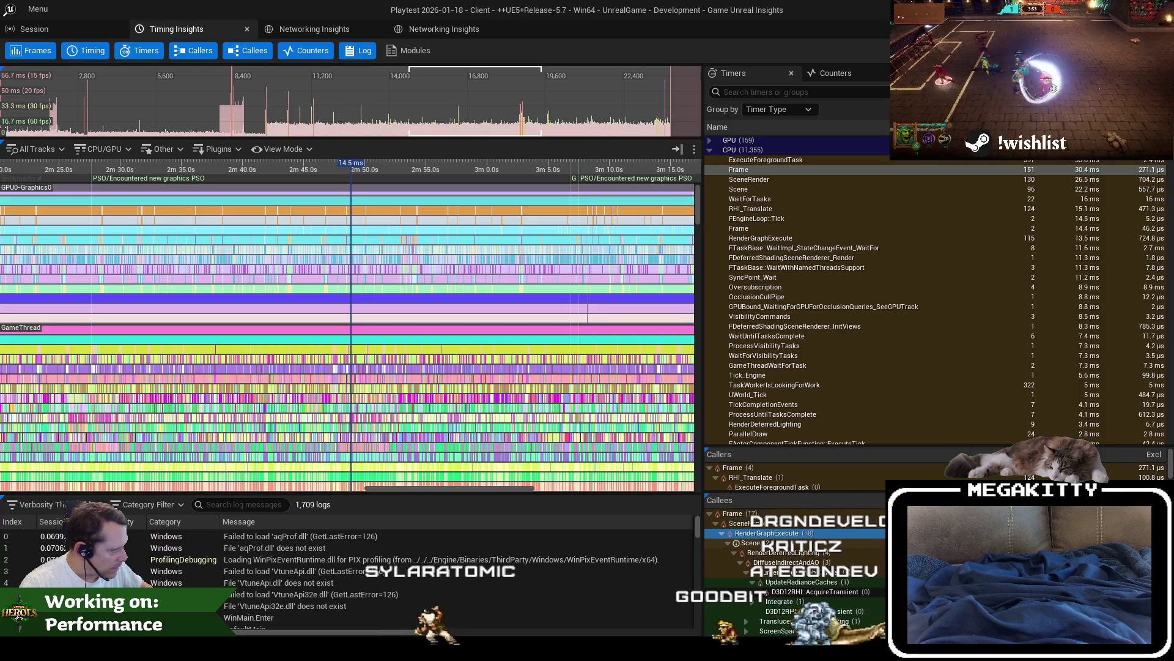
{"action": "key", "text": "Down"}
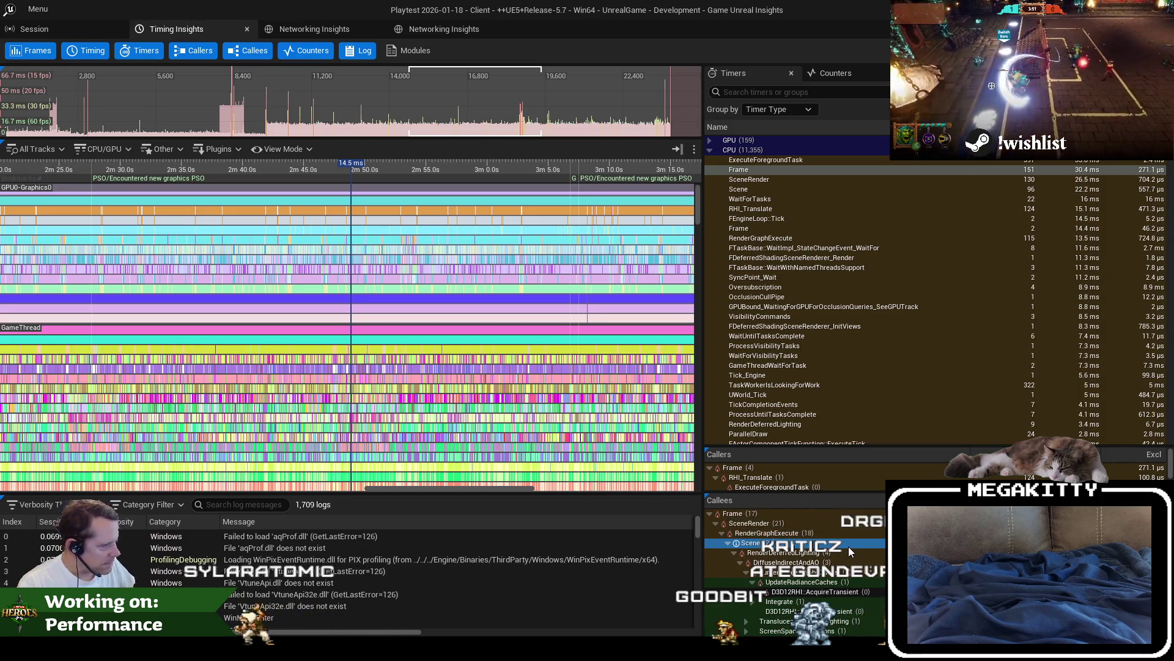
{"action": "key", "text": "Down"}
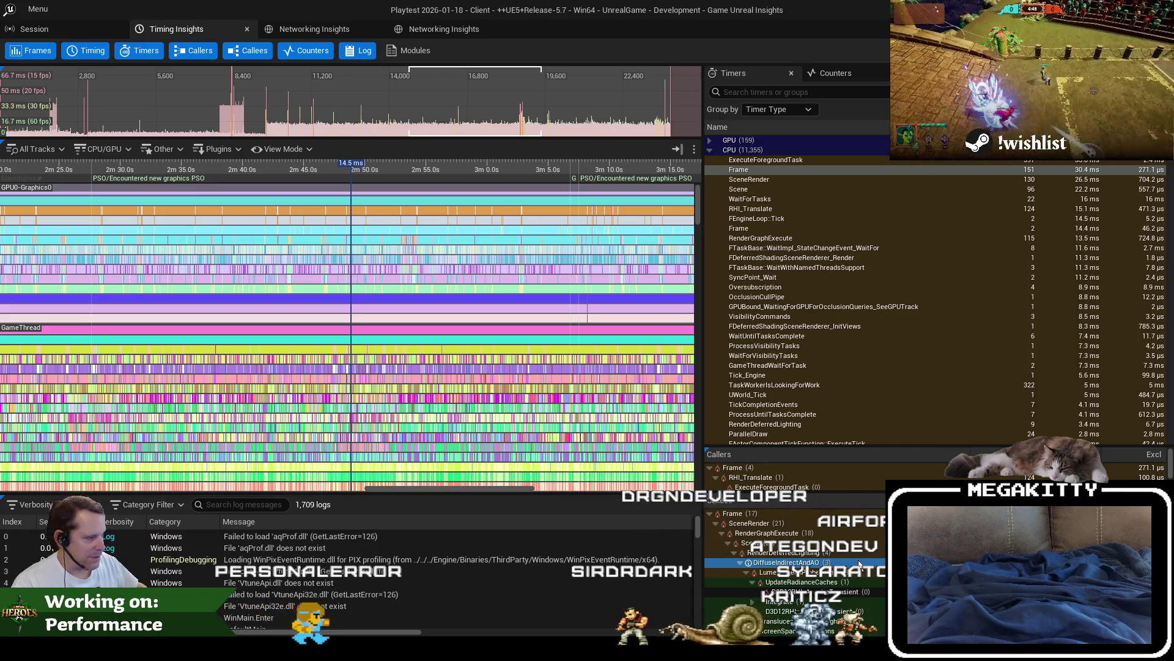
Inspect RenderDeferredLighting's Lumen, translucency and radiance-cache callees, then view the session info
{"action": "left_click", "coordinate": [847, 573]}
{"action": "scroll", "coordinate": [856, 587], "scroll_direction": "down", "scroll_amount": 1}
{"action": "left_click", "coordinate": [873, 601]}
{"action": "left_click", "coordinate": [857, 612]}
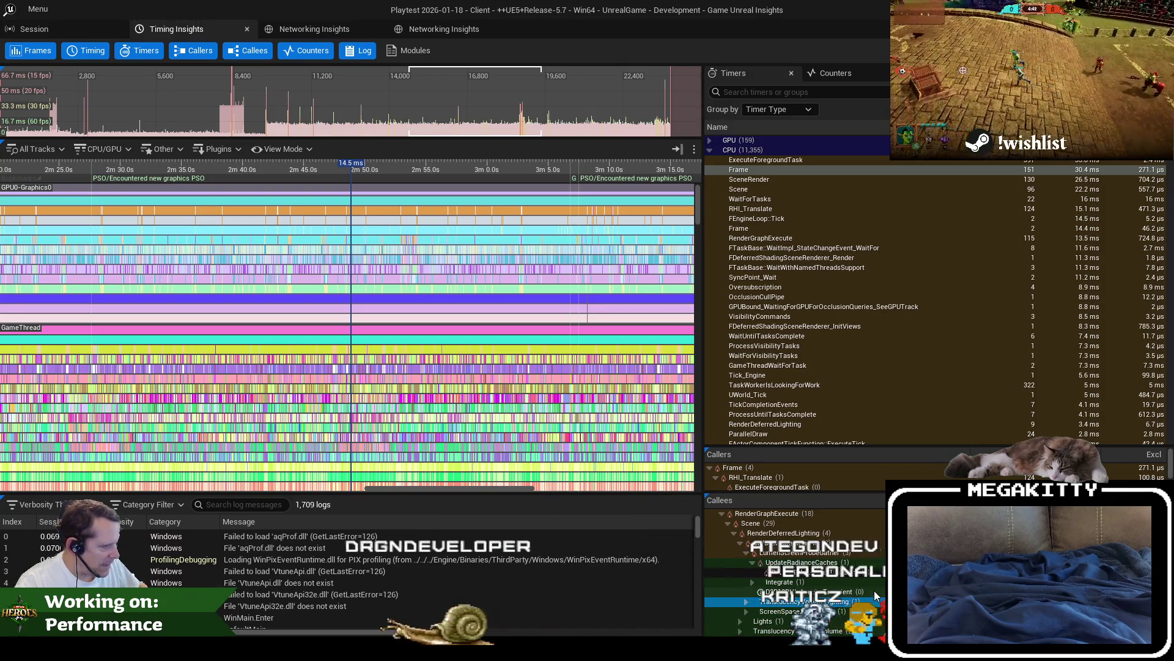
{"action": "left_click", "coordinate": [836, 561]}
{"action": "key", "text": "Up"}
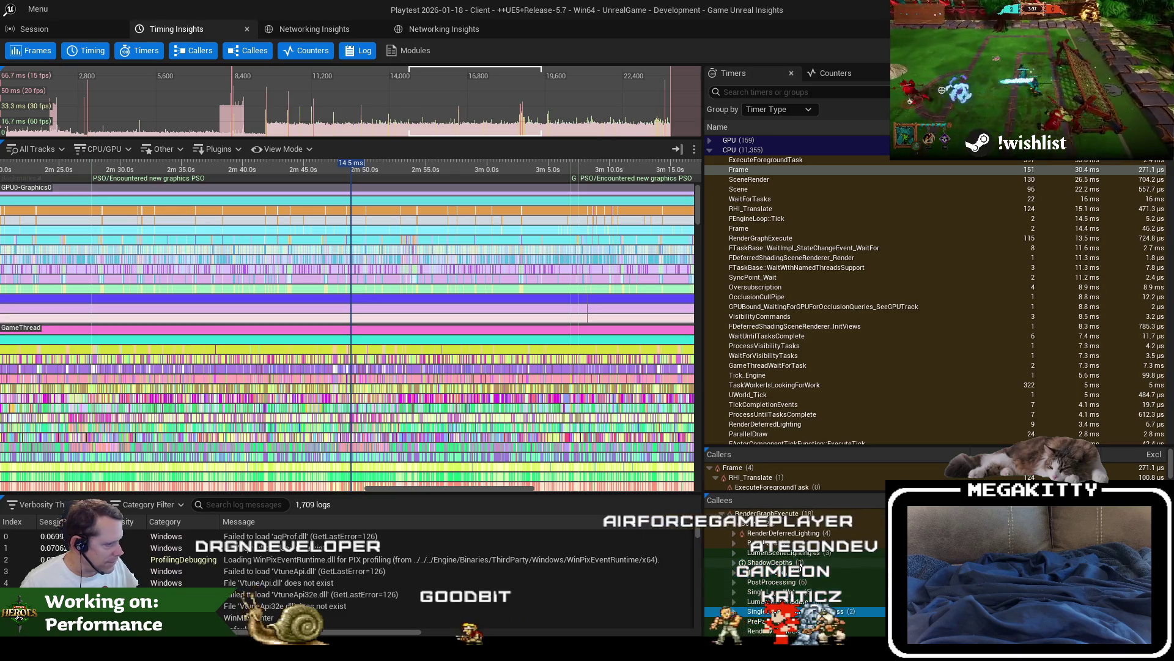
{"action": "key", "text": "Up"}
{"action": "key", "text": "Up"}
{"action": "key", "text": "Up"}
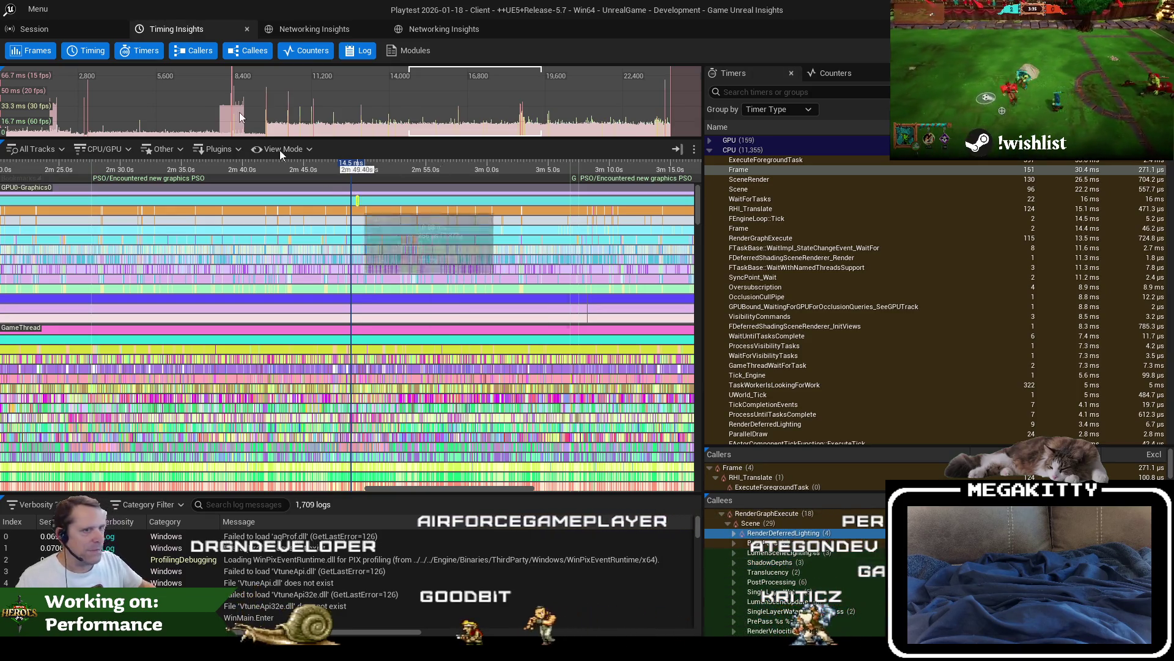
{"action": "left_click", "coordinate": [33, 29]}
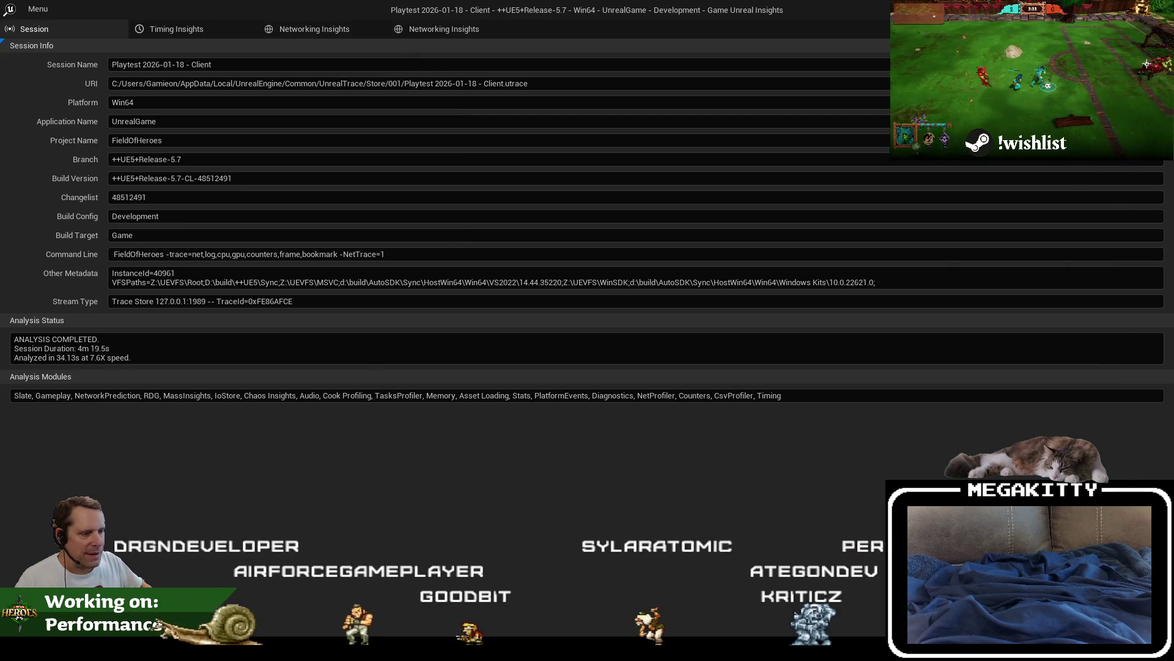
{"action": "key", "text": "alt+Tab"}
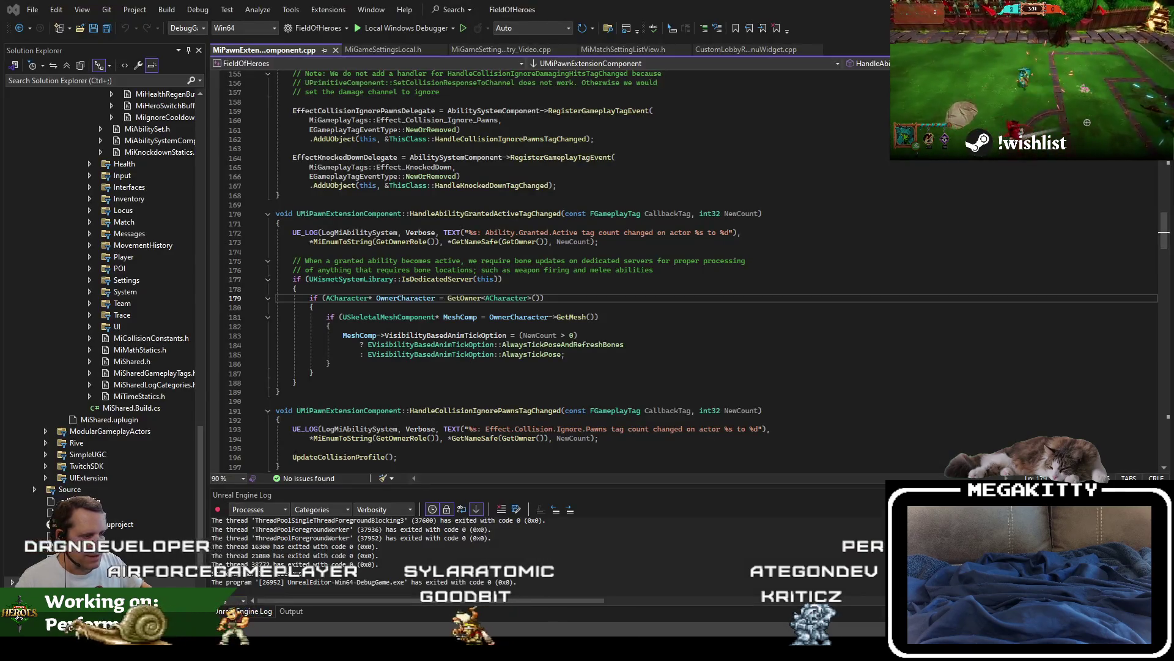
Select and copy the RenderDeferredLighting row and label on the GPU stats screenshot
{"action": "key", "text": "alt+Tab"}
{"action": "key", "text": "alt+Tab"}
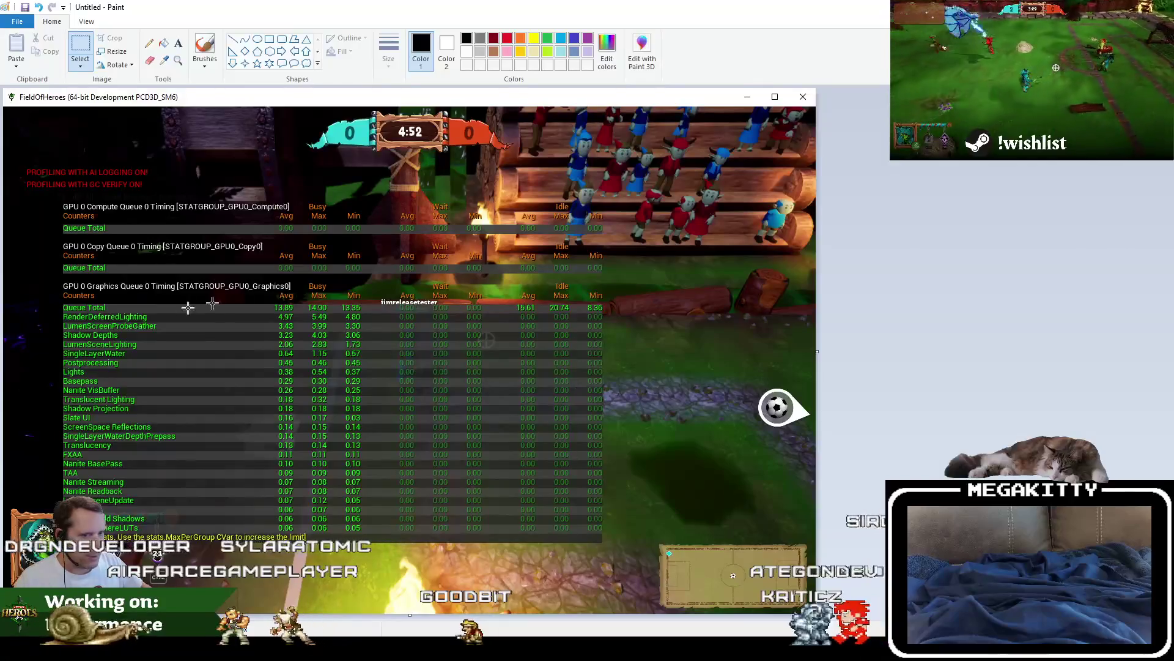
{"action": "mouse_move", "coordinate": [60, 313]}
{"action": "left_mouse_down"}
{"action": "mouse_move", "coordinate": [254, 330]}
{"action": "mouse_move", "coordinate": [369, 320]}
{"action": "mouse_move", "coordinate": [354, 320]}
{"action": "left_mouse_up"}
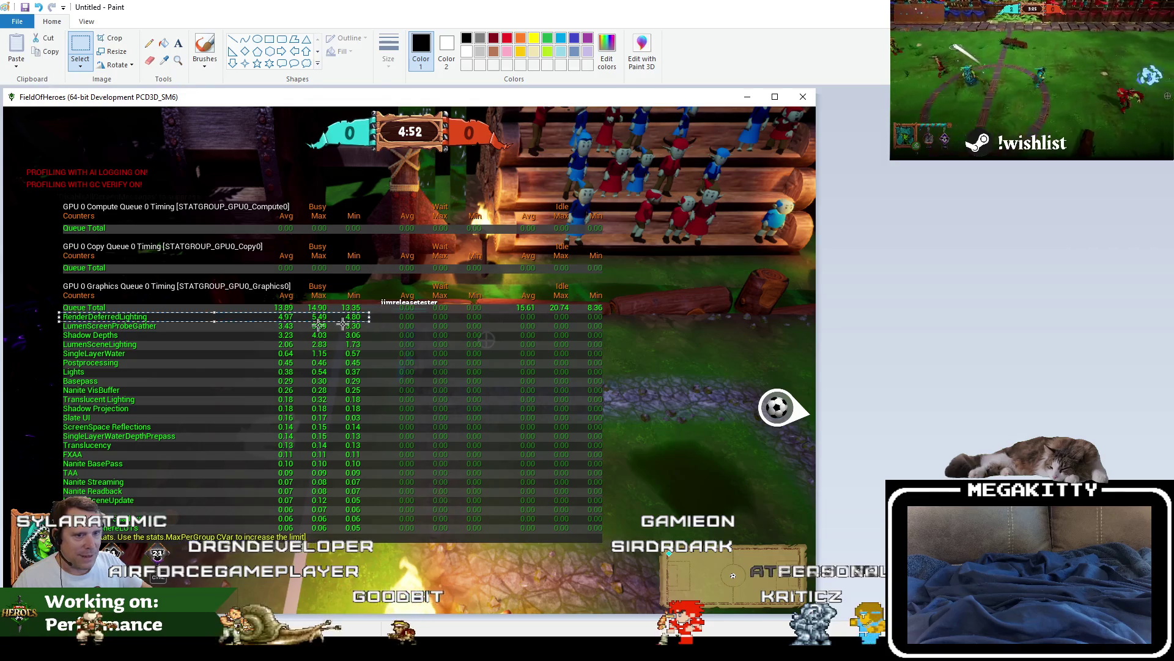
{"action": "key", "text": "ctrl+c"}
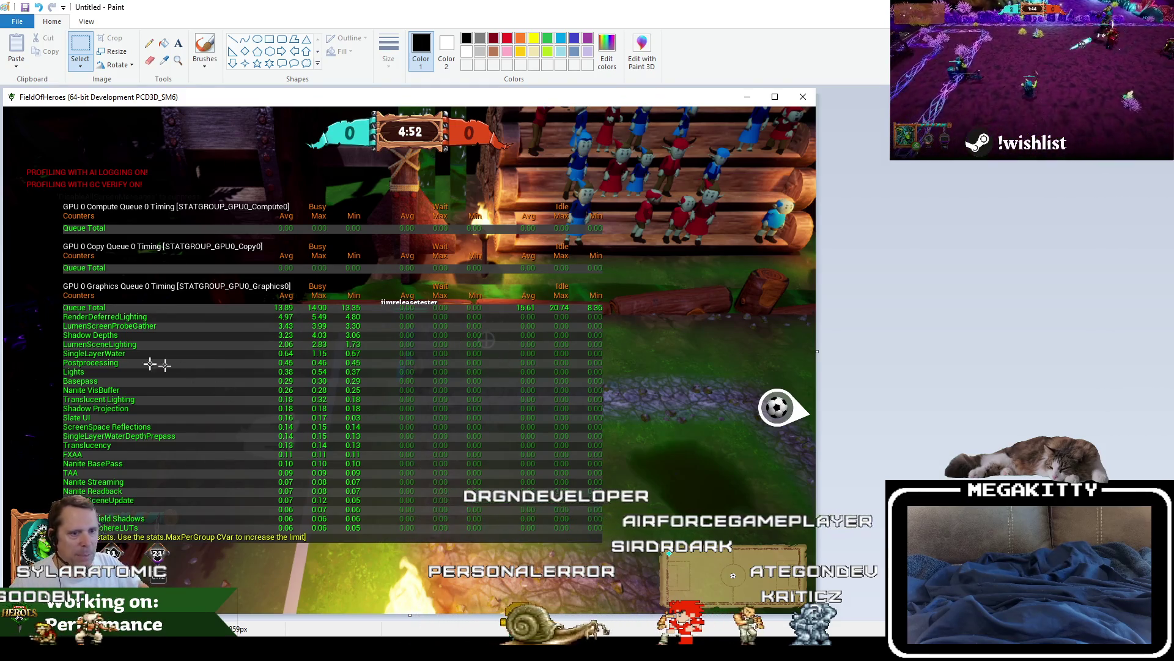
{"action": "left_click_drag", "start_coordinate": [61, 312], "coordinate": [155, 322]}
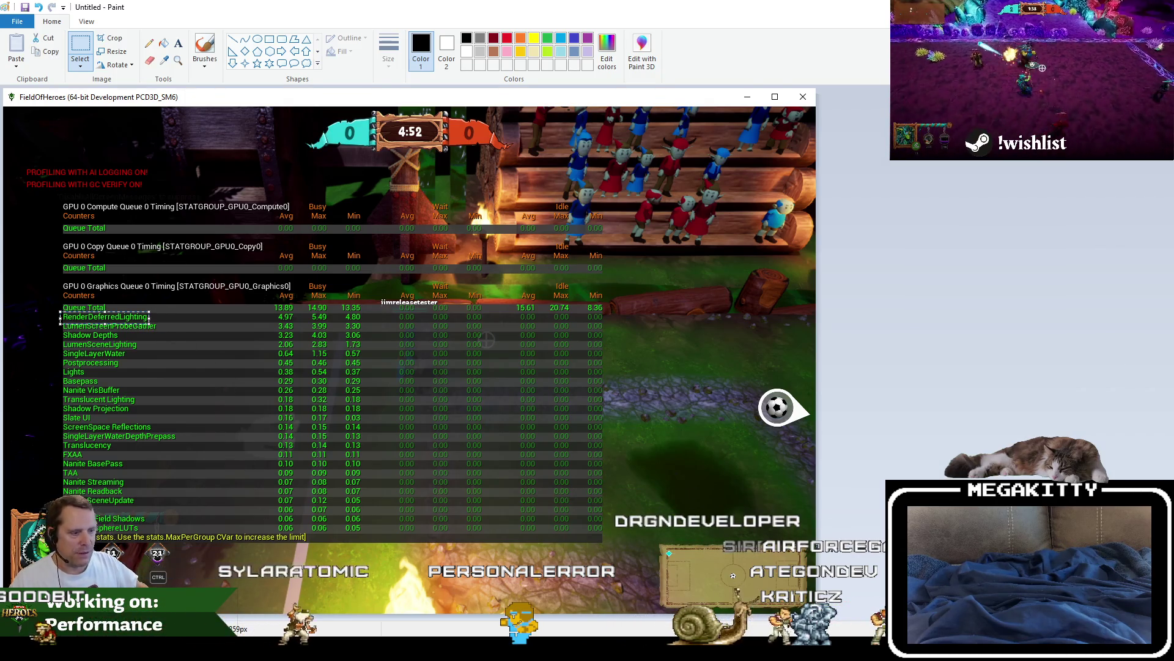
{"action": "key", "text": "alt+Tab"}
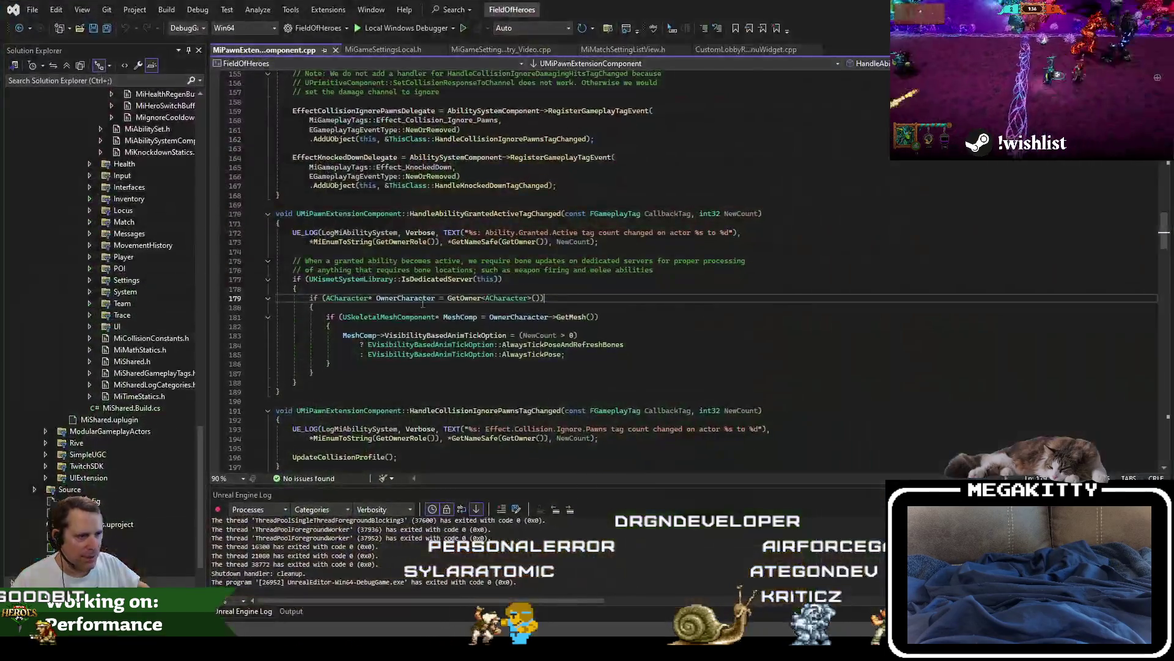
Rebuild FieldOfHeroes and debug it, then code-search files for 'f:defaultengine.i'
{"action": "left_click", "coordinate": [466, 392]}
{"action": "key", "text": "ctrl+shift+b"}
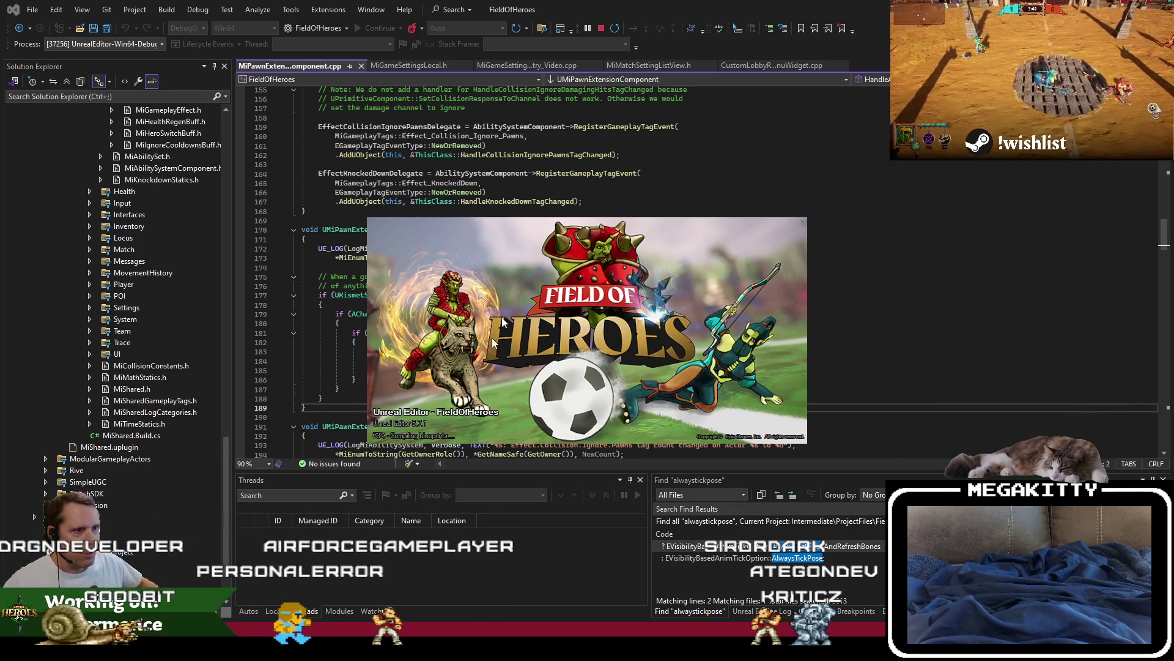
{"action": "left_click", "coordinate": [489, 145]}
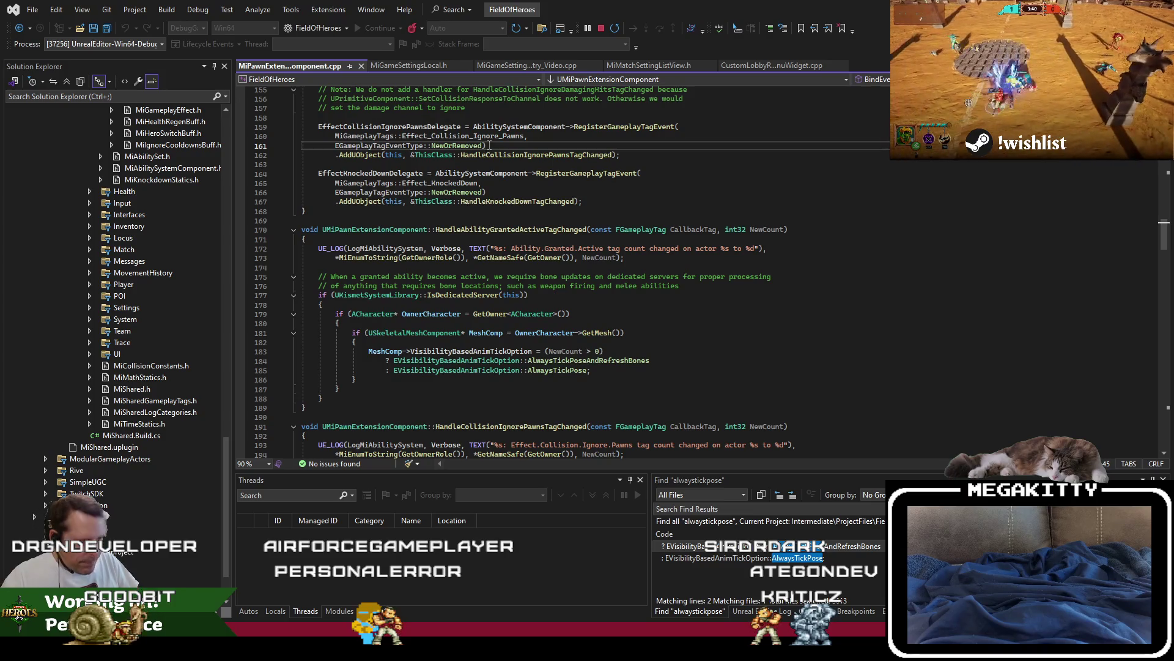
{"action": "key", "text": "ctrl+t"}
{"action": "type", "text": "f:default"}
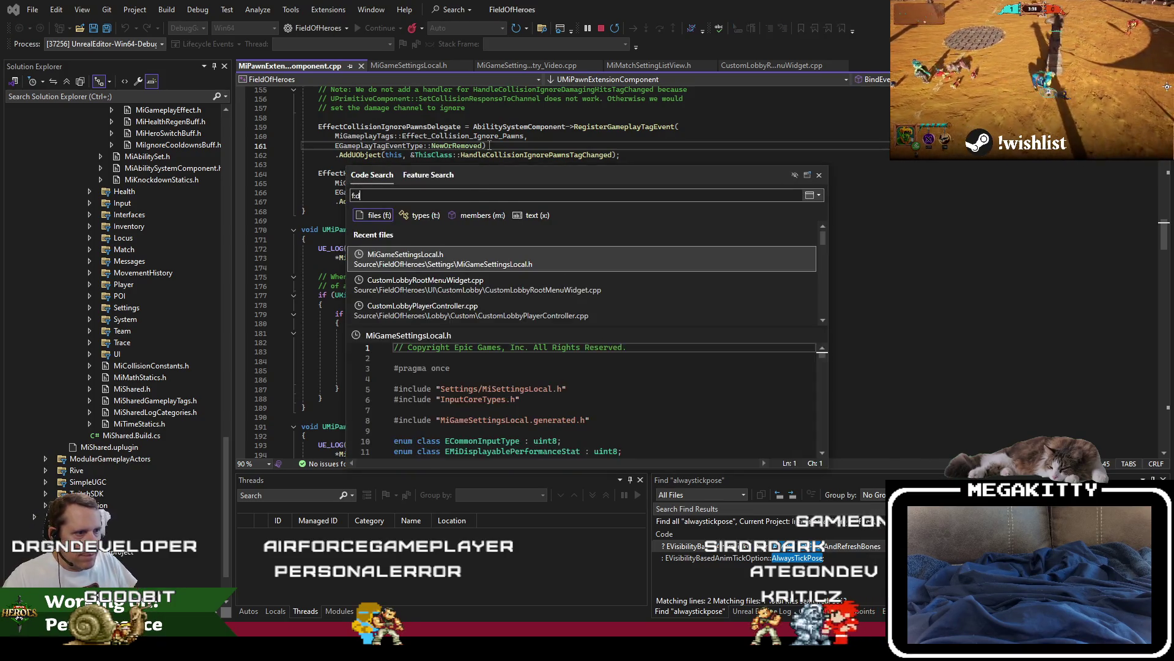
{"action": "type", "text": "engine.i"}
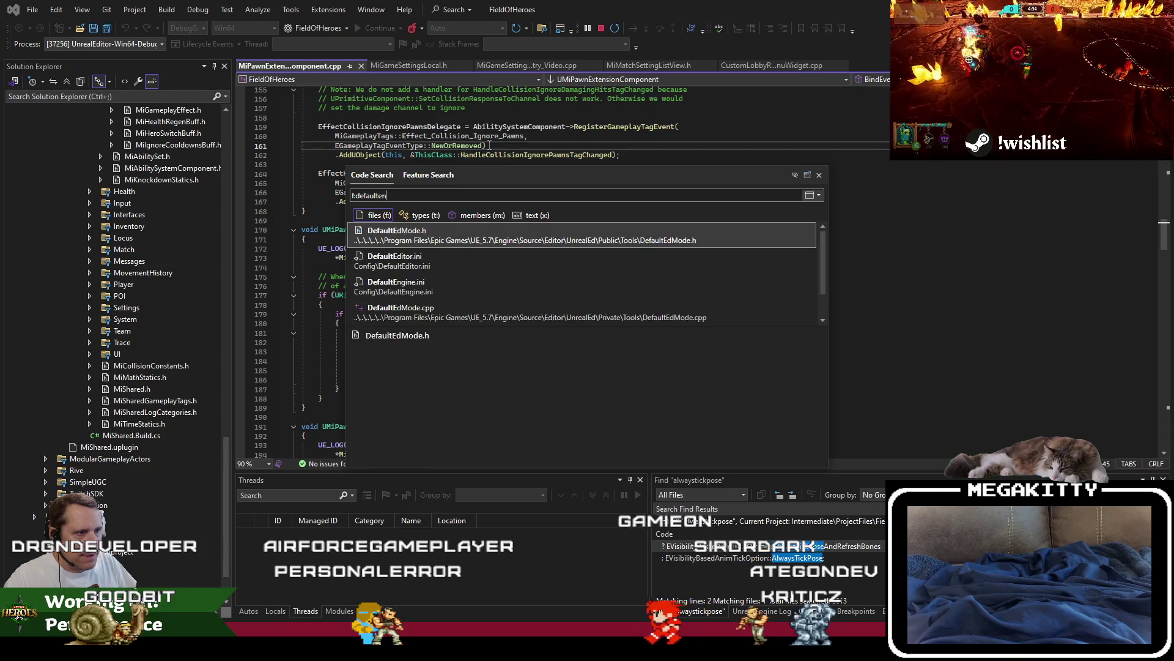
Open DefaultEngine.ini and select its [/Script/Engine.RendererSettings] block
{"action": "key", "text": "Return"}
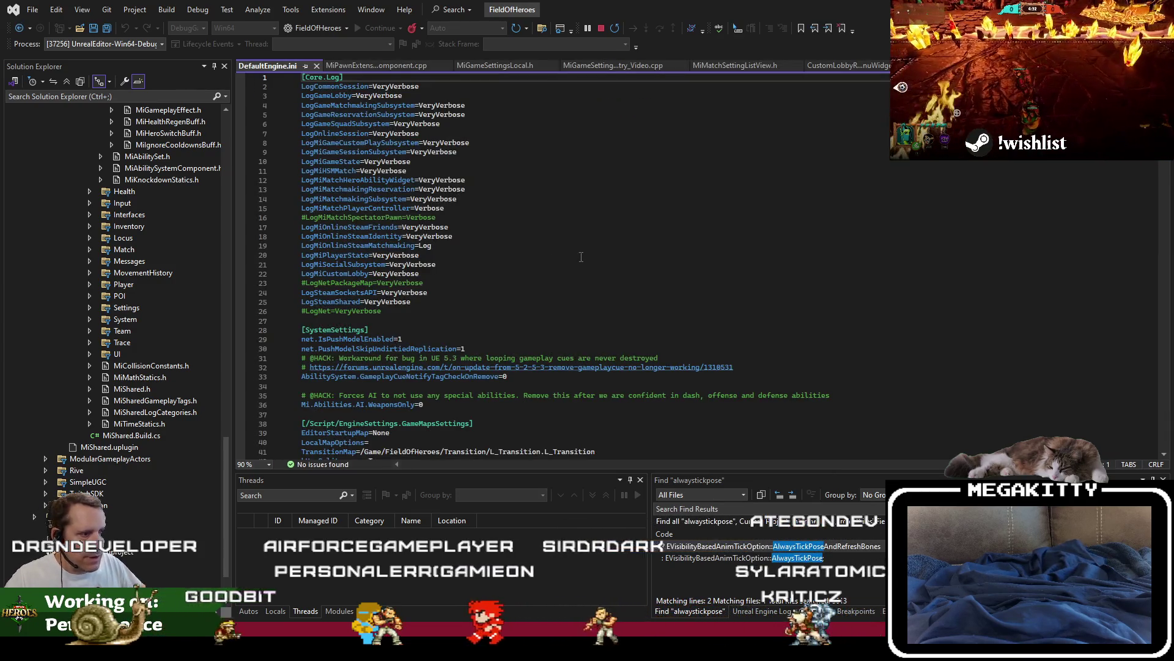
{"action": "scroll", "coordinate": [582, 262], "scroll_direction": "down", "scroll_amount": 14}
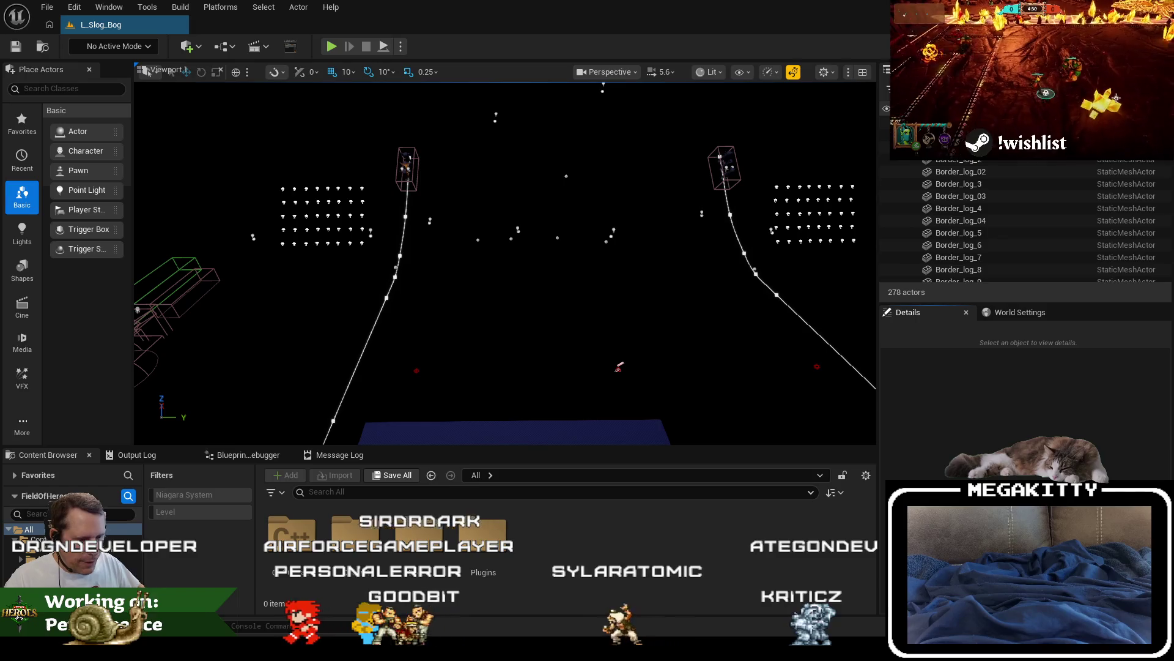
{"action": "scroll", "coordinate": [525, 330], "scroll_direction": "down", "scroll_amount": 7}
{"action": "scroll", "coordinate": [524, 330], "scroll_direction": "up", "scroll_amount": 20}
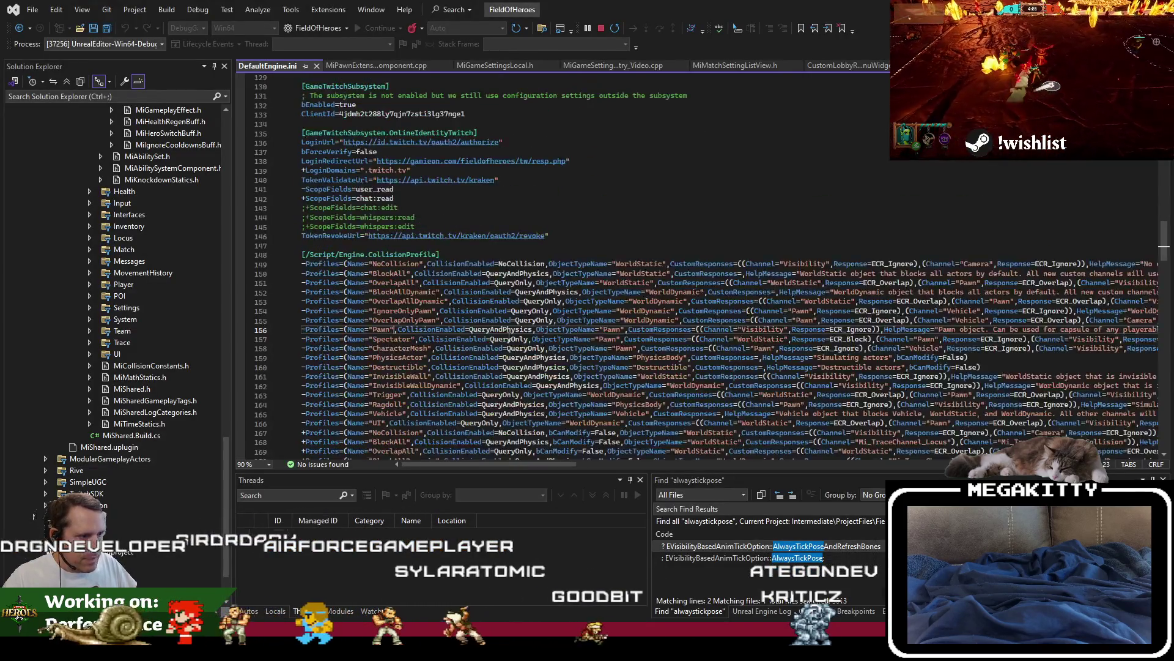
{"action": "scroll", "coordinate": [509, 337], "scroll_direction": "down", "scroll_amount": 14}
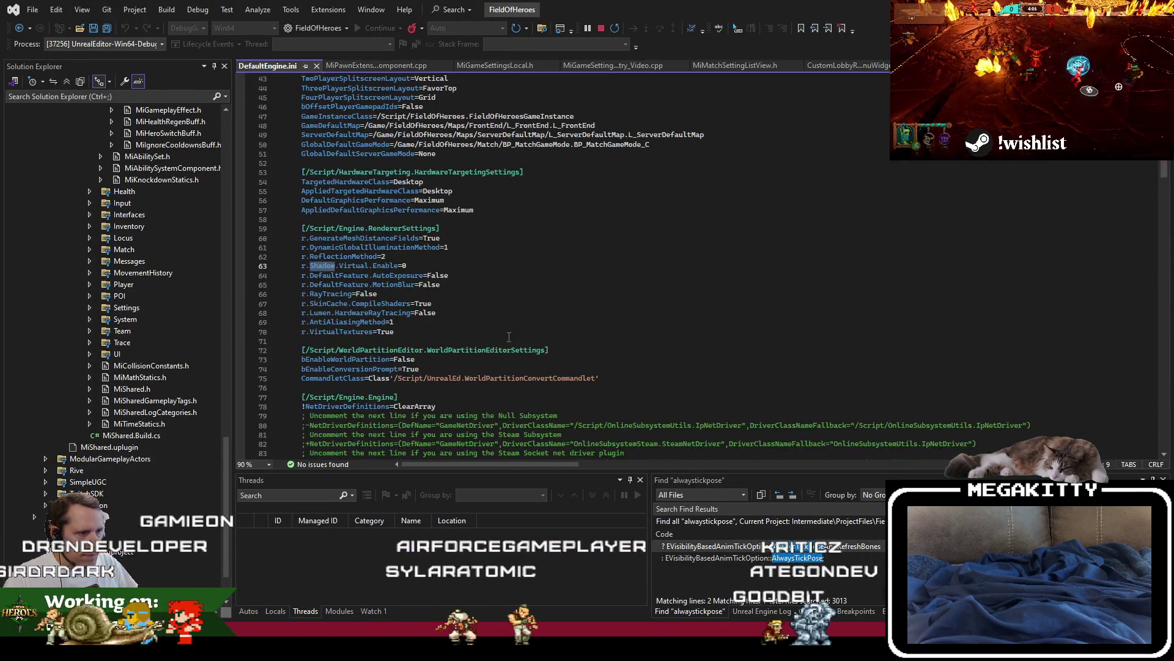
{"action": "key", "text": "Up"}
{"action": "key", "text": "Up"}
{"action": "key", "text": "Up"}
{"action": "key", "text": "Home"}
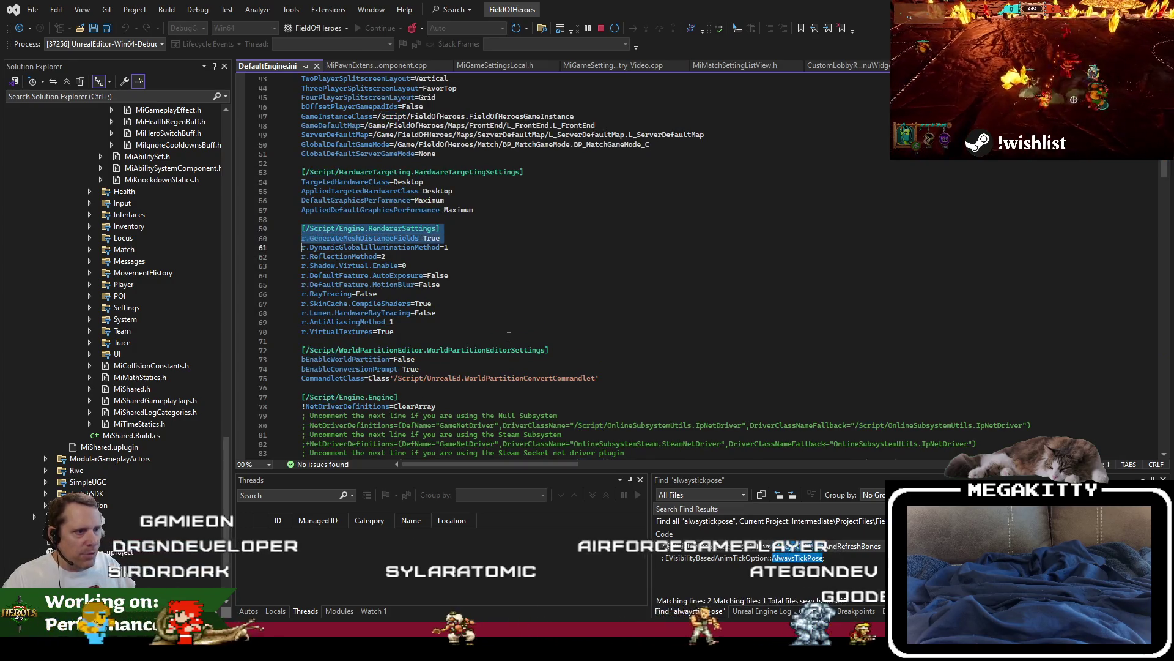
{"action": "key", "text": "shift+Down"}
{"action": "key", "text": "shift+Down"}
{"action": "key", "text": "shift+Down"}
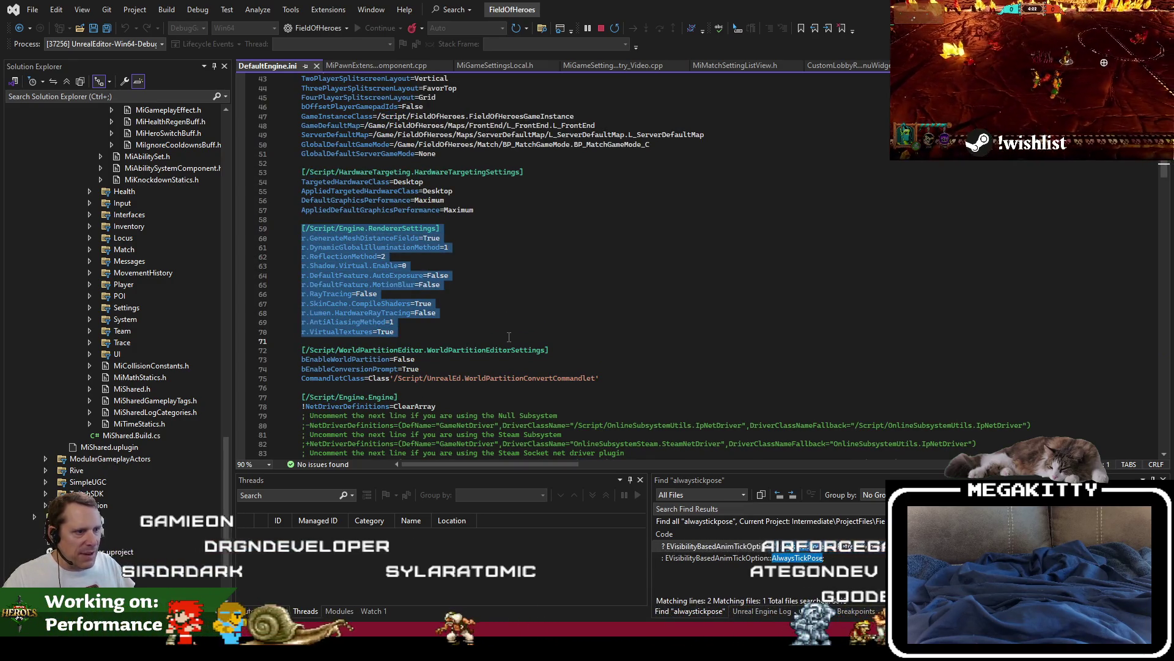
{"action": "key", "text": "Down"}
{"action": "key", "text": "Down"}
{"action": "key", "text": "Down"}
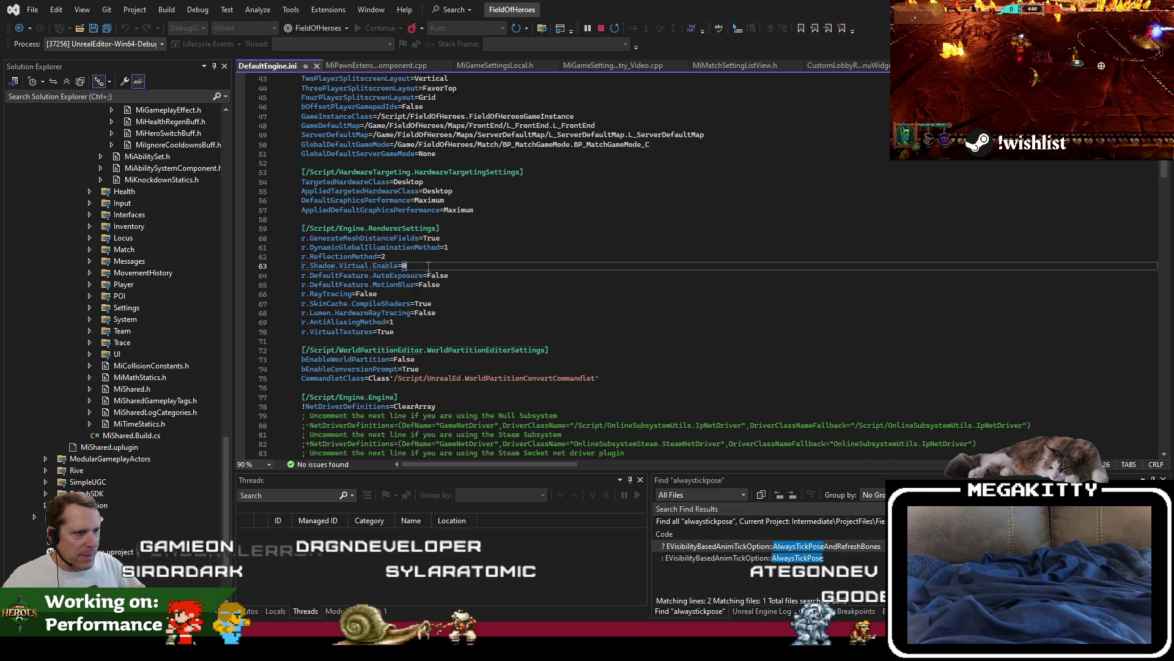
Inspect the ReflectionMethod, GenerateMeshDistanceFields and AntiAliasingMethod lines, then collapse MiShared
{"action": "left_click_drag", "start_coordinate": [429, 266], "coordinate": [283, 261]}
{"action": "left_click_drag", "start_coordinate": [386, 256], "coordinate": [260, 261]}
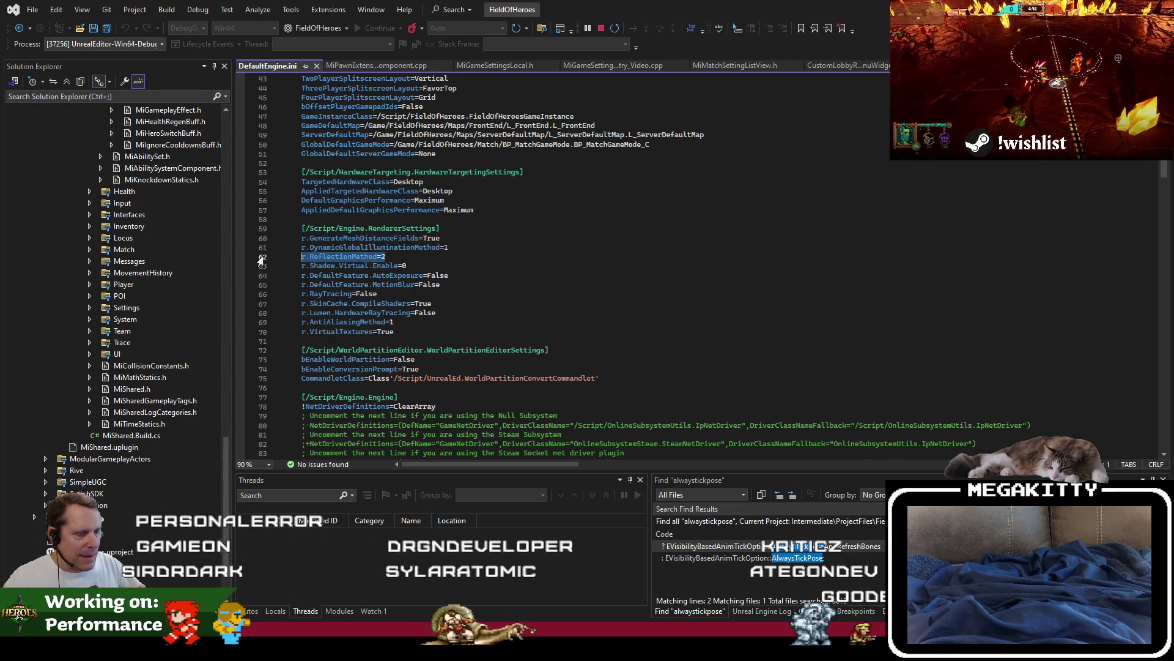
{"action": "double_click", "coordinate": [356, 256]}
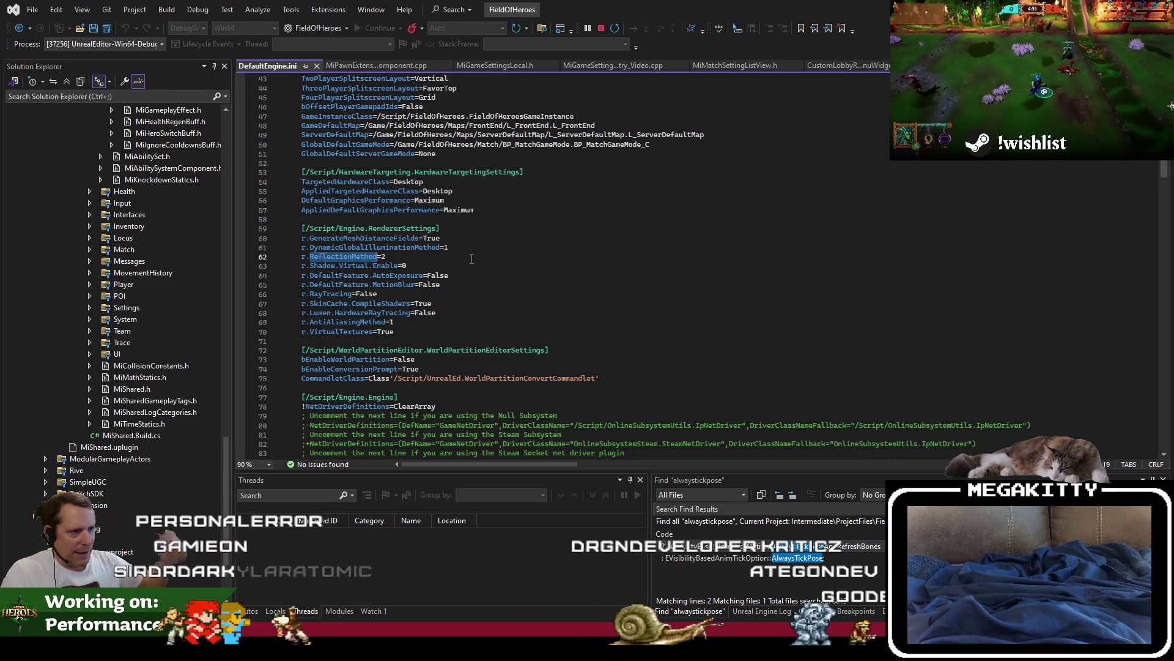
{"action": "double_click", "coordinate": [392, 238]}
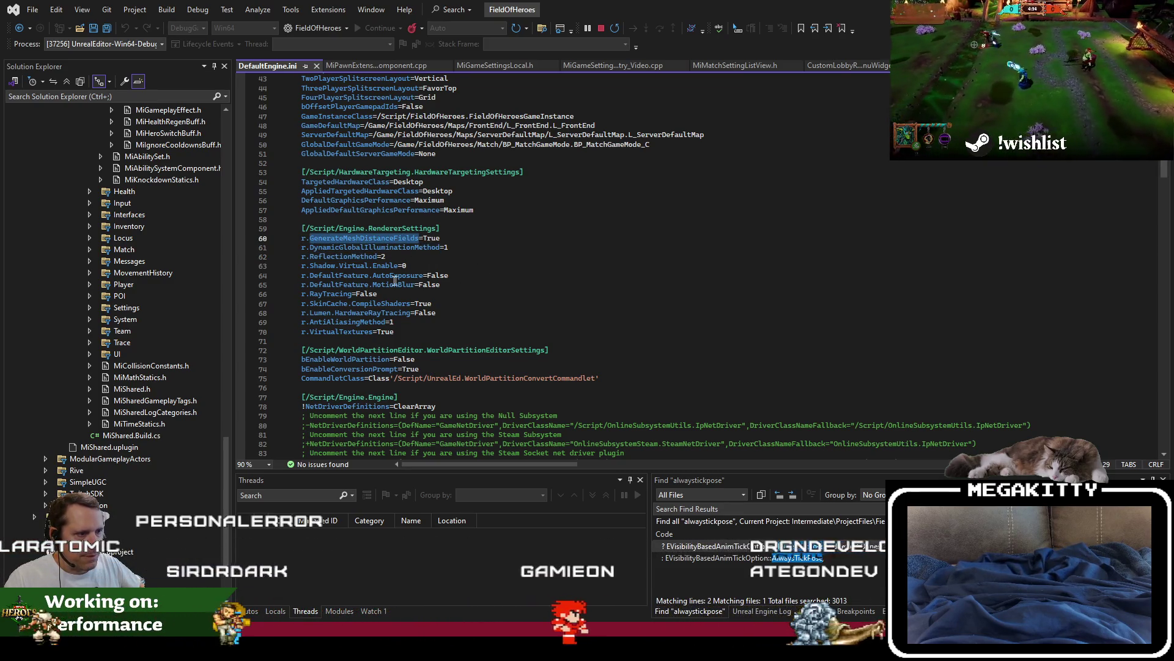
{"action": "left_click", "coordinate": [389, 303]}
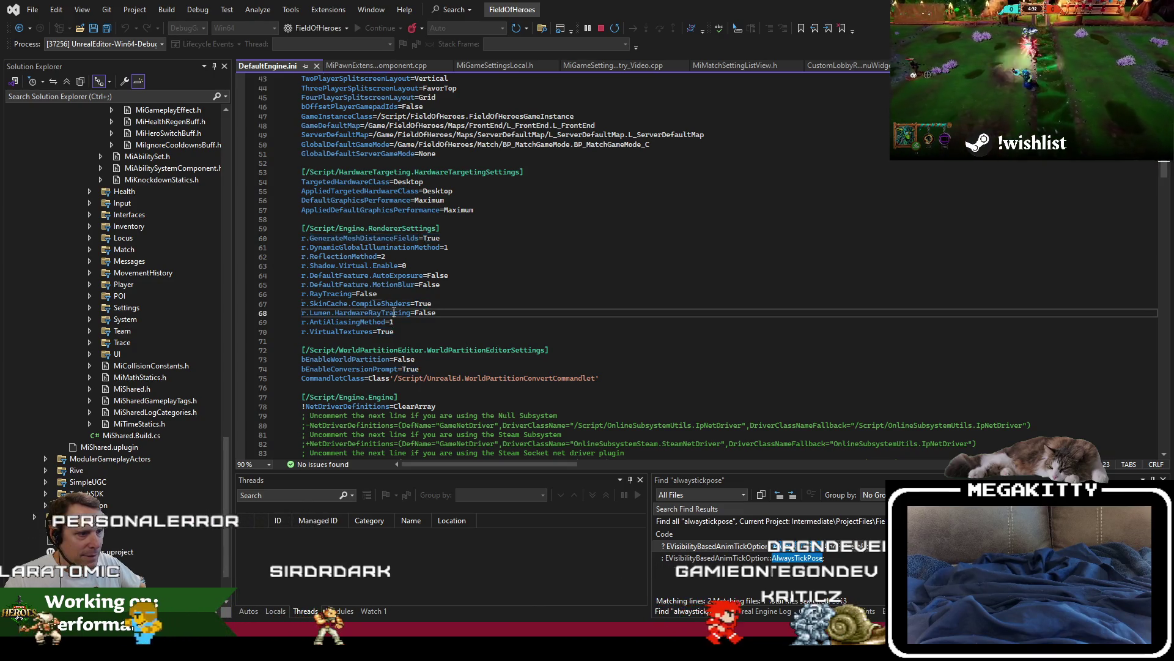
{"action": "double_click", "coordinate": [378, 322]}
{"action": "left_click", "coordinate": [382, 257]}
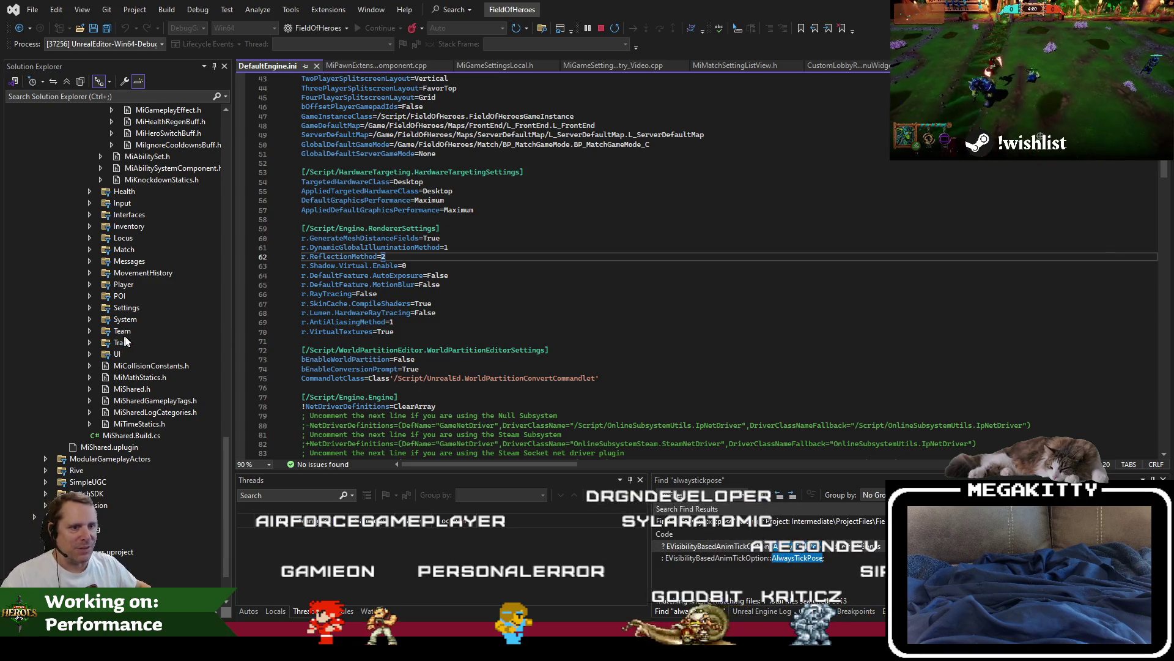
{"action": "scroll", "coordinate": [122, 335], "scroll_direction": "up", "scroll_amount": 15}
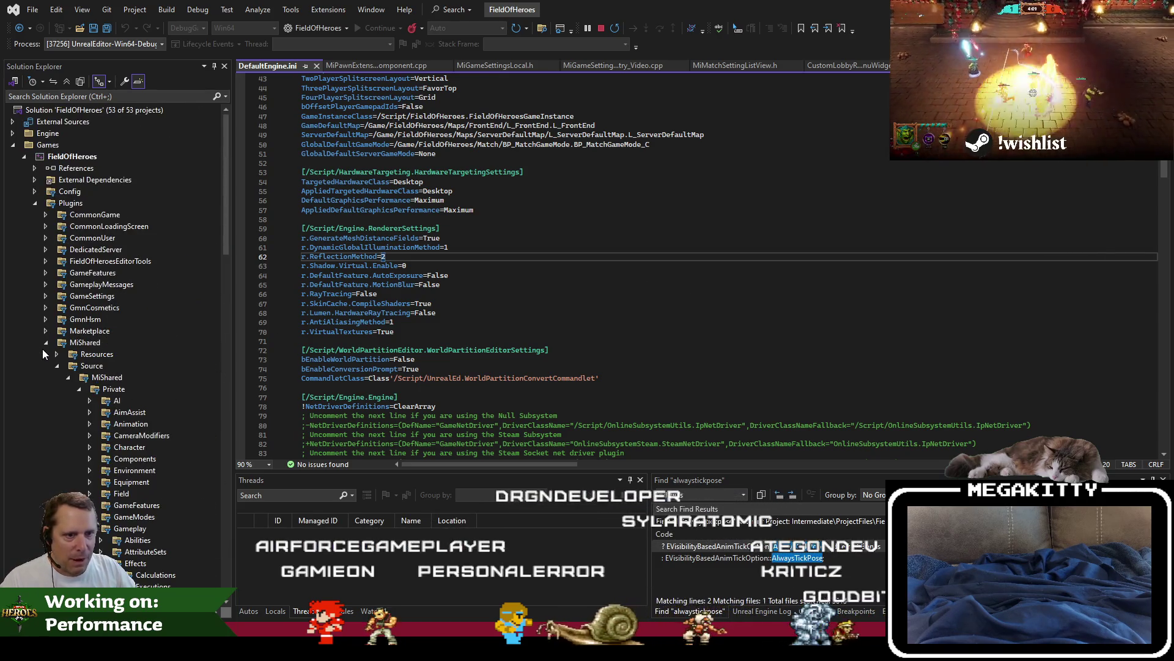
{"action": "left_click", "coordinate": [46, 347]}
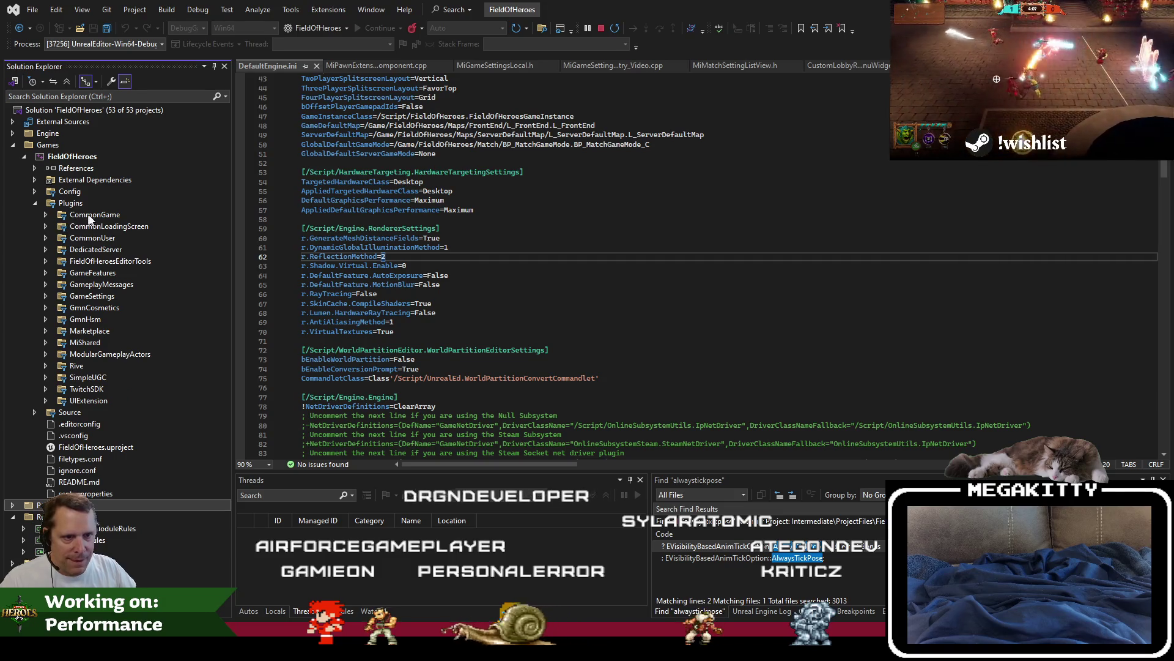
Expand Source > FieldOfHeroes and peek into the AI, Animation, Core and Environment folders
{"action": "left_click", "coordinate": [35, 202]}
{"action": "left_click", "coordinate": [35, 214]}
{"action": "left_click", "coordinate": [45, 227]}
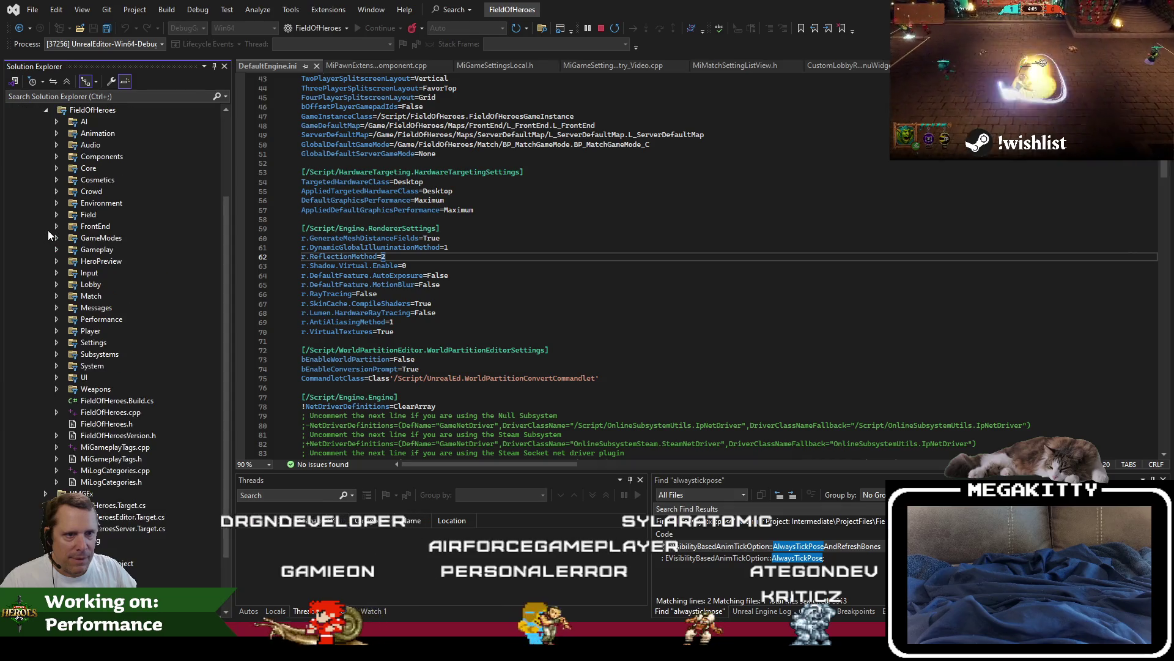
{"action": "scroll", "coordinate": [120, 244], "scroll_direction": "up", "scroll_amount": 3}
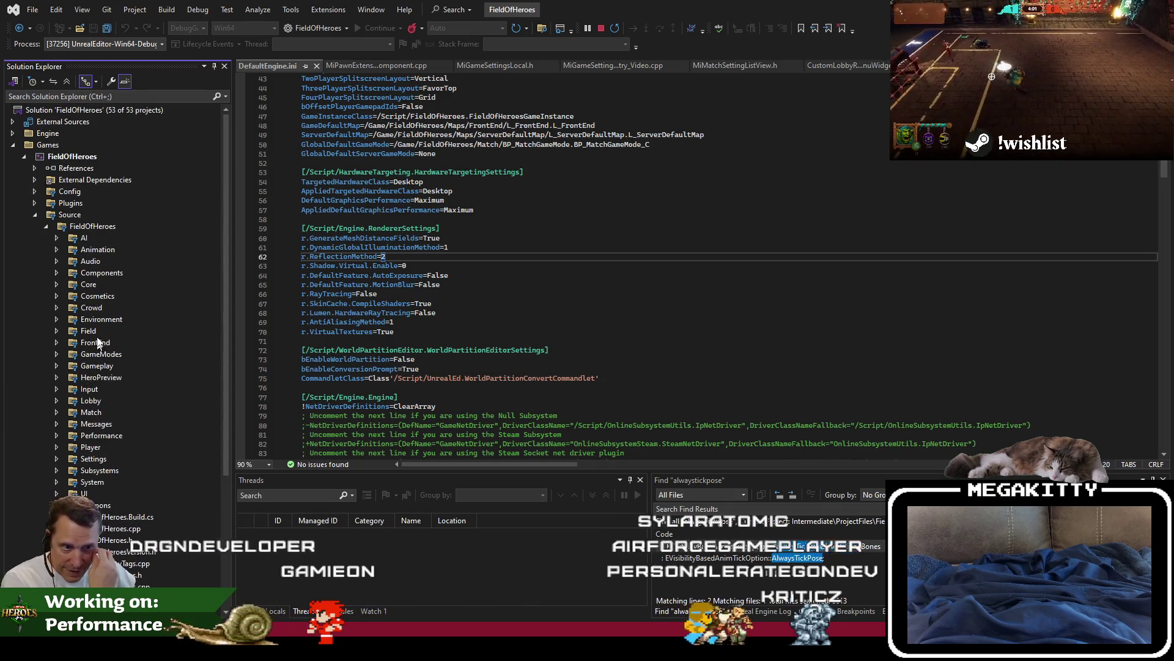
{"action": "left_click", "coordinate": [57, 238]}
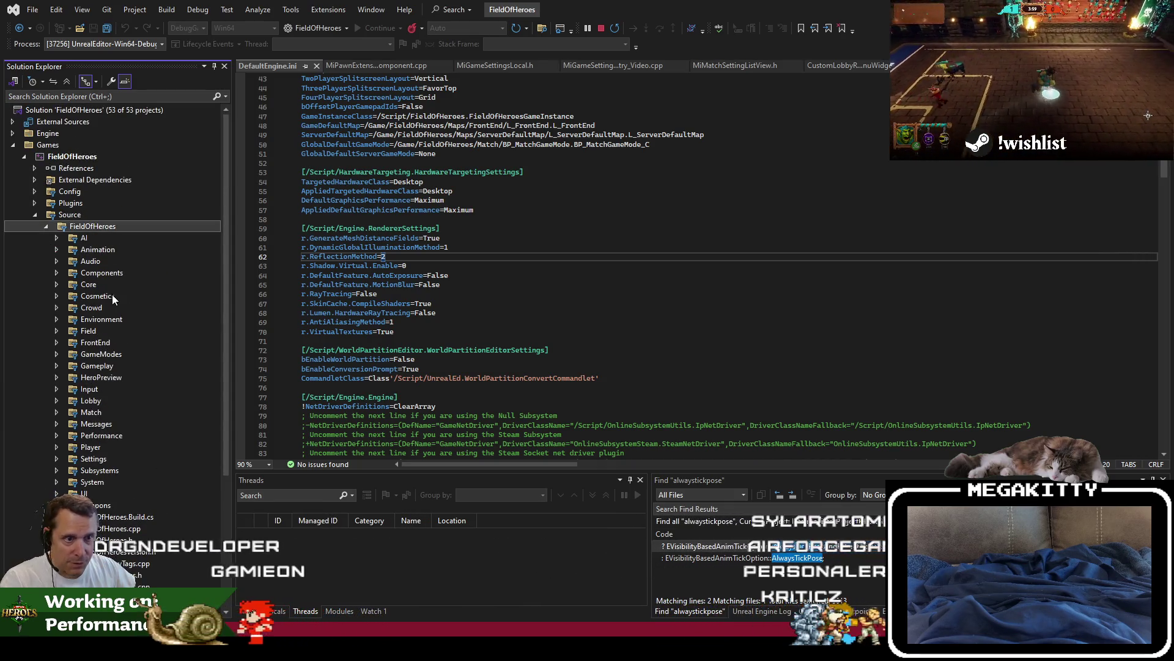
{"action": "left_click", "coordinate": [58, 238]}
{"action": "left_click", "coordinate": [59, 254]}
{"action": "left_click", "coordinate": [59, 254]}
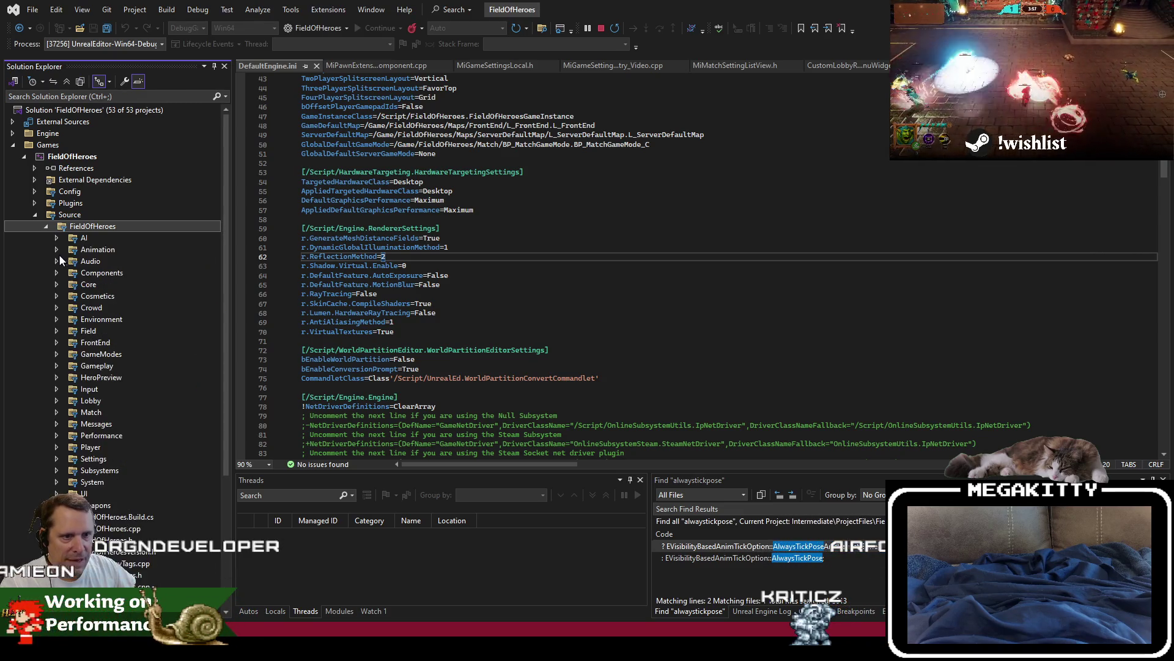
{"action": "left_click", "coordinate": [57, 284]}
{"action": "left_click", "coordinate": [57, 283]}
{"action": "left_click", "coordinate": [56, 319]}
{"action": "left_click", "coordinate": [56, 319]}
Expand the Lobby, Match, Hsms, Settings and Subsystems source folders
{"action": "left_click", "coordinate": [57, 401]}
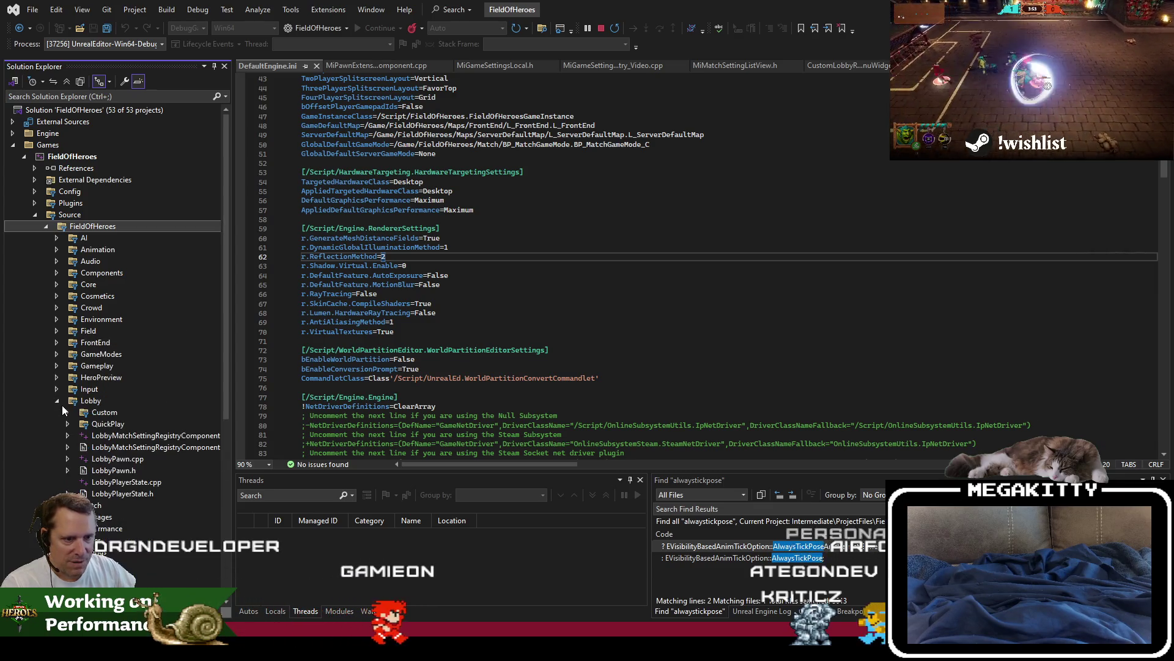
{"action": "left_click", "coordinate": [56, 400]}
{"action": "left_click", "coordinate": [56, 412]}
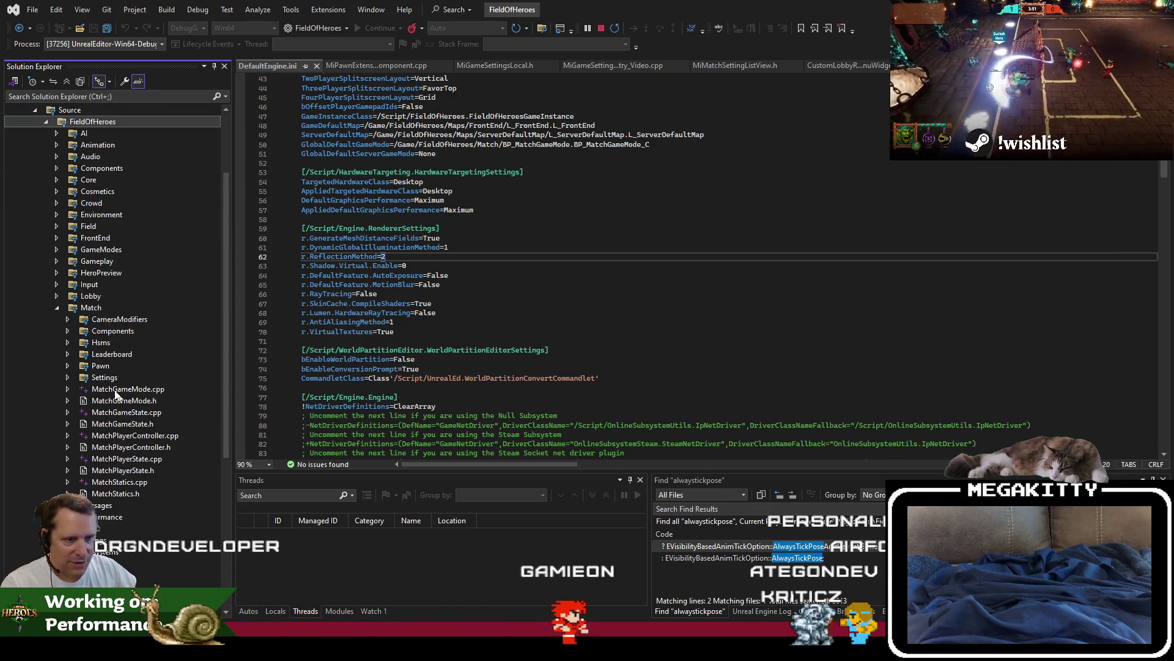
{"action": "left_click", "coordinate": [67, 342]}
{"action": "scroll", "coordinate": [114, 416], "scroll_direction": "down", "scroll_amount": 7}
{"action": "left_click", "coordinate": [56, 366]}
{"action": "scroll", "coordinate": [58, 416], "scroll_direction": "down", "scroll_amount": 5}
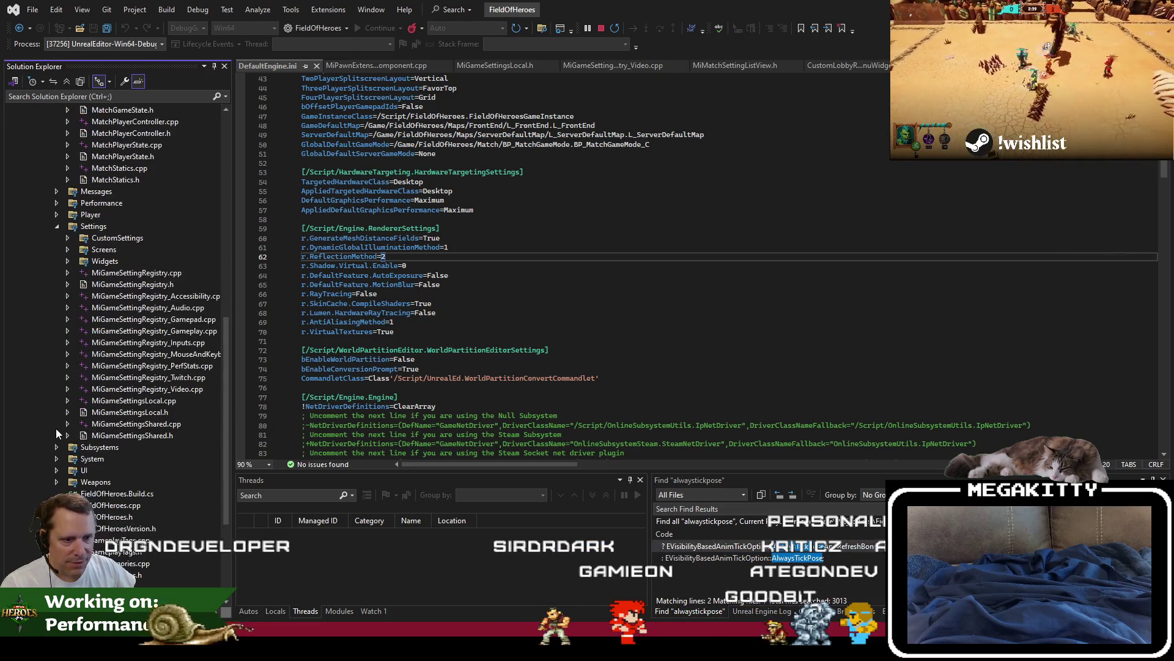
{"action": "left_click", "coordinate": [57, 426]}
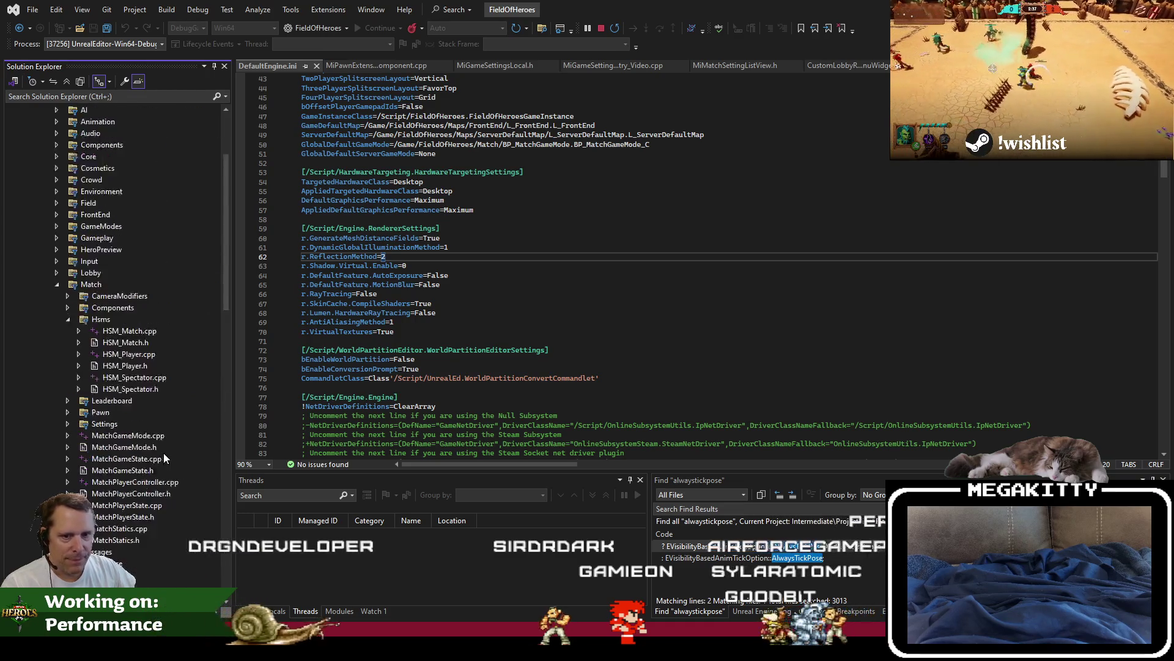
{"action": "scroll", "coordinate": [164, 453], "scroll_direction": "up", "scroll_amount": 15}
Collapse FieldOfHeroes, peek at UMGEx, expand Plugins, and switch to the Unreal Editor
{"action": "left_click", "coordinate": [46, 226]}
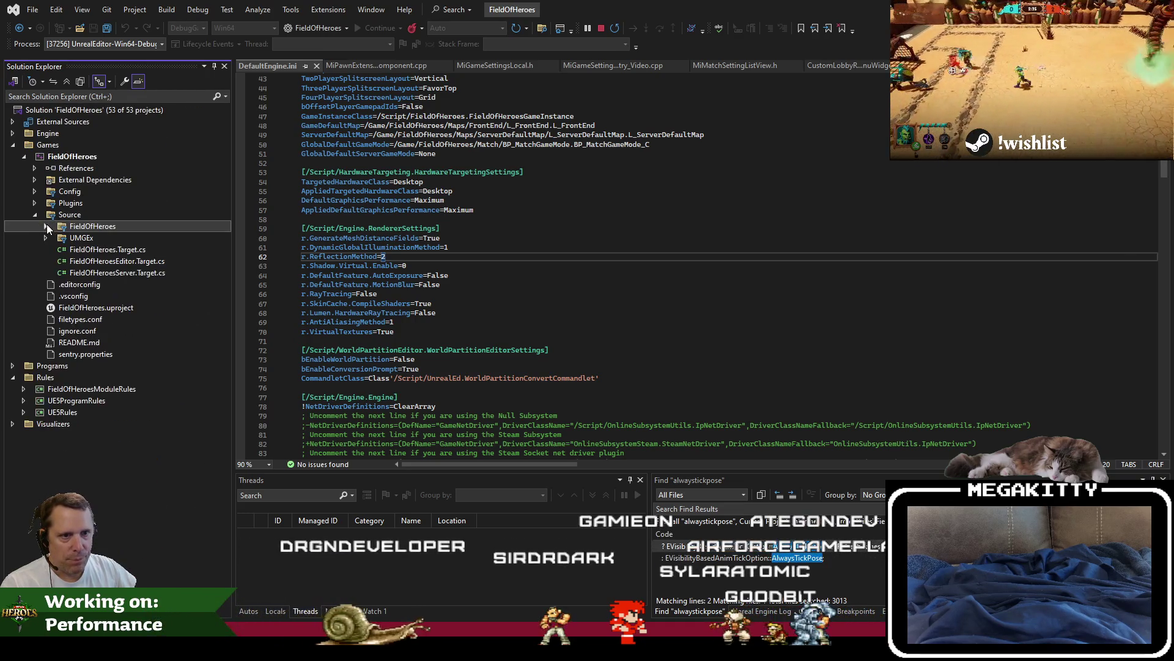
{"action": "left_click", "coordinate": [46, 238]}
{"action": "left_click", "coordinate": [46, 238]}
{"action": "left_click", "coordinate": [35, 203]}
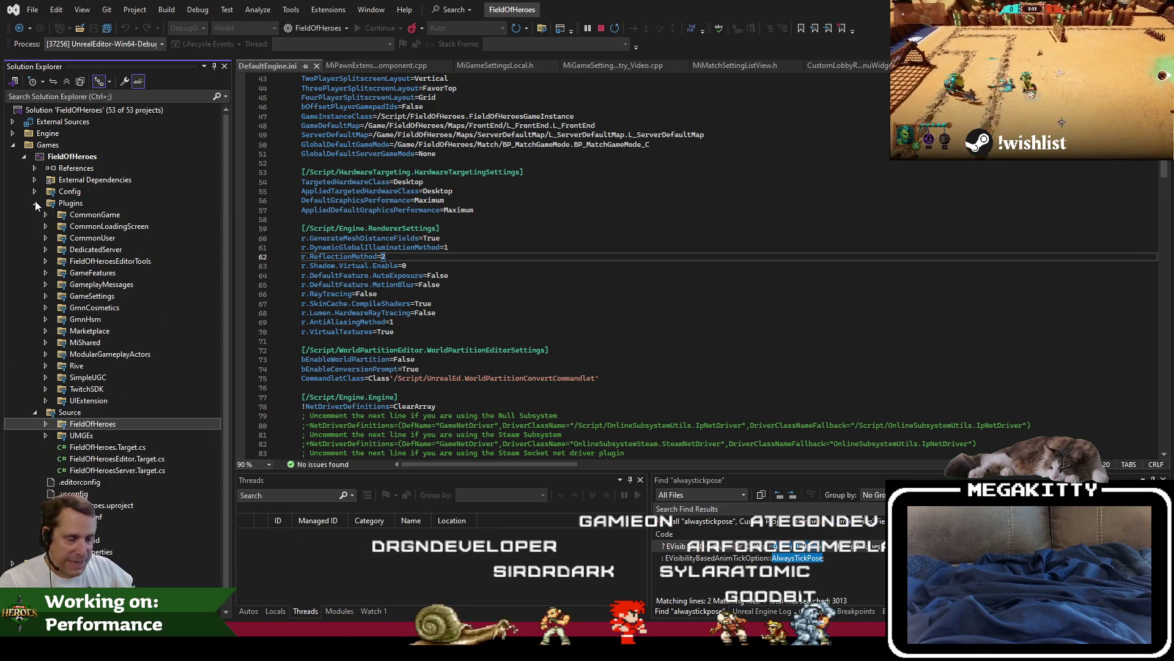
{"action": "left_click", "coordinate": [735, 336]}
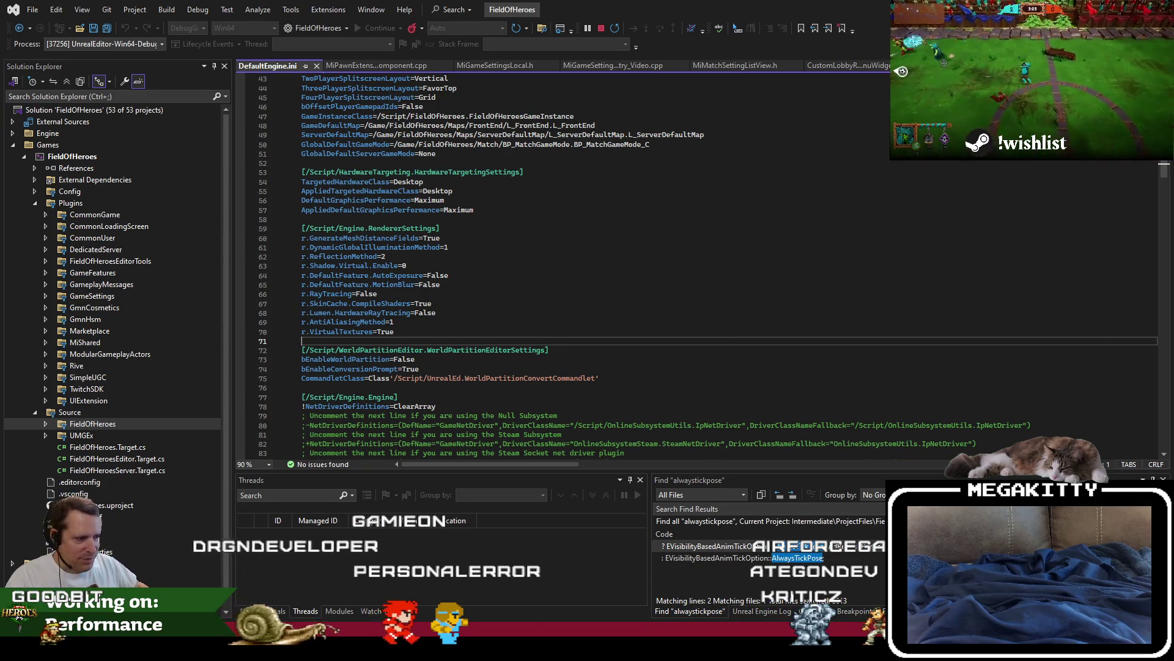
{"action": "key", "text": "alt+Tab"}
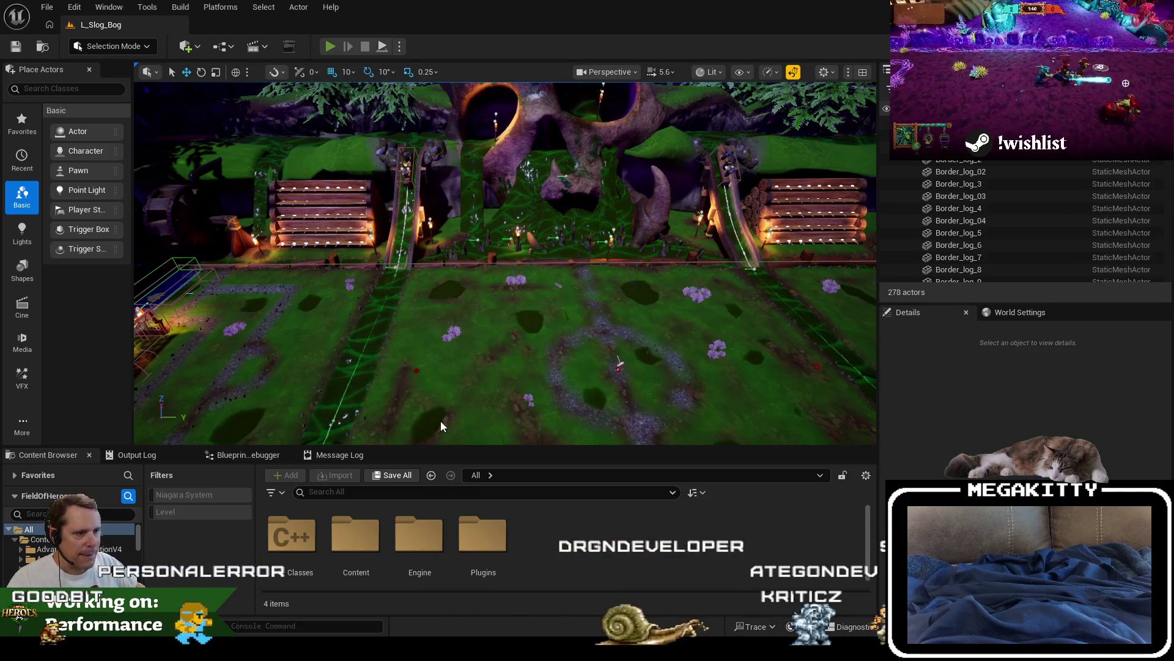
{"action": "key", "text": "alt+p"}
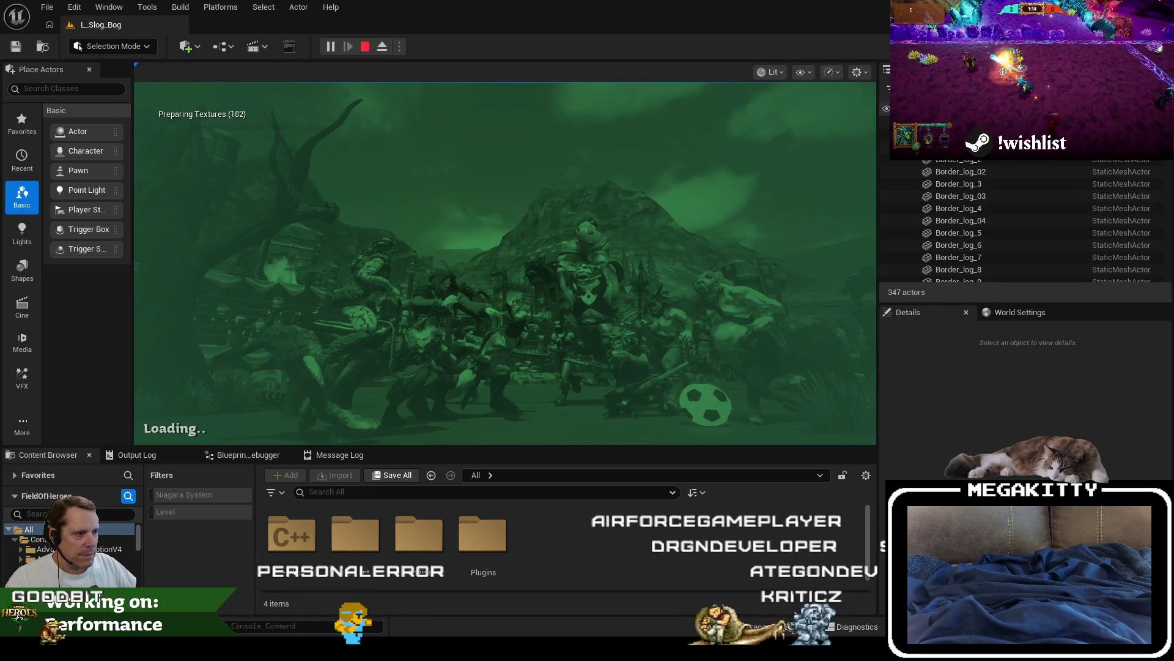
{"action": "key", "text": "grave"}
{"action": "type", "text": "stat "}
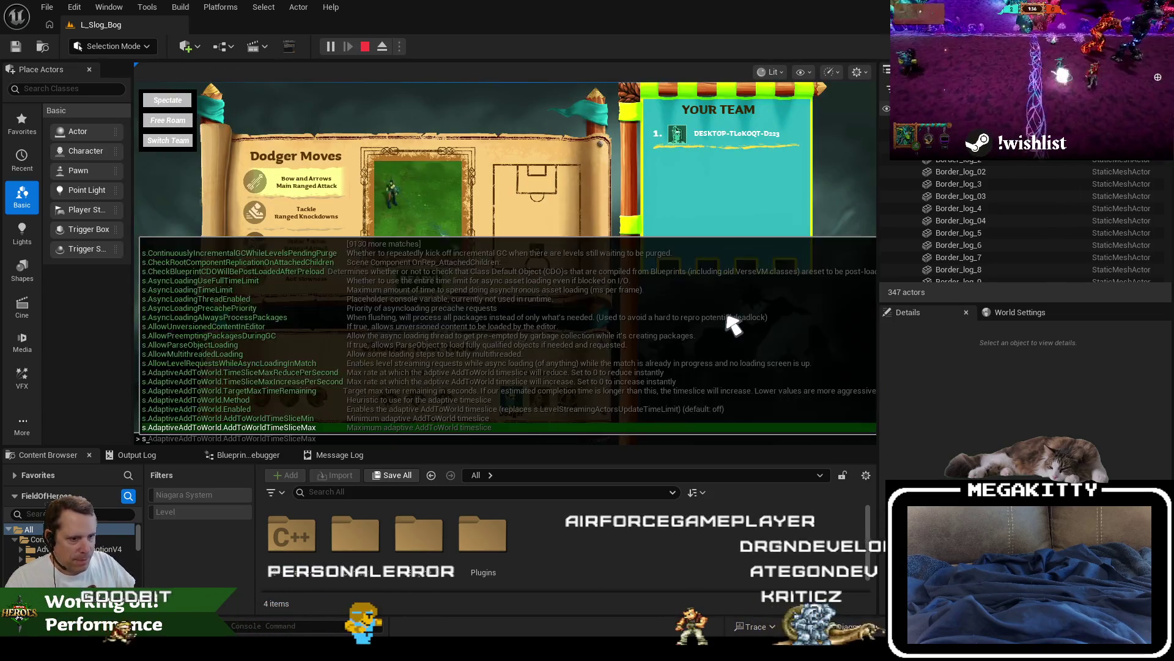
{"action": "type", "text": "cpu"}
{"action": "key", "text": "Up"}
{"action": "key", "text": "Return"}
{"action": "key", "text": "grave"}
{"action": "key", "text": "Up"}
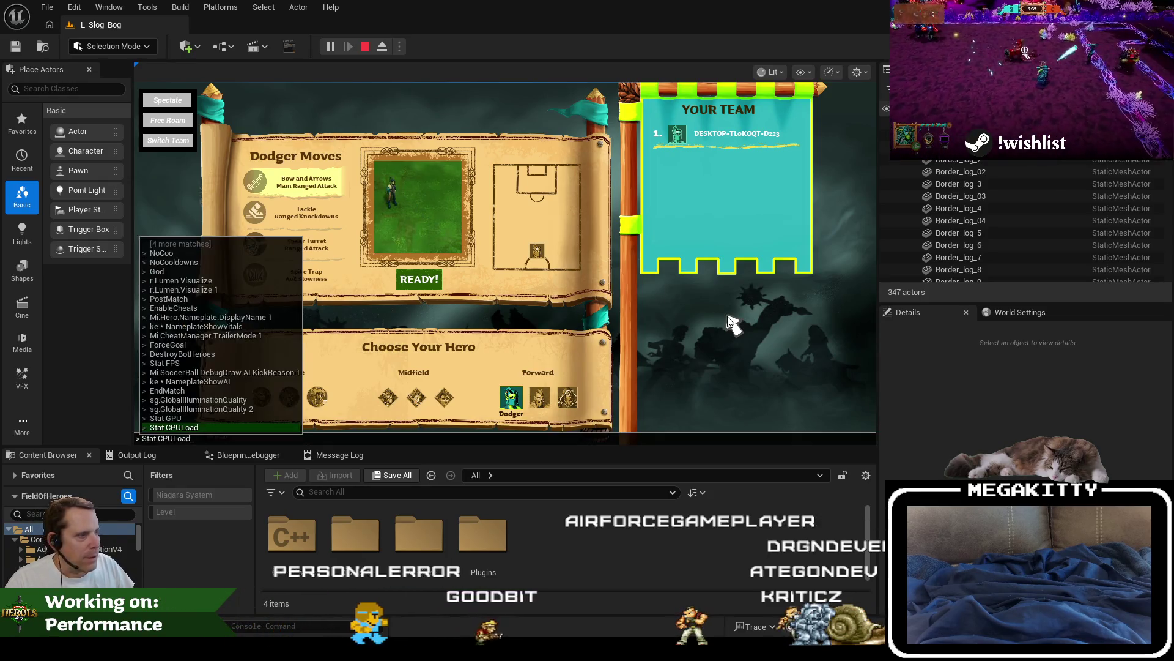
{"action": "type", "text": "1"}
{"action": "key", "text": "Return"}
{"action": "key", "text": "grave"}
{"action": "key", "text": "Up"}
{"action": "key", "text": "BackSpace"}
{"action": "type", "text": "0"}
{"action": "key", "text": "Return"}
{"action": "key", "text": "grave"}
{"action": "key", "text": "Up"}
{"action": "key", "text": "Up"}
{"action": "key", "text": "Up"}
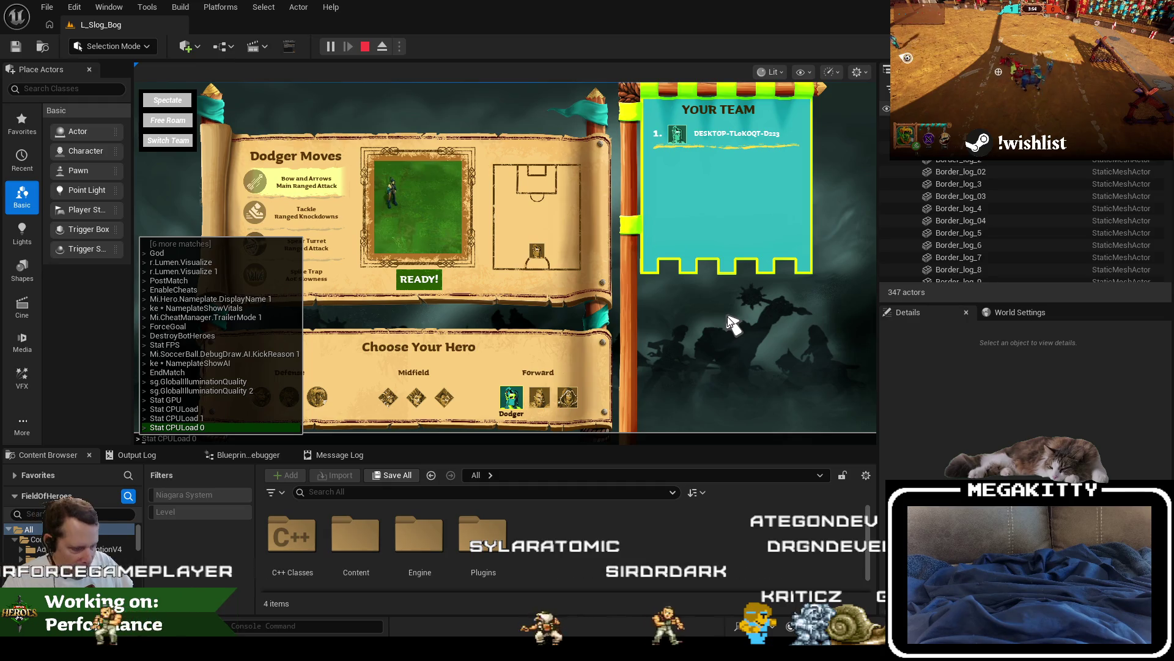
{"action": "type", "text": "shadow"}
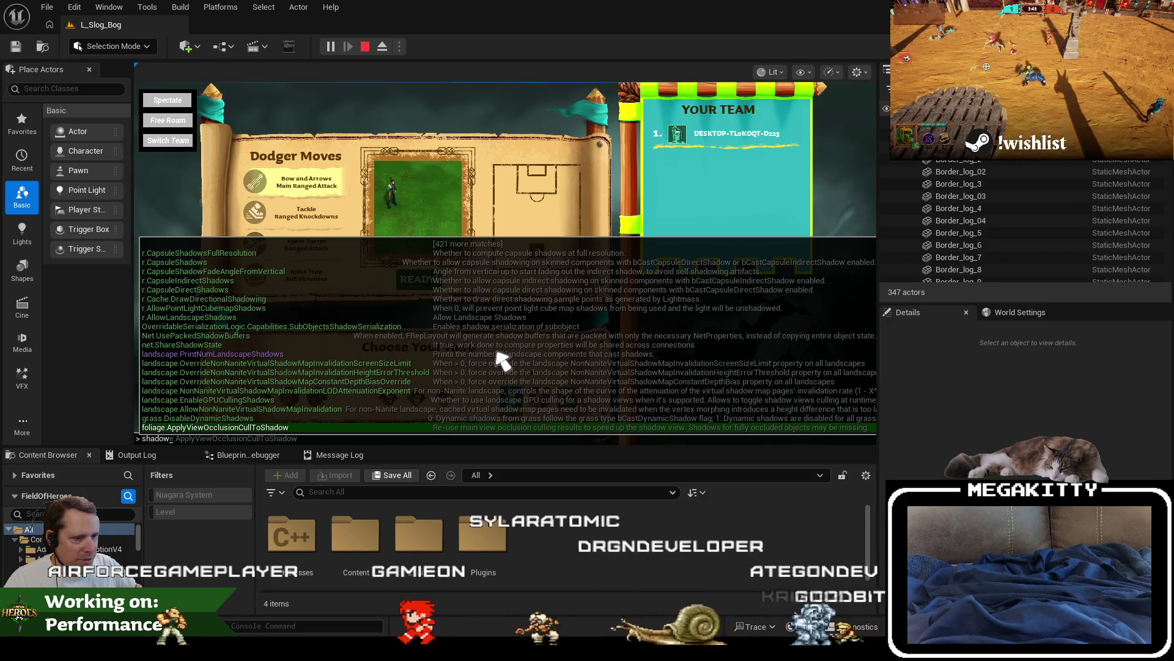
{"action": "key", "text": "BackSpace"}
{"action": "key", "text": "BackSpace"}
{"action": "key", "text": "BackSpace"}
{"action": "type", "text": "nanite"}
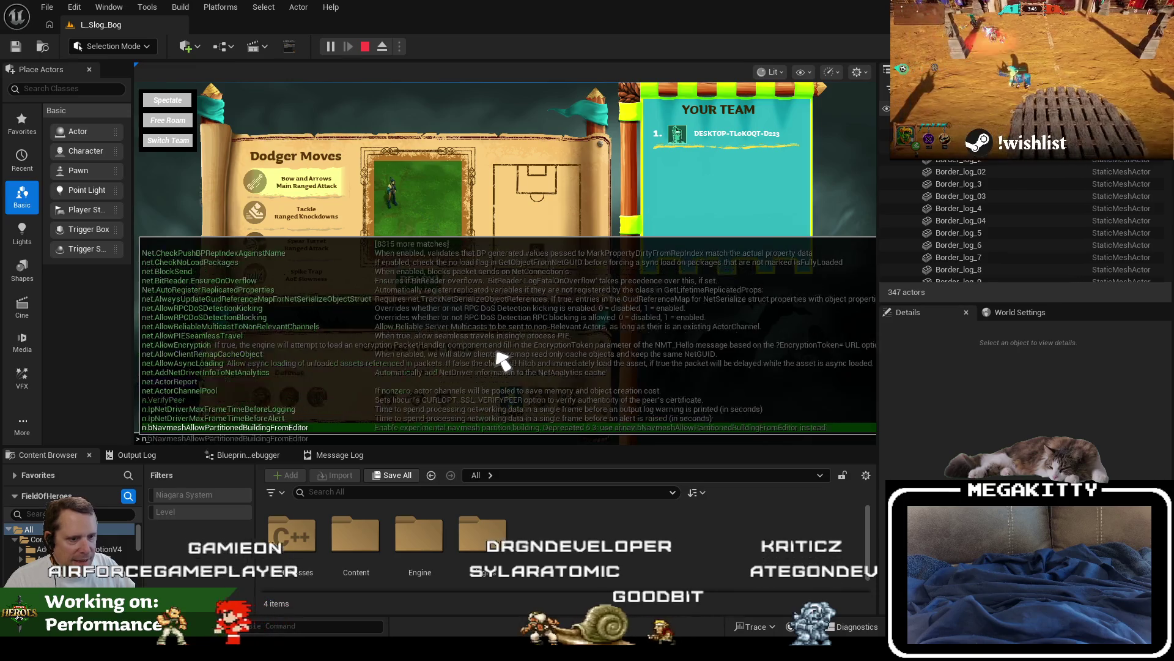
{"action": "key", "text": "Up"}
{"action": "key", "text": "Up"}
{"action": "key", "text": "Up"}
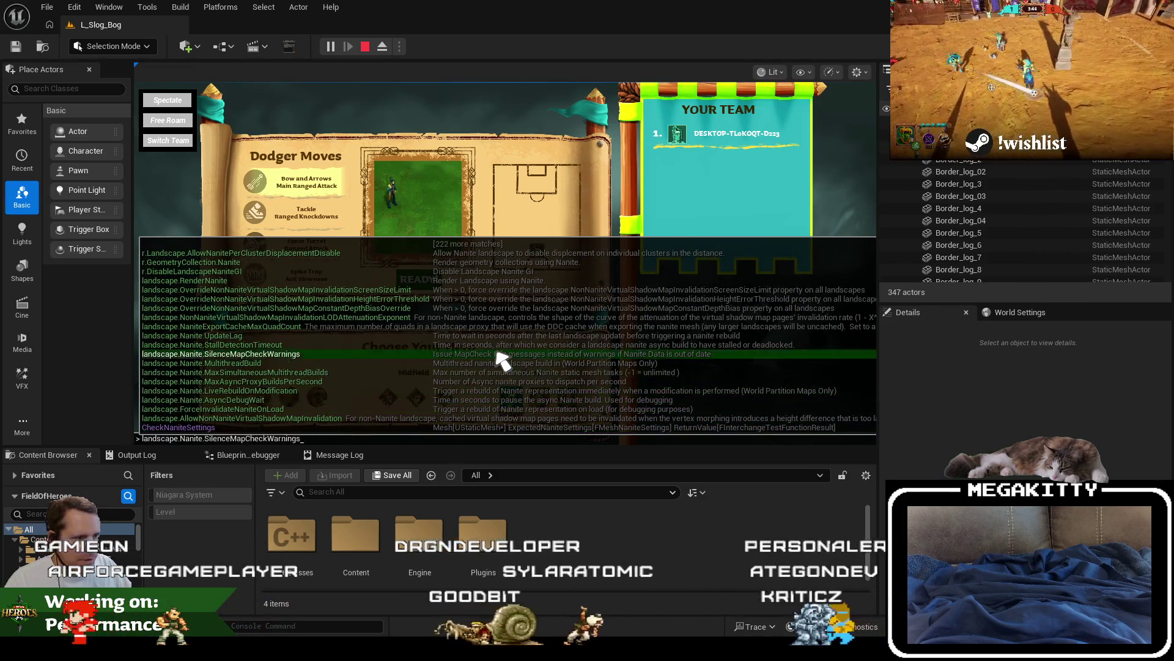
{"action": "key", "text": "Up"}
{"action": "key", "text": "Up"}
{"action": "key", "text": "Up"}
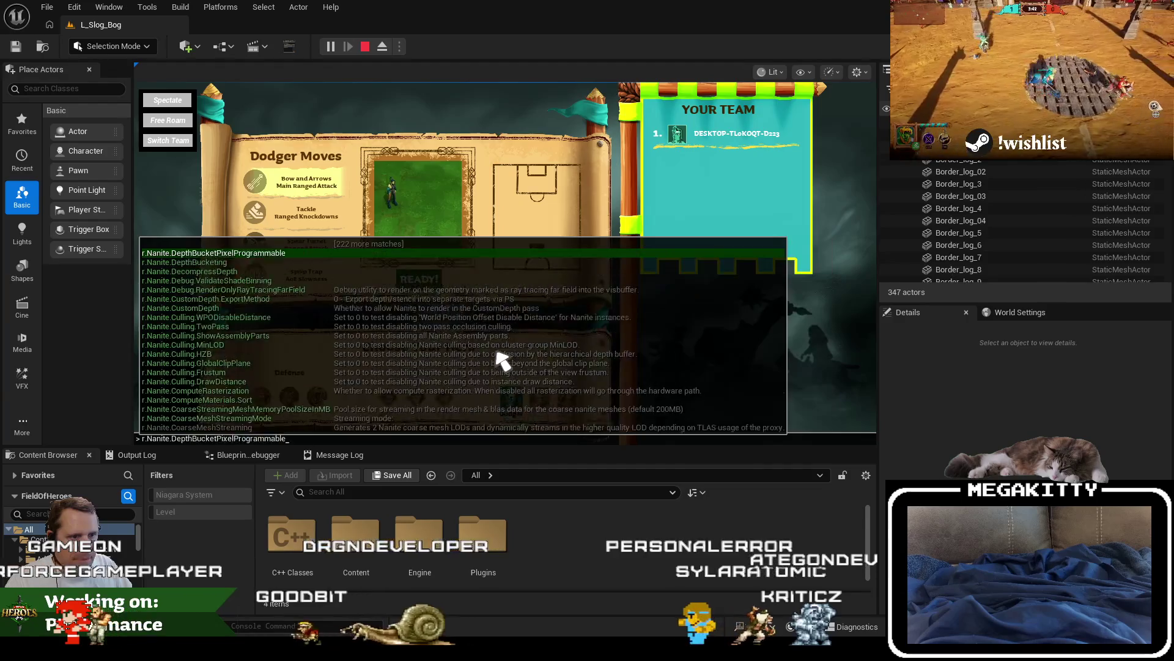
{"action": "key", "text": "Up"}
{"action": "key", "text": "Up"}
{"action": "key", "text": "Up"}
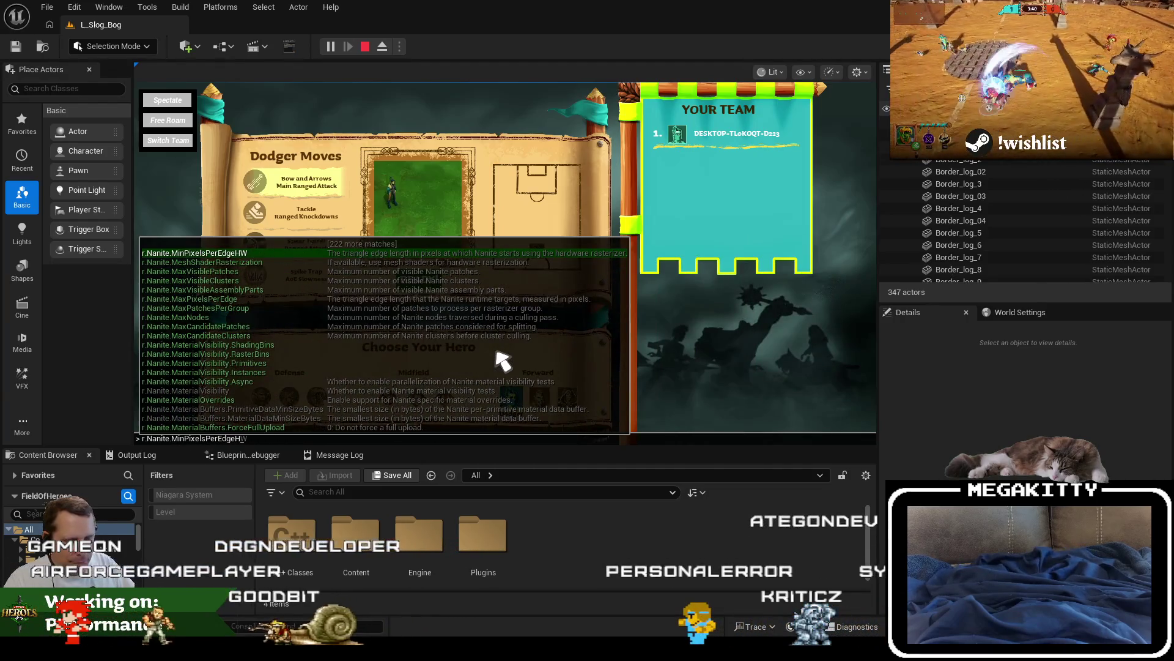
{"action": "type", "text": "r.lumen"}
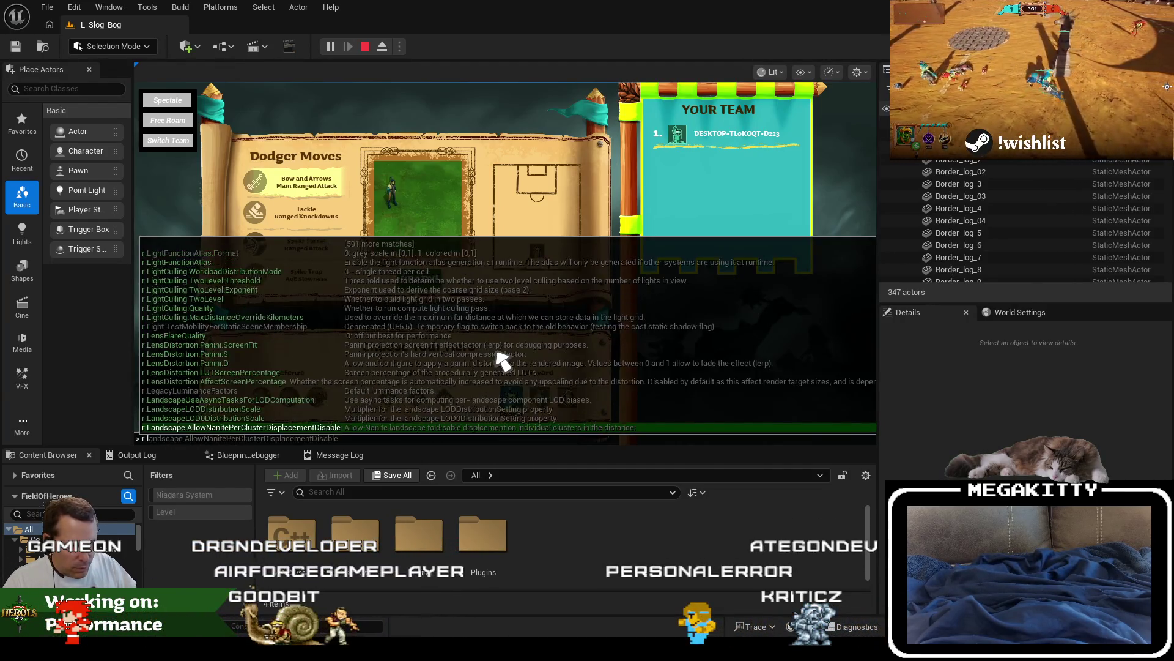
{"action": "key", "text": "Up"}
{"action": "key", "text": "Up"}
{"action": "key", "text": "Up"}
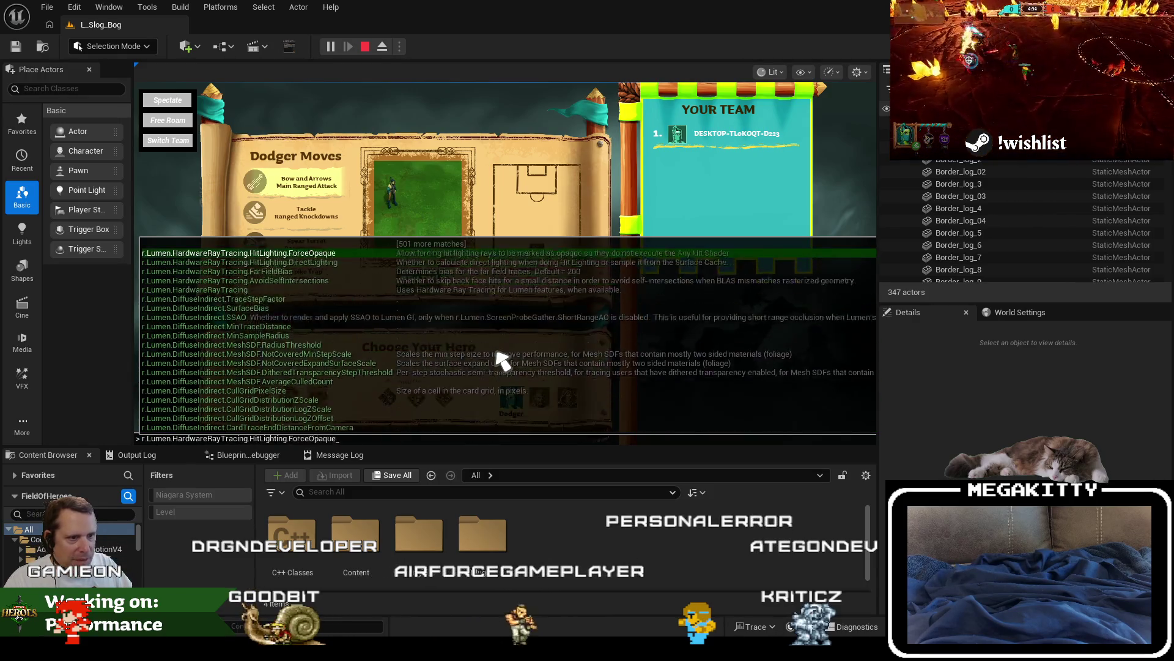
{"action": "key", "text": "Up"}
{"action": "key", "text": "Up"}
{"action": "key", "text": "Up"}
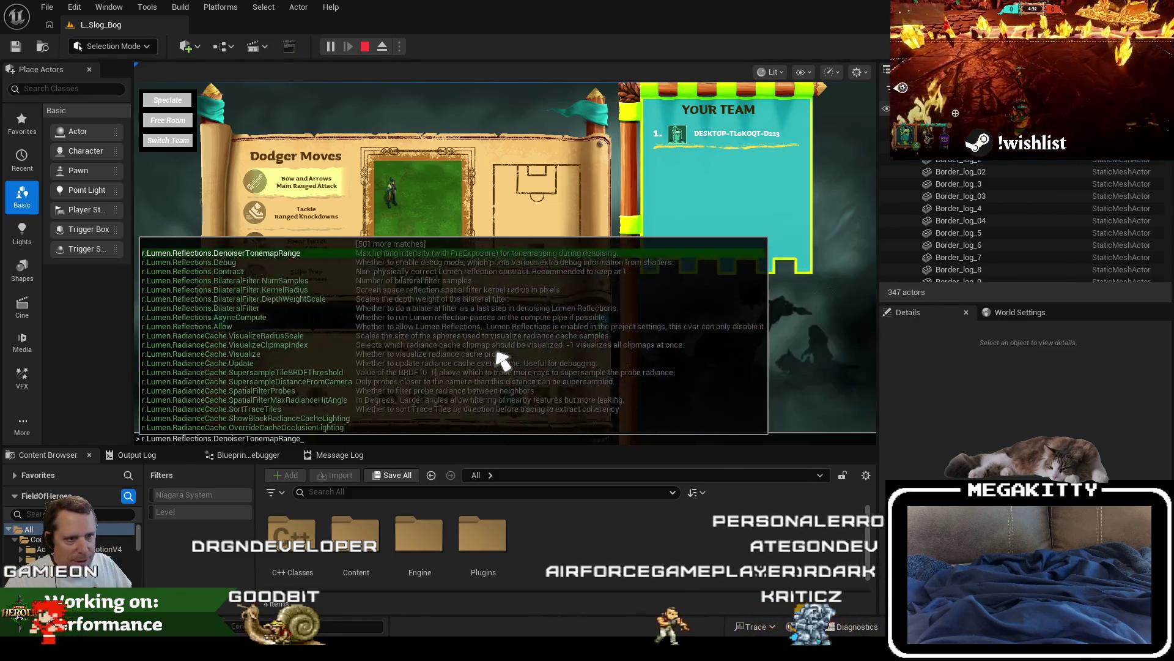
{"action": "key", "text": "Up"}
{"action": "key", "text": "Up"}
{"action": "key", "text": "Up"}
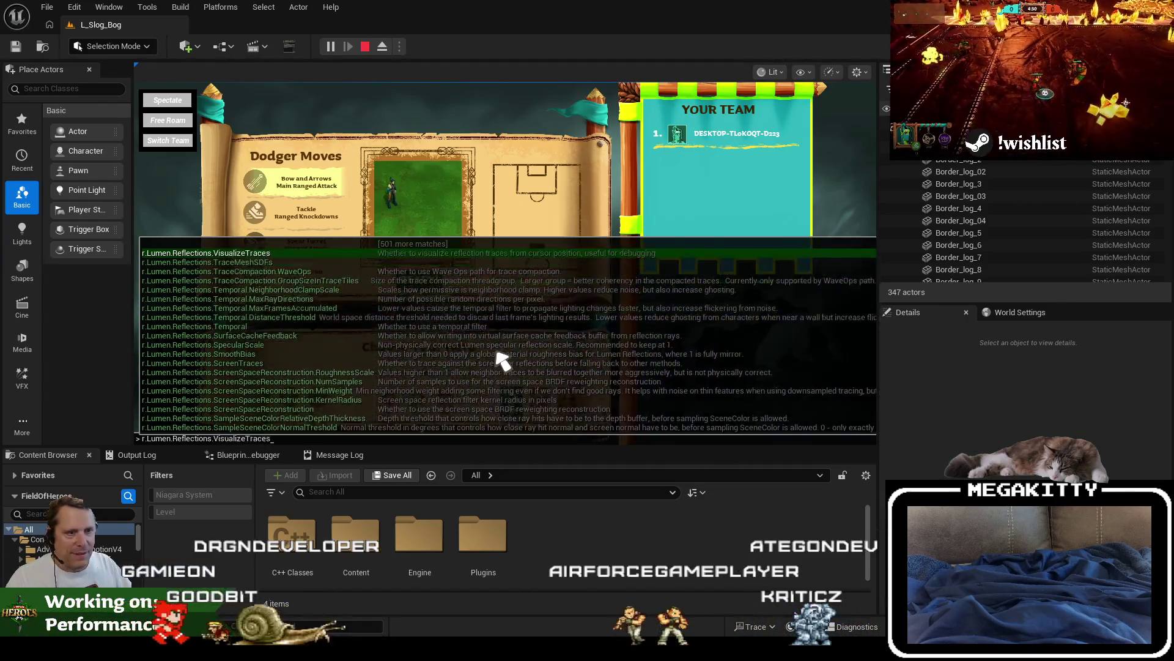
{"action": "key", "text": "Down"}
{"action": "key", "text": "Down"}
{"action": "key", "text": "Down"}
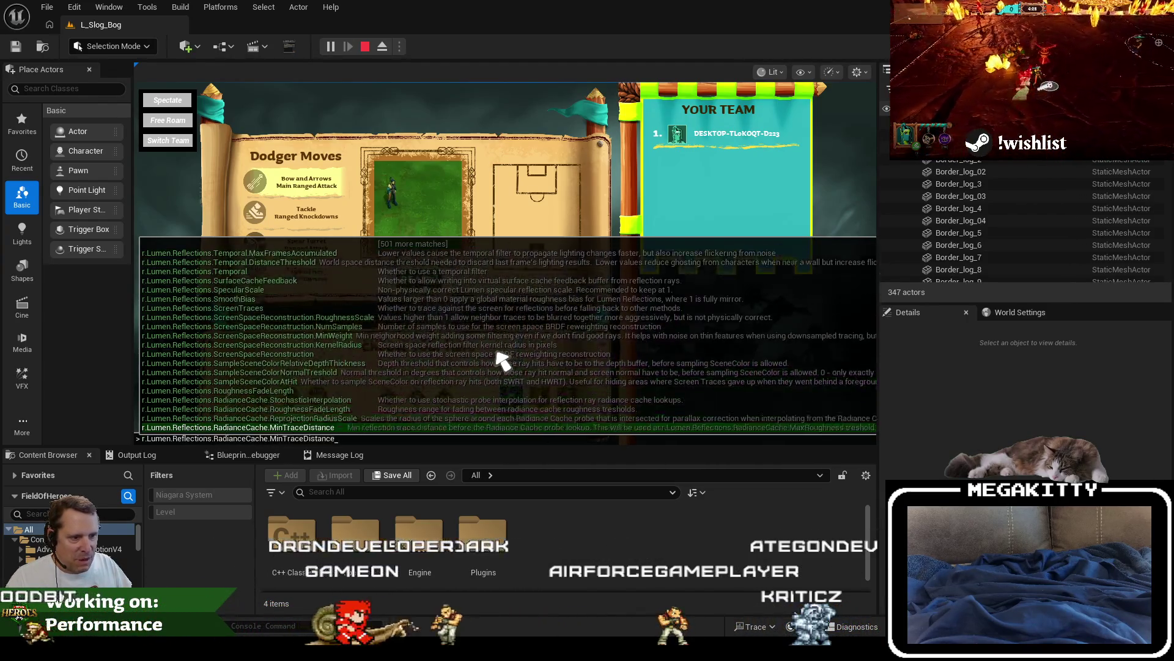
{"action": "key", "text": "Down"}
{"action": "key", "text": "Down"}
{"action": "key", "text": "Down"}
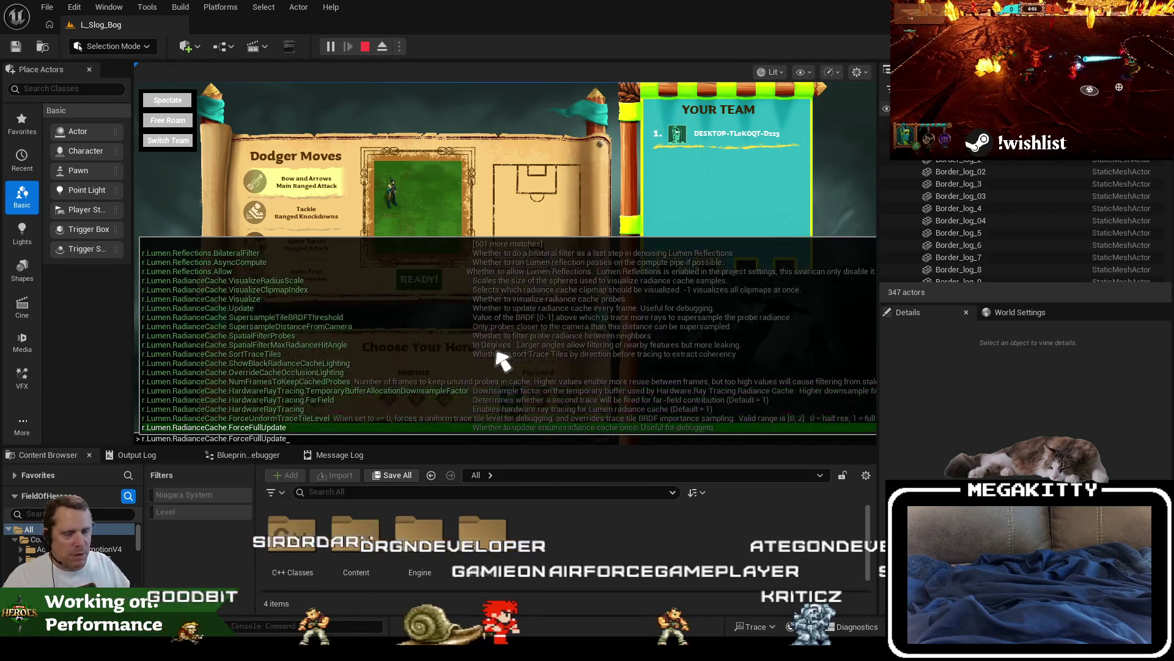
{"action": "key", "text": "Down"}
{"action": "key", "text": "Down"}
{"action": "key", "text": "Down"}
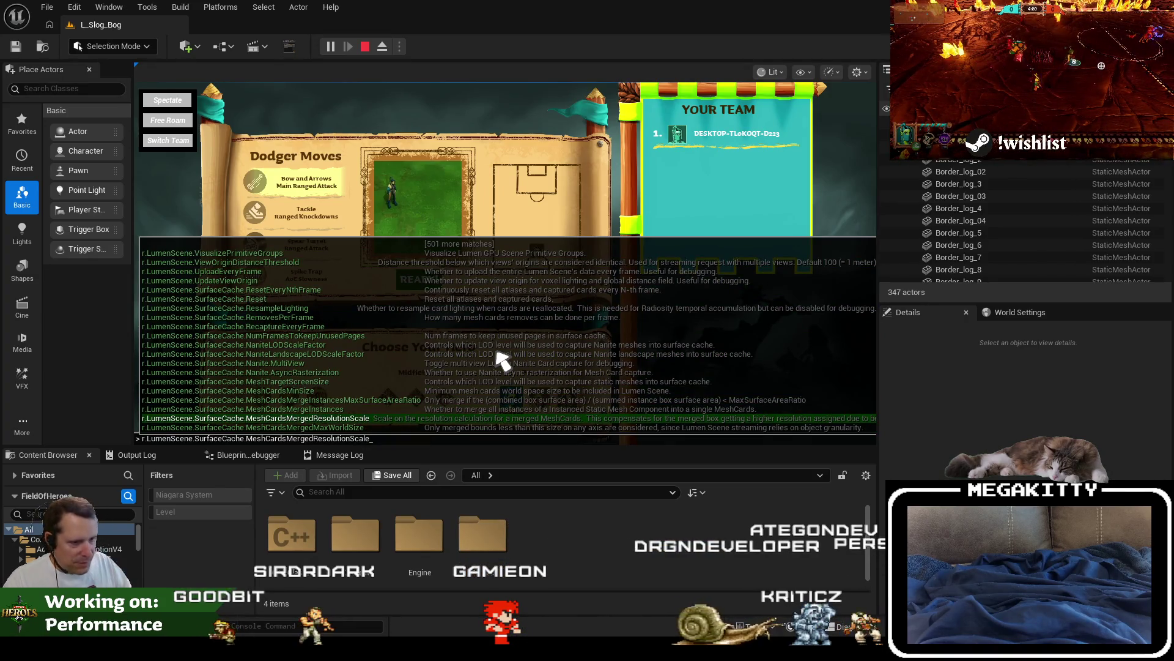
{"action": "key", "text": "BackSpace"}
{"action": "type", "text": "sta"}
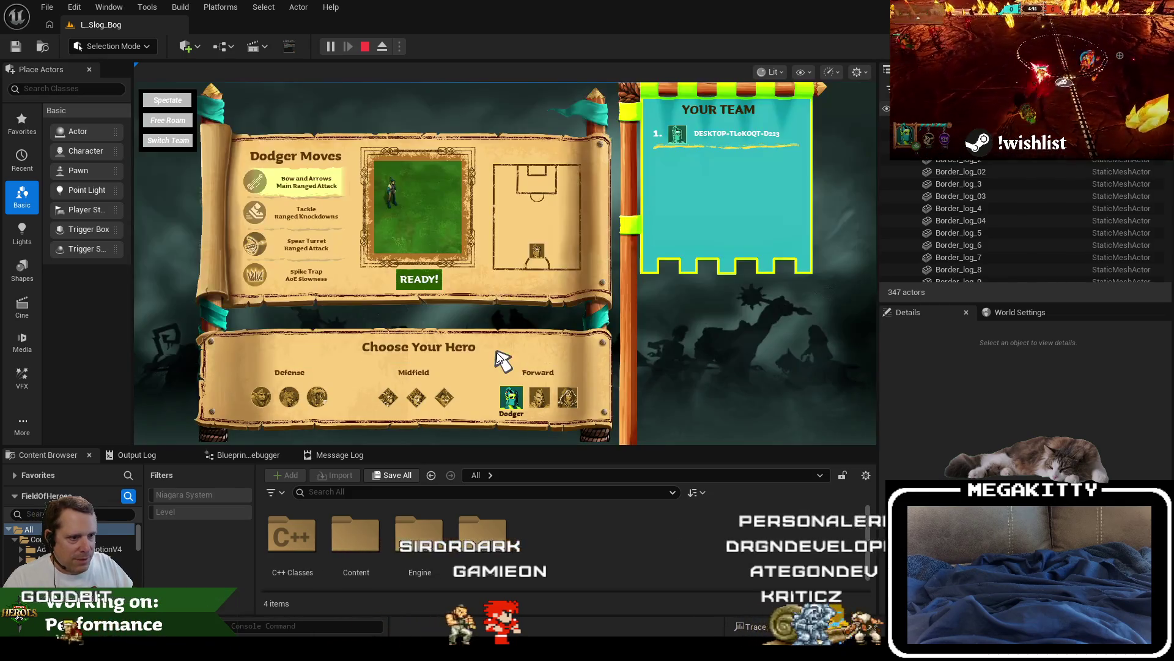
Show the stat fps frame-rate readout over the game, then turn it off
{"action": "key", "text": "BackSpace"}
{"action": "key", "text": "BackSpace"}
{"action": "key", "text": "BackSpace"}
{"action": "key", "text": "BackSpace"}
{"action": "key", "text": "BackSpace"}
{"action": "type", "text": "cpu"}
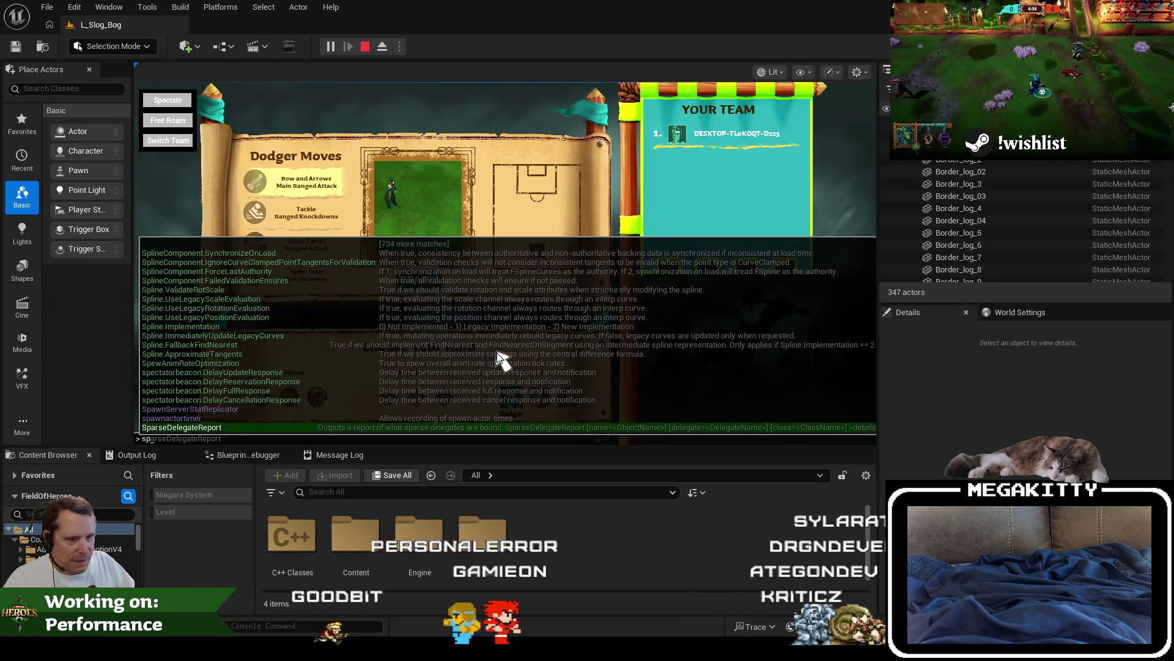
{"action": "key", "text": "Up"}
{"action": "key", "text": "Down"}
{"action": "key", "text": "Down"}
{"action": "key", "text": "Down"}
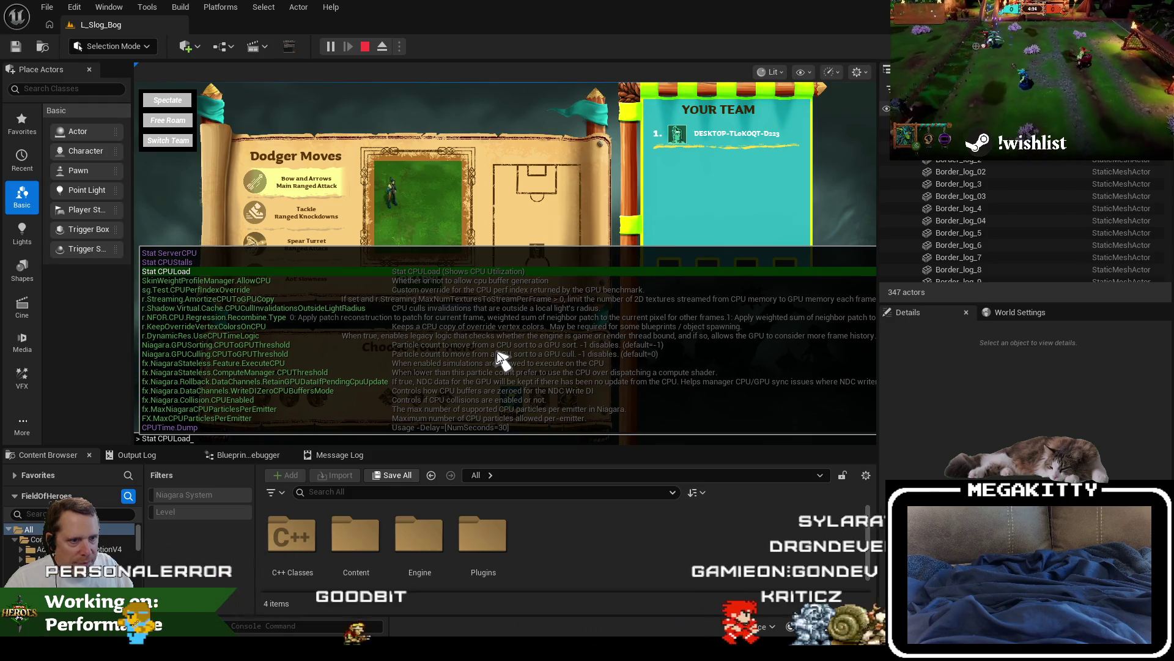
{"action": "key", "text": "Down"}
{"action": "key", "text": "Down"}
{"action": "key", "text": "Down"}
{"action": "key", "text": "Down"}
{"action": "key", "text": "Down"}
{"action": "key", "text": "Down"}
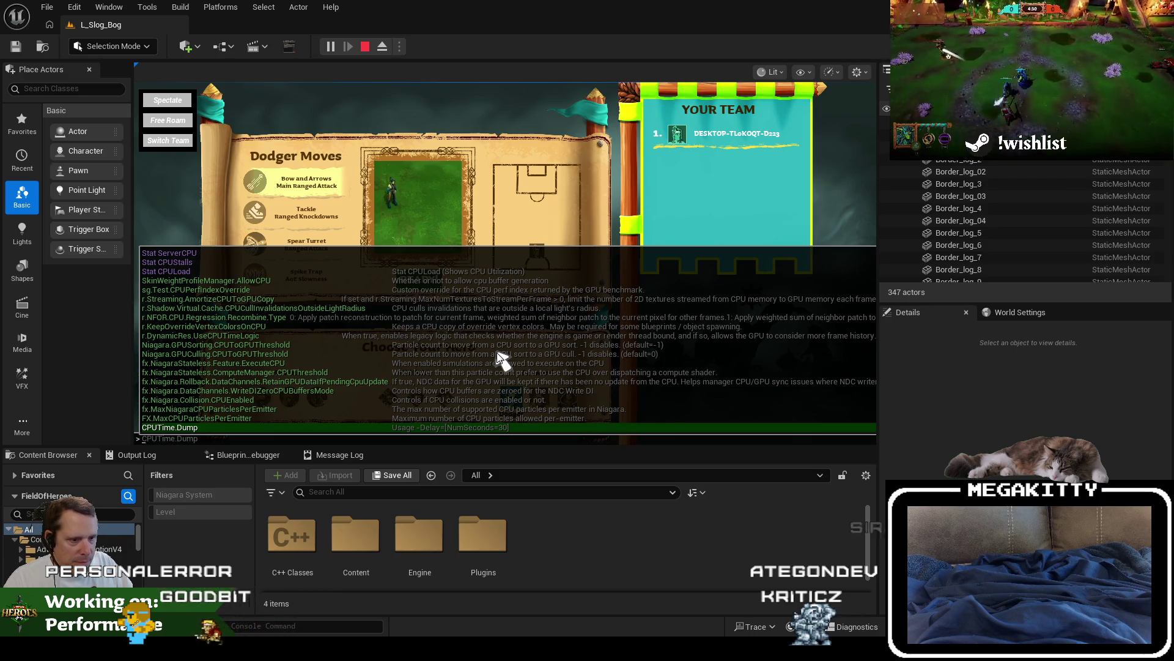
{"action": "key", "text": "Return"}
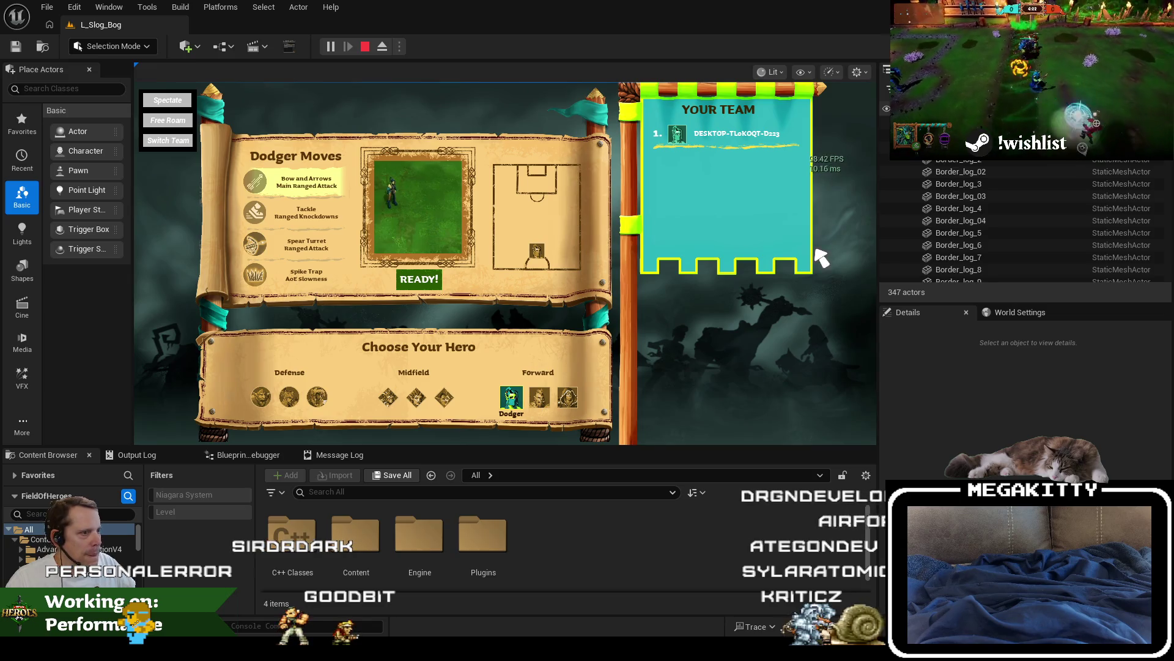
{"action": "key", "text": "grave"}
{"action": "key", "text": "Up"}
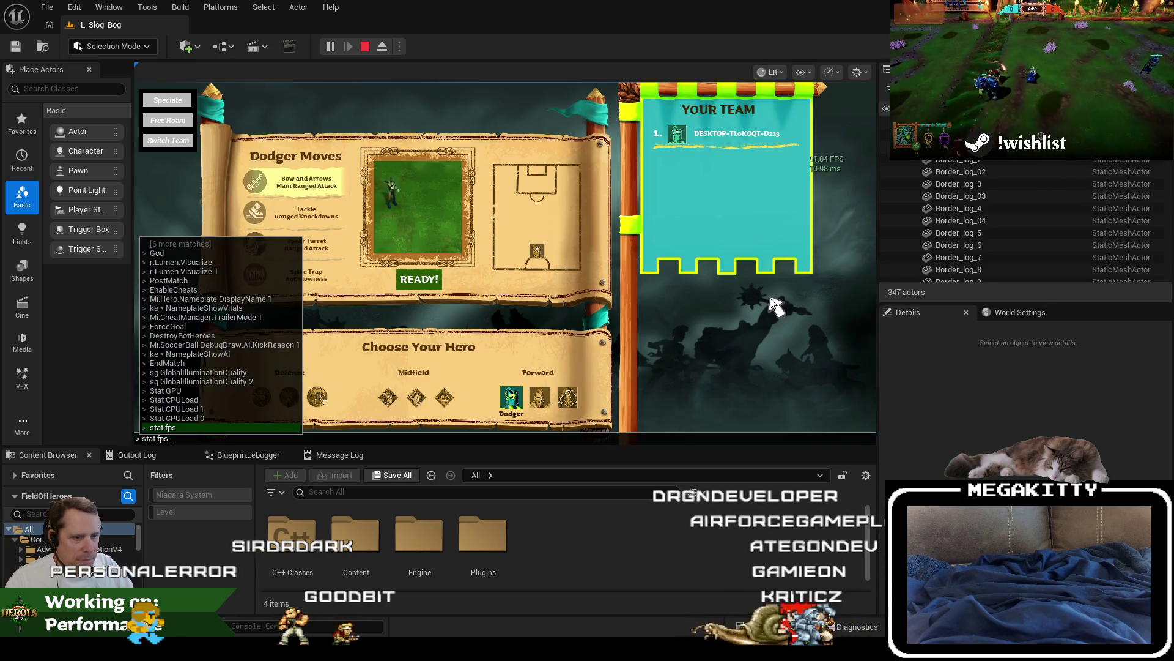
{"action": "key", "text": "Return"}
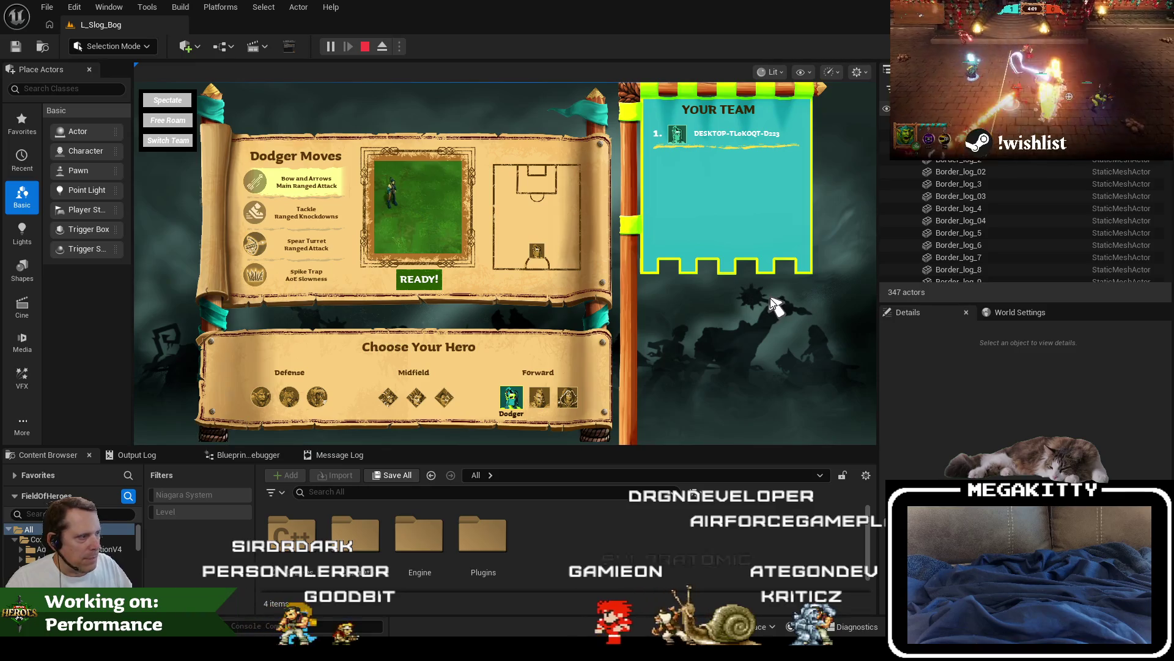
Show the Stat GPU timing stats, then hide them again
{"action": "key", "text": "grave"}
{"action": "type", "text": "stat "}
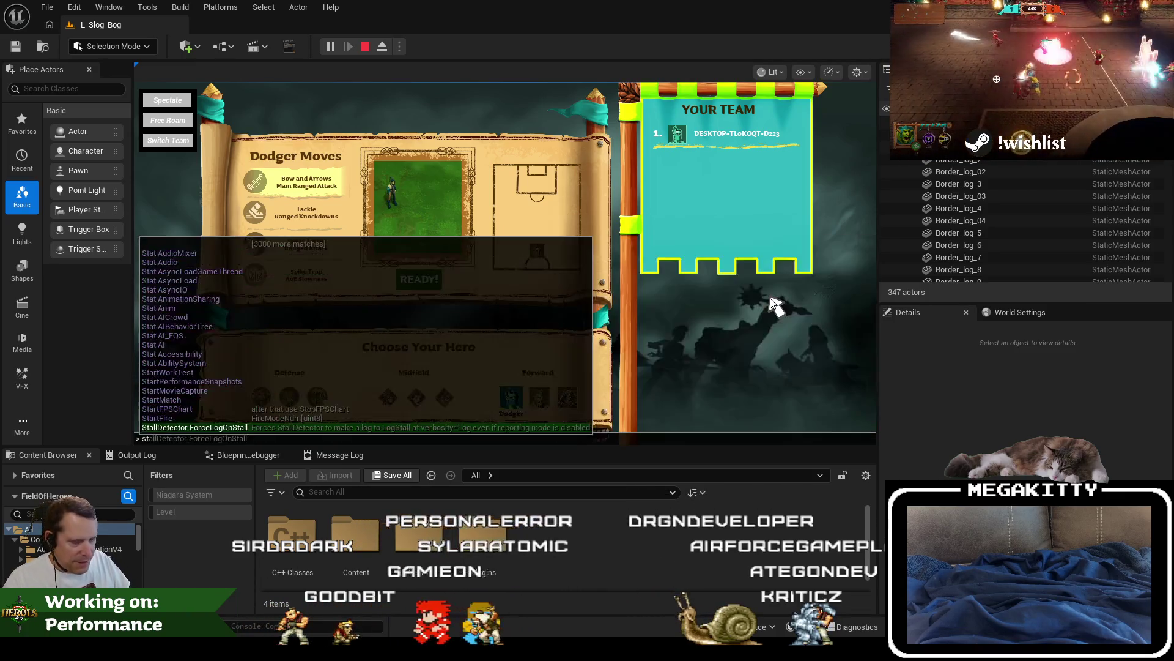
{"action": "type", "text": "gpu"}
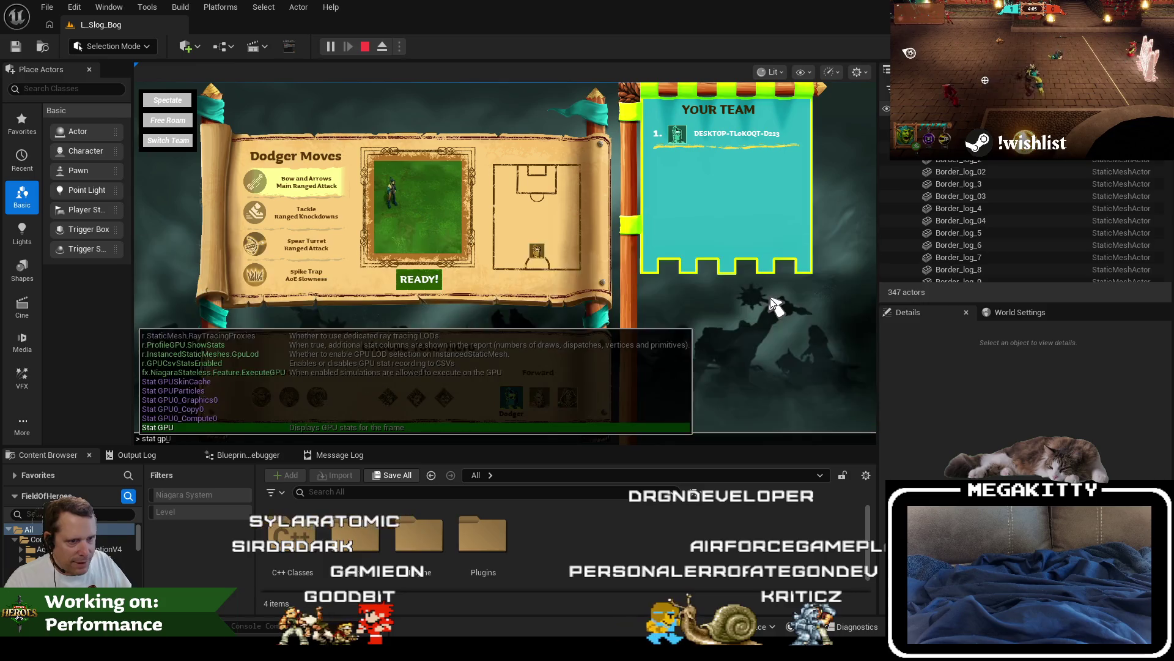
{"action": "key", "text": "Return"}
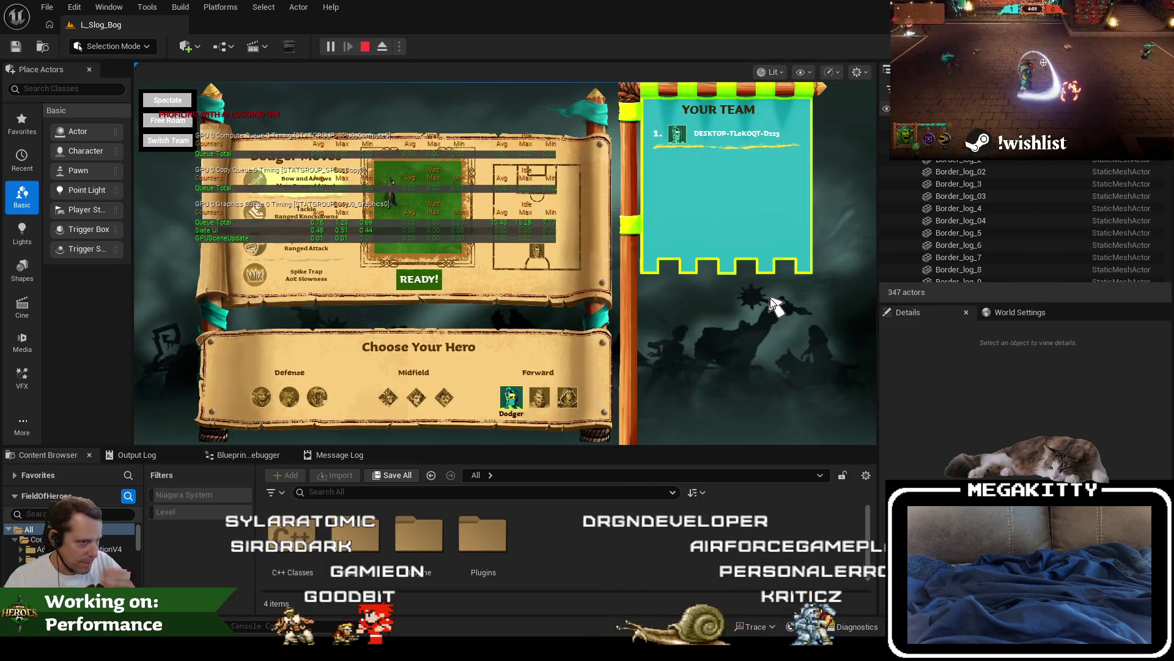
{"action": "key", "text": "grave"}
{"action": "key", "text": "Up"}
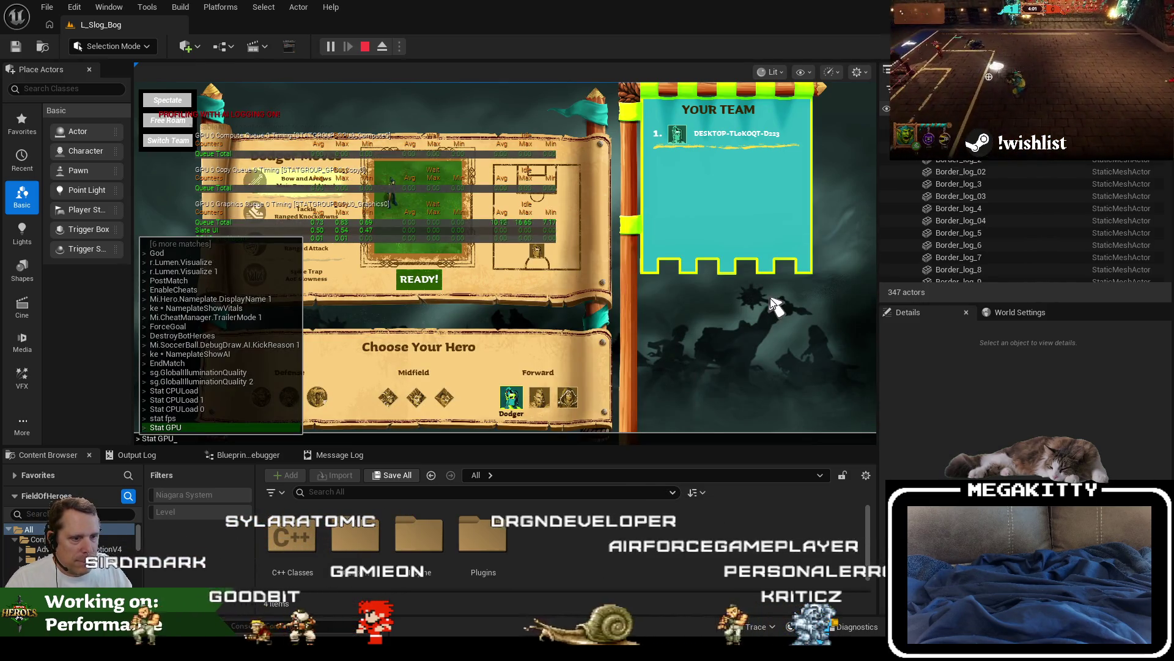
{"action": "key", "text": "Return"}
Run Stat CPULoad from the stat command suggestions and confirm the hero to start the match
{"action": "key", "text": "grave"}
{"action": "key", "text": "Up"}
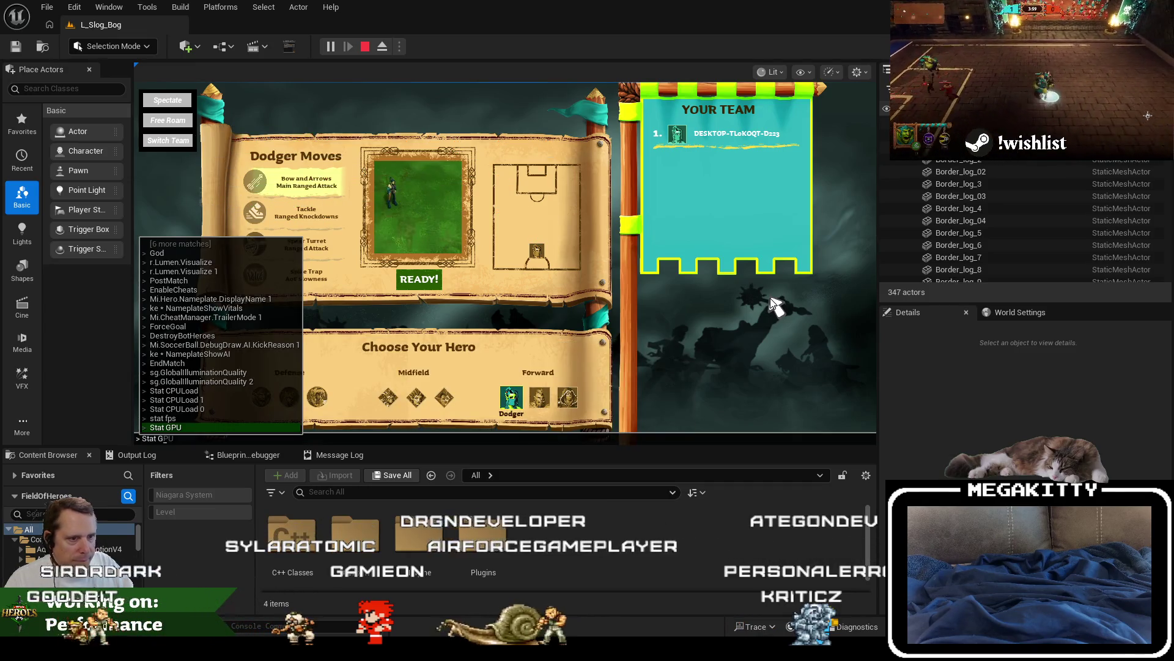
{"action": "key", "text": "BackSpace"}
{"action": "key", "text": "BackSpace"}
{"action": "key", "text": "BackSpace"}
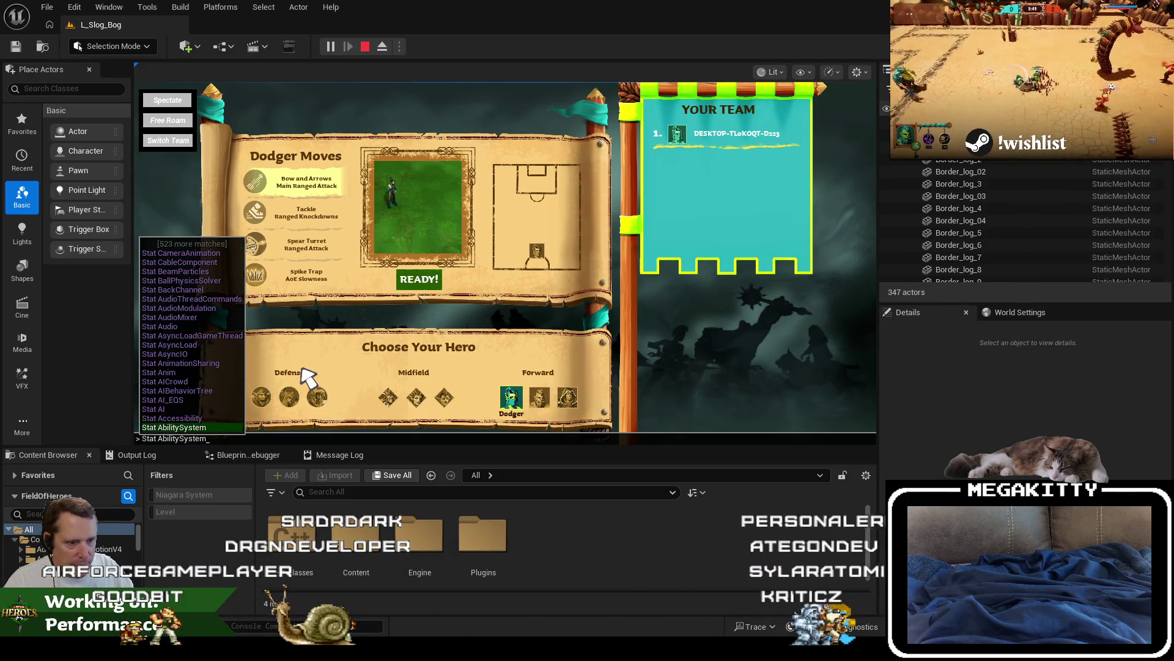
{"action": "key", "text": "Up"}
{"action": "key", "text": "Up"}
{"action": "key", "text": "Up"}
{"action": "key", "text": "Down"}
{"action": "key", "text": "Down"}
{"action": "key", "text": "Down"}
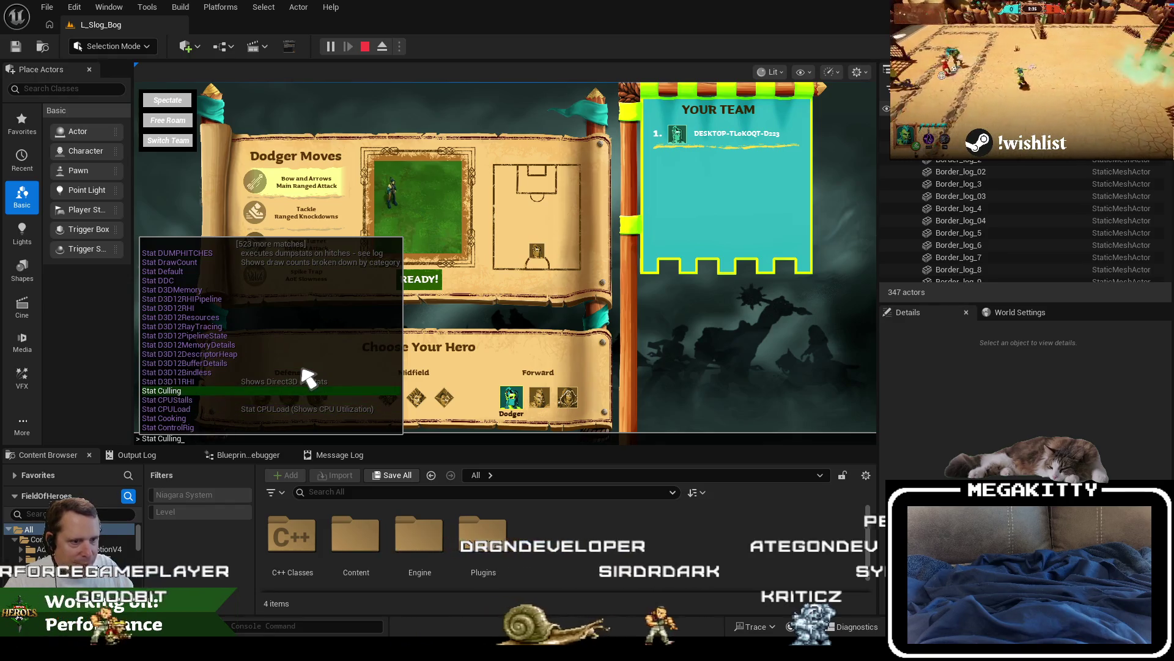
{"action": "key", "text": "Down"}
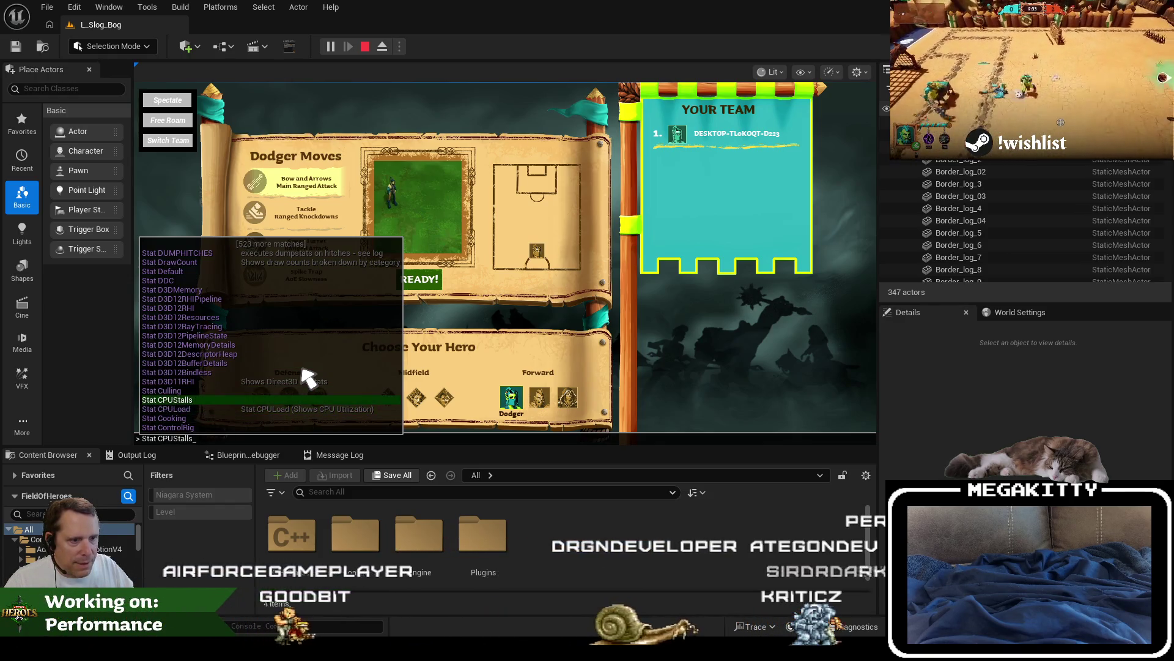
{"action": "key", "text": "Down"}
{"action": "key", "text": "Tab"}
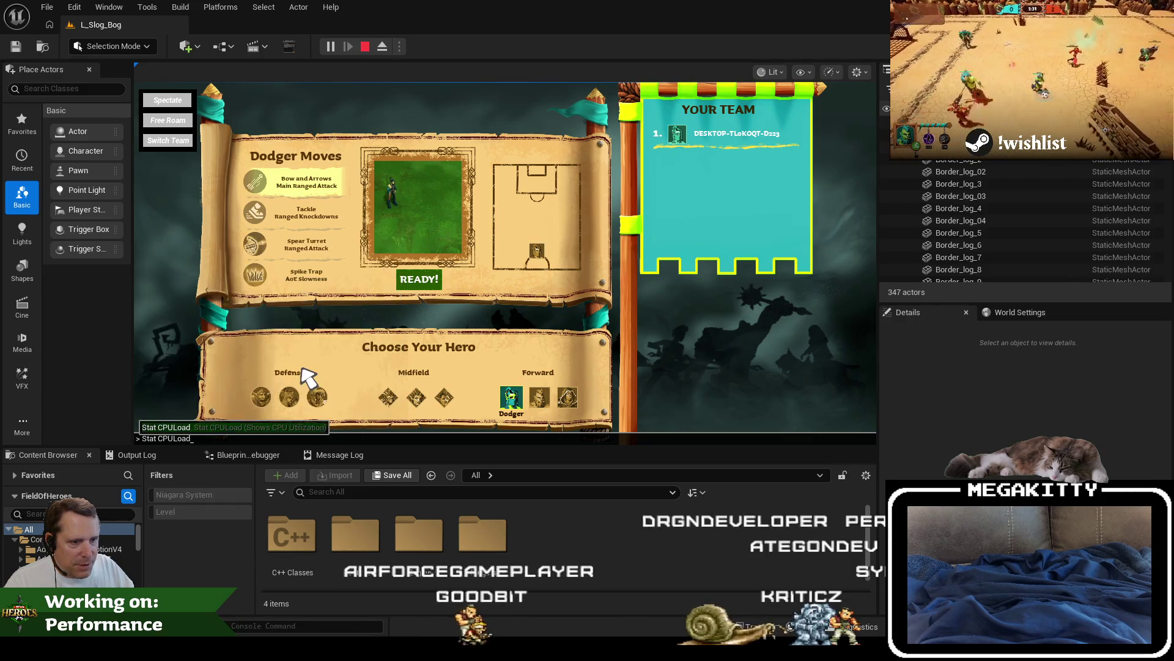
{"action": "key", "text": "Return"}
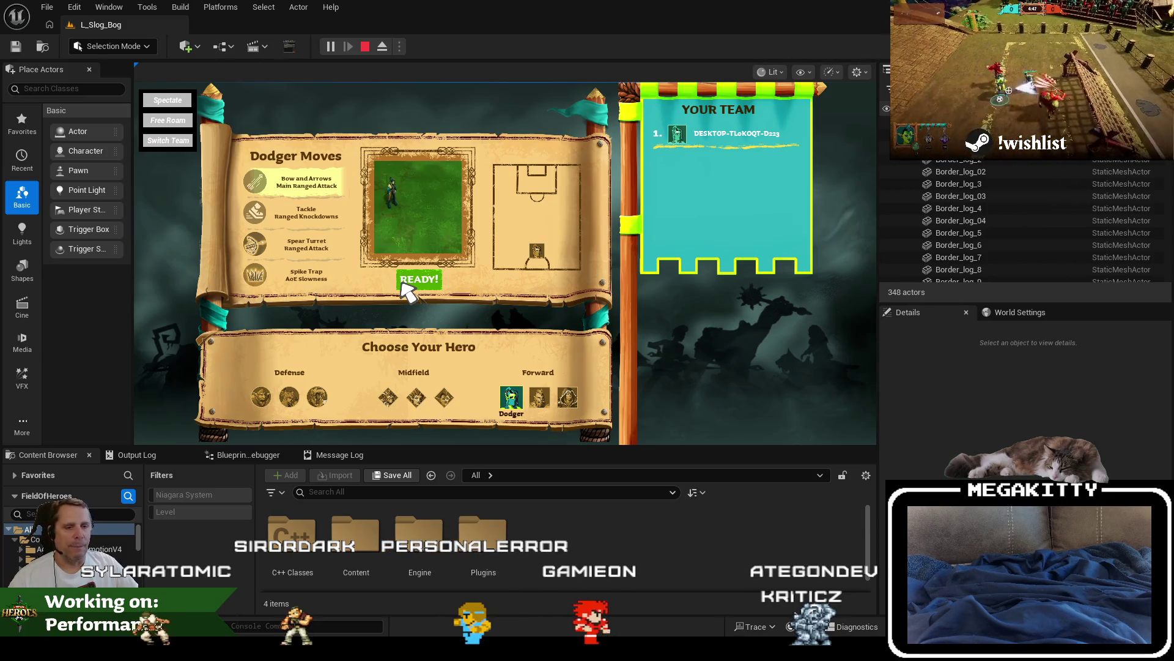
{"action": "left_click", "coordinate": [403, 282]}
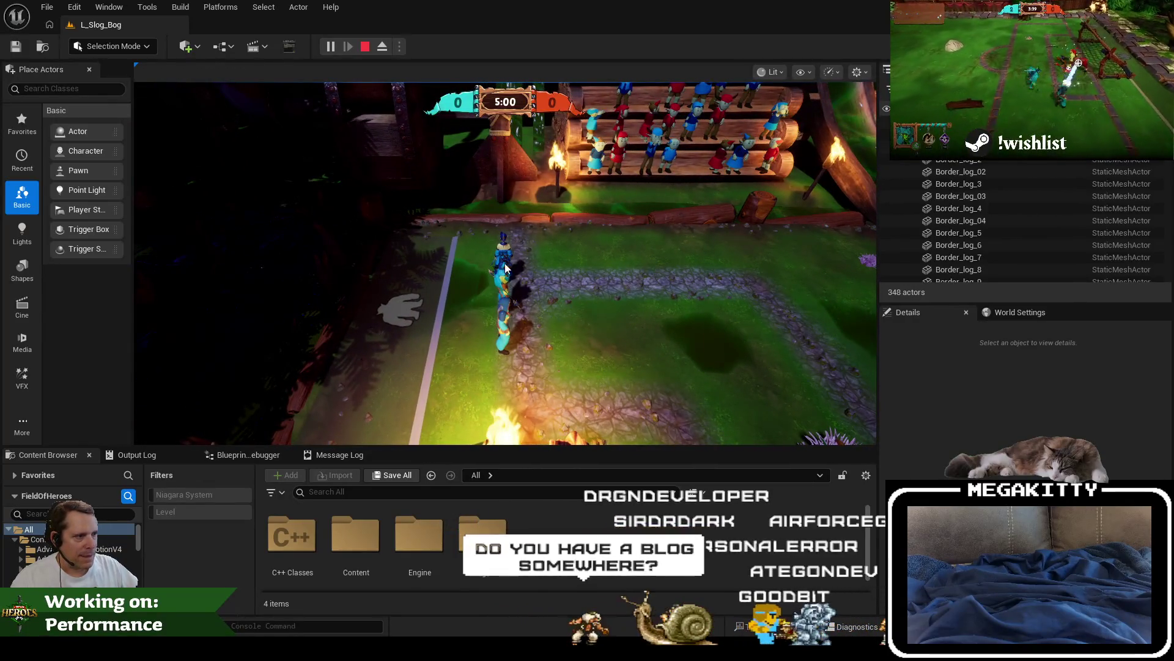
Stop the Play In Editor session with Esc and switch to the browser
{"action": "key", "text": "grave"}
{"action": "key", "text": "grave"}
{"action": "key", "text": "grave"}
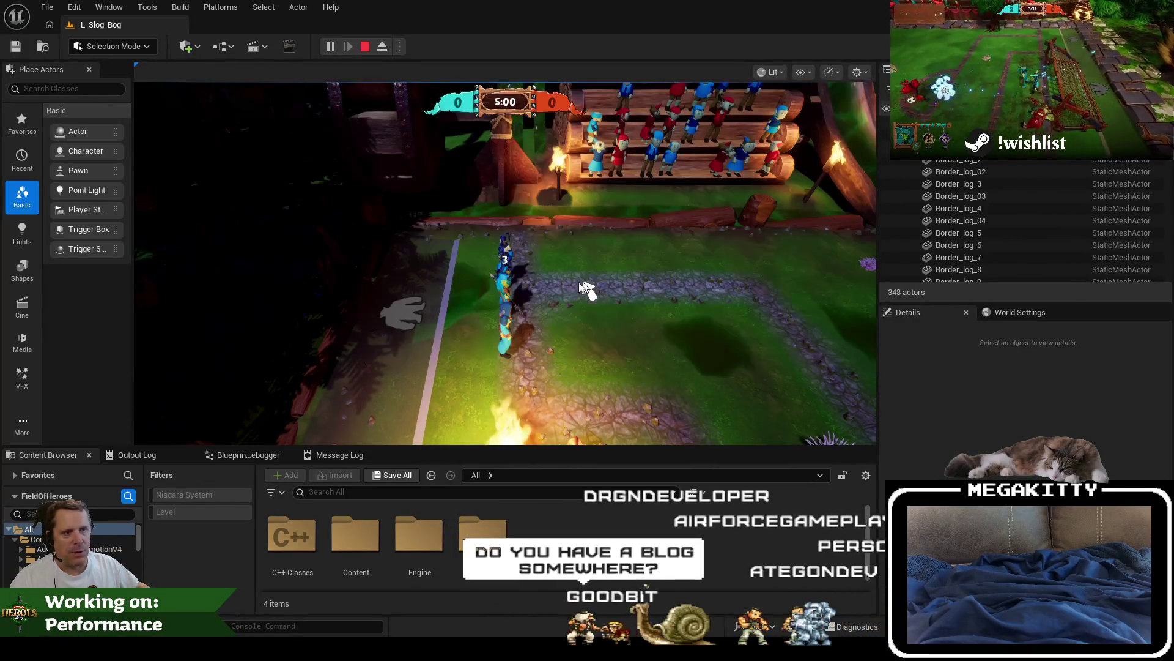
{"action": "key", "text": "Escape"}
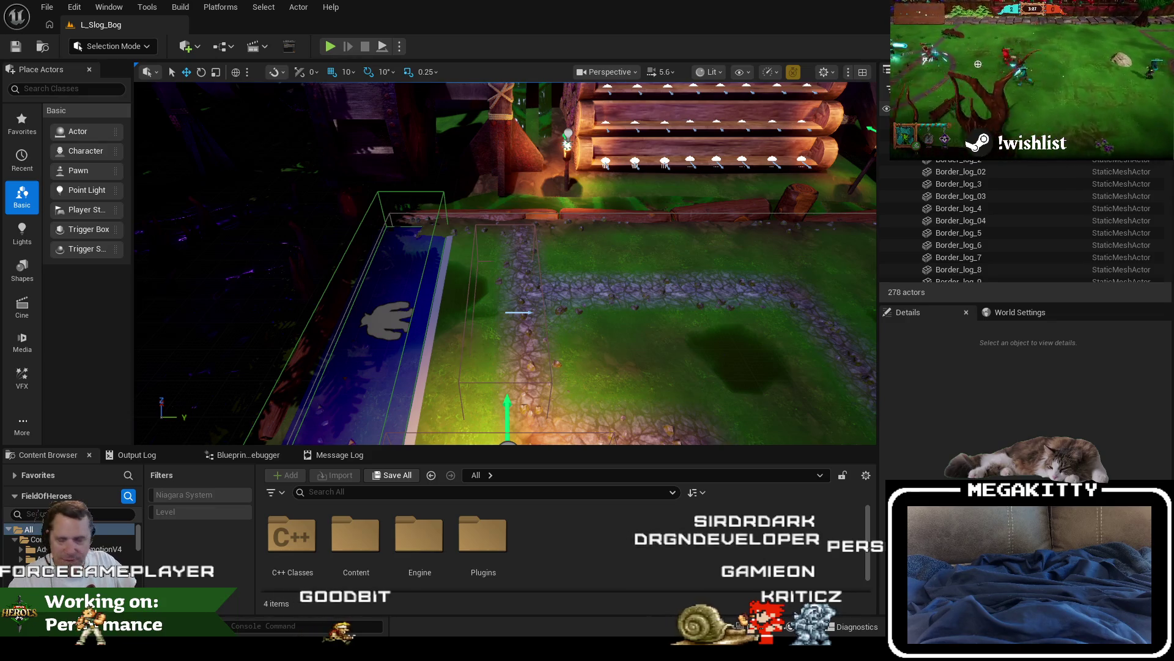
{"action": "key", "text": "alt+Tab"}
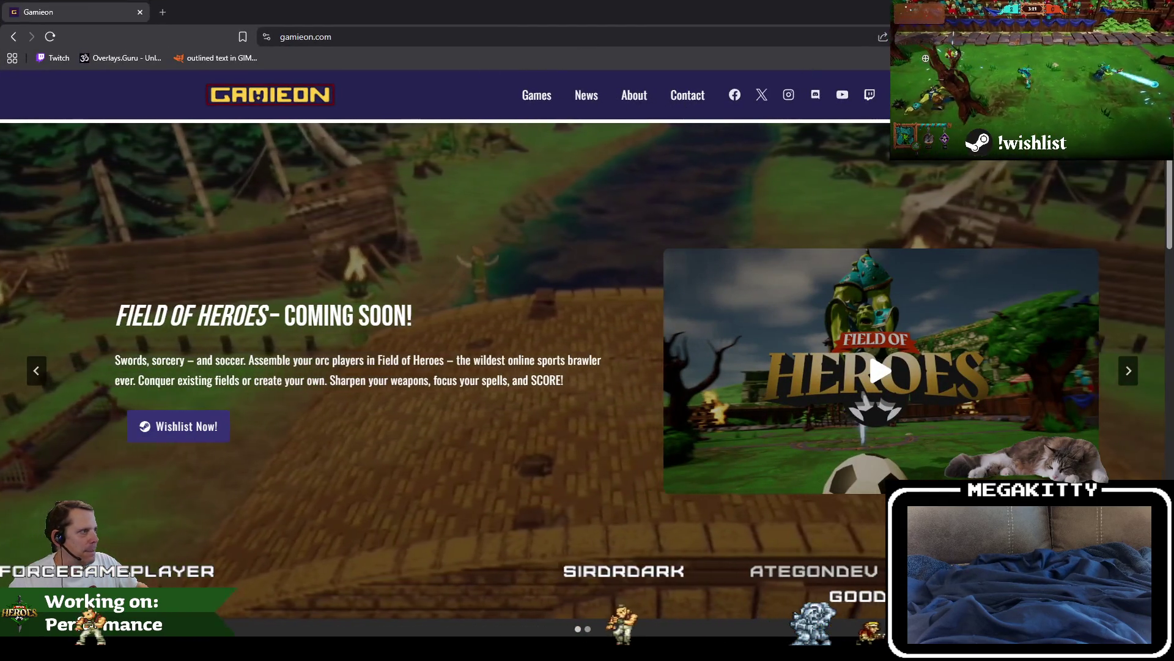
Go to fieldofheroes.com in the browser
{"action": "left_click", "coordinate": [675, 110]}
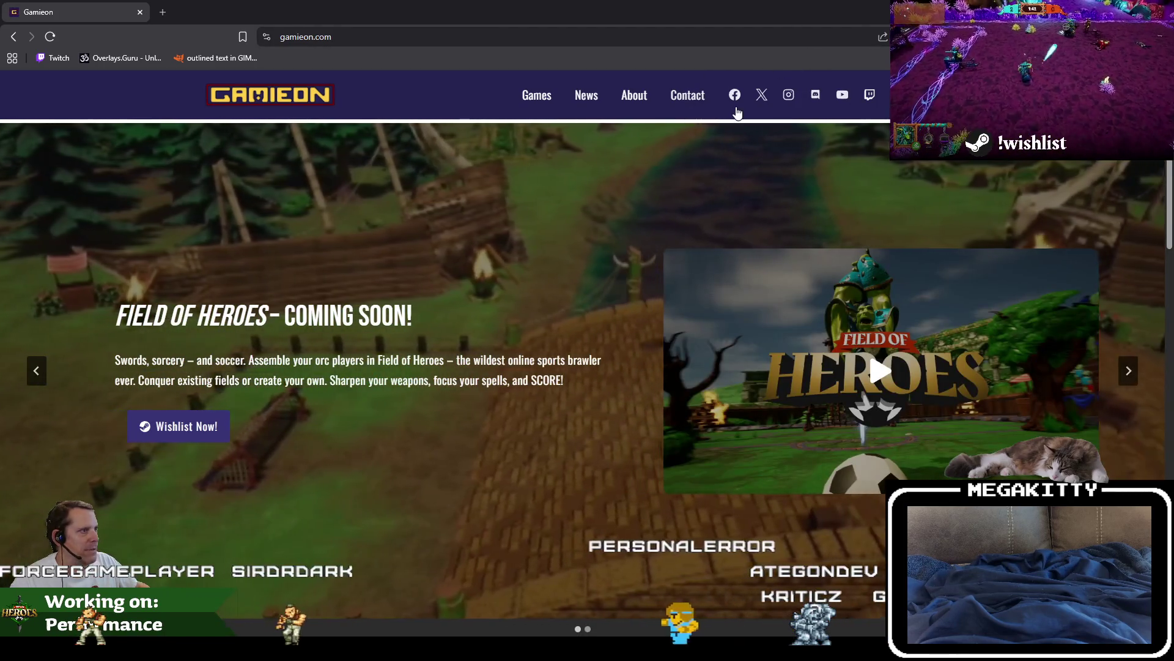
{"action": "left_click", "coordinate": [632, 38]}
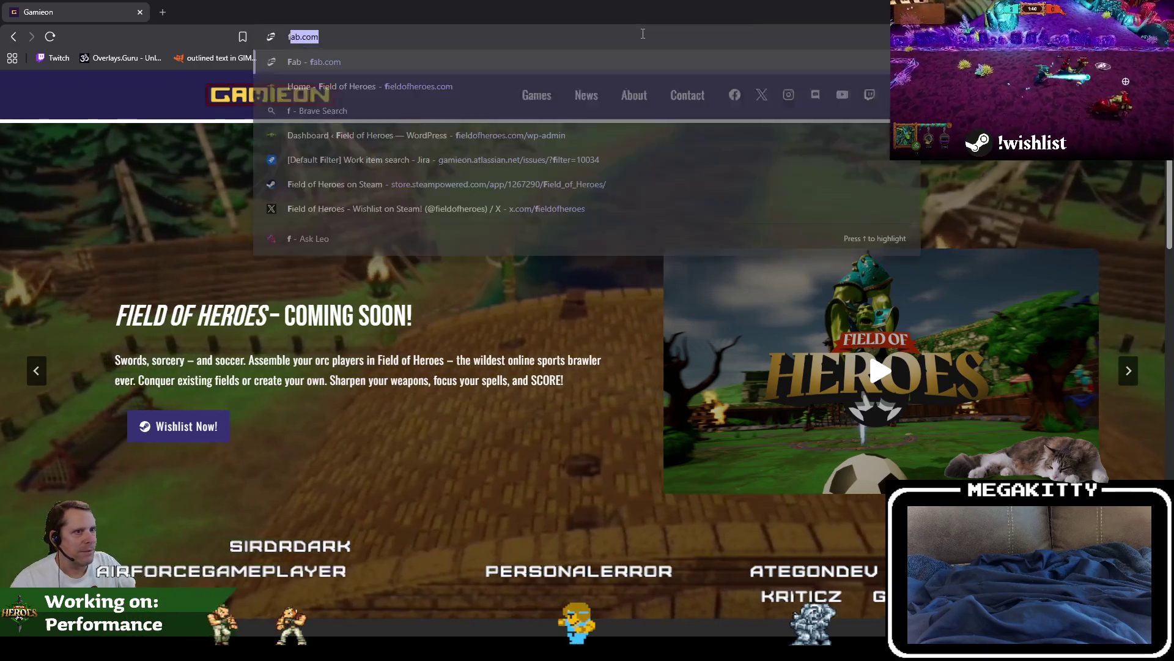
{"action": "type", "text": "fieldofheroes.com"}
{"action": "key", "text": "Return"}
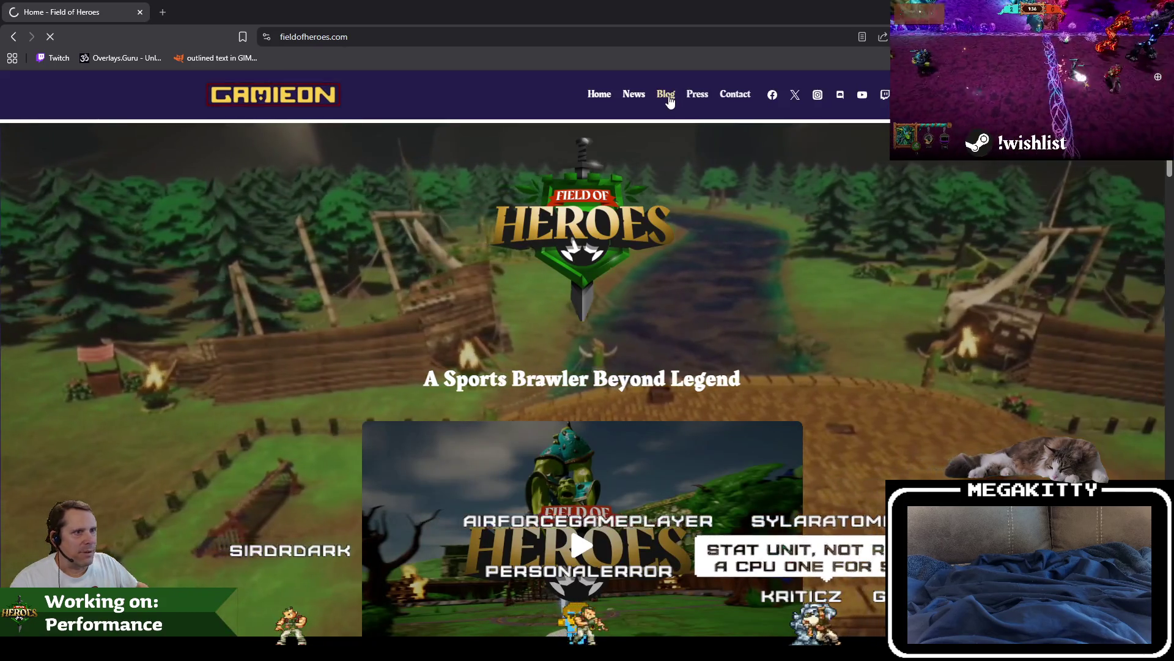
Browse the Field of Heroes Blog page's posts, then return to the Unreal Editor
{"action": "left_click", "coordinate": [666, 95]}
{"action": "scroll", "coordinate": [1107, 418], "scroll_direction": "down", "scroll_amount": 2}
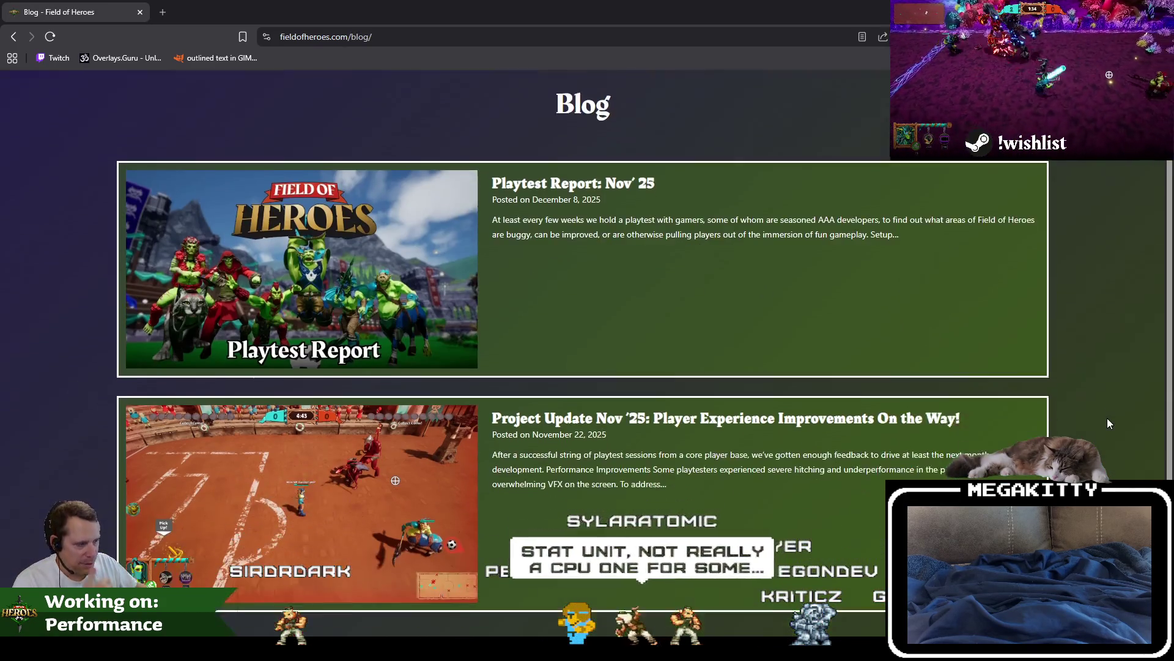
{"action": "scroll", "coordinate": [1104, 417], "scroll_direction": "down", "scroll_amount": 1}
{"action": "scroll", "coordinate": [1104, 418], "scroll_direction": "up", "scroll_amount": 2}
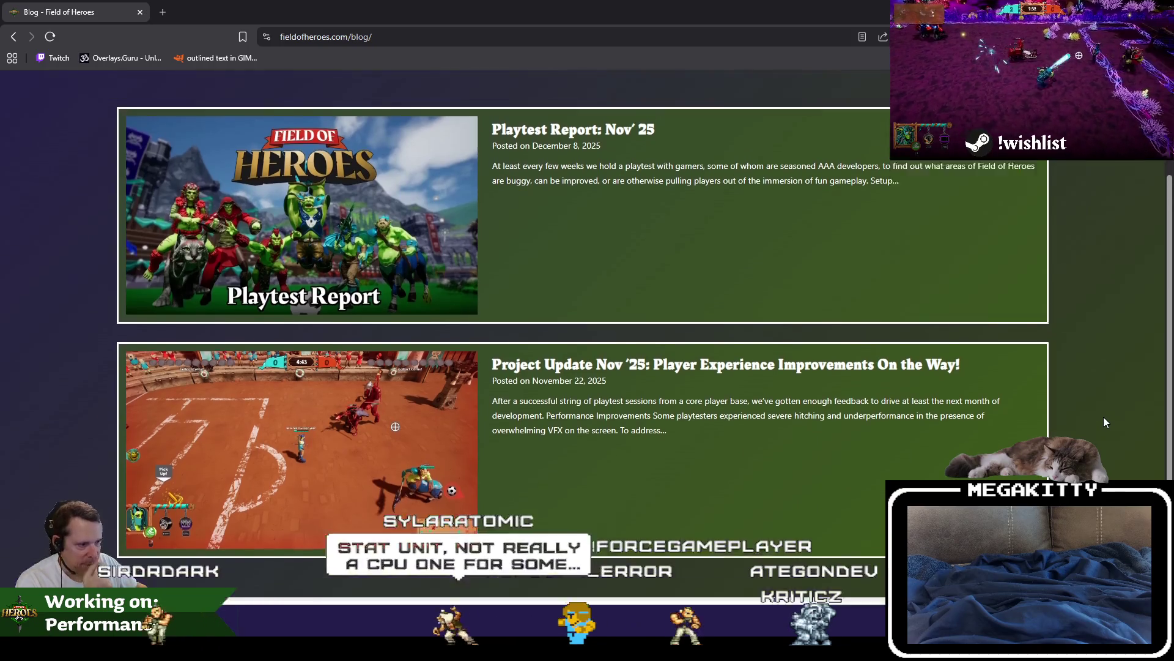
{"action": "scroll", "coordinate": [492, 380], "scroll_direction": "down", "scroll_amount": 3}
{"action": "scroll", "coordinate": [579, 446], "scroll_direction": "up", "scroll_amount": 4}
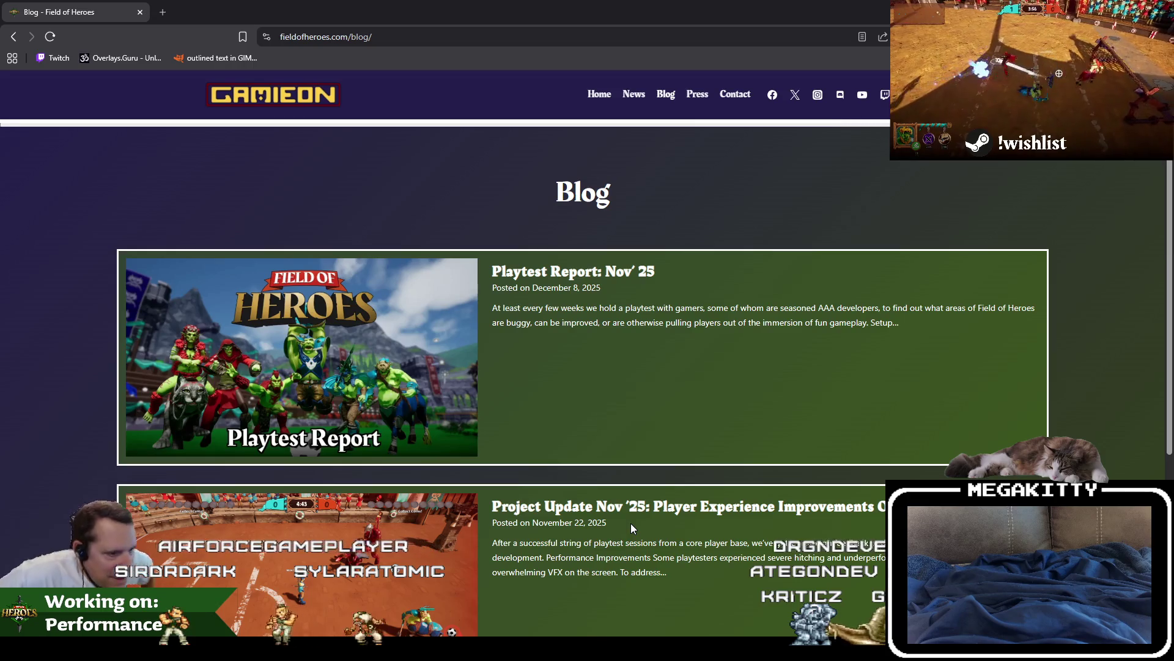
{"action": "mouse_move", "coordinate": [540, 209]}
{"action": "left_mouse_down"}
{"action": "mouse_move", "coordinate": [663, 220]}
{"action": "mouse_move", "coordinate": [446, 223]}
{"action": "left_mouse_up"}
{"action": "left_click", "coordinate": [446, 223]}
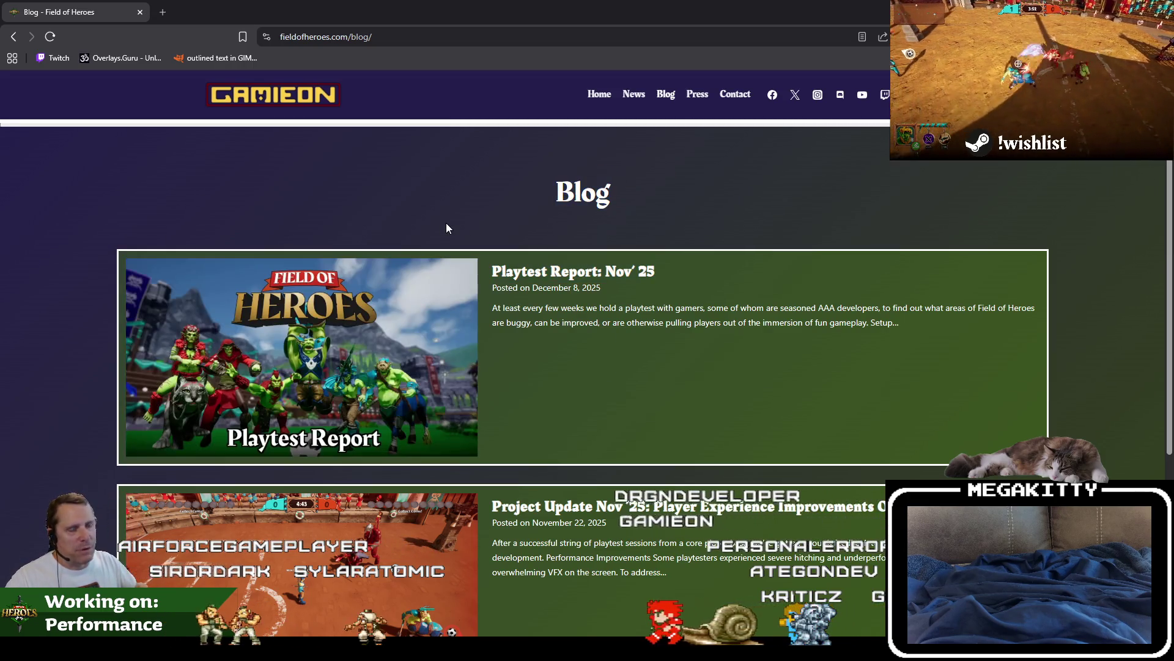
{"action": "left_click", "coordinate": [368, 43]}
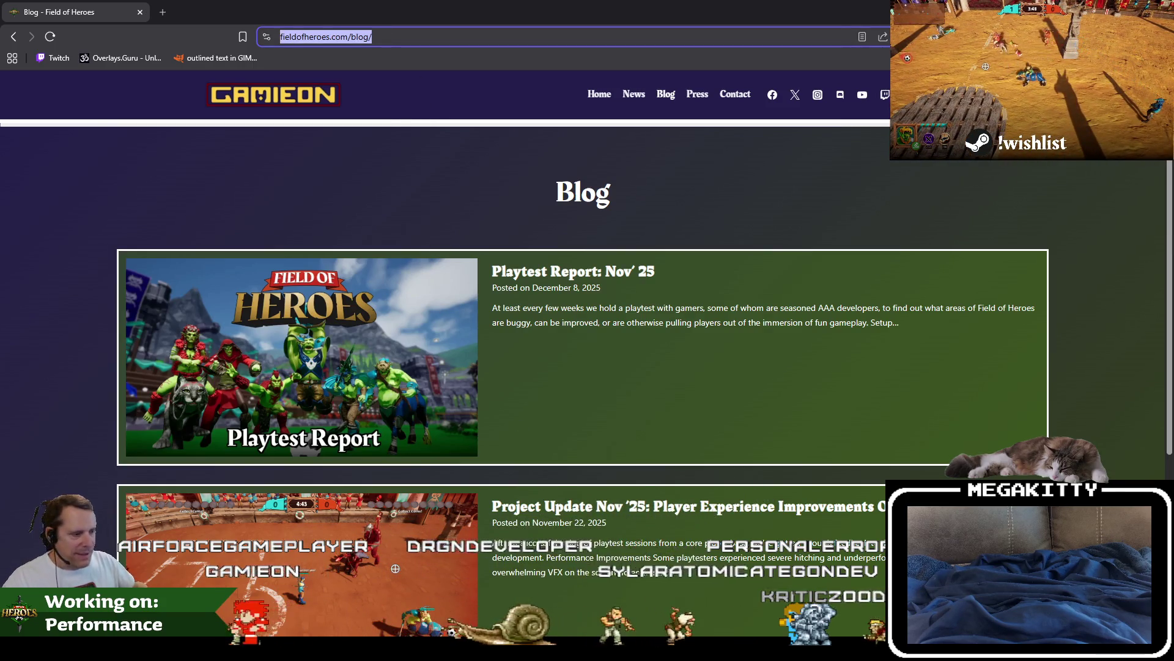
{"action": "key", "text": "alt+Tab"}
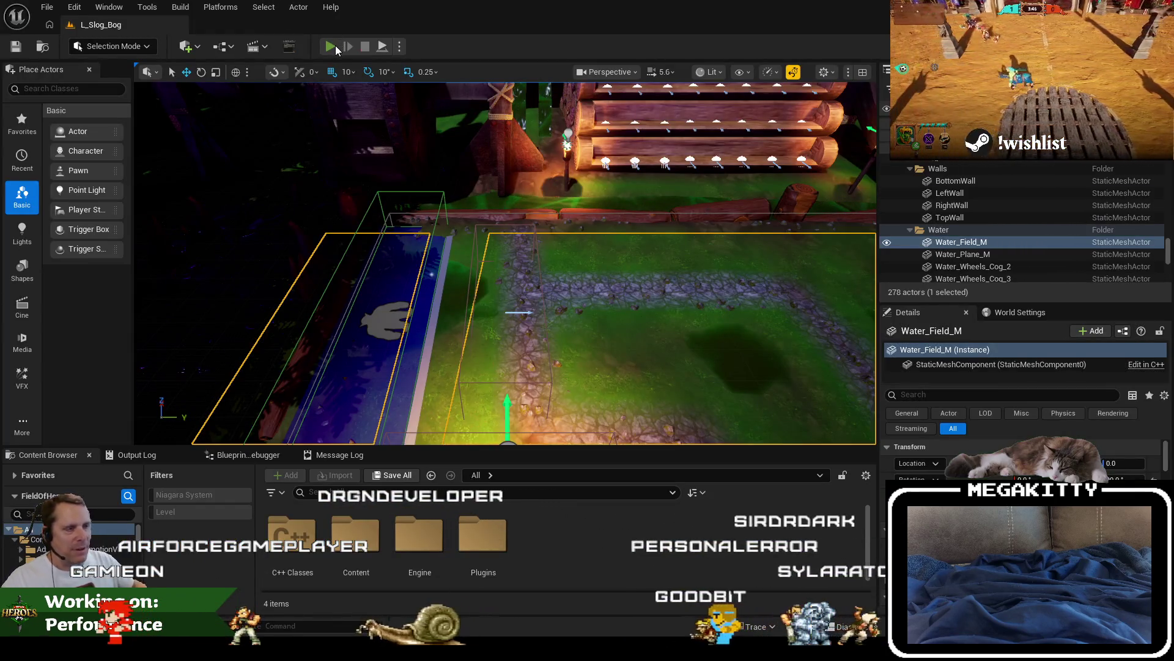
Play the level, run 'stat unit' in the console, then return to the blog
{"action": "left_click", "coordinate": [331, 46]}
{"action": "key", "text": "grave"}
{"action": "type", "text": "stat unit"}
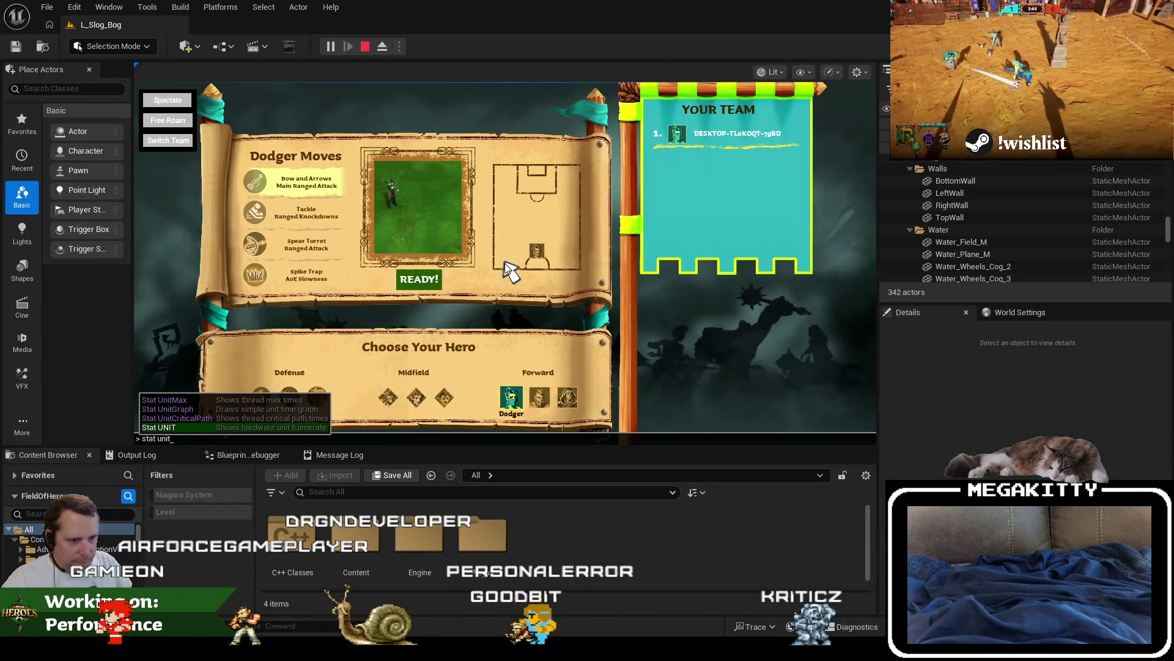
{"action": "key", "text": "Return"}
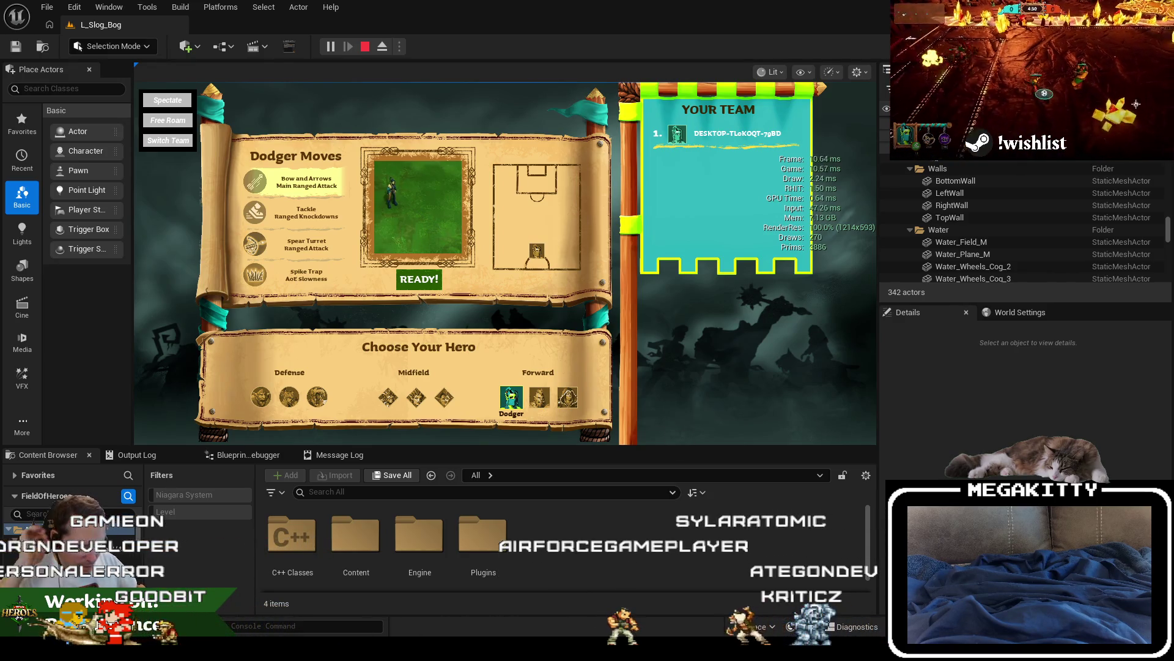
{"action": "left_click", "coordinate": [202, 584]}
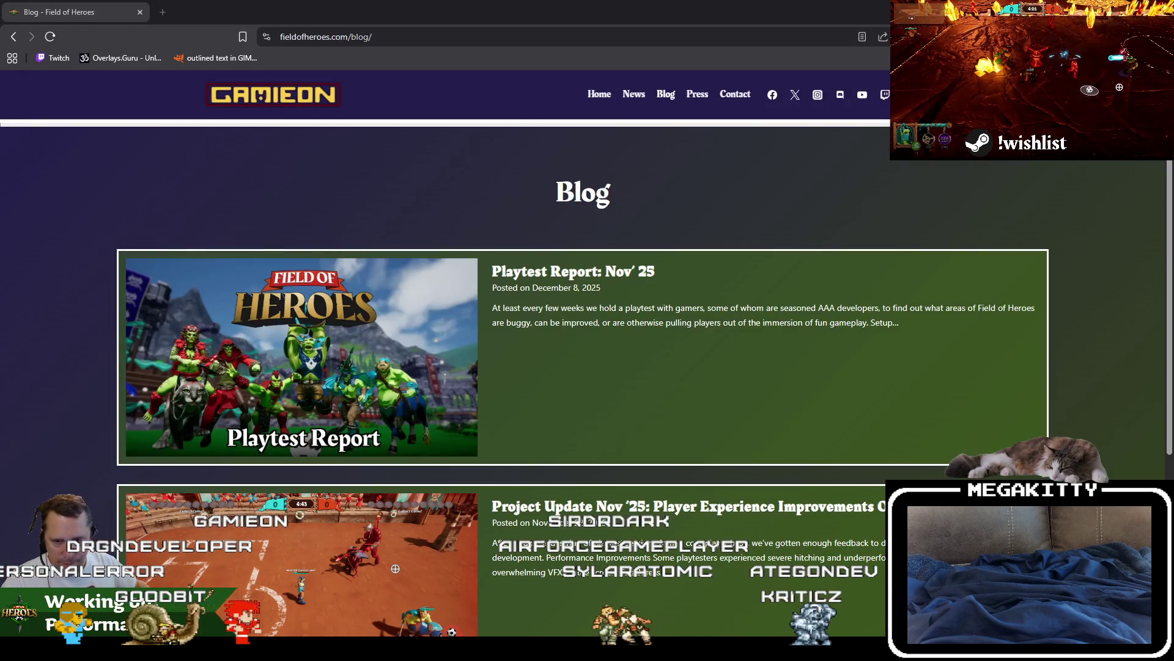
Go to GameDev.net and search the site for 'gamieon'
{"action": "scroll", "coordinate": [579, 259], "scroll_direction": "down", "scroll_amount": 5}
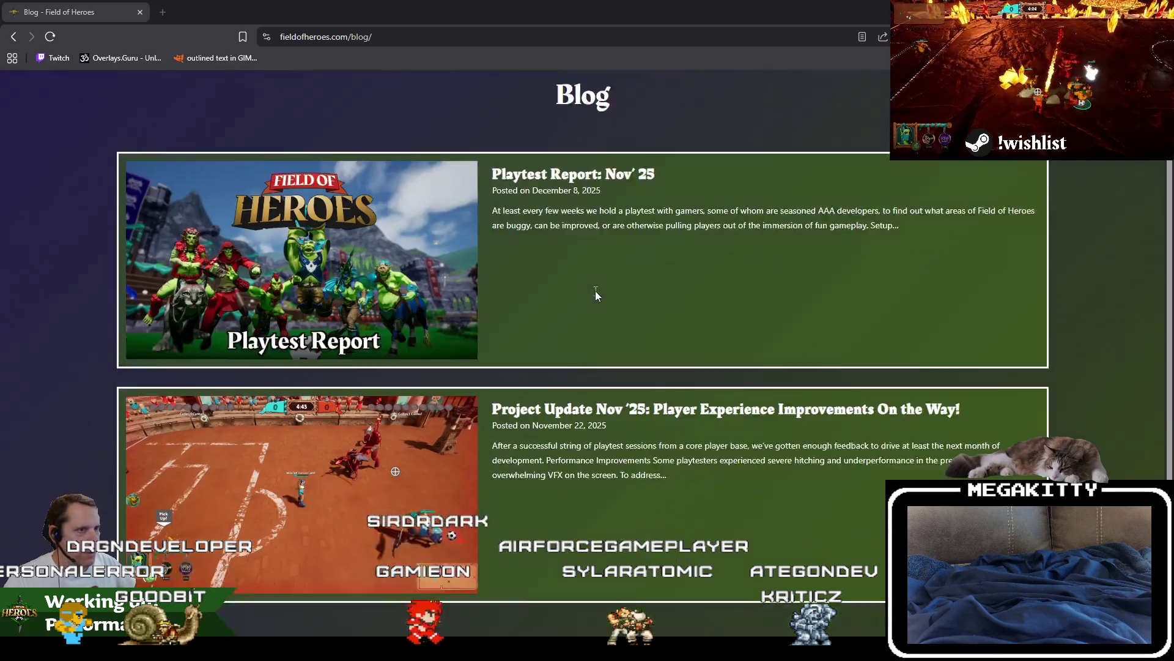
{"action": "scroll", "coordinate": [504, 244], "scroll_direction": "up", "scroll_amount": 5}
{"action": "left_click", "coordinate": [519, 28]}
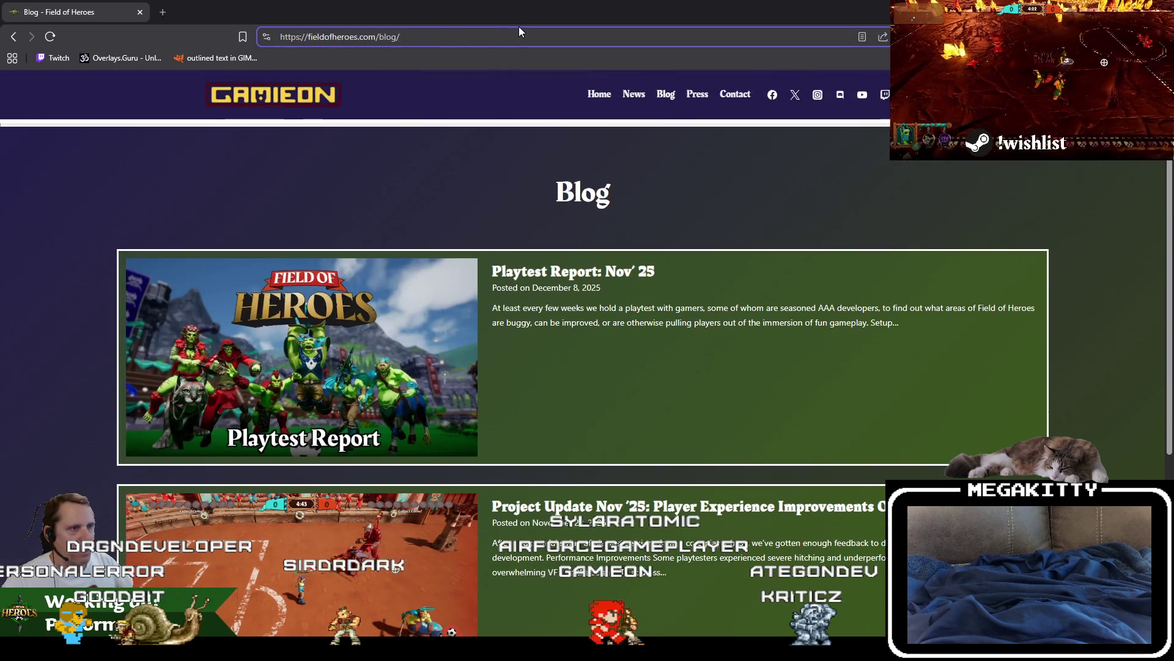
{"action": "type", "text": "gamed"}
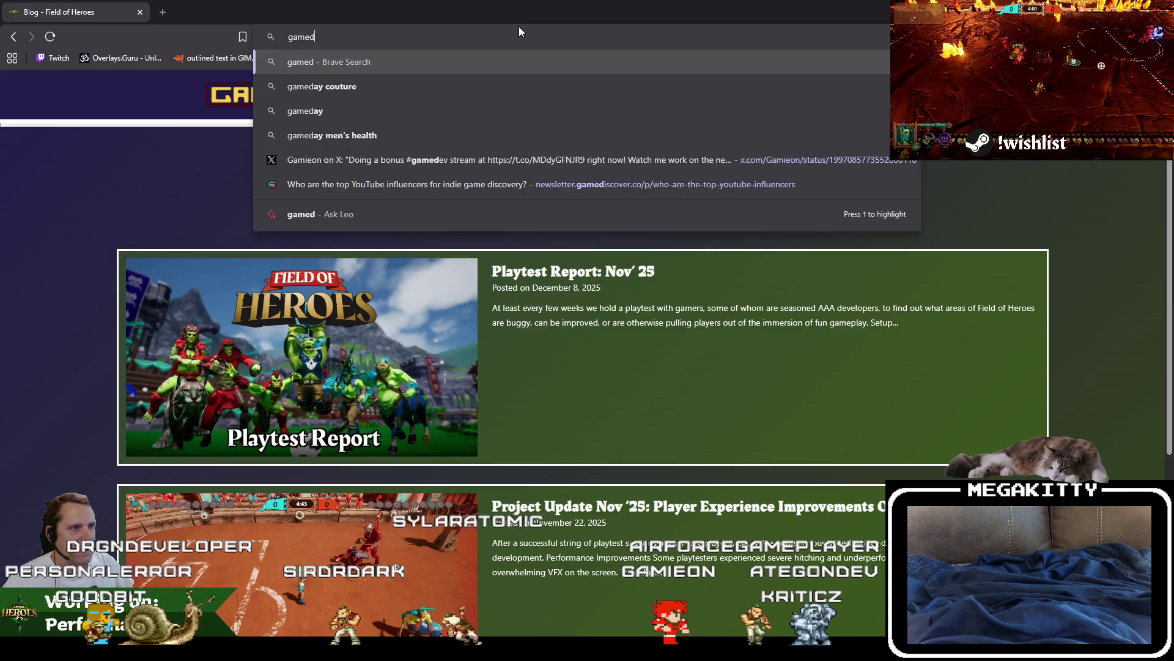
{"action": "type", "text": "ev.net"}
{"action": "key", "text": "Return"}
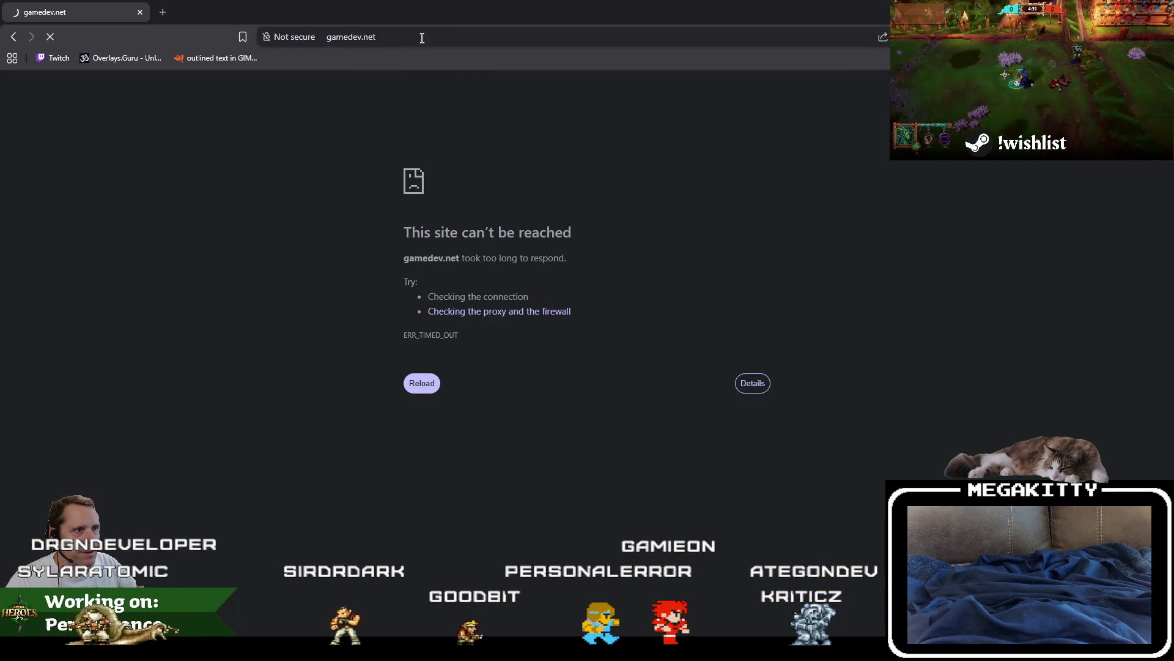
{"action": "left_click", "coordinate": [422, 37]}
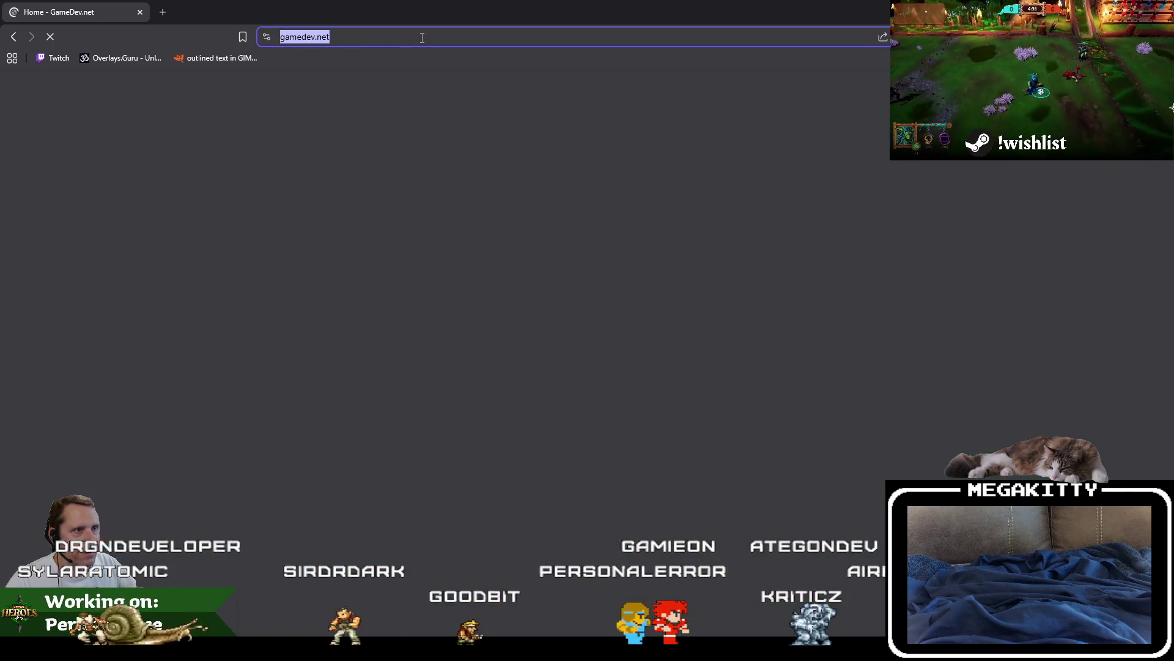
{"action": "left_click", "coordinate": [351, 86]}
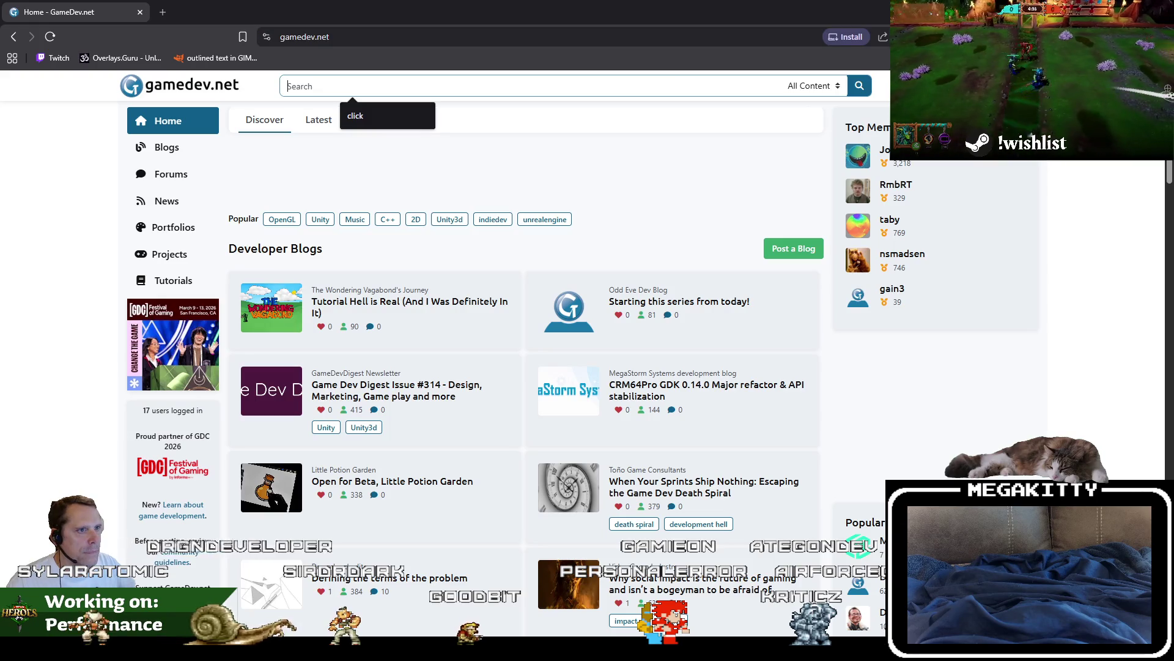
{"action": "type", "text": "gamieon"}
{"action": "key", "text": "Return"}
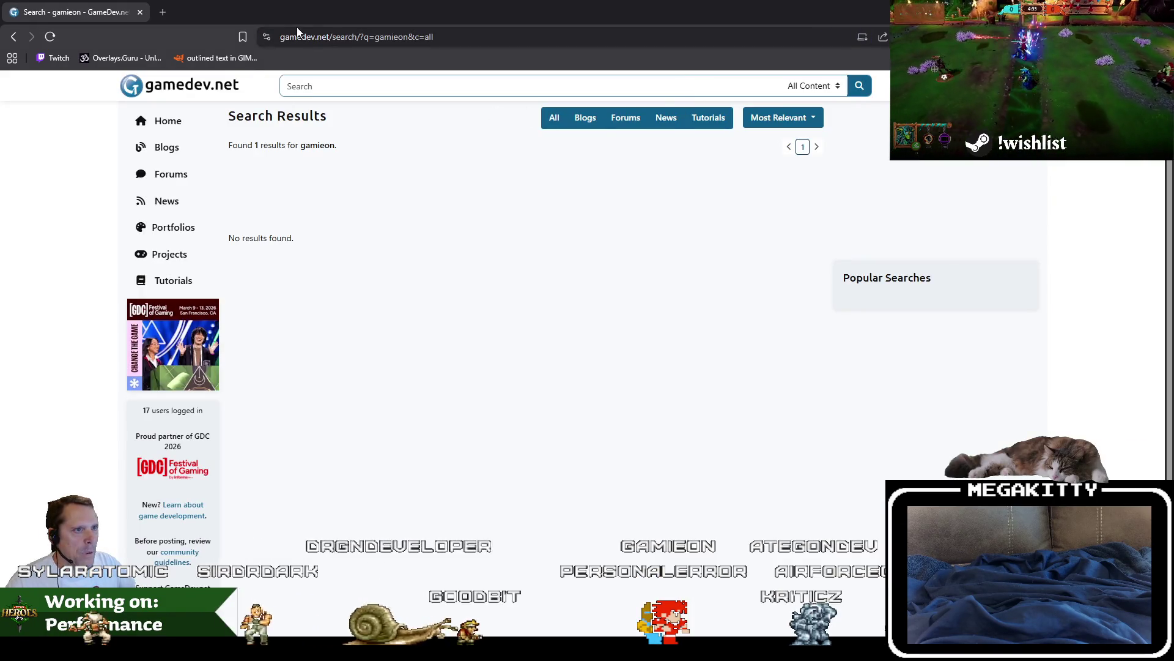
Search GameDev.net for 'dominoze' and open the post-mortem author's profile
{"action": "left_click", "coordinate": [333, 36]}
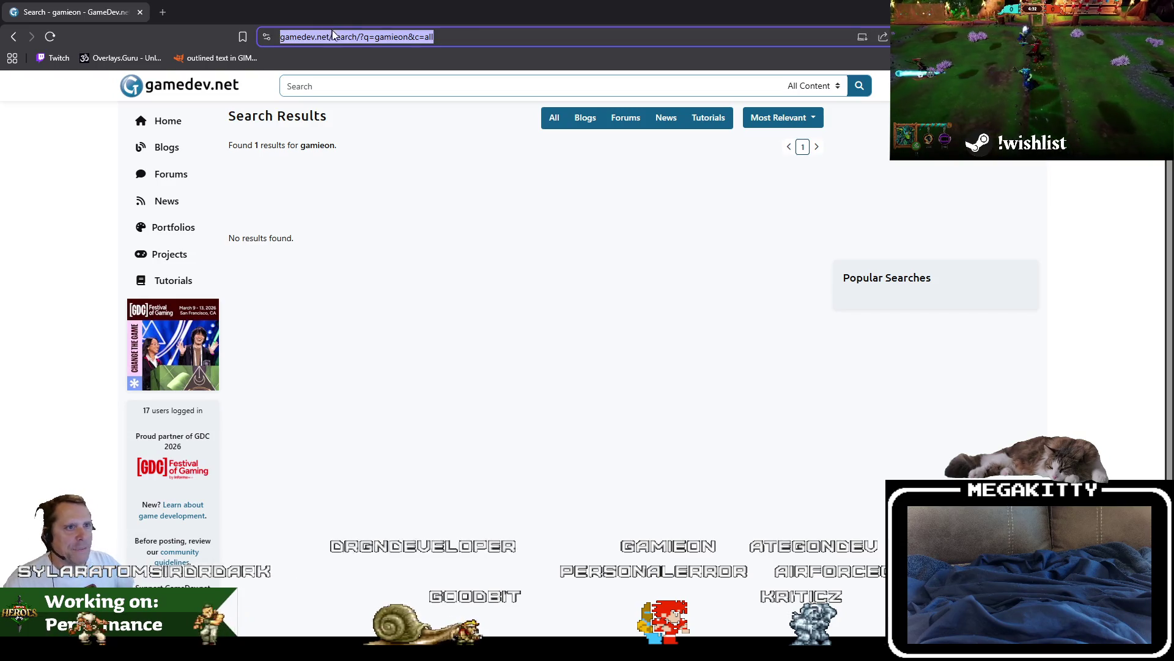
{"action": "left_click", "coordinate": [423, 144]}
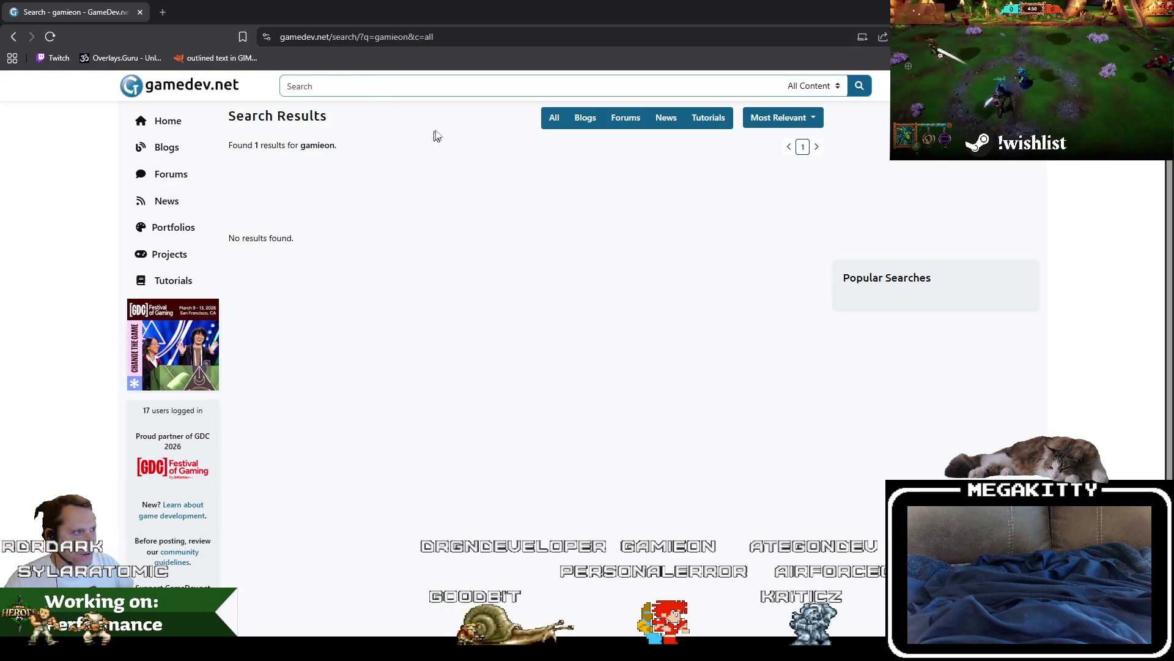
{"action": "type", "text": "dominoze"}
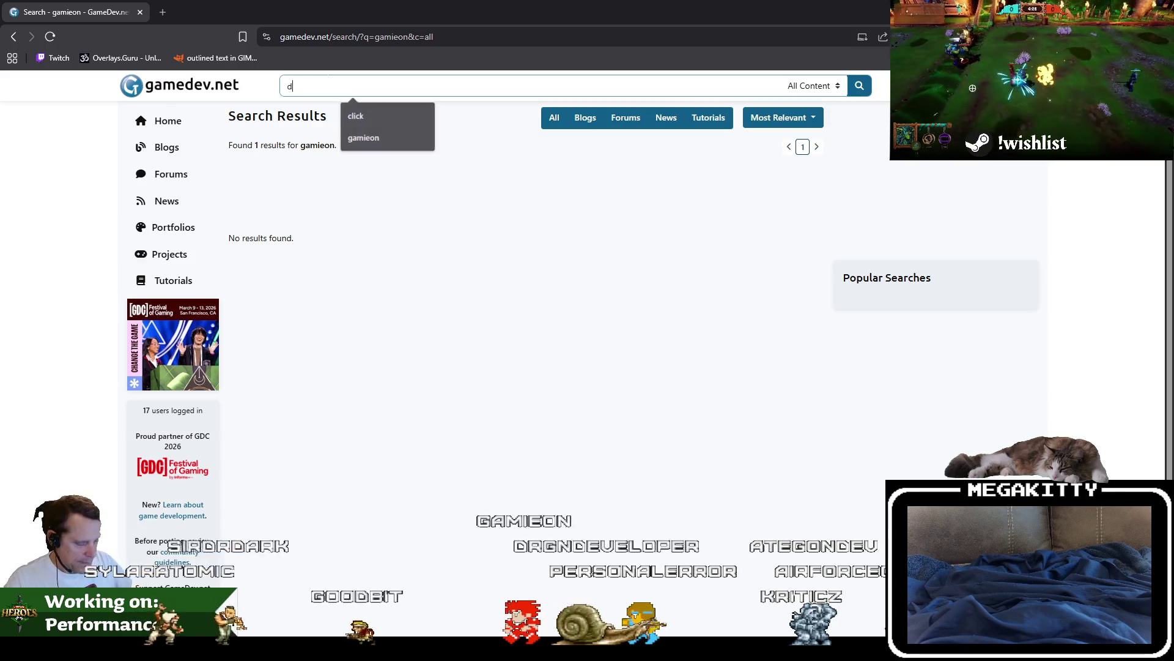
{"action": "key", "text": "Return"}
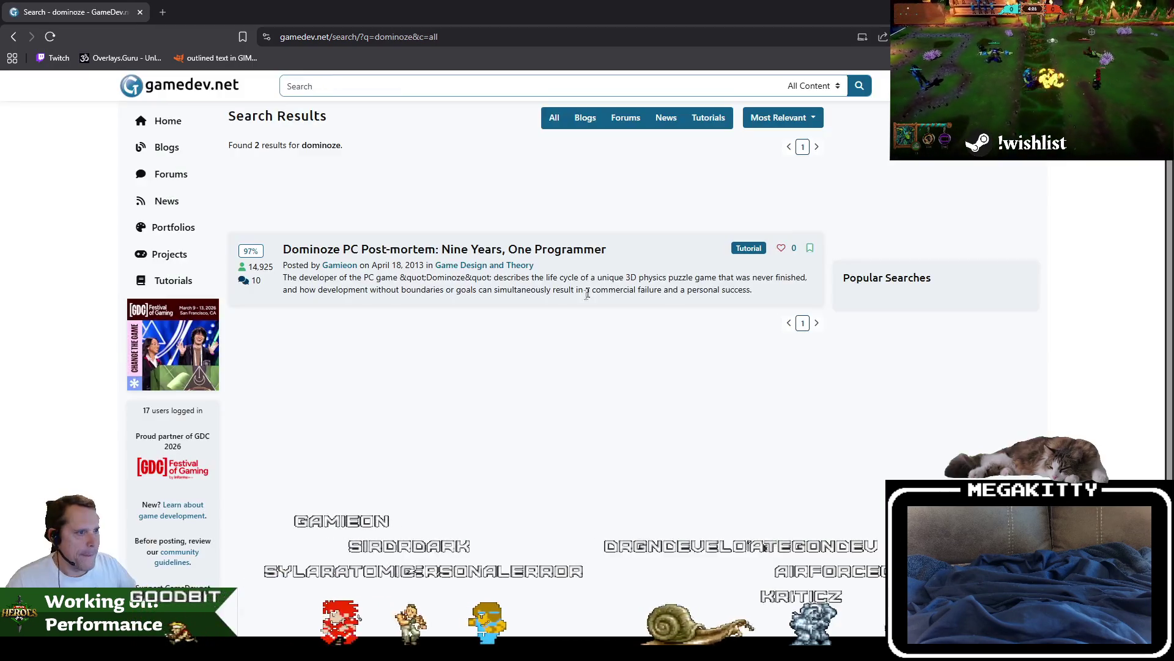
{"action": "left_click", "coordinate": [326, 267]}
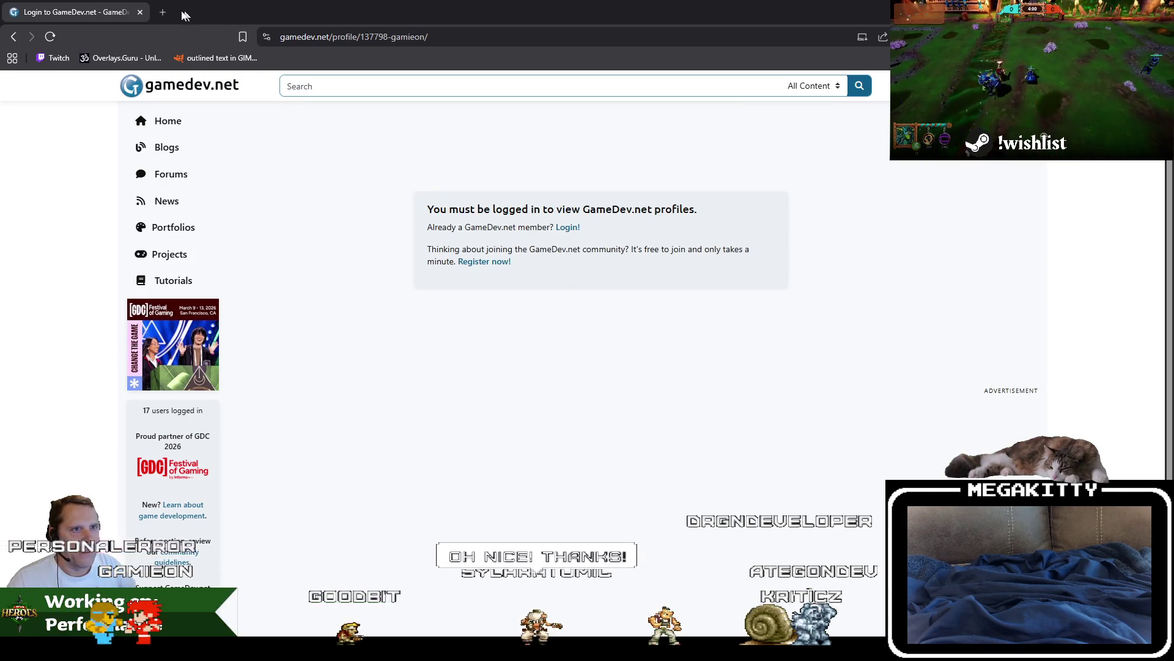
Open indiedb.com/members/gamieon in a new browser tab
{"action": "left_click", "coordinate": [163, 12]}
{"action": "type", "text": "indiedb.com/members/gamieon"}
{"action": "key", "text": "Return"}
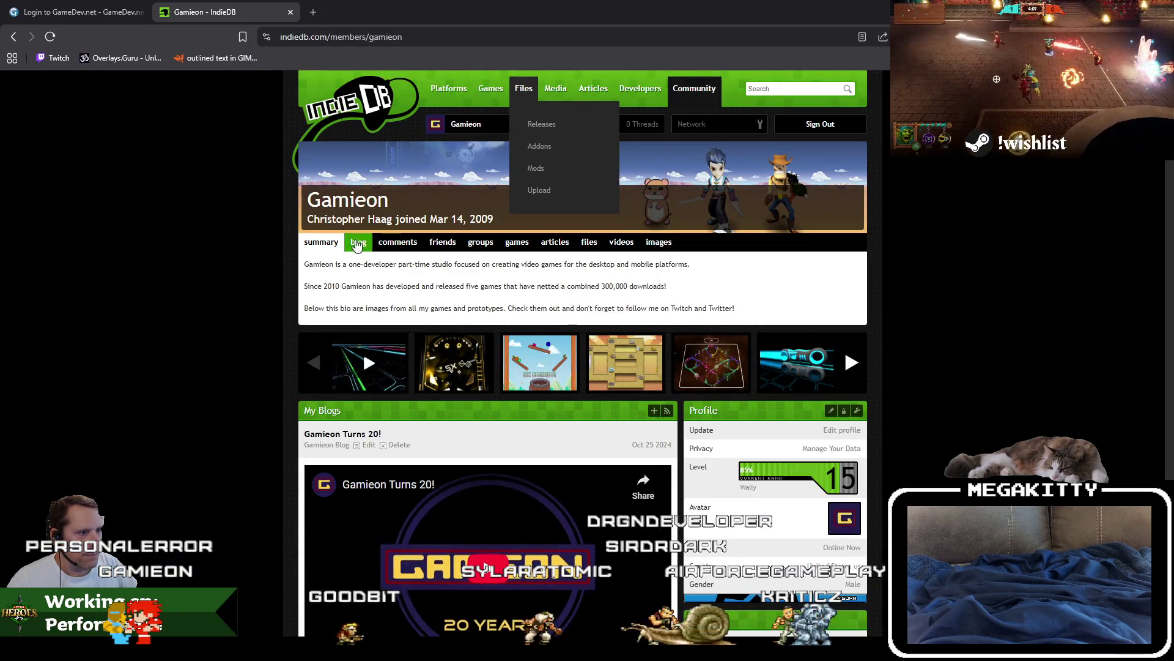
Open the Gamieon member's blog tab and scroll through the 83-post My Blogs list
{"action": "left_click", "coordinate": [358, 242]}
{"action": "scroll", "coordinate": [599, 82], "scroll_direction": "down", "scroll_amount": 2}
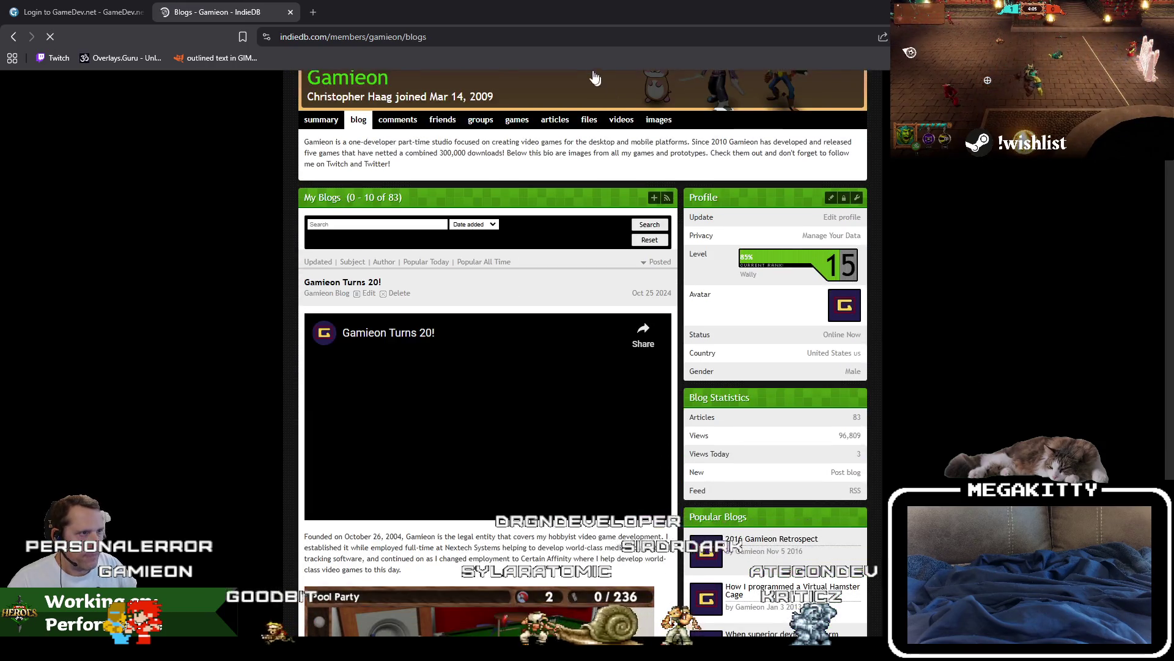
{"action": "left_click", "coordinate": [521, 38]}
{"action": "key", "text": "Escape"}
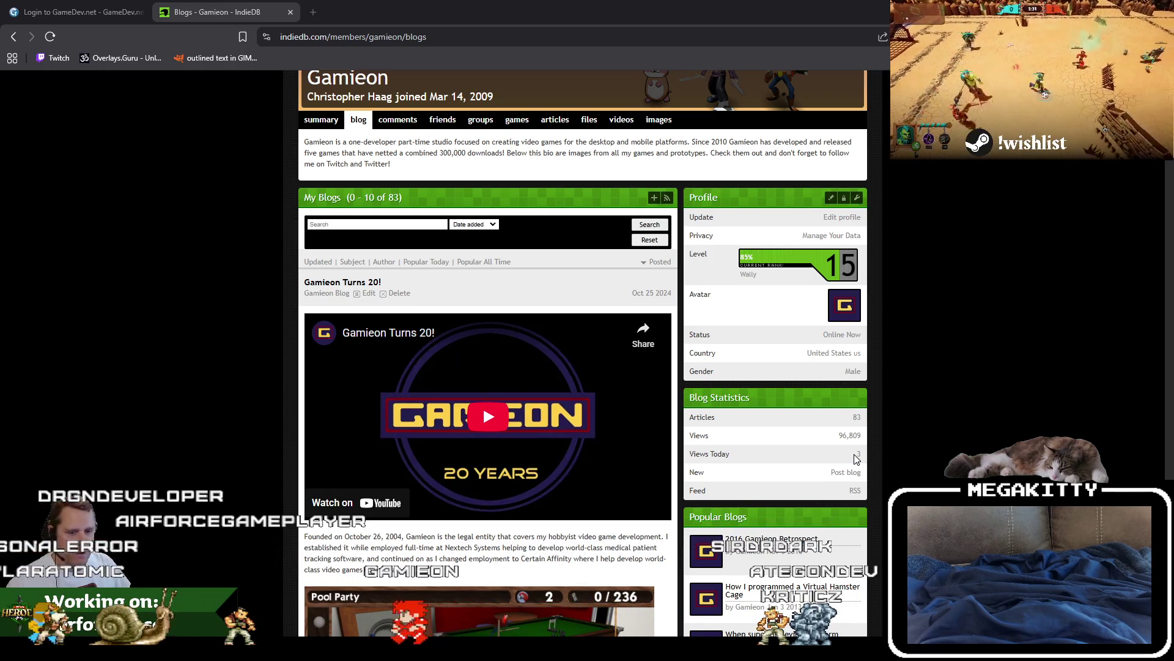
{"action": "scroll", "coordinate": [855, 459], "scroll_direction": "down", "scroll_amount": 1}
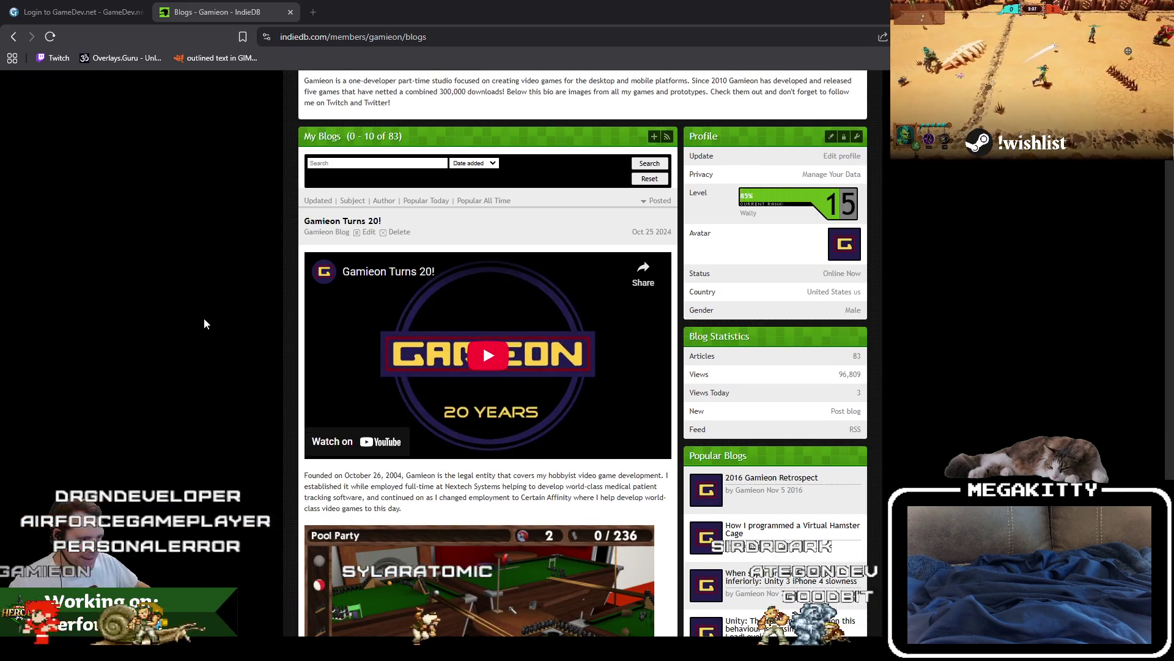
{"action": "scroll", "coordinate": [204, 318], "scroll_direction": "down", "scroll_amount": 7}
{"action": "scroll", "coordinate": [226, 280], "scroll_direction": "up", "scroll_amount": 10}
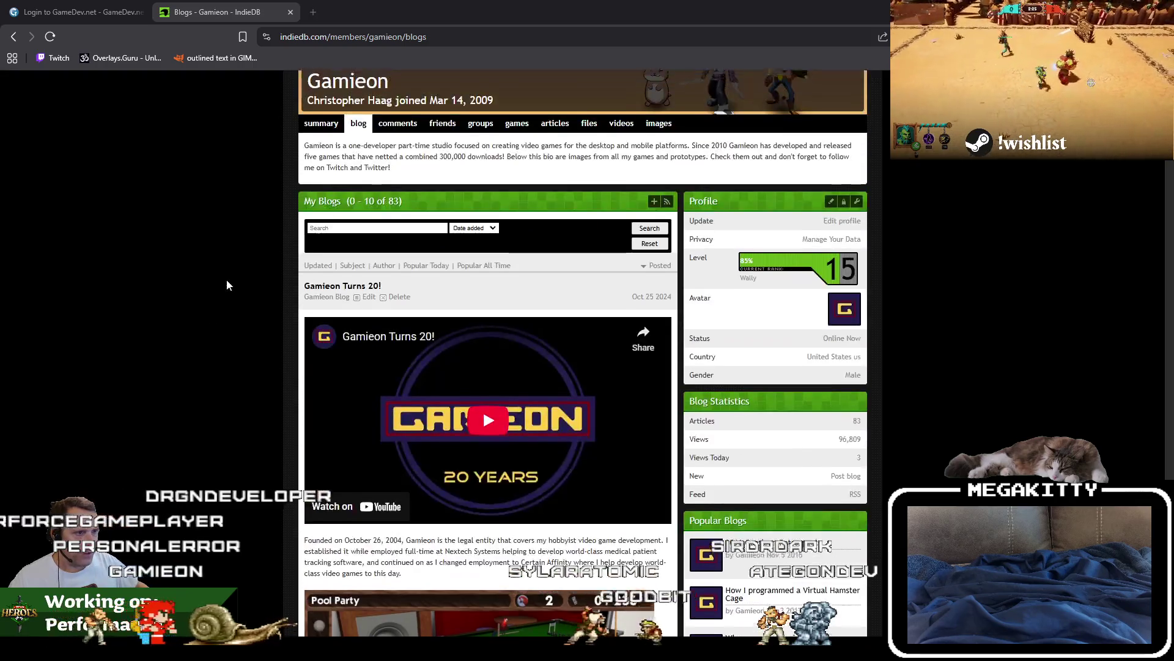